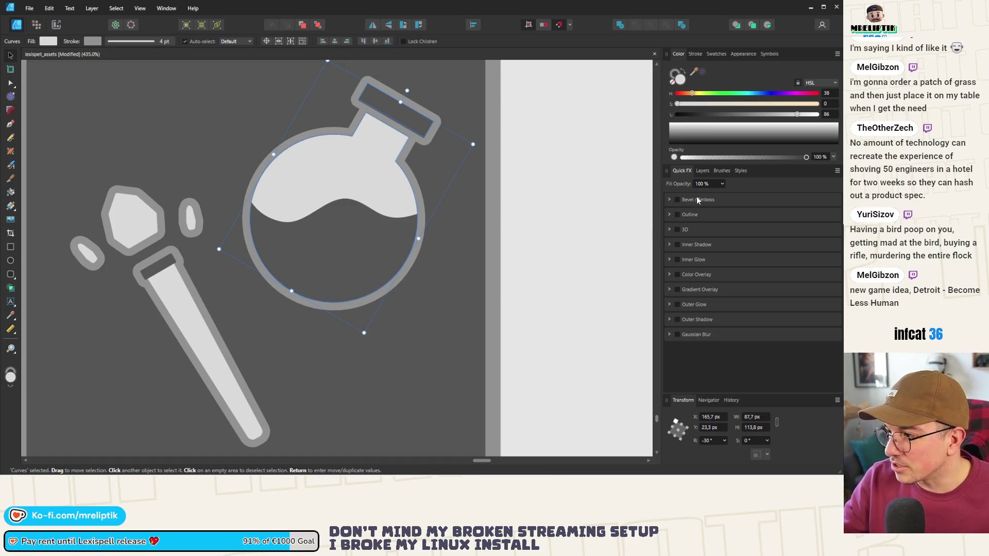
- Give the grey flask's outline curve an 8 pt stroke width
{"action": "key", "text": "a"}
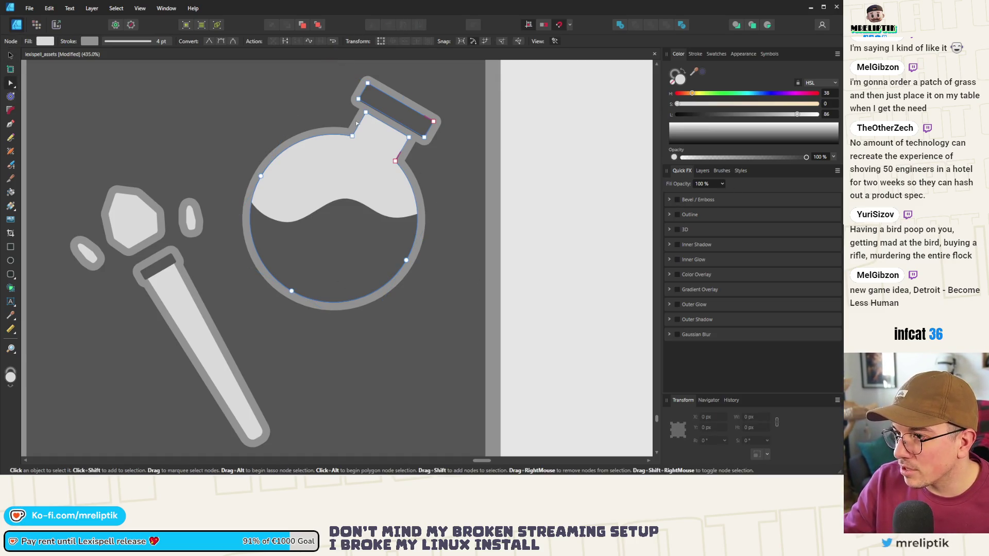
{"action": "key", "text": "v"}
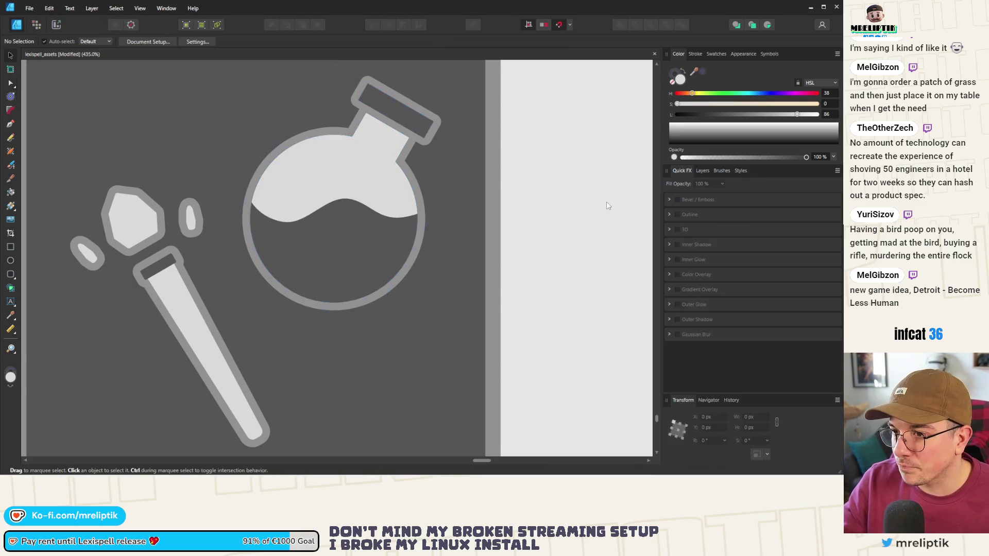
{"action": "left_click", "coordinate": [358, 209]}
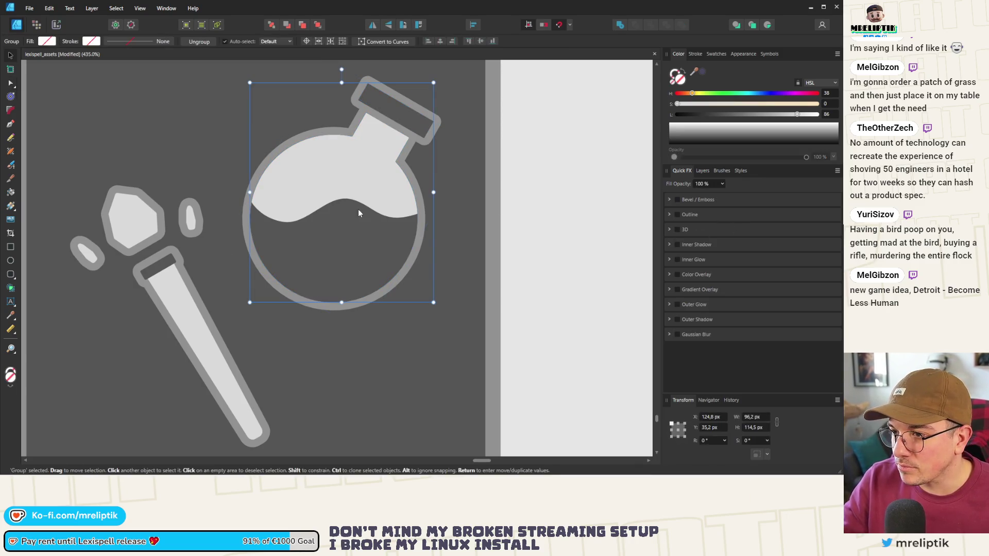
{"action": "left_click", "coordinate": [702, 170]}
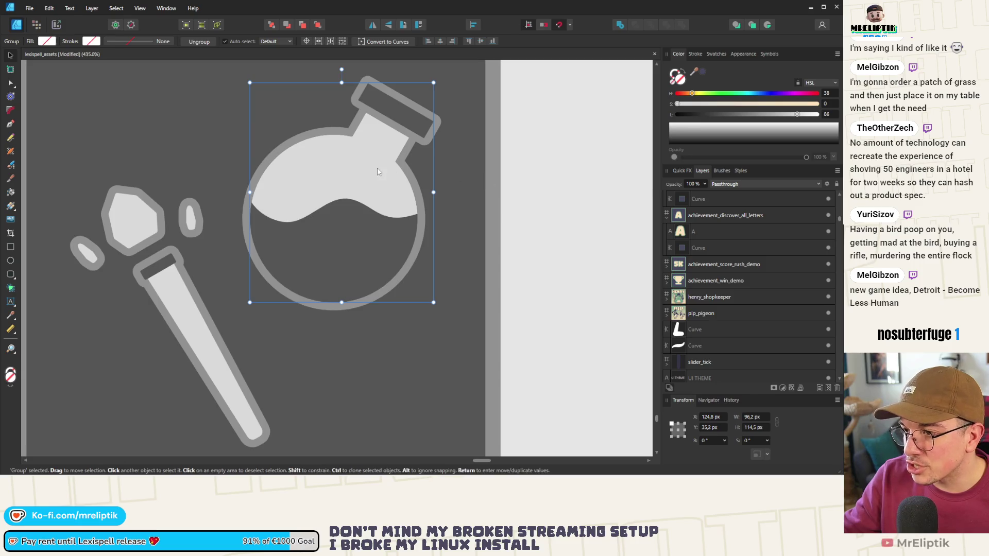
{"action": "left_click", "coordinate": [695, 231]}
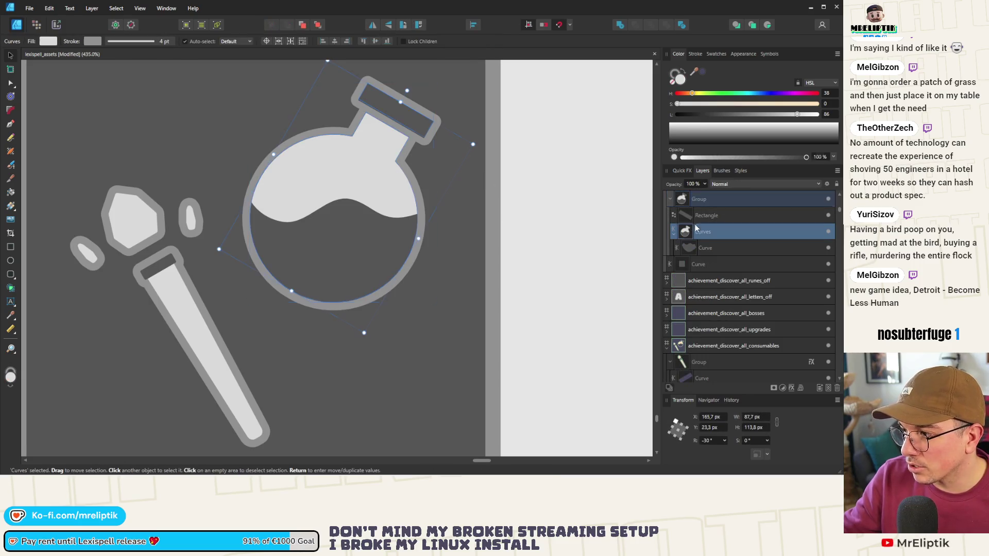
{"action": "left_click", "coordinate": [682, 171]}
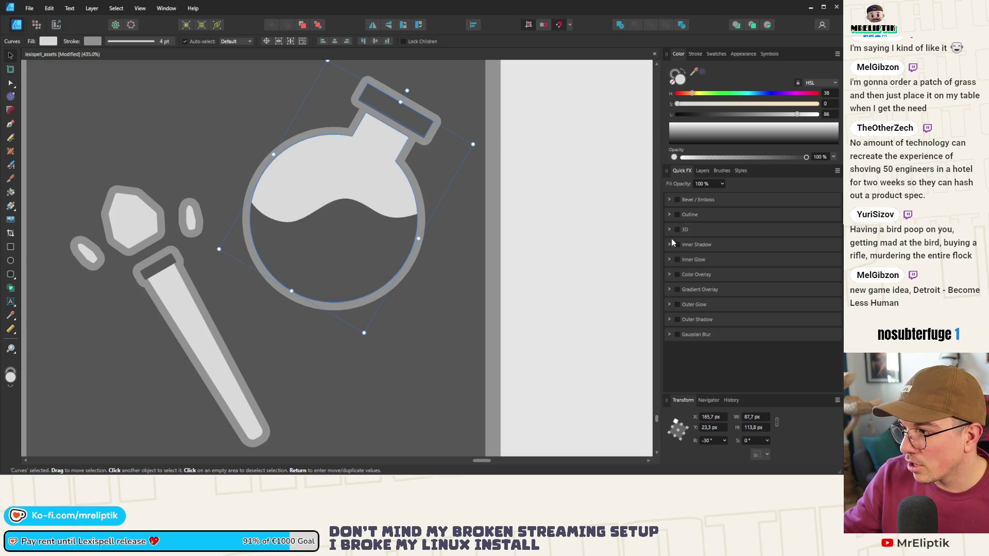
{"action": "left_click", "coordinate": [703, 170]}
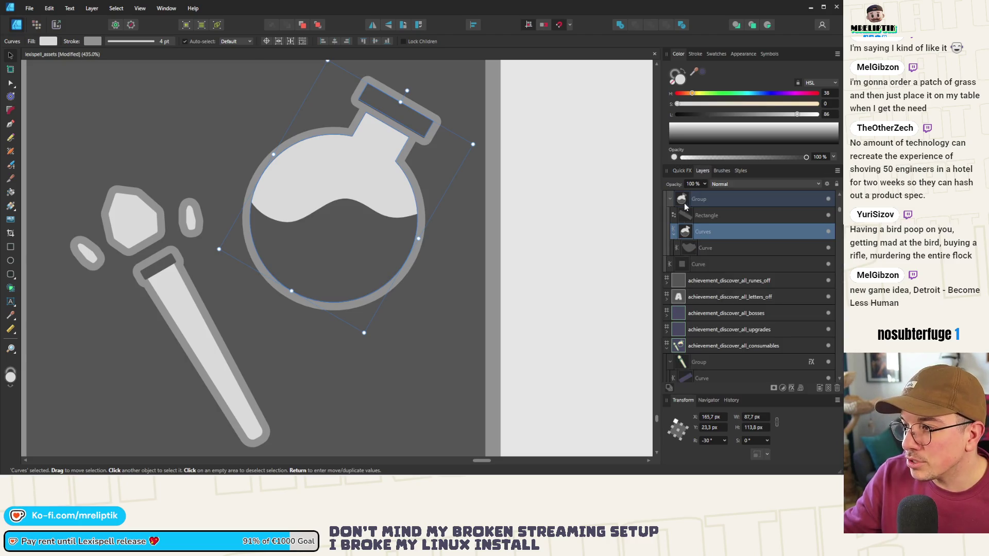
{"action": "left_click_drag", "start_coordinate": [700, 202], "coordinate": [710, 224]}
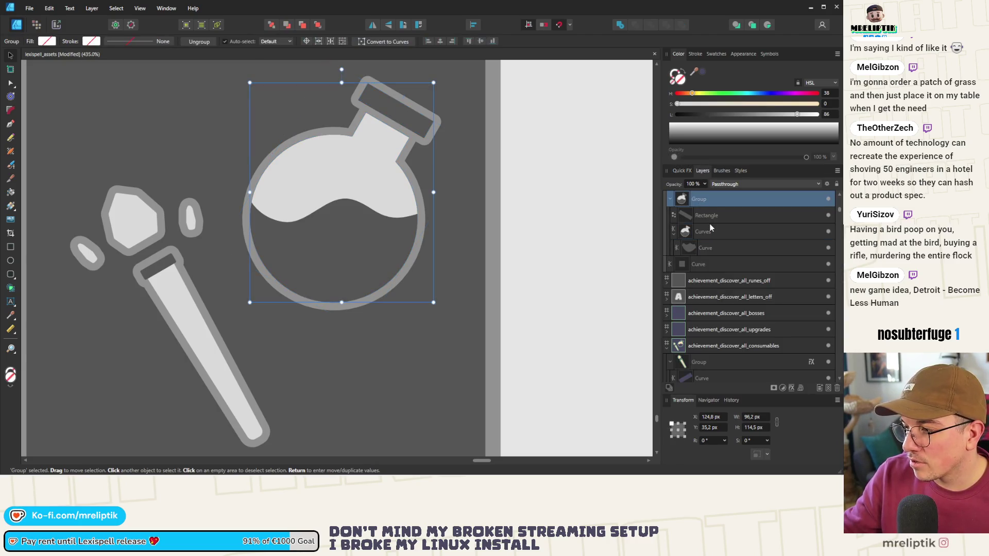
{"action": "left_click", "coordinate": [694, 54]}
{"action": "left_click", "coordinate": [825, 82]}
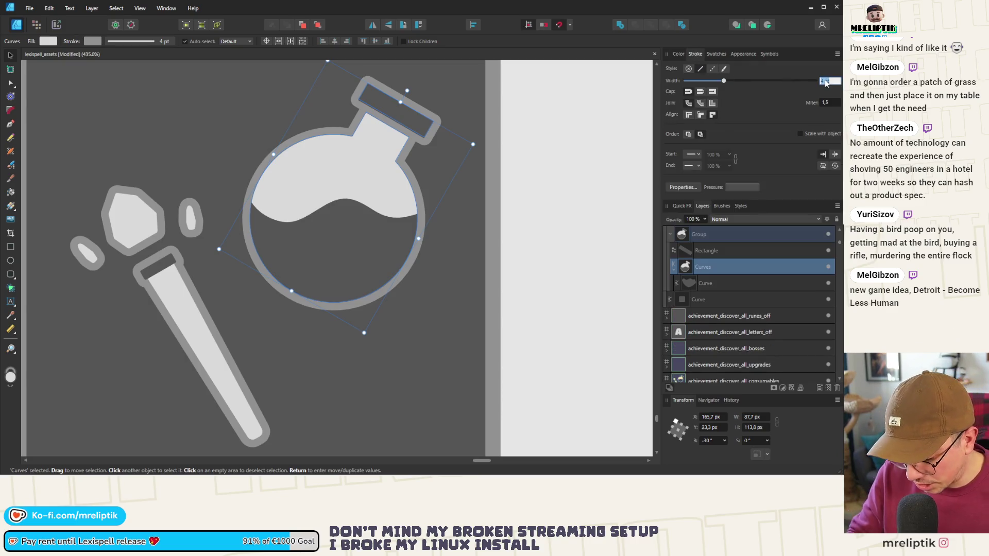
{"action": "type", "text": "8"}
{"action": "key", "text": "Return"}
{"action": "scroll", "coordinate": [358, 186], "scroll_direction": "down", "scroll_amount": 5}
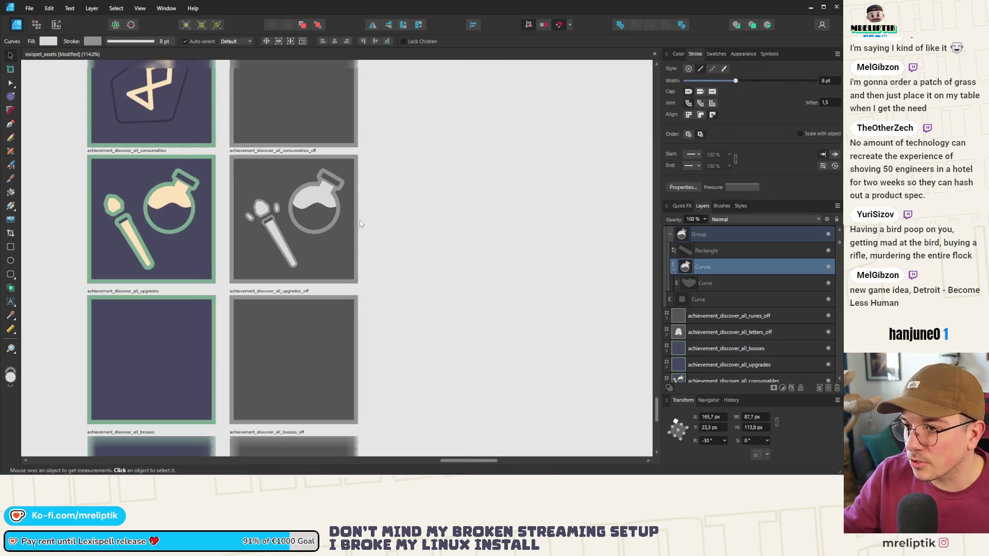
- Move the dark bar down onto the flask cap, keeping its taller height
{"action": "left_click", "coordinate": [332, 180]}
{"action": "scroll", "coordinate": [334, 192], "scroll_direction": "up", "scroll_amount": 6}
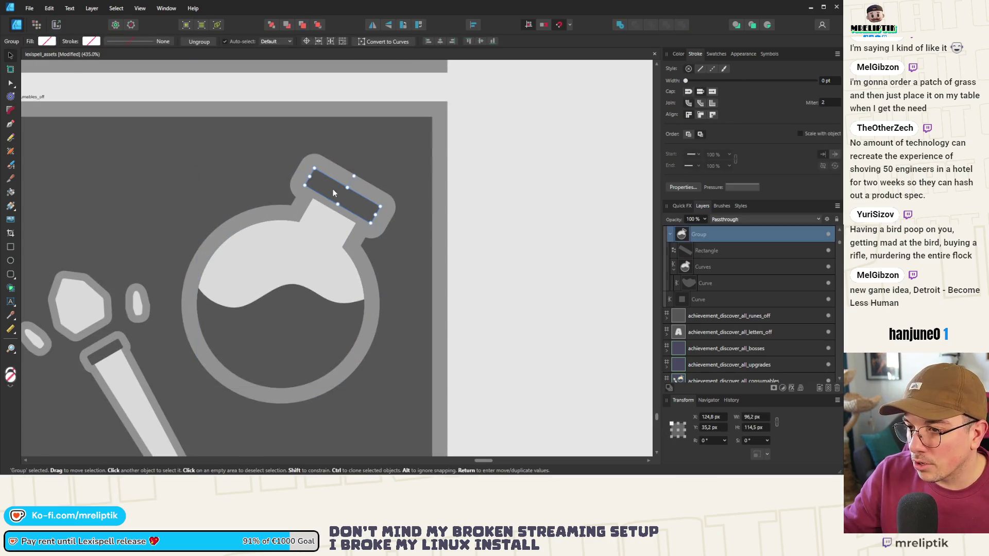
{"action": "double_click", "coordinate": [337, 196]}
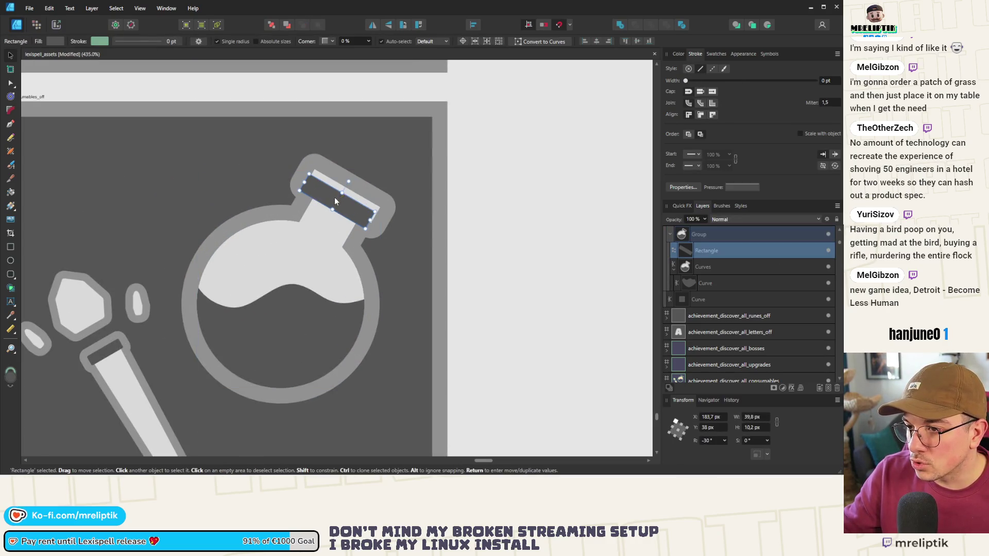
{"action": "mouse_move", "coordinate": [333, 197]}
{"action": "left_mouse_down"}
{"action": "mouse_move", "coordinate": [344, 189]}
{"action": "mouse_move", "coordinate": [334, 220]}
{"action": "left_mouse_up"}
{"action": "scroll", "coordinate": [337, 198], "scroll_direction": "up", "scroll_amount": 3}
{"action": "scroll", "coordinate": [362, 184], "scroll_direction": "down", "scroll_amount": 3}
{"action": "scroll", "coordinate": [293, 192], "scroll_direction": "down", "scroll_amount": 2}
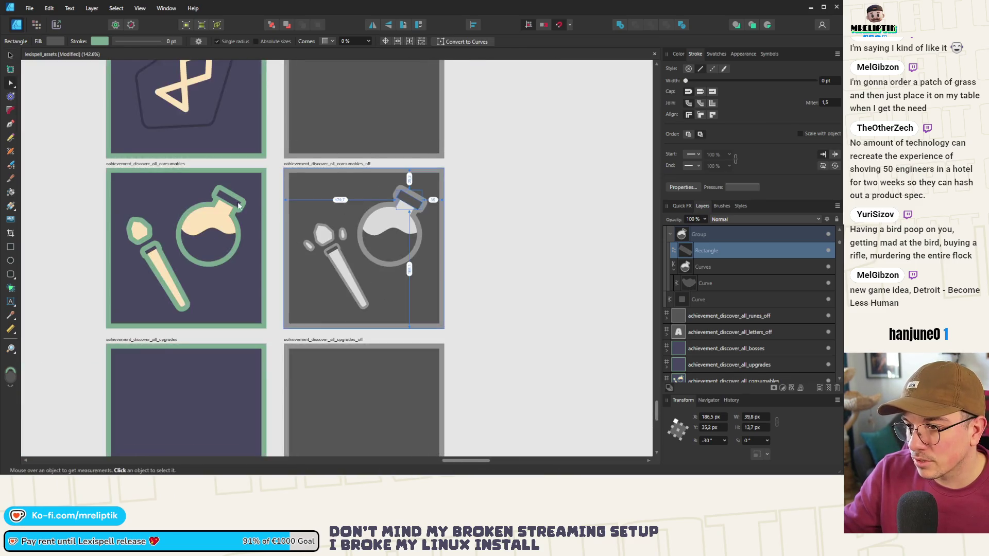
{"action": "scroll", "coordinate": [237, 202], "scroll_direction": "down", "scroll_amount": 2}
{"action": "key", "text": "ctrl+z"}
{"action": "scroll", "coordinate": [218, 198], "scroll_direction": "up", "scroll_amount": 3}
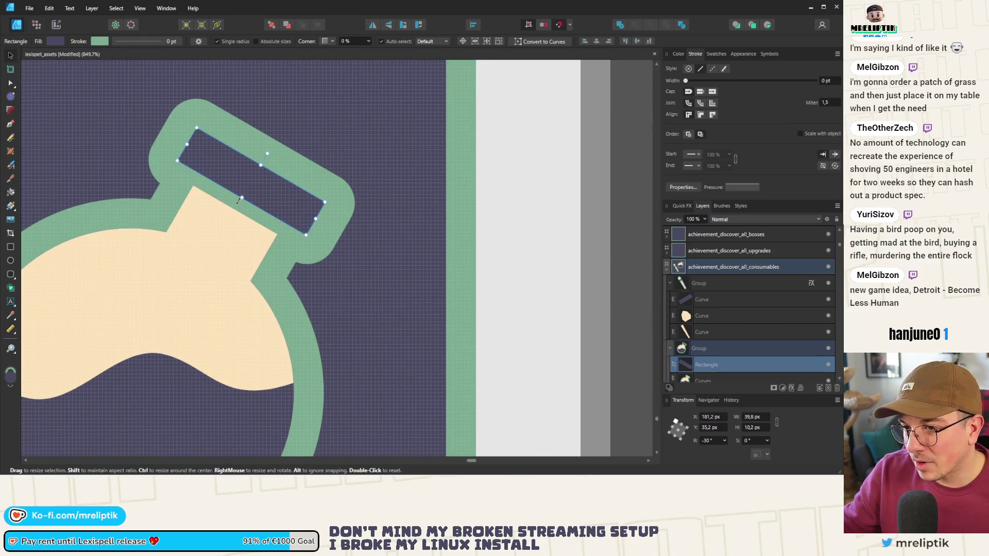
{"action": "key", "text": "ctrl+shift+z"}
{"action": "scroll", "coordinate": [211, 210], "scroll_direction": "down", "scroll_amount": 4}
{"action": "left_click", "coordinate": [431, 227]}
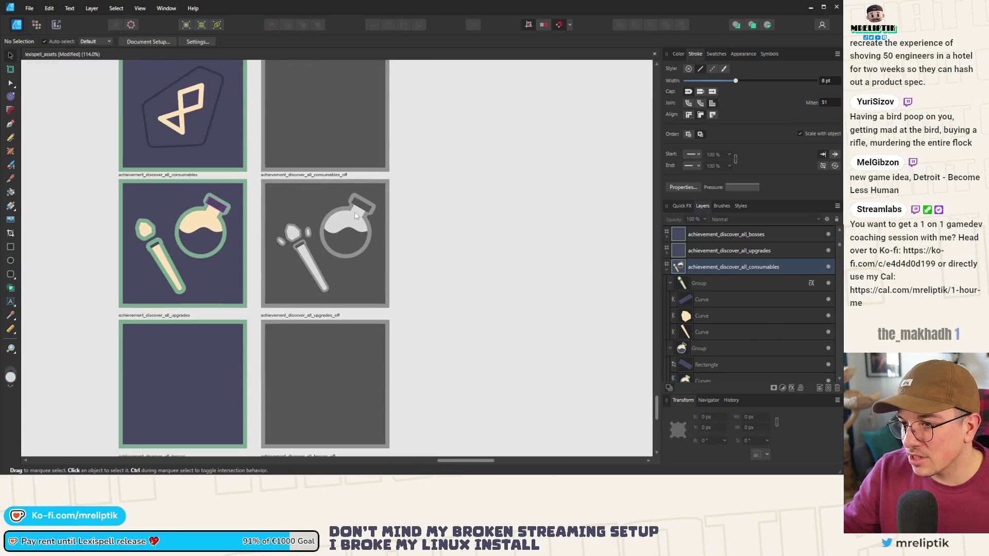
{"action": "scroll", "coordinate": [304, 253], "scroll_direction": "up", "scroll_amount": 2}
- Delete the two small droplets from the grey brush
{"action": "left_click", "coordinate": [305, 253]}
{"action": "scroll", "coordinate": [305, 253], "scroll_direction": "down", "scroll_amount": 2}
{"action": "scroll", "coordinate": [302, 256], "scroll_direction": "up", "scroll_amount": 3}
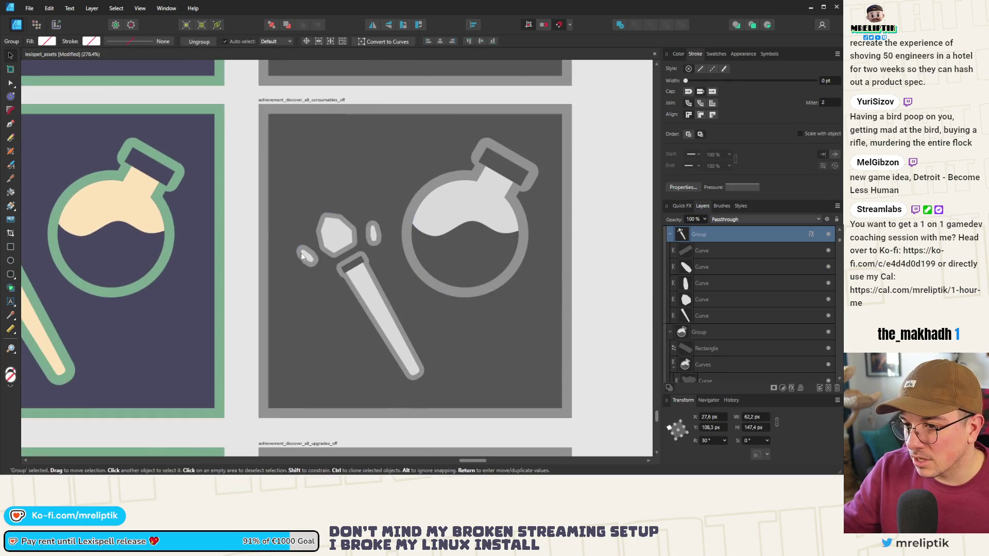
{"action": "double_click", "coordinate": [305, 253]}
{"action": "left_click", "coordinate": [373, 233], "text": "shift"}
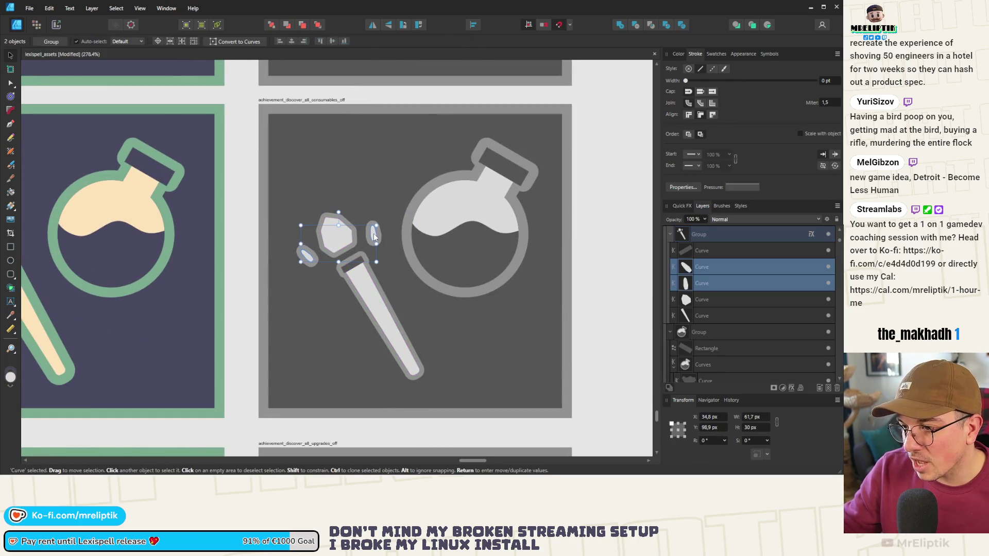
{"action": "key", "text": "Delete"}
{"action": "scroll", "coordinate": [374, 234], "scroll_direction": "down", "scroll_amount": 2}
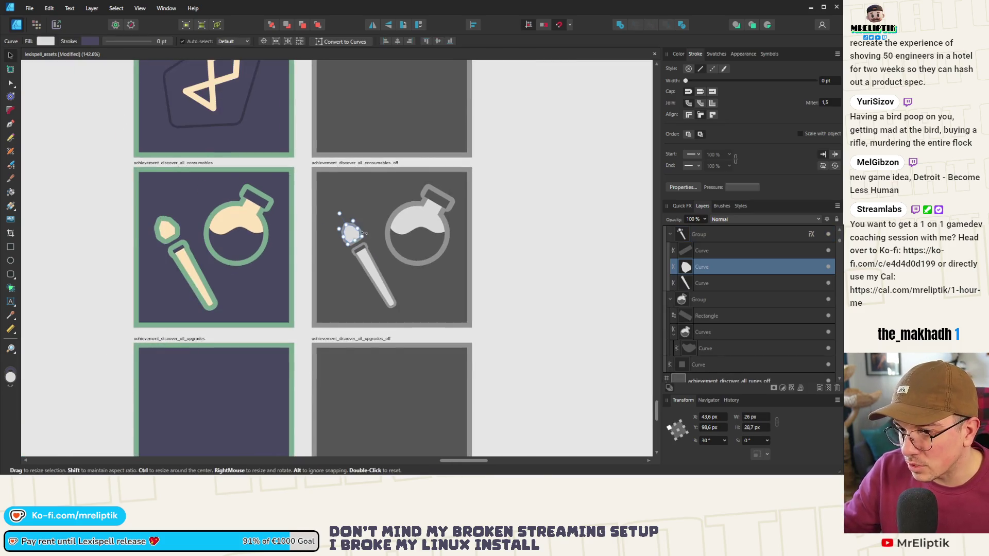
{"action": "left_click", "coordinate": [358, 257]}
{"action": "left_click", "coordinate": [350, 231], "text": "shift"}
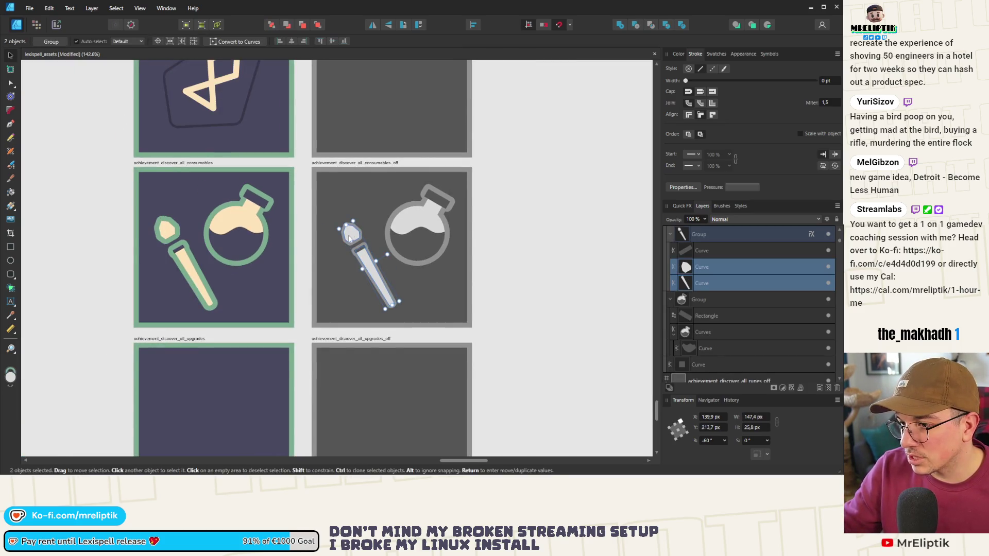
{"action": "scroll", "coordinate": [340, 265], "scroll_direction": "up", "scroll_amount": 2}
{"action": "scroll", "coordinate": [340, 265], "scroll_direction": "down", "scroll_amount": 2}
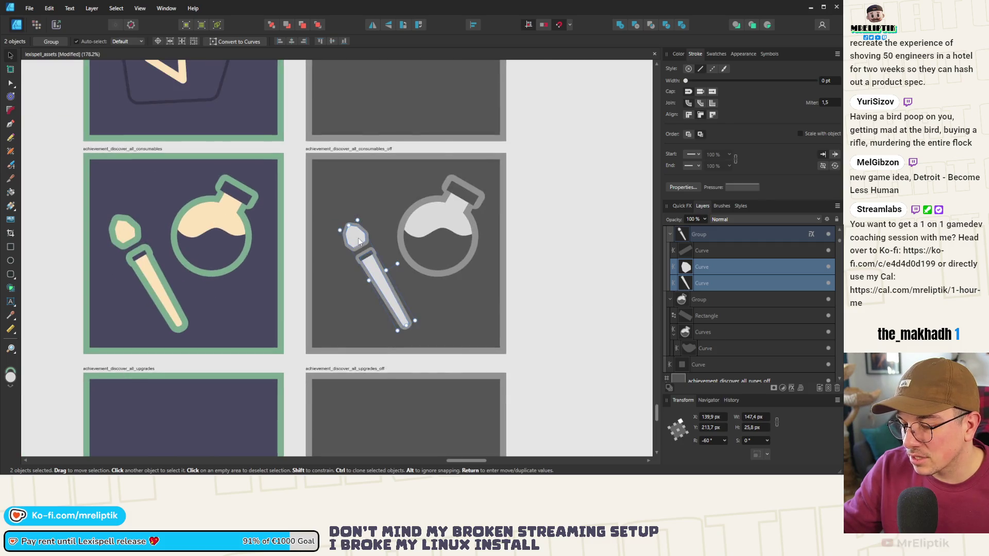
{"action": "scroll", "coordinate": [345, 232], "scroll_direction": "up", "scroll_amount": 2}
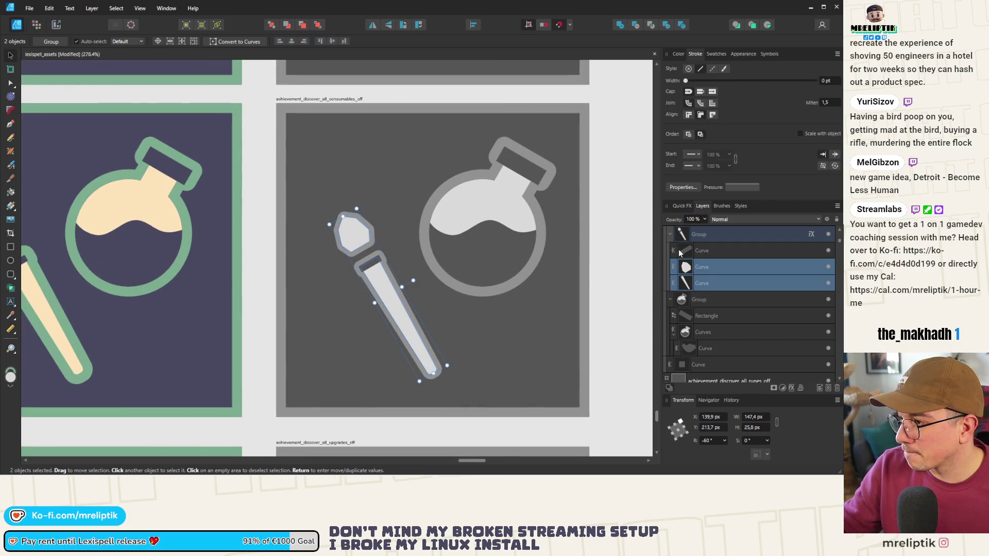
- Give the grey brush group an 8 px Outline quick effect
{"action": "left_click", "coordinate": [699, 235]}
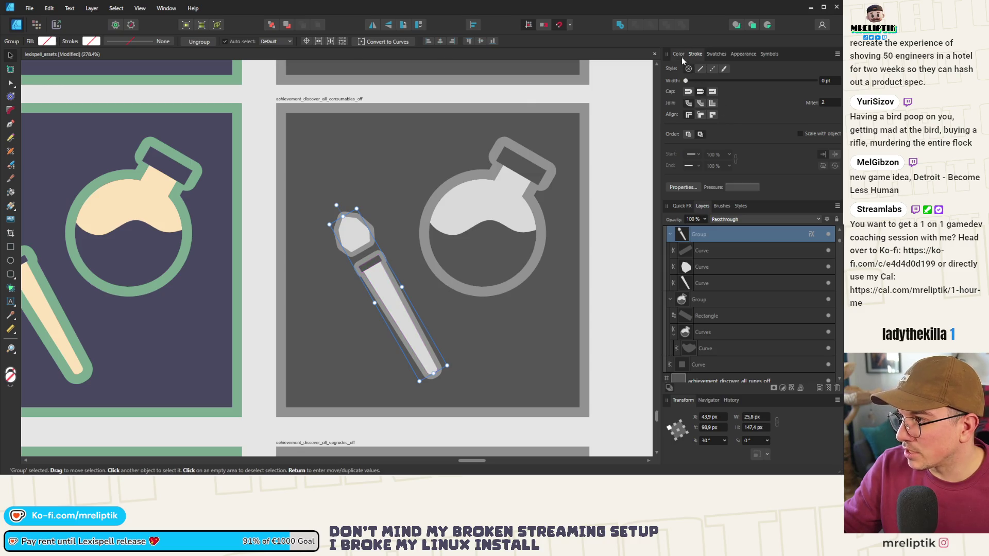
{"action": "left_click", "coordinate": [682, 206]}
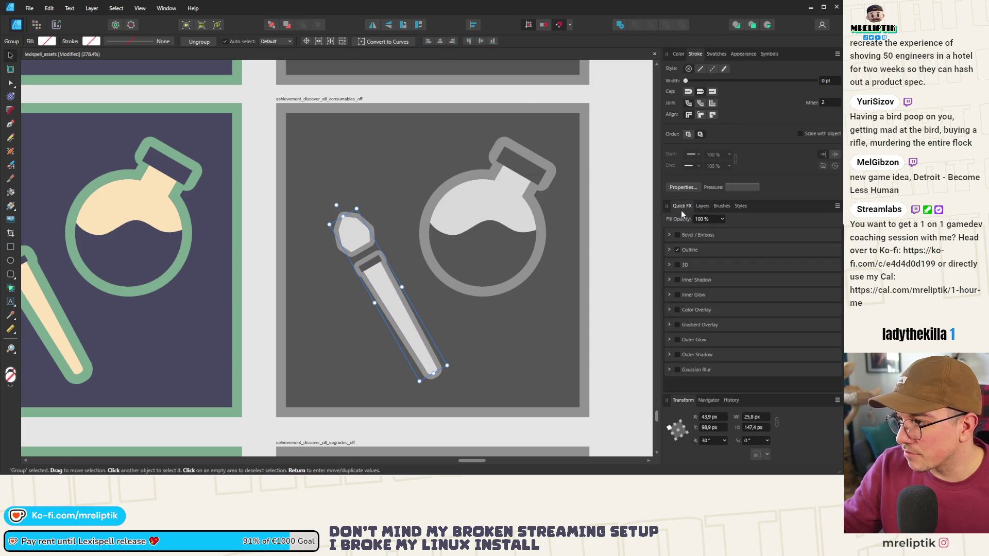
{"action": "left_click", "coordinate": [670, 249]}
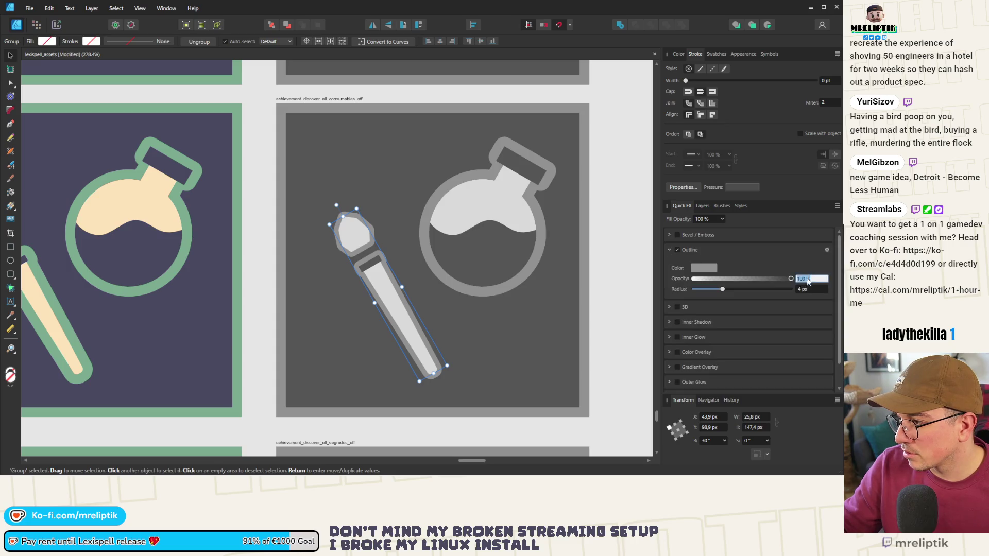
{"action": "left_click", "coordinate": [806, 290]}
{"action": "type", "text": "8"}
{"action": "key", "text": "Return"}
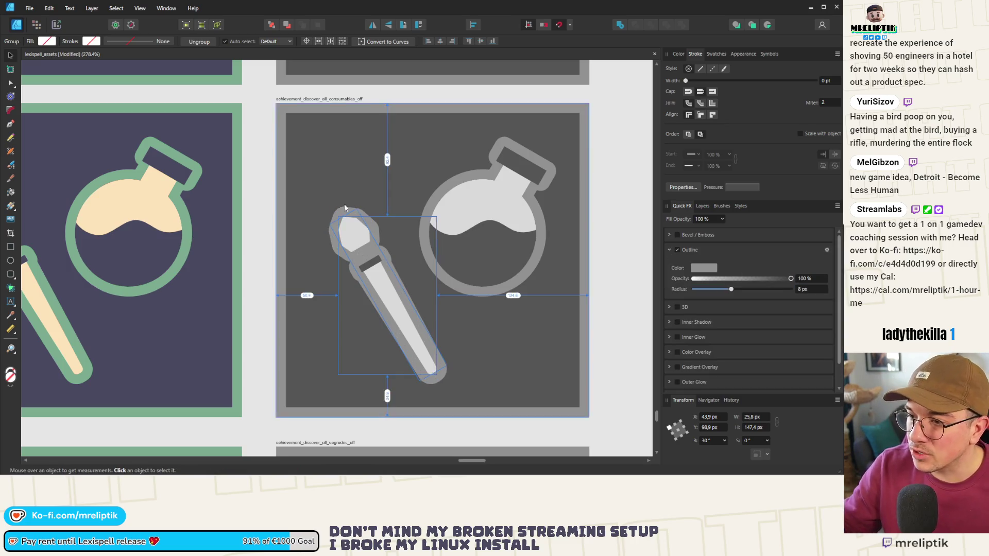
{"action": "scroll", "coordinate": [295, 228], "scroll_direction": "down", "scroll_amount": 3}
{"action": "scroll", "coordinate": [383, 225], "scroll_direction": "up", "scroll_amount": 2}
{"action": "scroll", "coordinate": [330, 222], "scroll_direction": "up", "scroll_amount": 1}
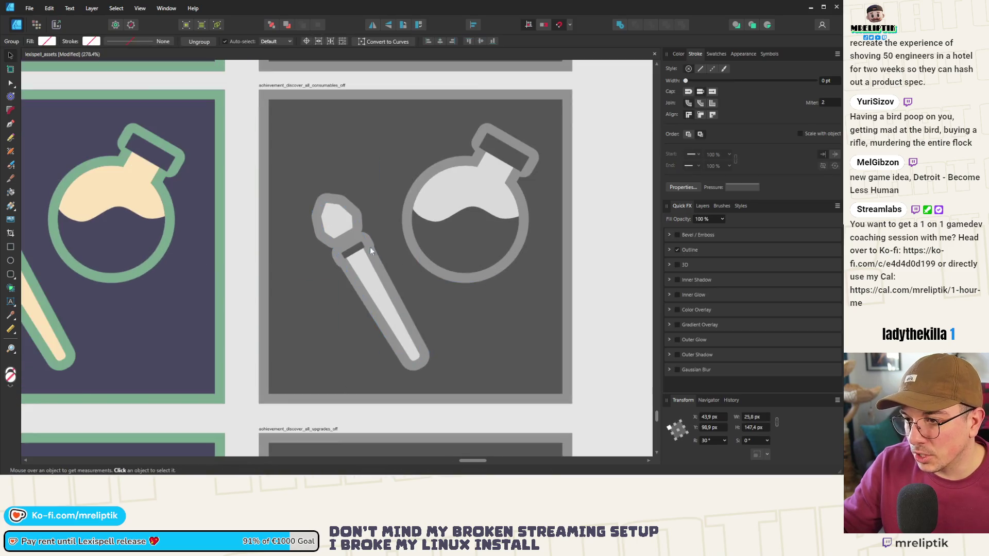
{"action": "scroll", "coordinate": [458, 288], "scroll_direction": "down", "scroll_amount": 2}
{"action": "scroll", "coordinate": [353, 241], "scroll_direction": "up", "scroll_amount": 2}
{"action": "scroll", "coordinate": [353, 240], "scroll_direction": "down", "scroll_amount": 2}
{"action": "scroll", "coordinate": [421, 247], "scroll_direction": "up", "scroll_amount": 1}
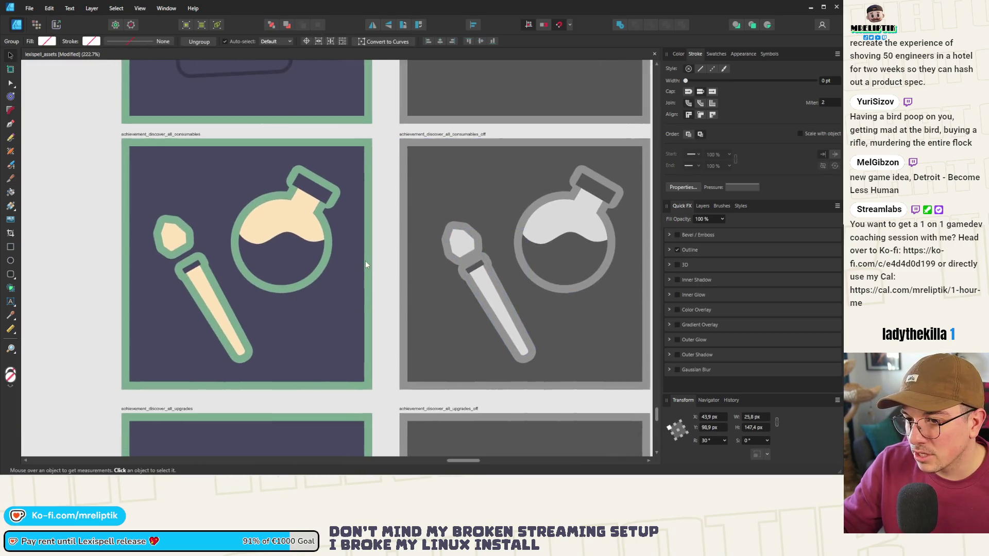
{"action": "scroll", "coordinate": [366, 260], "scroll_direction": "up", "scroll_amount": 1}
{"action": "scroll", "coordinate": [361, 264], "scroll_direction": "up", "scroll_amount": 1}
- Reposition the grey brush tip to match the coloured version
{"action": "double_click", "coordinate": [520, 225]}
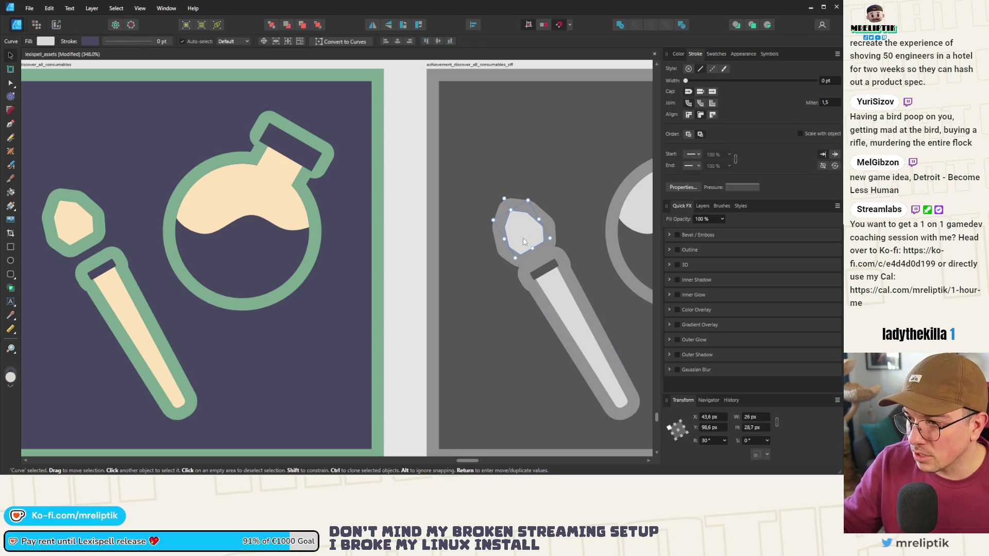
{"action": "left_click_drag", "start_coordinate": [517, 230], "coordinate": [518, 222]}
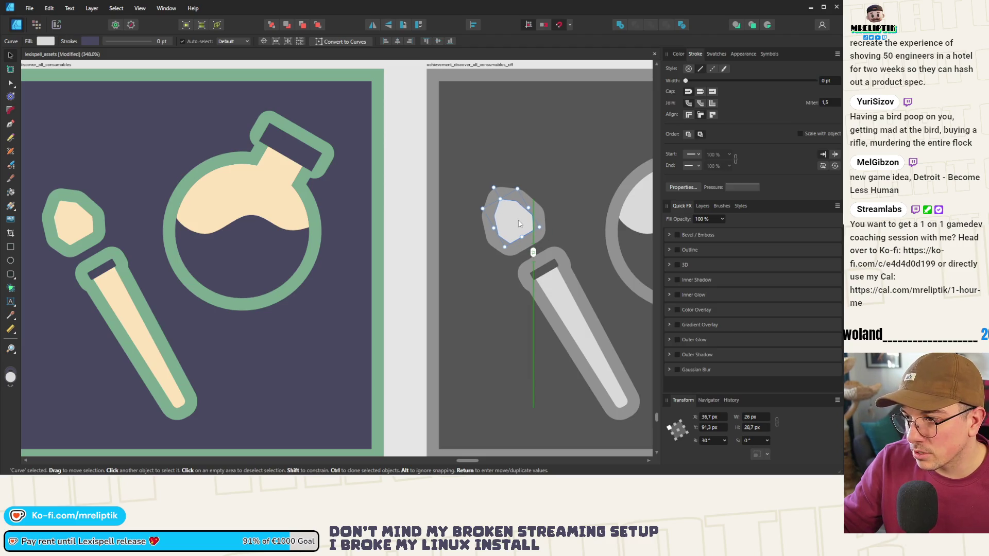
{"action": "key", "text": "Right"}
{"action": "key", "text": "Right"}
{"action": "key", "text": "Right"}
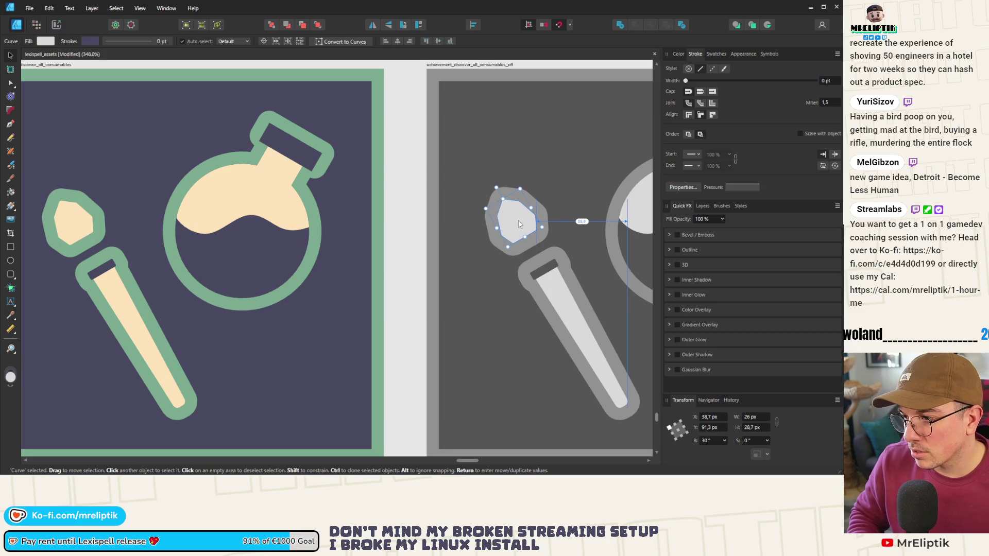
{"action": "scroll", "coordinate": [103, 216], "scroll_direction": "down", "scroll_amount": 5}
{"action": "scroll", "coordinate": [221, 228], "scroll_direction": "up", "scroll_amount": 2}
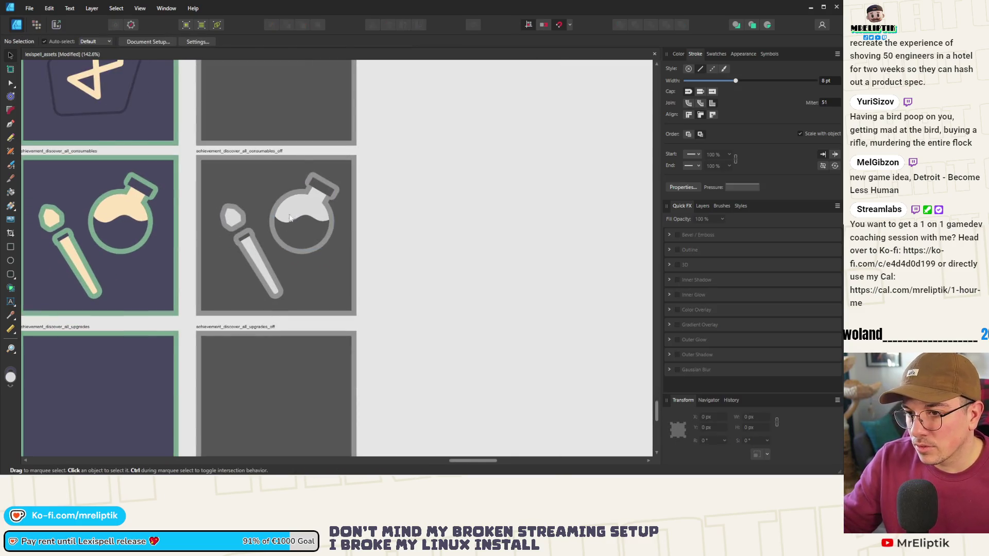
- Select the grey flask group in the consumables off tile
{"action": "left_click", "coordinate": [302, 223]}
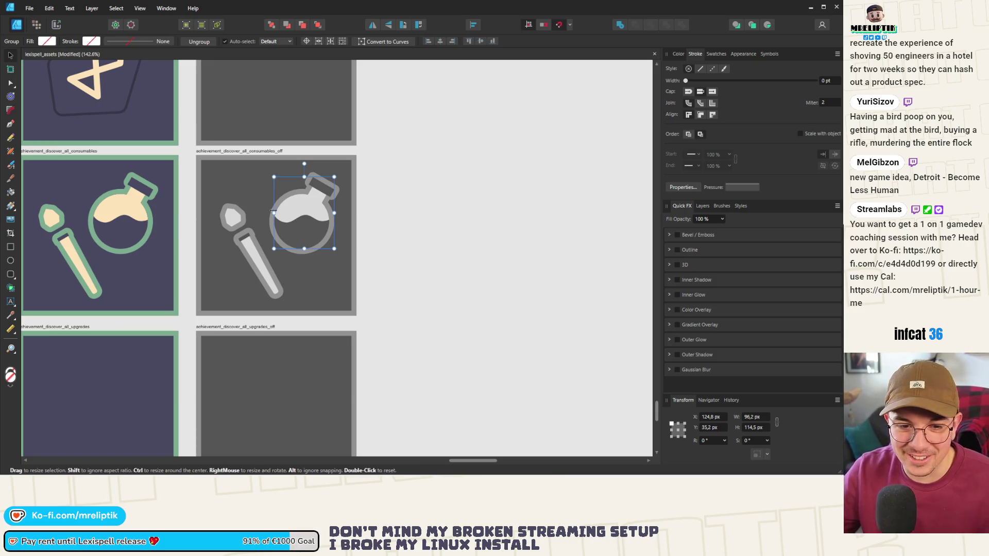
{"action": "scroll", "coordinate": [409, 234], "scroll_direction": "down", "scroll_amount": 2}
{"action": "scroll", "coordinate": [409, 235], "scroll_direction": "up", "scroll_amount": 1}
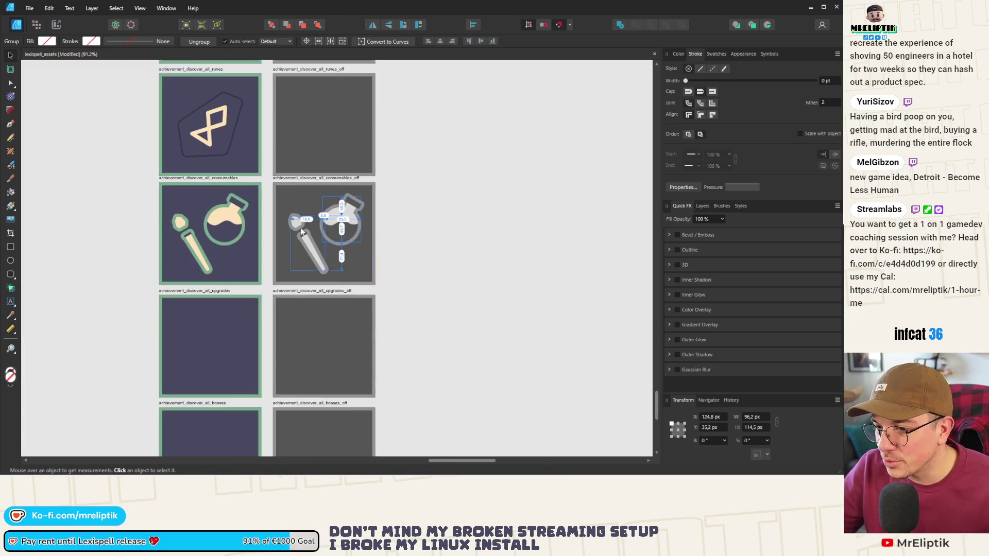
{"action": "scroll", "coordinate": [379, 228], "scroll_direction": "up", "scroll_amount": 1}
- Adjust the grey brush handle nodes, then move on to the runes badge group
{"action": "left_click", "coordinate": [362, 222]}
{"action": "scroll", "coordinate": [321, 235], "scroll_direction": "up", "scroll_amount": 1}
{"action": "left_click", "coordinate": [308, 240]}
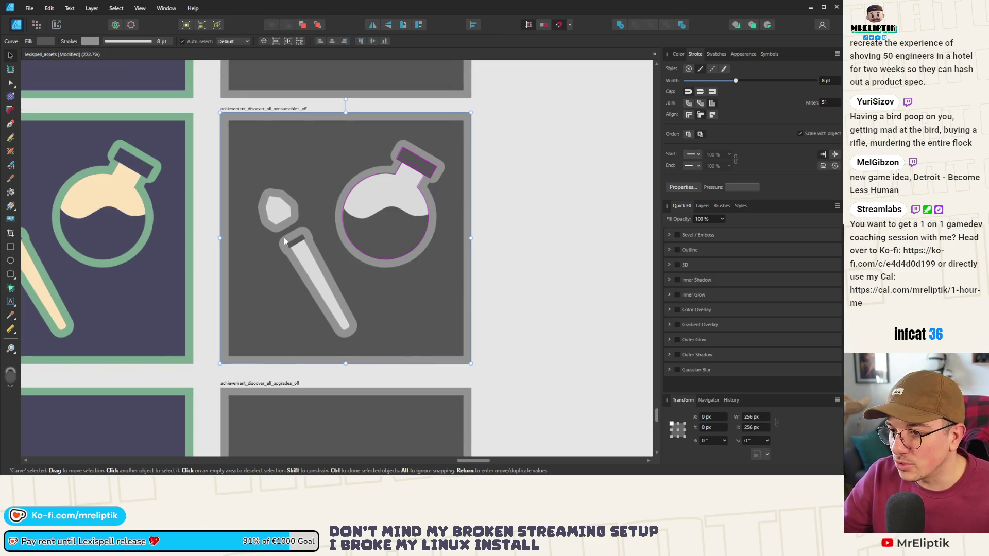
{"action": "key", "text": "a"}
{"action": "left_click", "coordinate": [308, 256]}
{"action": "key", "text": "v"}
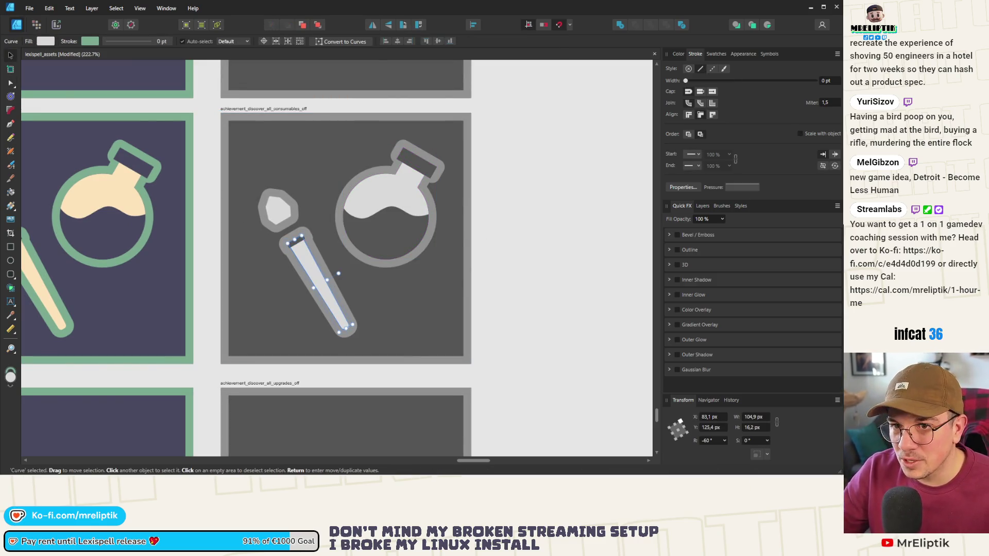
{"action": "key", "text": "ctrl+d"}
{"action": "left_click", "coordinate": [305, 246]}
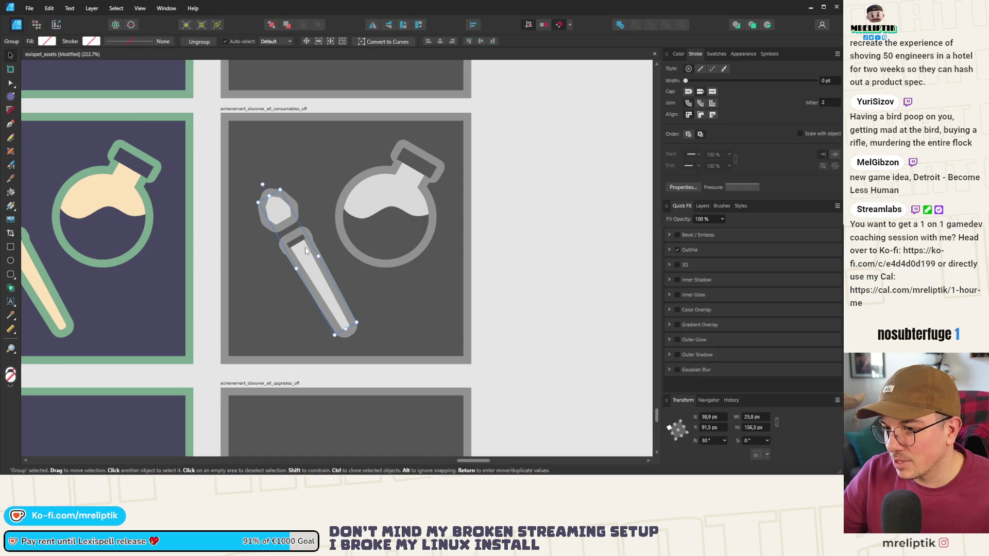
{"action": "left_click", "coordinate": [378, 220], "text": "shift"}
{"action": "scroll", "coordinate": [378, 220], "scroll_direction": "down", "scroll_amount": 2}
{"action": "left_click", "coordinate": [462, 218]}
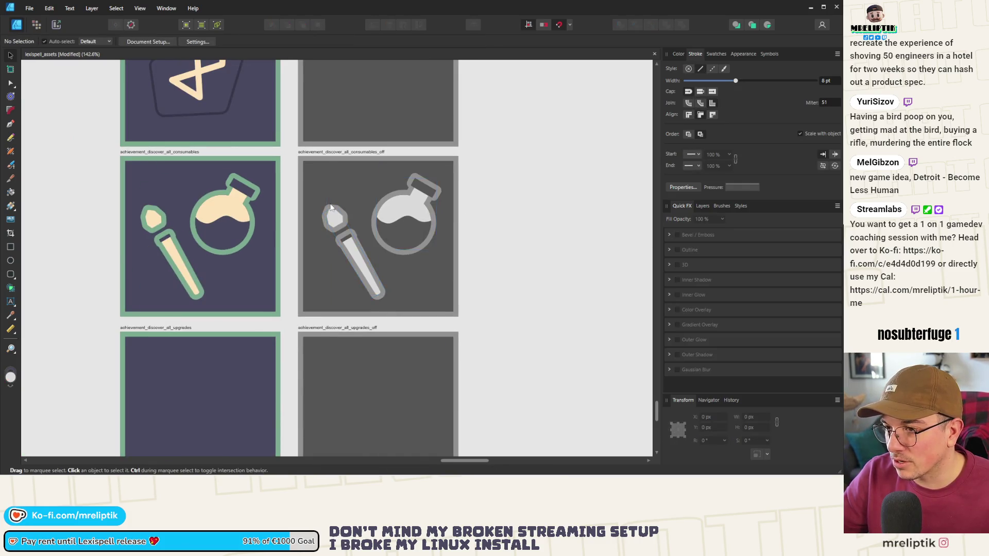
{"action": "scroll", "coordinate": [462, 218], "scroll_direction": "down", "scroll_amount": 3}
{"action": "scroll", "coordinate": [281, 175], "scroll_direction": "up", "scroll_amount": 1}
{"action": "scroll", "coordinate": [275, 218], "scroll_direction": "up", "scroll_amount": 2}
{"action": "left_click", "coordinate": [276, 218]}
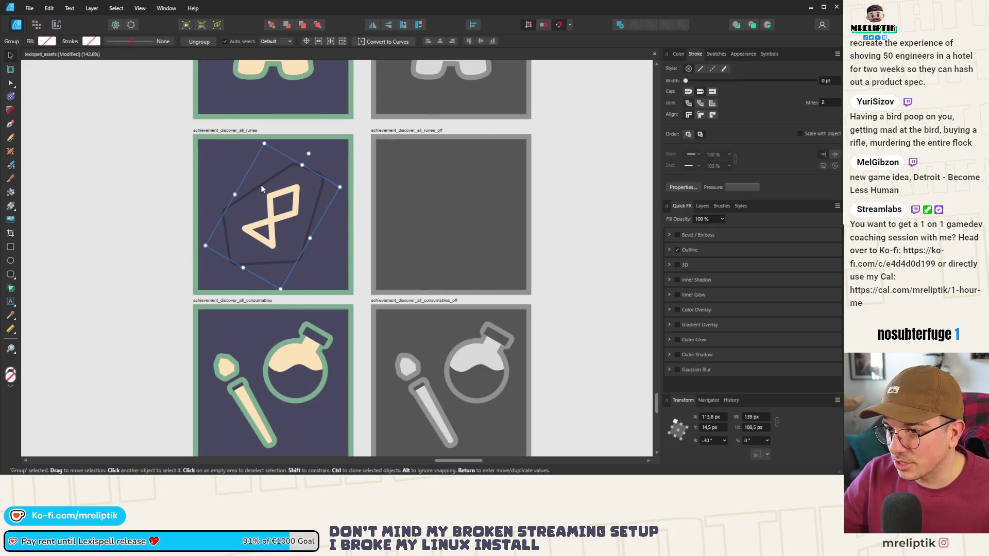
- Sample canvas colours for the runes badge's Outline effect
{"action": "left_click", "coordinate": [679, 54]}
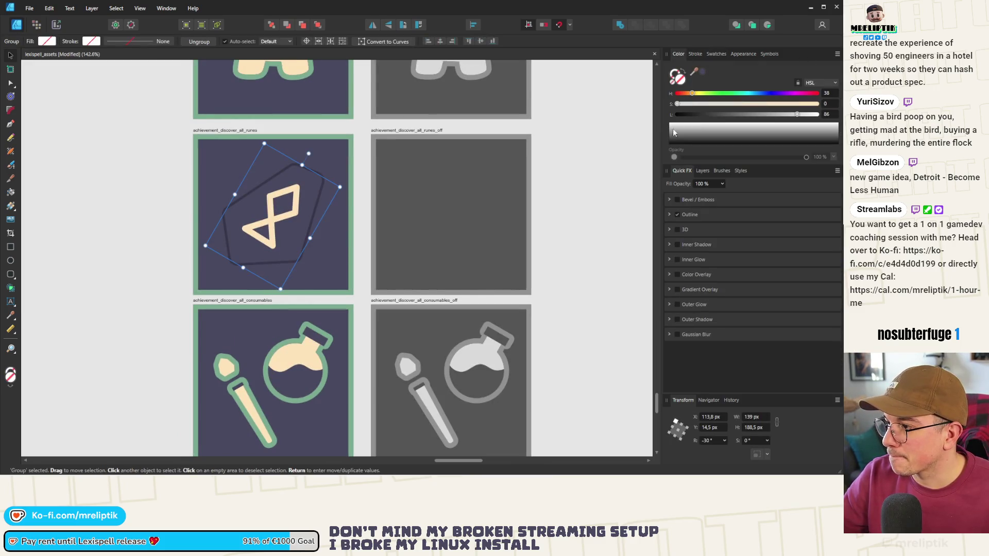
{"action": "left_click", "coordinate": [668, 215]}
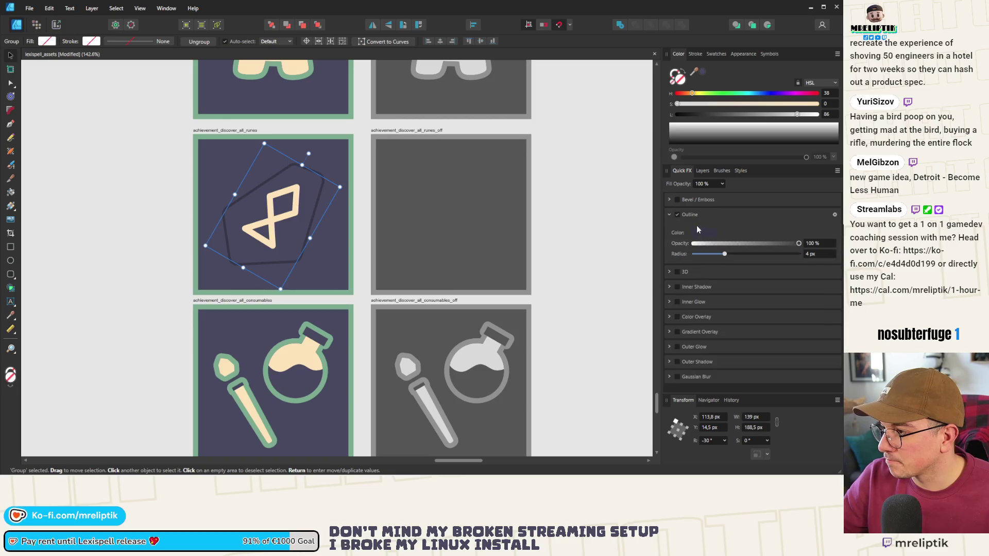
{"action": "left_click", "coordinate": [701, 232]}
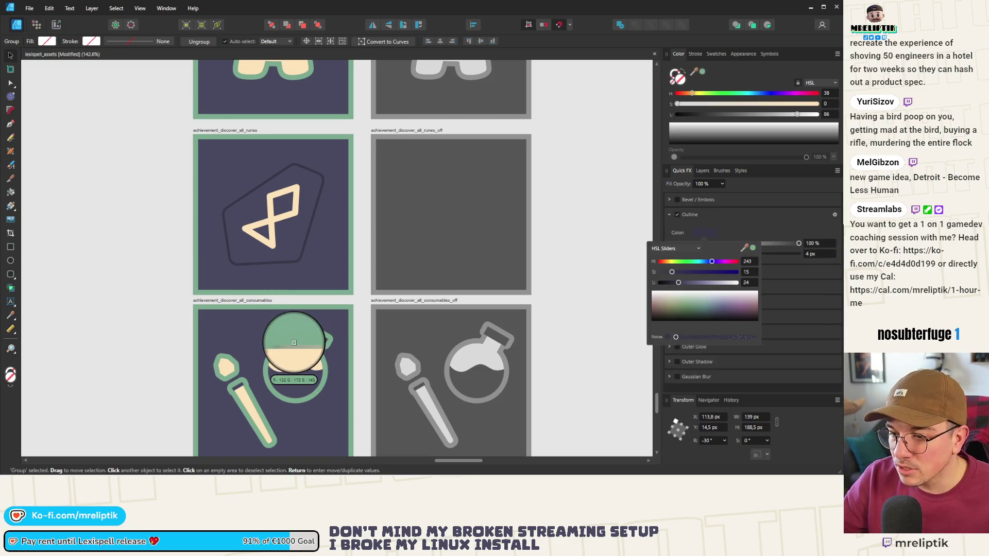
{"action": "left_click_drag", "start_coordinate": [742, 253], "coordinate": [274, 203]}
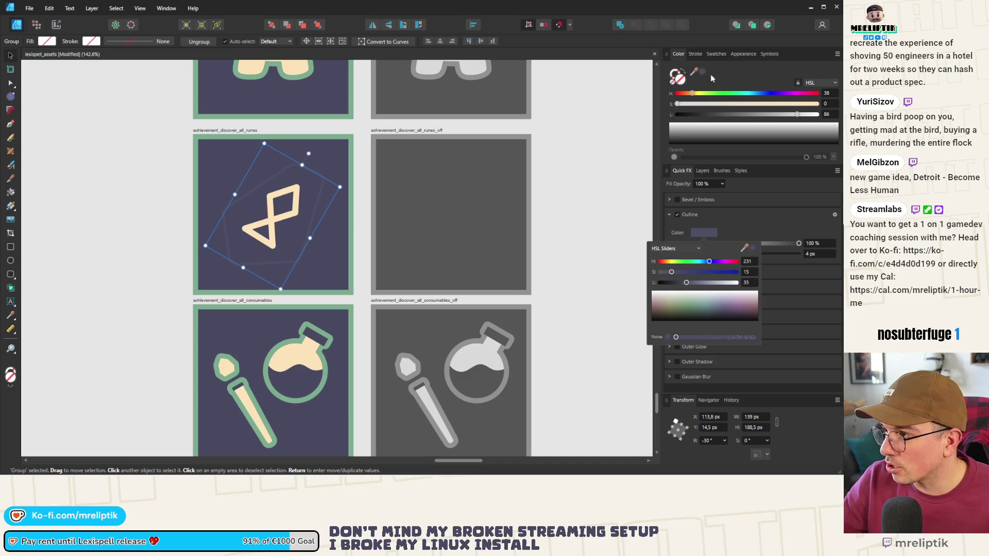
{"action": "left_click", "coordinate": [701, 232]}
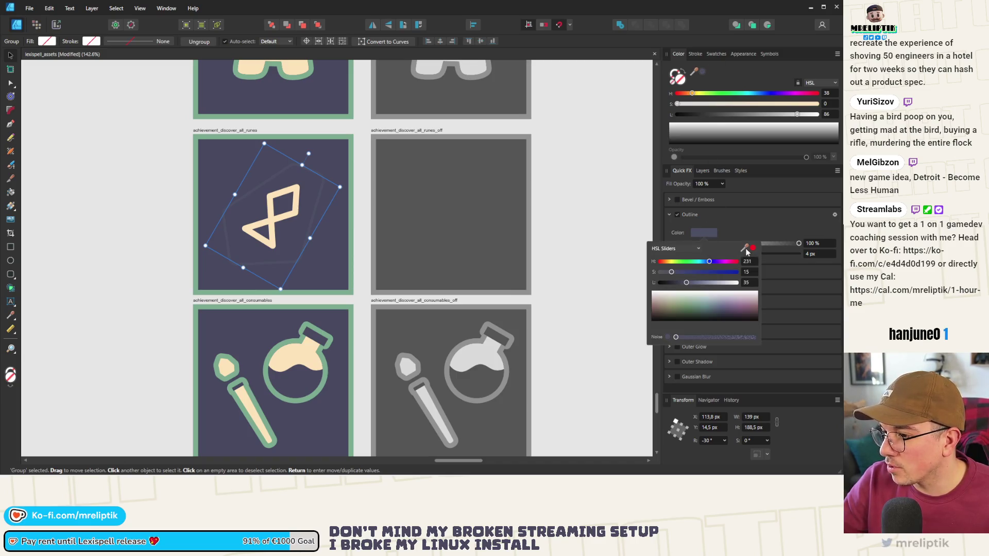
{"action": "left_click_drag", "start_coordinate": [747, 251], "coordinate": [309, 309]}
{"action": "left_click", "coordinate": [310, 309]}
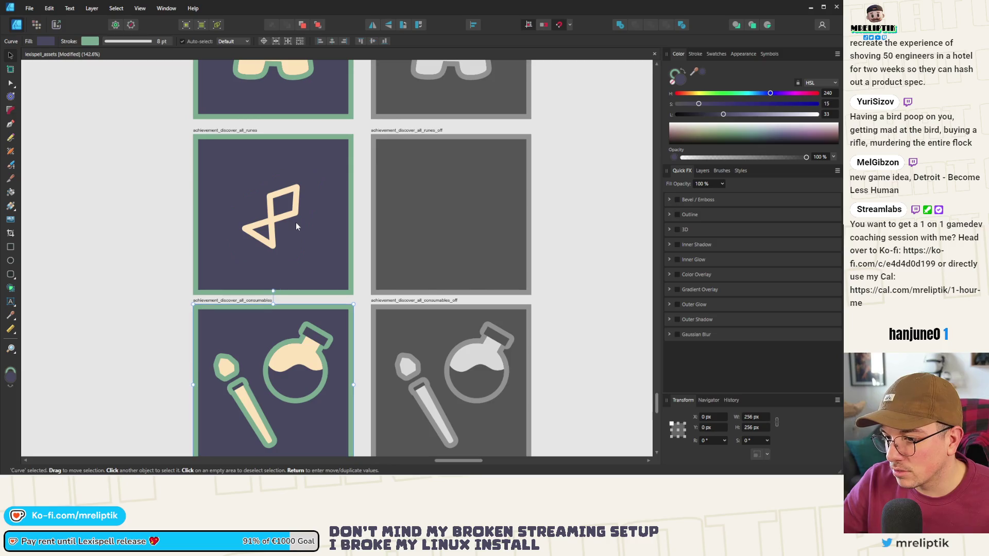
- Set the runes badge outline to the green tile border colour at 8 px radius
{"action": "left_click", "coordinate": [293, 220]}
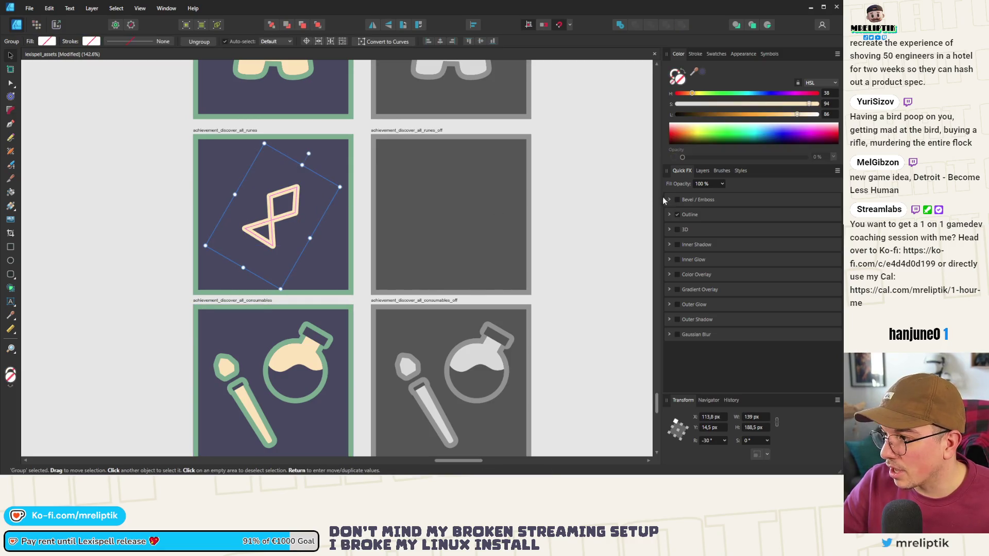
{"action": "left_click", "coordinate": [669, 215]}
{"action": "left_click", "coordinate": [705, 233]}
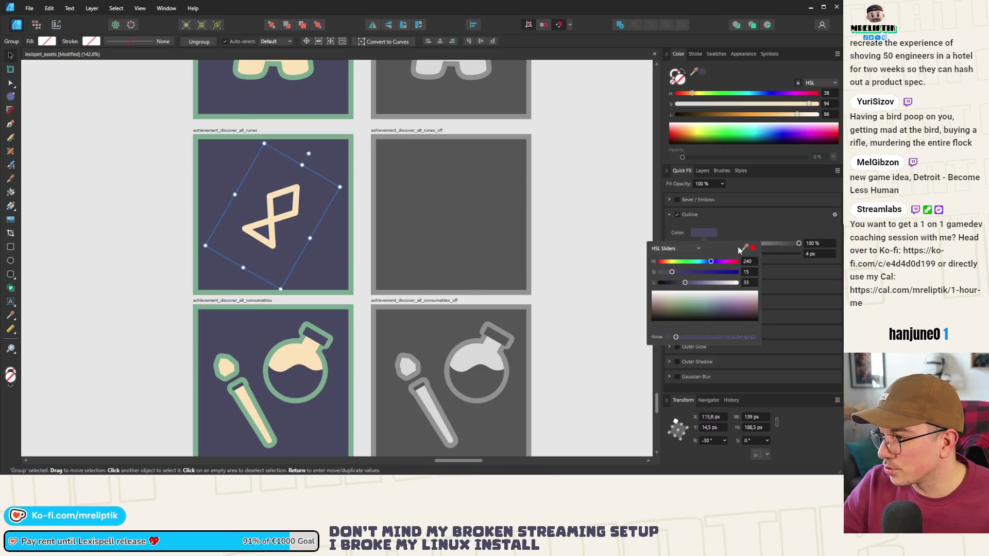
{"action": "left_click_drag", "start_coordinate": [743, 248], "coordinate": [305, 309]}
{"action": "left_click", "coordinate": [810, 254]}
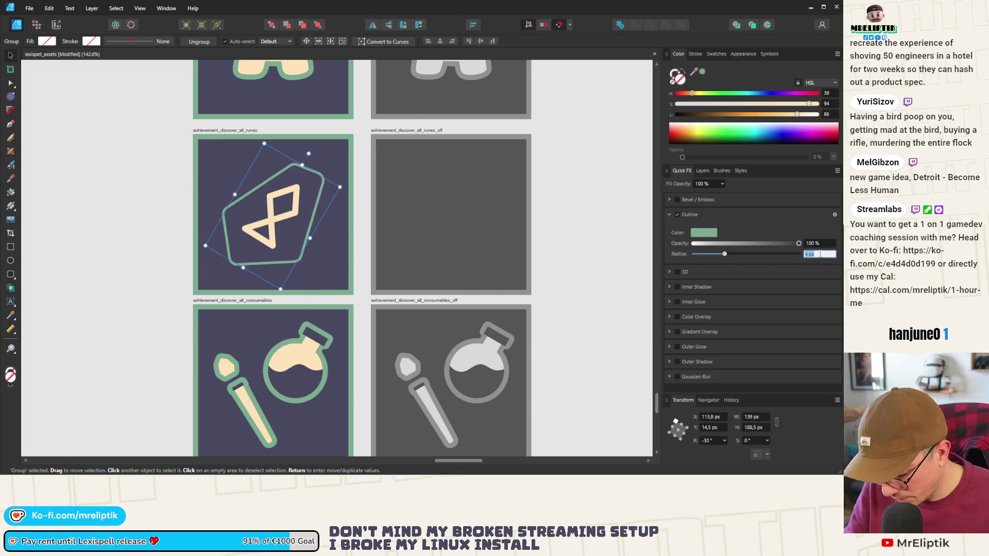
{"action": "type", "text": "8"}
{"action": "key", "text": "Return"}
{"action": "left_click", "coordinate": [150, 224]}
{"action": "scroll", "coordinate": [181, 228], "scroll_direction": "down", "scroll_amount": 3}
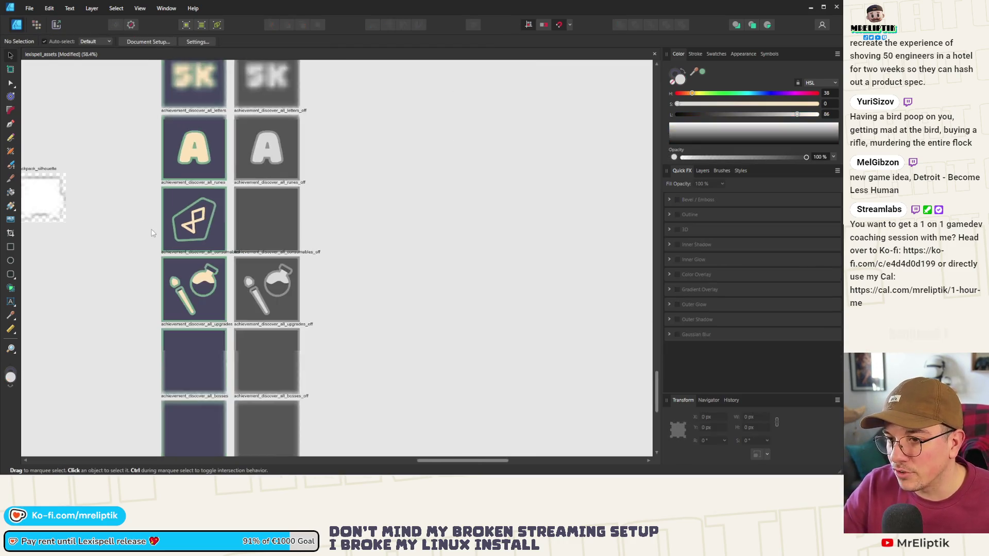
{"action": "scroll", "coordinate": [213, 205], "scroll_direction": "up", "scroll_amount": 2}
- Copy the runes badge group into the runes off tile
{"action": "left_click", "coordinate": [214, 204]}
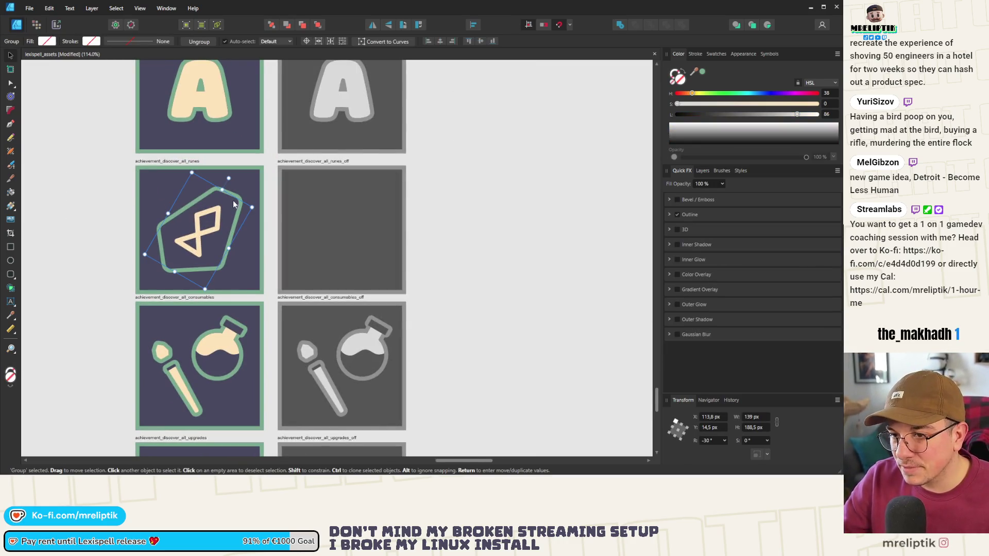
{"action": "key", "text": "ctrl+shift+g"}
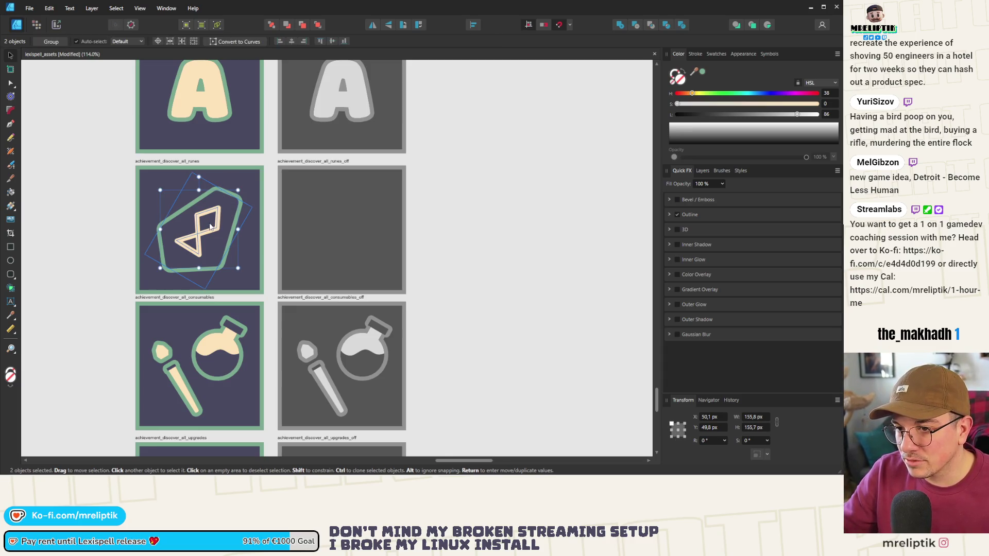
{"action": "key", "text": "ctrl+g"}
{"action": "key", "text": "ctrl+c"}
{"action": "left_click", "coordinate": [300, 163]}
{"action": "key", "text": "ctrl+v"}
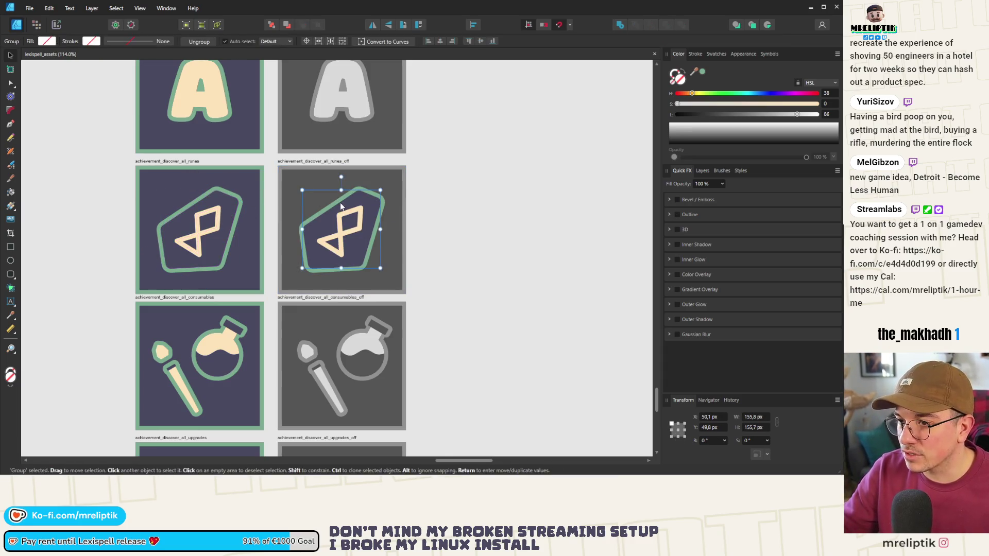
{"action": "key", "text": "ctrl+z"}
{"action": "key", "text": "ctrl+z"}
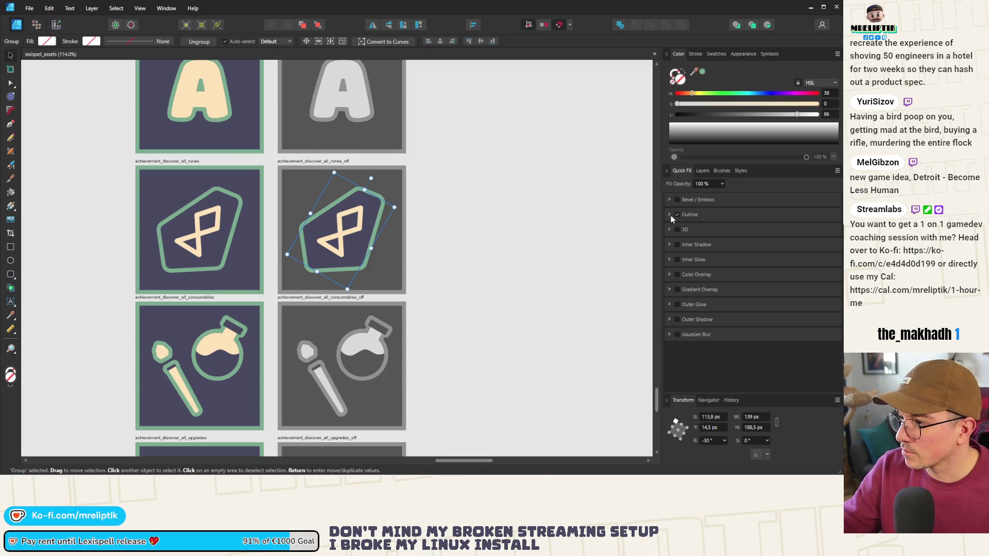
- Turn the copy's outline grey and its inner symbol light grey
{"action": "left_click", "coordinate": [670, 215]}
{"action": "left_click", "coordinate": [698, 233]}
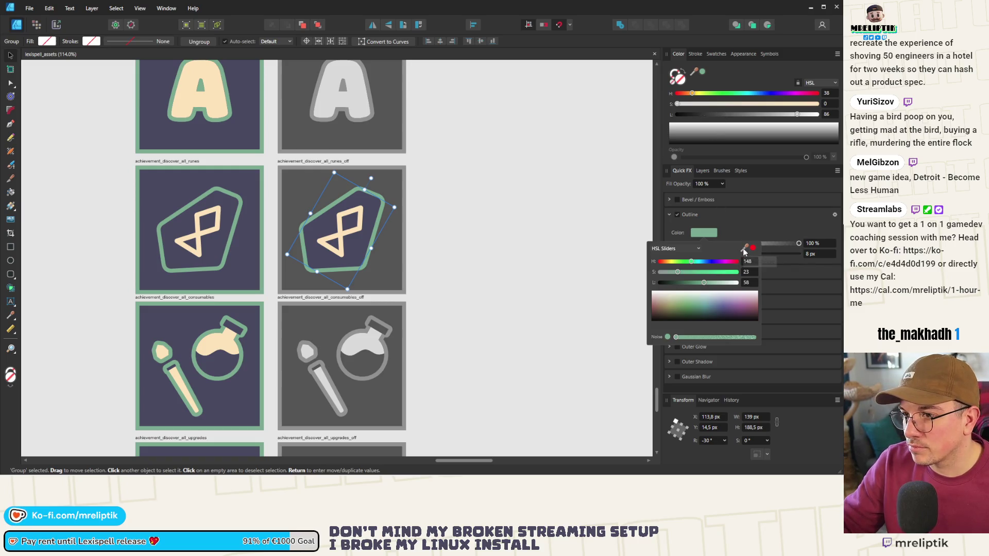
{"action": "left_click_drag", "start_coordinate": [744, 250], "coordinate": [376, 243]}
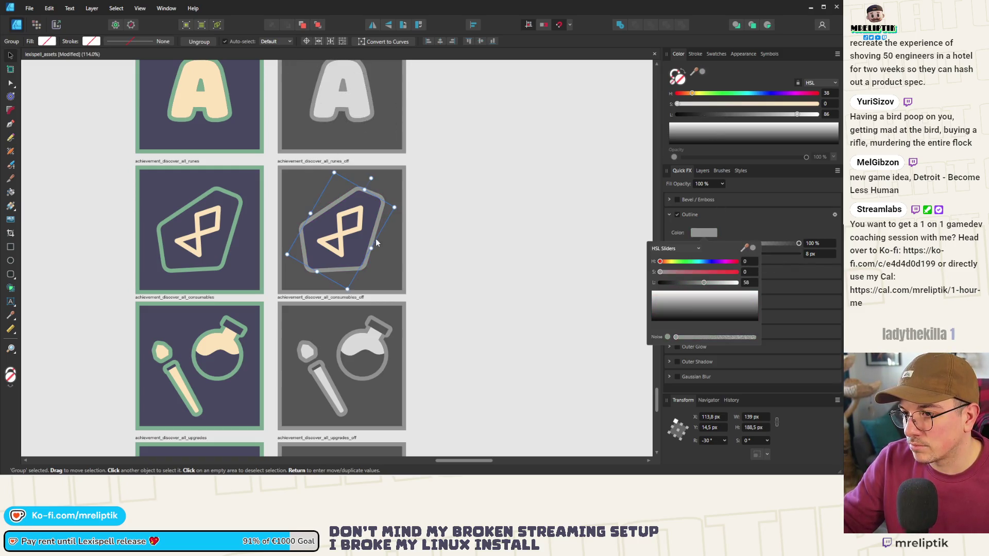
{"action": "double_click", "coordinate": [362, 227]}
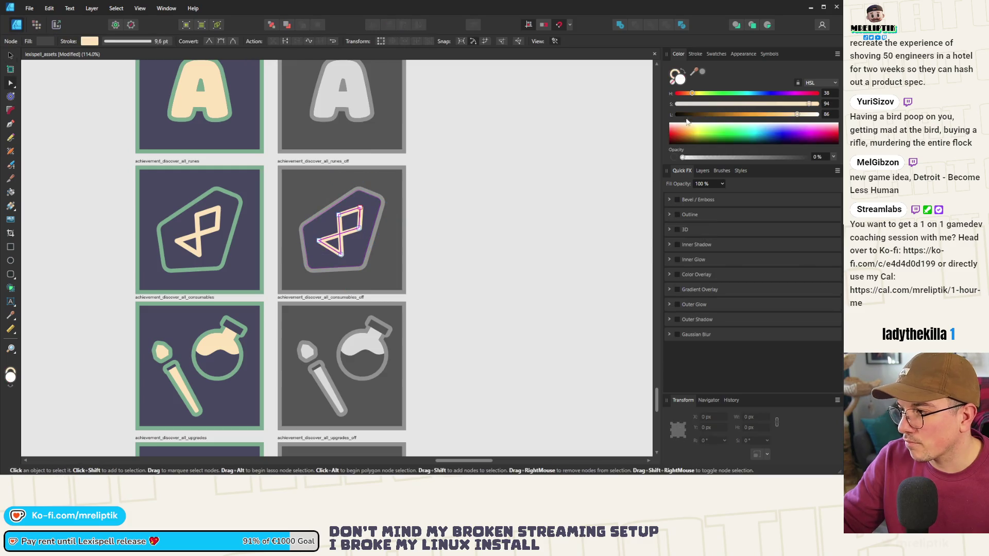
{"action": "left_click_drag", "start_coordinate": [696, 70], "coordinate": [327, 98]}
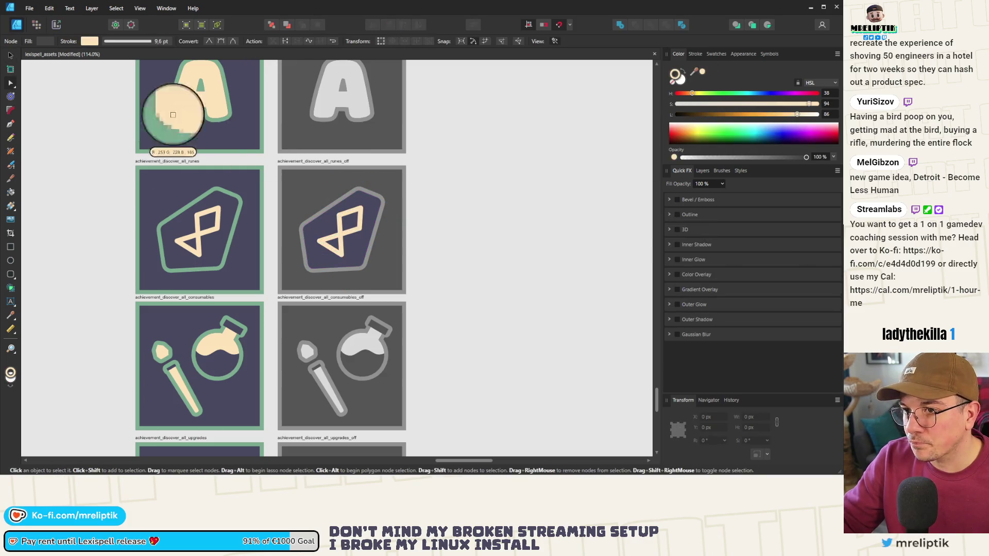
- Recolour the copy's pentagon dark grey and remove its thin stroke
{"action": "left_click", "coordinate": [377, 205]}
{"action": "left_click_drag", "start_coordinate": [695, 73], "coordinate": [376, 132]}
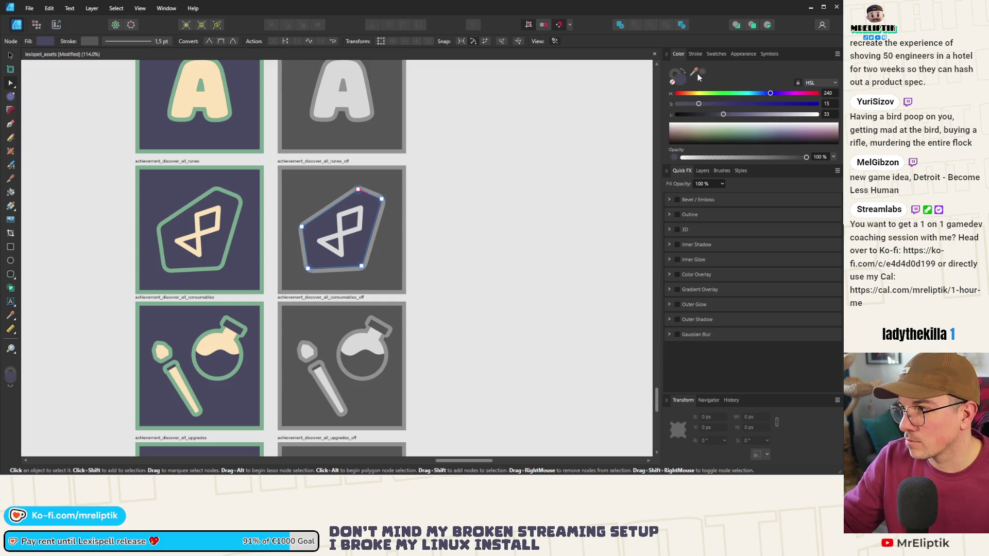
{"action": "left_click", "coordinate": [696, 54]}
{"action": "left_click_drag", "start_coordinate": [718, 81], "coordinate": [614, 84]}
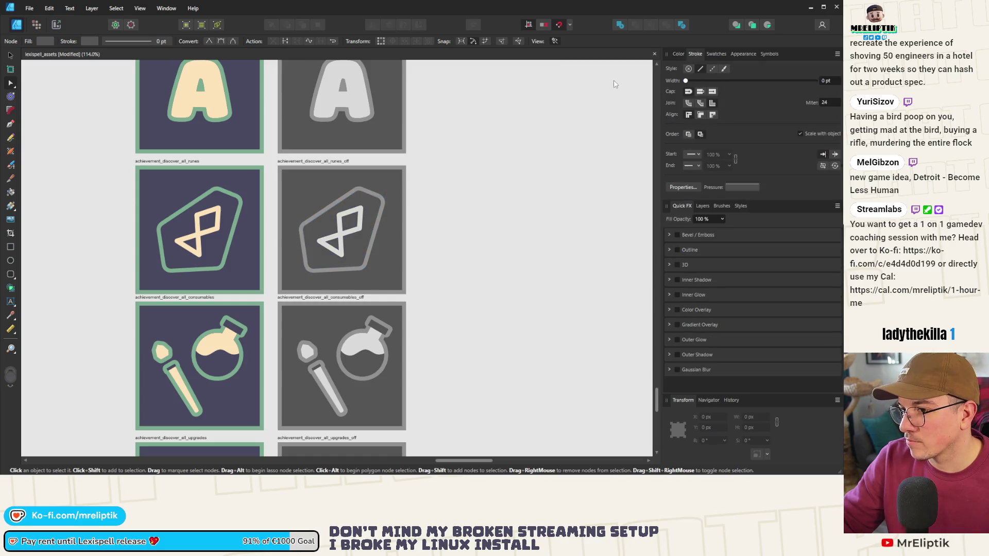
{"action": "left_click", "coordinate": [611, 85]}
{"action": "scroll", "coordinate": [221, 185], "scroll_direction": "down", "scroll_amount": 5, "text": "ctrl"}
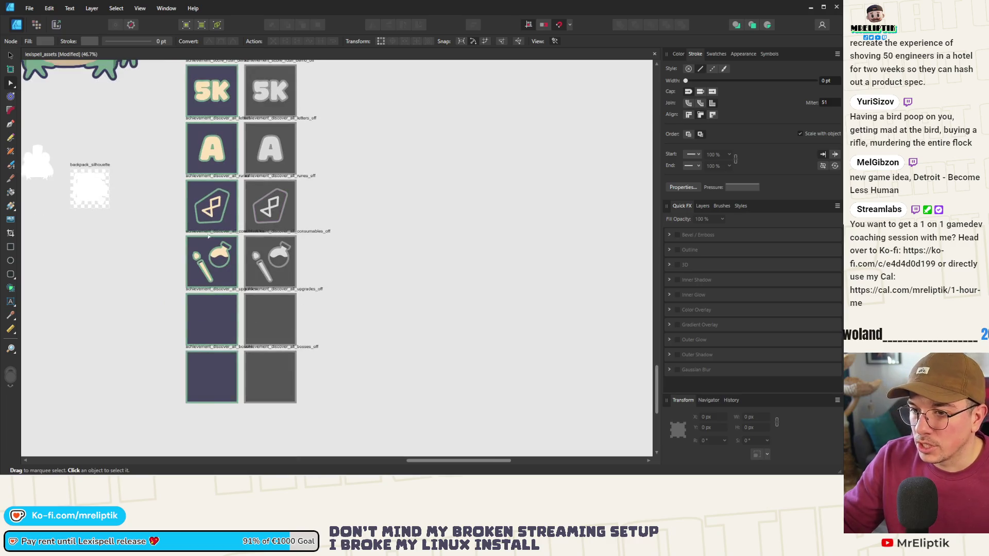
{"action": "key", "text": "v"}
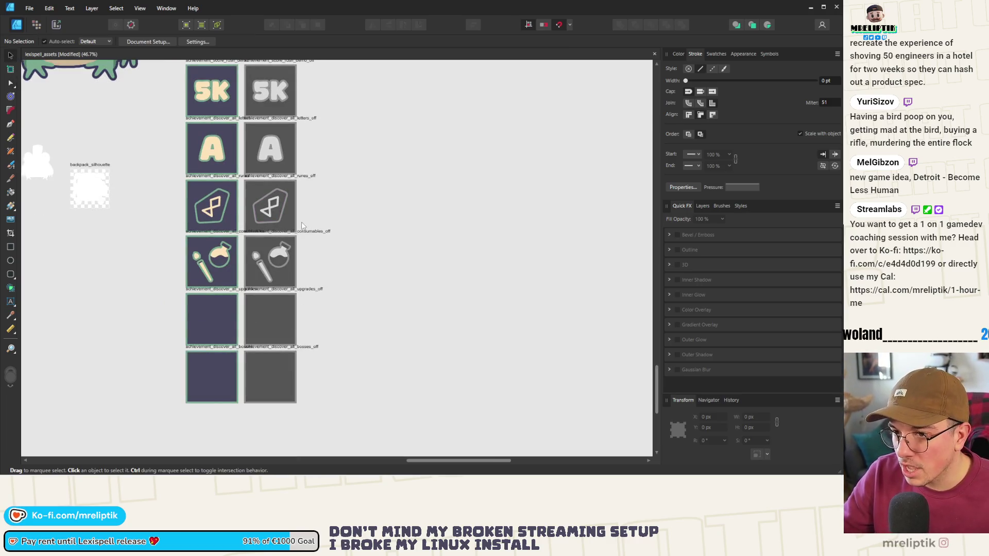
{"action": "scroll", "coordinate": [214, 266], "scroll_direction": "up", "scroll_amount": 3}
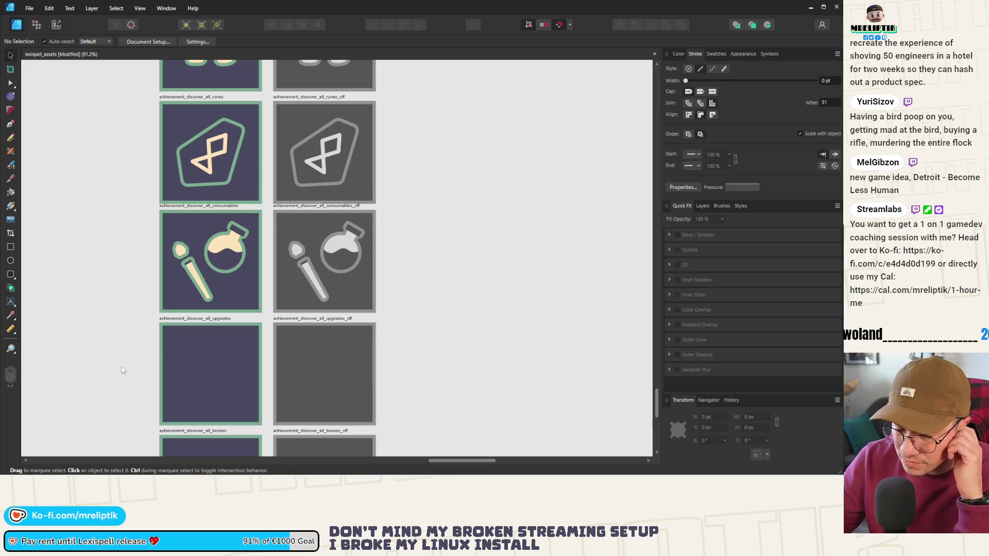
{"action": "scroll", "coordinate": [187, 292], "scroll_direction": "down", "scroll_amount": 1}
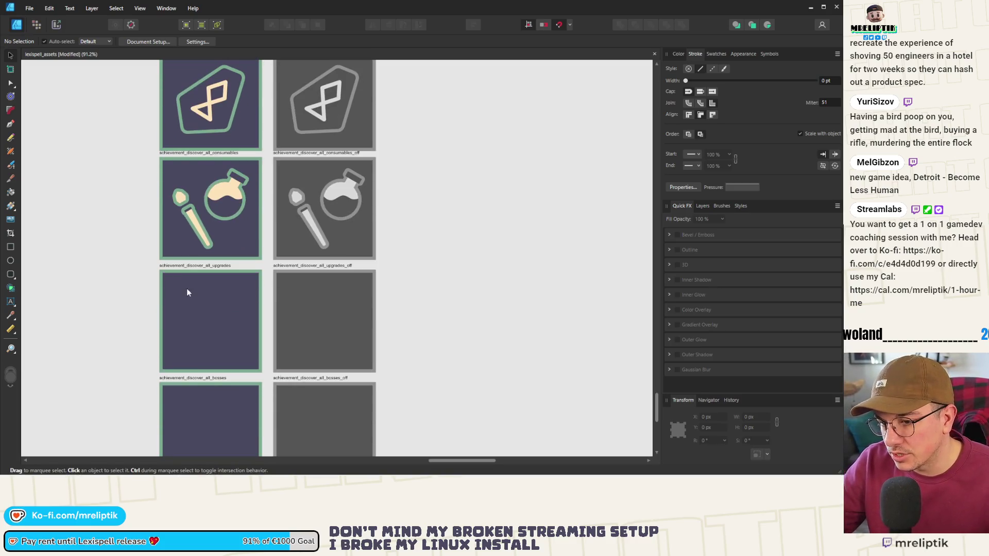
{"action": "scroll", "coordinate": [182, 301], "scroll_direction": "down", "scroll_amount": 2}
{"action": "scroll", "coordinate": [175, 265], "scroll_direction": "down", "scroll_amount": 3}
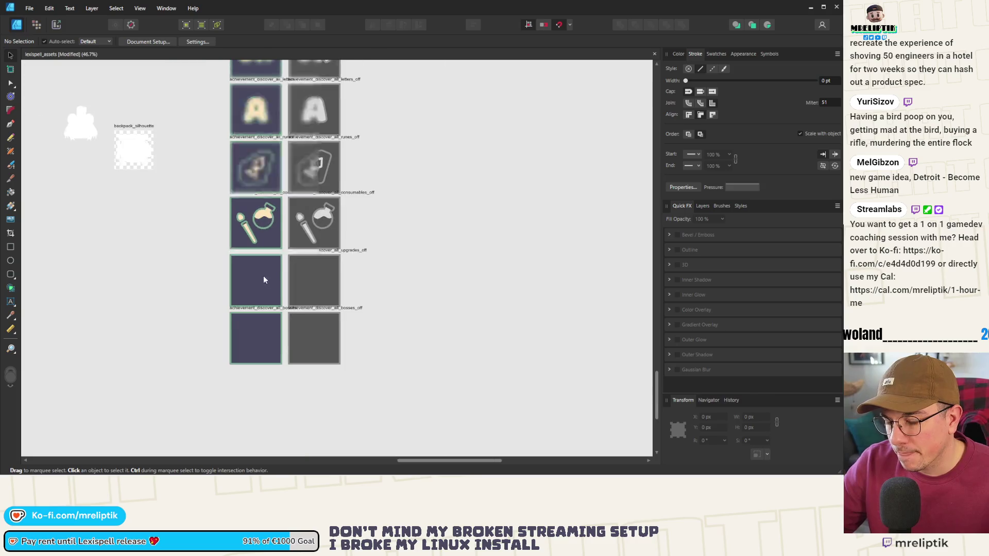
{"action": "scroll", "coordinate": [252, 287], "scroll_direction": "down", "scroll_amount": 2}
{"action": "scroll", "coordinate": [233, 193], "scroll_direction": "down", "scroll_amount": 2}
{"action": "scroll", "coordinate": [224, 116], "scroll_direction": "down", "scroll_amount": 2}
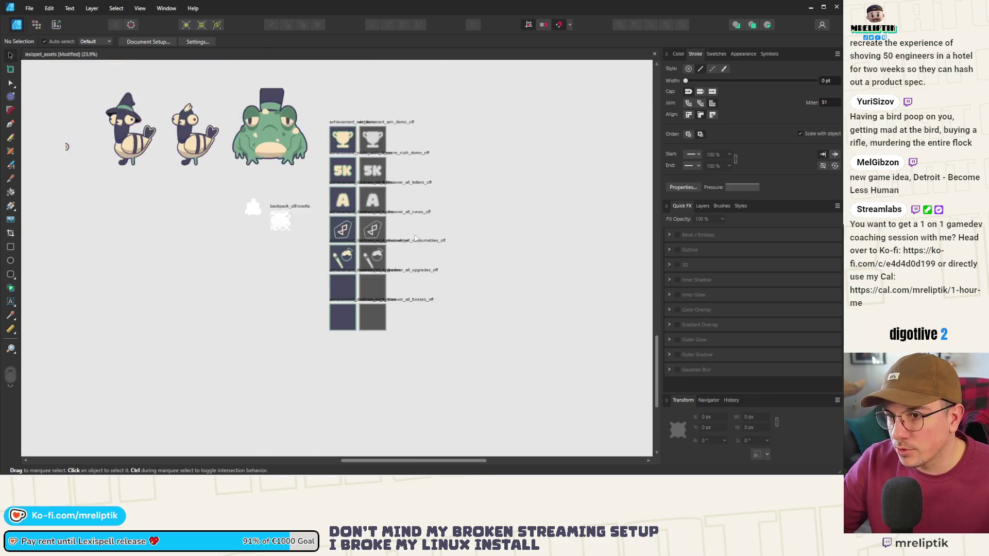
{"action": "scroll", "coordinate": [223, 67], "scroll_direction": "down", "scroll_amount": 1}
{"action": "scroll", "coordinate": [247, 108], "scroll_direction": "up", "scroll_amount": 2}
{"action": "scroll", "coordinate": [270, 147], "scroll_direction": "up", "scroll_amount": 2}
{"action": "scroll", "coordinate": [294, 186], "scroll_direction": "up", "scroll_amount": 2}
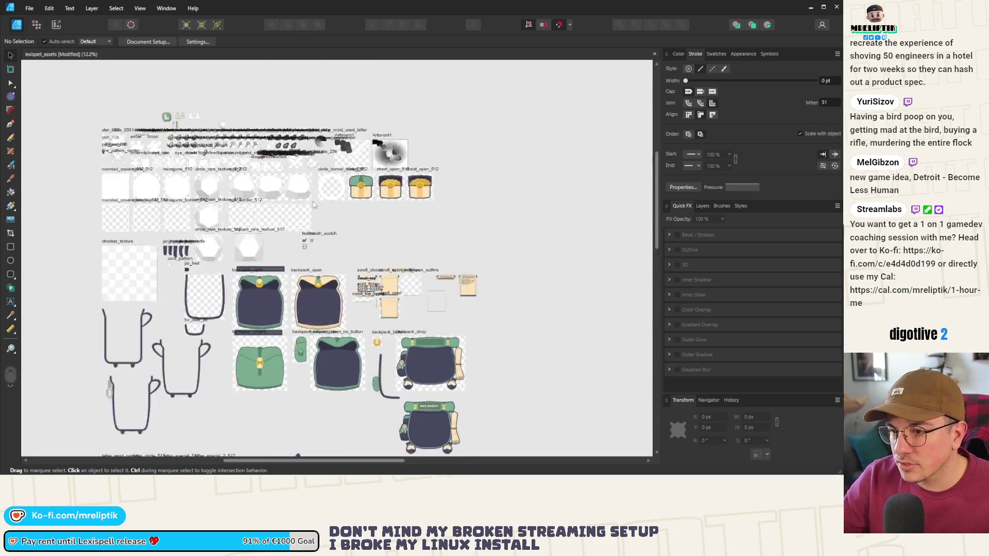
{"action": "scroll", "coordinate": [321, 229], "scroll_direction": "up", "scroll_amount": 2}
- Pan to the scroll assets and select the scroll_default icon artwork
{"action": "left_click_drag", "start_coordinate": [447, 261], "coordinate": [300, 210]}
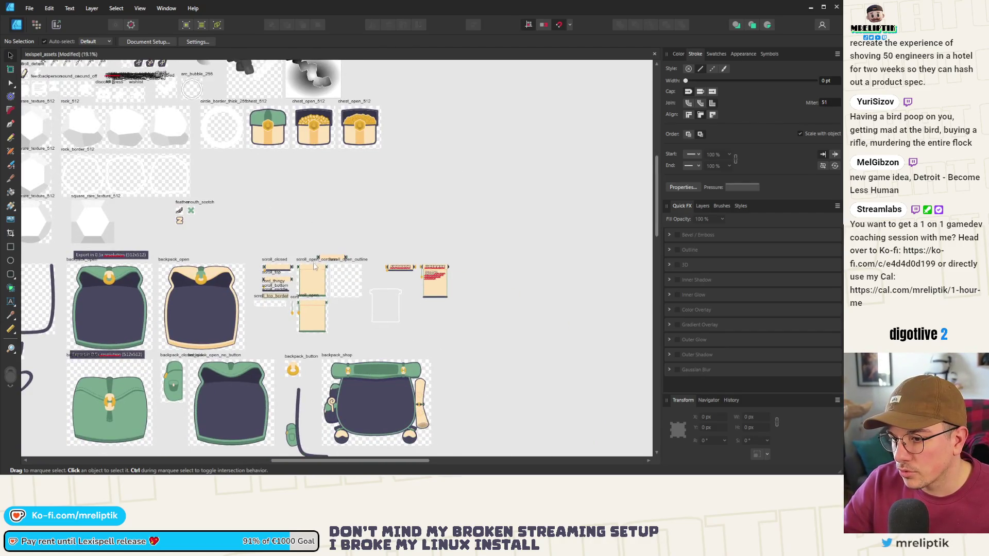
{"action": "scroll", "coordinate": [314, 265], "scroll_direction": "up", "scroll_amount": 3}
{"action": "left_click_drag", "start_coordinate": [423, 224], "coordinate": [284, 261]}
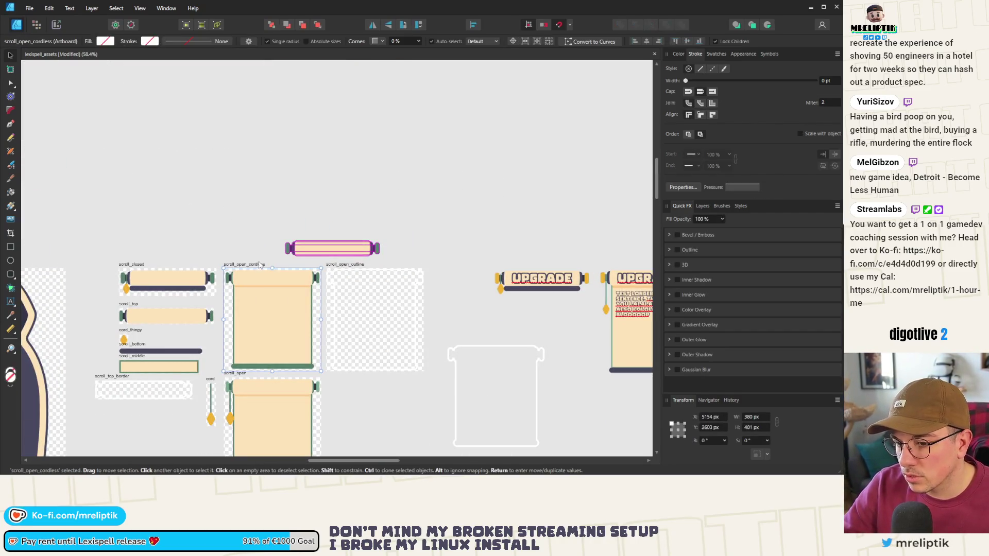
{"action": "left_click", "coordinate": [421, 201]}
{"action": "left_click_drag", "start_coordinate": [412, 222], "coordinate": [267, 273]}
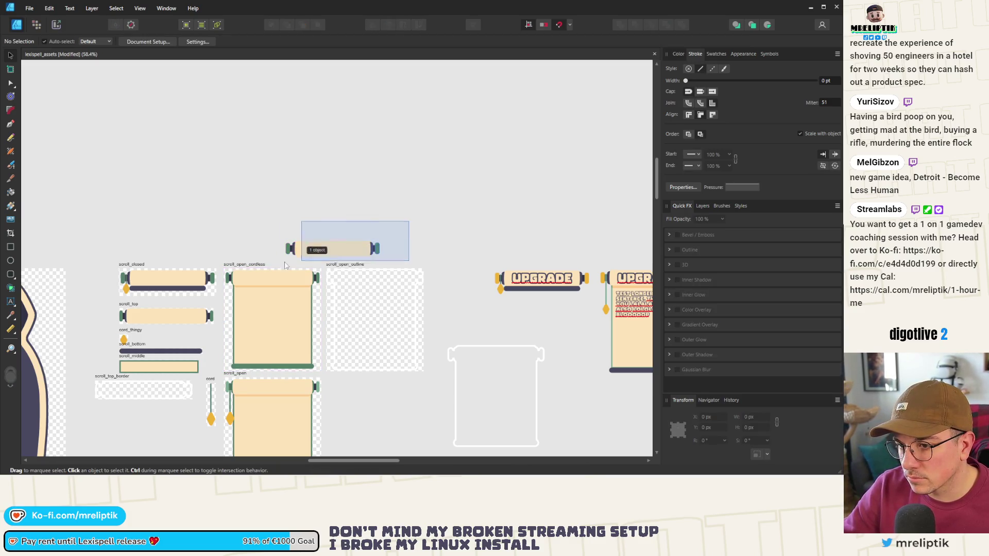
{"action": "scroll", "coordinate": [201, 195], "scroll_direction": "down", "scroll_amount": 2}
{"action": "scroll", "coordinate": [201, 195], "scroll_direction": "down", "scroll_amount": 1}
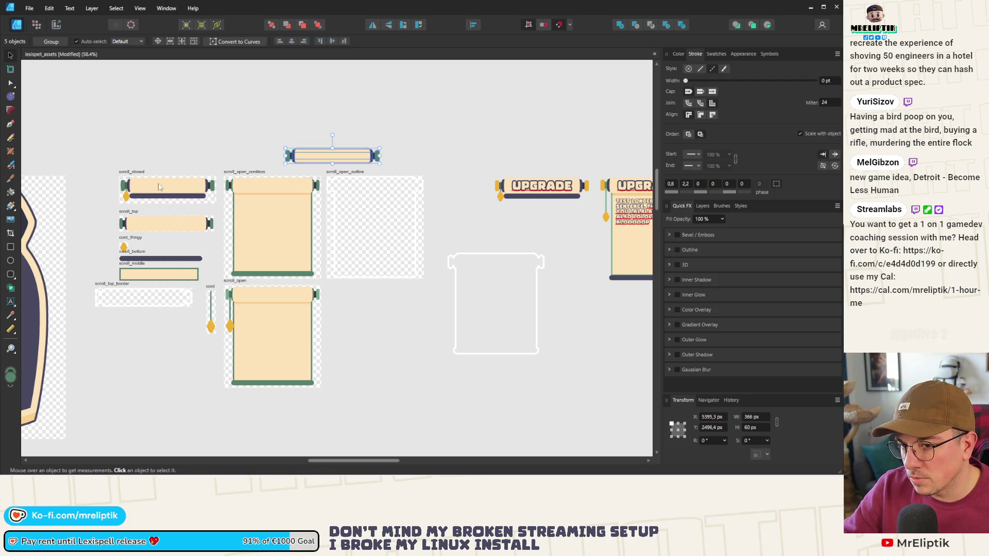
{"action": "scroll", "coordinate": [165, 218], "scroll_direction": "down", "scroll_amount": 3}
{"action": "scroll", "coordinate": [184, 147], "scroll_direction": "down", "scroll_amount": 2}
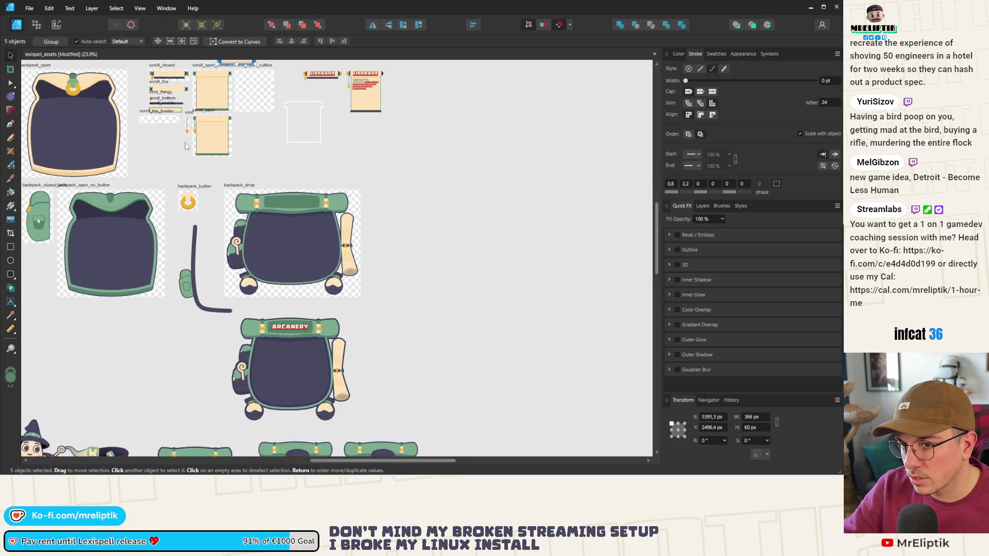
{"action": "scroll", "coordinate": [185, 146], "scroll_direction": "down", "scroll_amount": 2}
{"action": "scroll", "coordinate": [185, 147], "scroll_direction": "down", "scroll_amount": 2}
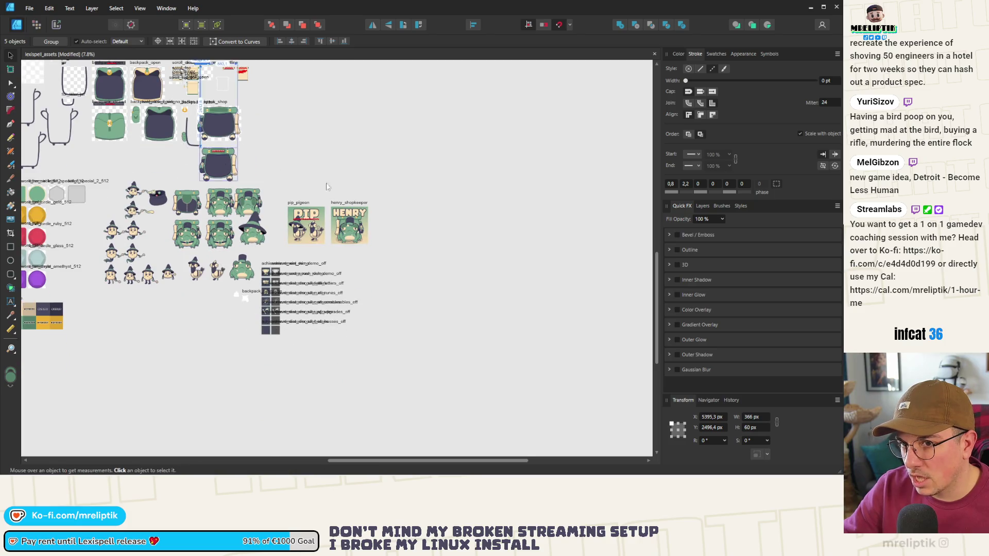
{"action": "scroll", "coordinate": [282, 178], "scroll_direction": "down", "scroll_amount": 2}
{"action": "scroll", "coordinate": [282, 178], "scroll_direction": "up", "scroll_amount": 8}
{"action": "scroll", "coordinate": [227, 302], "scroll_direction": "up", "scroll_amount": 2}
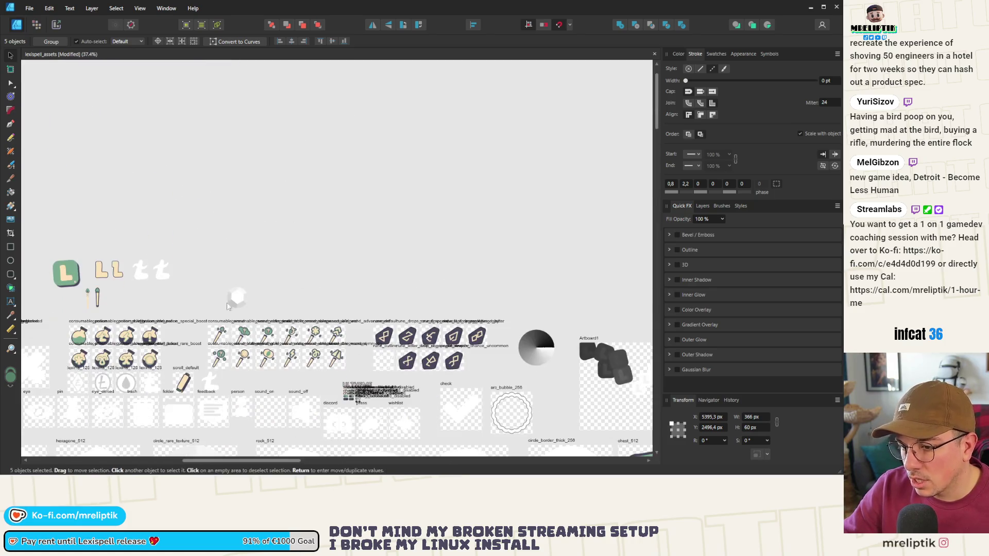
{"action": "scroll", "coordinate": [151, 350], "scroll_direction": "up", "scroll_amount": 2}
{"action": "scroll", "coordinate": [206, 325], "scroll_direction": "up", "scroll_amount": 2}
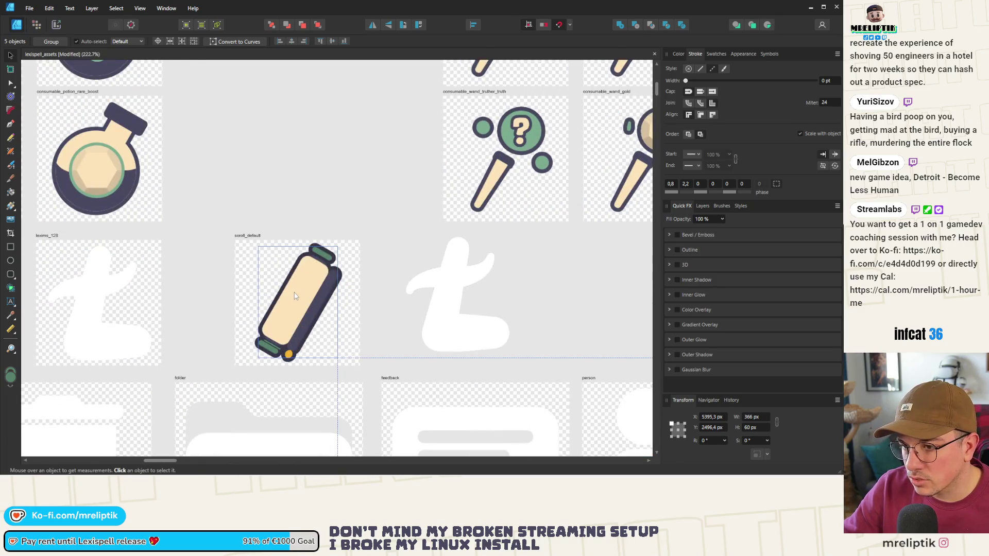
{"action": "left_click", "coordinate": [316, 258]}
{"action": "left_click", "coordinate": [295, 330]}
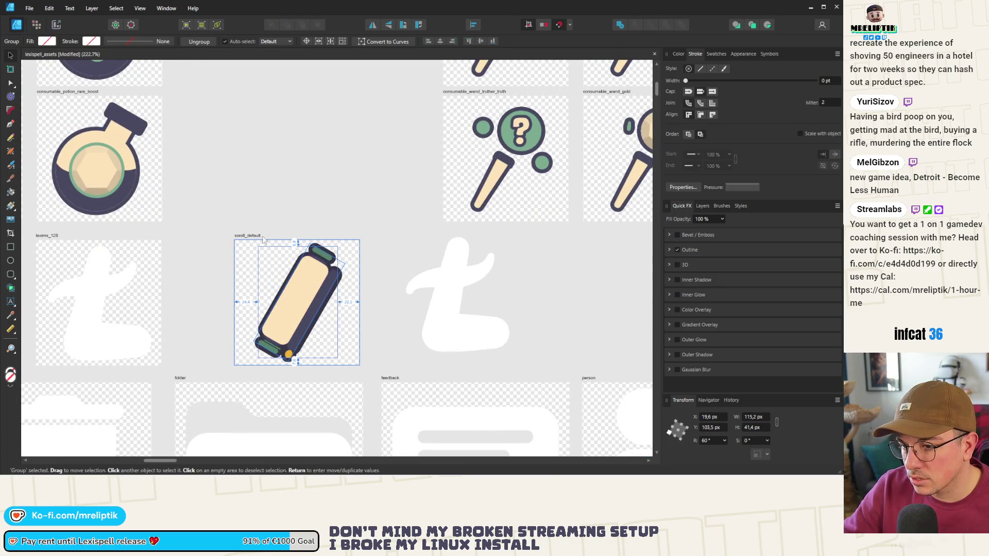
{"action": "scroll", "coordinate": [294, 309], "scroll_direction": "down", "scroll_amount": 10}
{"action": "scroll", "coordinate": [231, 278], "scroll_direction": "up", "scroll_amount": 3}
{"action": "scroll", "coordinate": [128, 265], "scroll_direction": "up", "scroll_amount": 3}
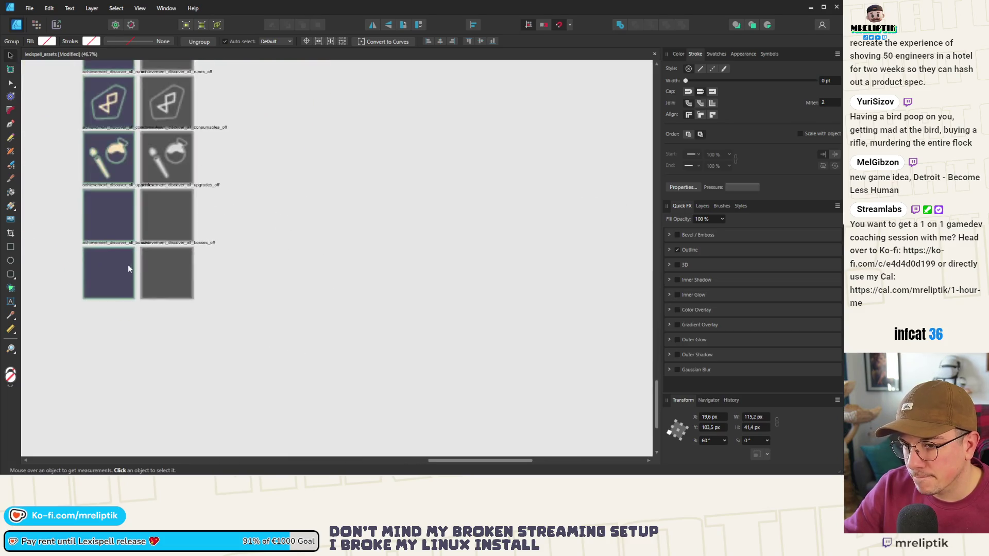
{"action": "scroll", "coordinate": [116, 175], "scroll_direction": "up", "scroll_amount": 3}
{"action": "scroll", "coordinate": [136, 155], "scroll_direction": "up", "scroll_amount": 2}
- Place a copy of the scroll icon in the discover_all_upgrades badge tile
{"action": "left_click_drag", "start_coordinate": [159, 128], "coordinate": [173, 208]}
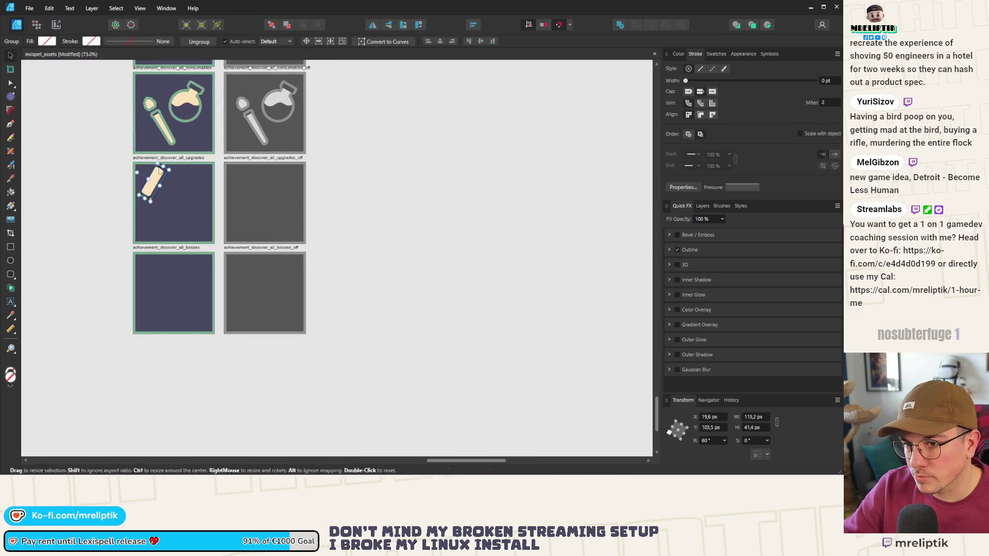
{"action": "scroll", "coordinate": [348, 243], "scroll_direction": "down", "scroll_amount": 1}
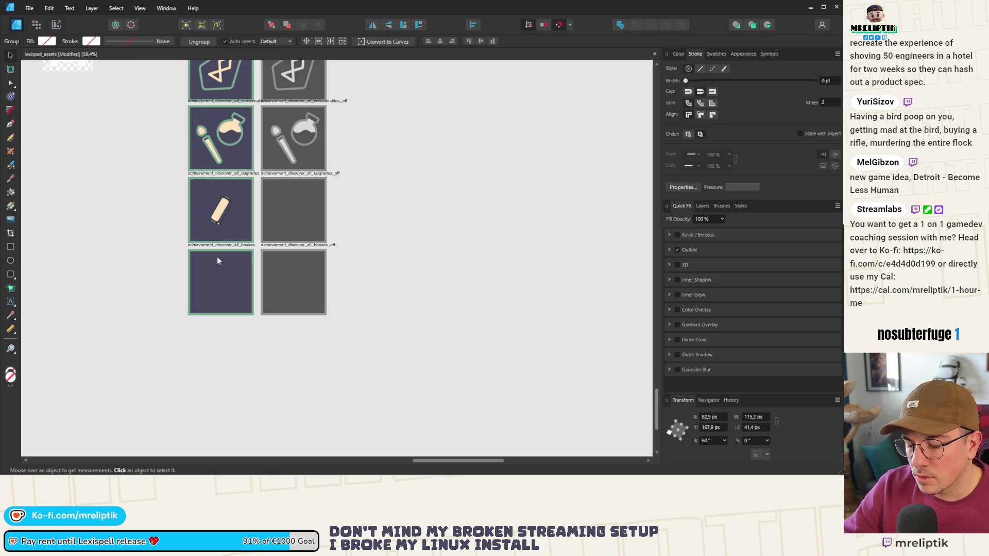
{"action": "scroll", "coordinate": [217, 257], "scroll_direction": "down", "scroll_amount": 1}
{"action": "scroll", "coordinate": [324, 263], "scroll_direction": "down", "scroll_amount": 1}
{"action": "scroll", "coordinate": [278, 224], "scroll_direction": "down", "scroll_amount": 1}
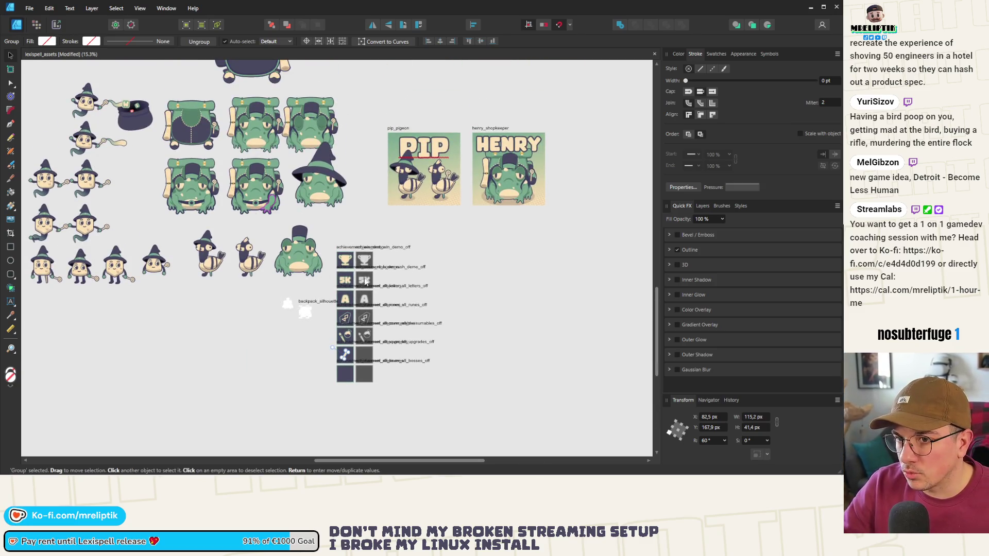
{"action": "scroll", "coordinate": [275, 208], "scroll_direction": "down", "scroll_amount": 1}
{"action": "scroll", "coordinate": [275, 209], "scroll_direction": "up", "scroll_amount": 3}
{"action": "scroll", "coordinate": [274, 209], "scroll_direction": "up", "scroll_amount": 3}
{"action": "scroll", "coordinate": [309, 271], "scroll_direction": "up", "scroll_amount": 2}
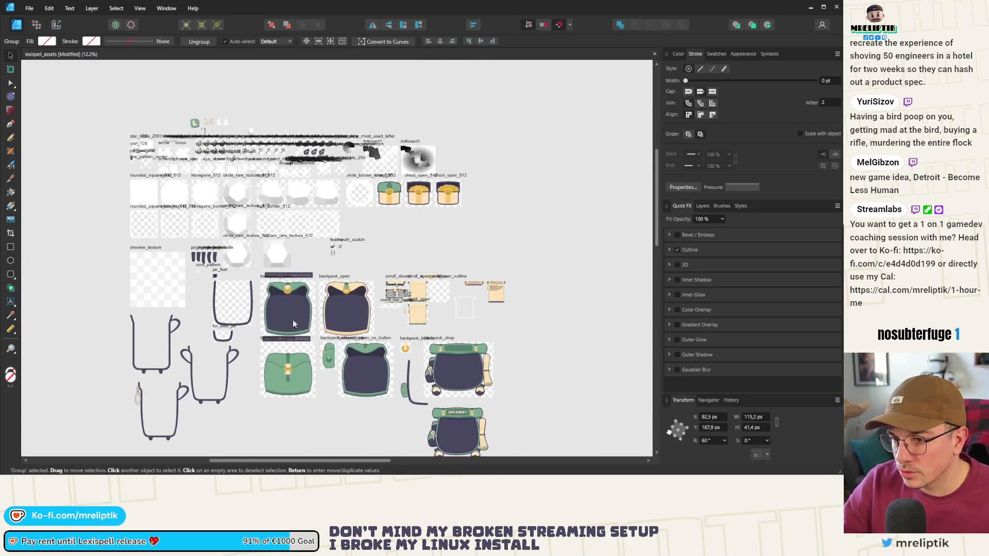
{"action": "scroll", "coordinate": [331, 303], "scroll_direction": "up", "scroll_amount": 2}
{"action": "scroll", "coordinate": [421, 430], "scroll_direction": "down", "scroll_amount": 1}
{"action": "scroll", "coordinate": [422, 402], "scroll_direction": "up", "scroll_amount": 1}
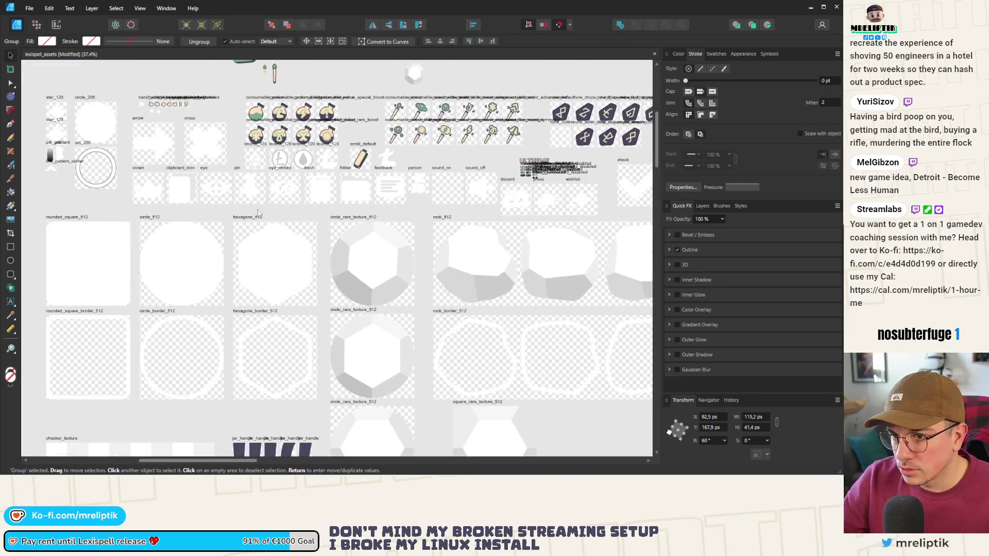
{"action": "scroll", "coordinate": [425, 325], "scroll_direction": "up", "scroll_amount": 1}
{"action": "scroll", "coordinate": [431, 244], "scroll_direction": "up", "scroll_amount": 1}
{"action": "scroll", "coordinate": [430, 245], "scroll_direction": "right", "scroll_amount": 5}
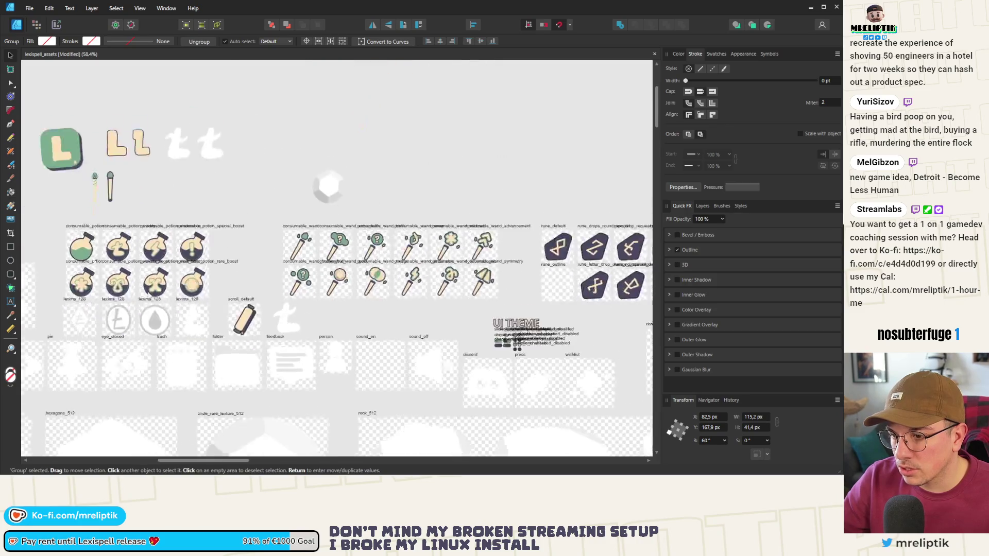
{"action": "scroll", "coordinate": [348, 255], "scroll_direction": "down", "scroll_amount": 2}
{"action": "scroll", "coordinate": [310, 263], "scroll_direction": "down", "scroll_amount": 2}
{"action": "scroll", "coordinate": [266, 267], "scroll_direction": "right", "scroll_amount": 1}
{"action": "scroll", "coordinate": [294, 266], "scroll_direction": "left", "scroll_amount": 2}
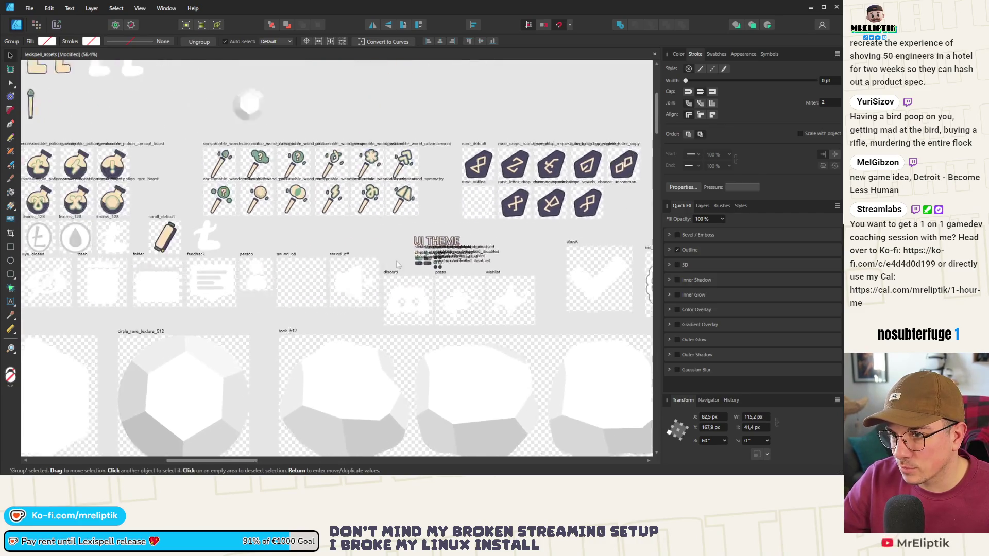
{"action": "scroll", "coordinate": [332, 267], "scroll_direction": "left", "scroll_amount": 5}
{"action": "scroll", "coordinate": [379, 269], "scroll_direction": "left", "scroll_amount": 2}
{"action": "scroll", "coordinate": [145, 222], "scroll_direction": "left", "scroll_amount": 3}
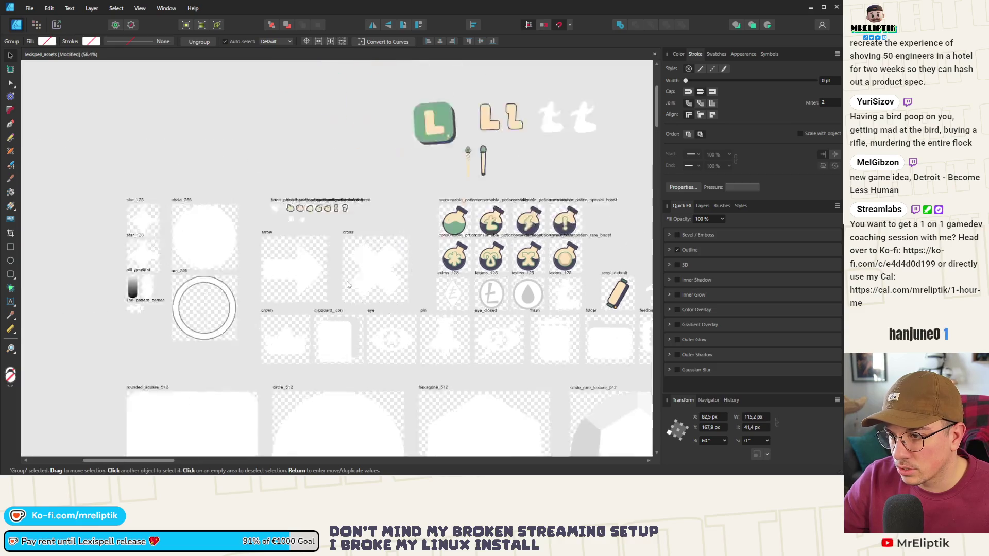
{"action": "scroll", "coordinate": [309, 220], "scroll_direction": "left", "scroll_amount": 2}
{"action": "scroll", "coordinate": [477, 224], "scroll_direction": "right", "scroll_amount": 1}
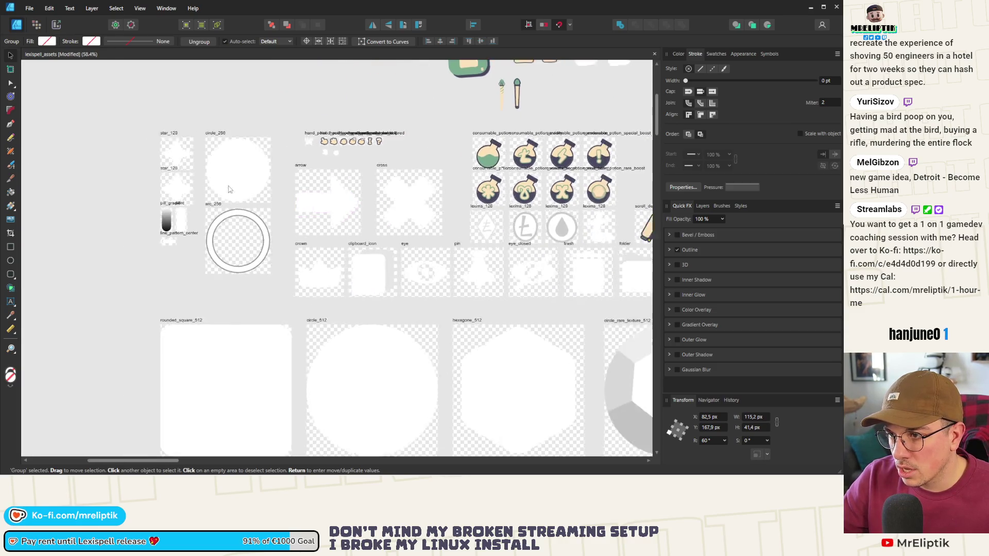
{"action": "scroll", "coordinate": [433, 217], "scroll_direction": "right", "scroll_amount": 5}
{"action": "scroll", "coordinate": [433, 216], "scroll_direction": "down", "scroll_amount": 1}
{"action": "scroll", "coordinate": [387, 201], "scroll_direction": "left", "scroll_amount": 3}
{"action": "scroll", "coordinate": [387, 201], "scroll_direction": "up", "scroll_amount": 2}
{"action": "scroll", "coordinate": [331, 188], "scroll_direction": "up", "scroll_amount": 1}
{"action": "scroll", "coordinate": [331, 187], "scroll_direction": "down", "scroll_amount": 3}
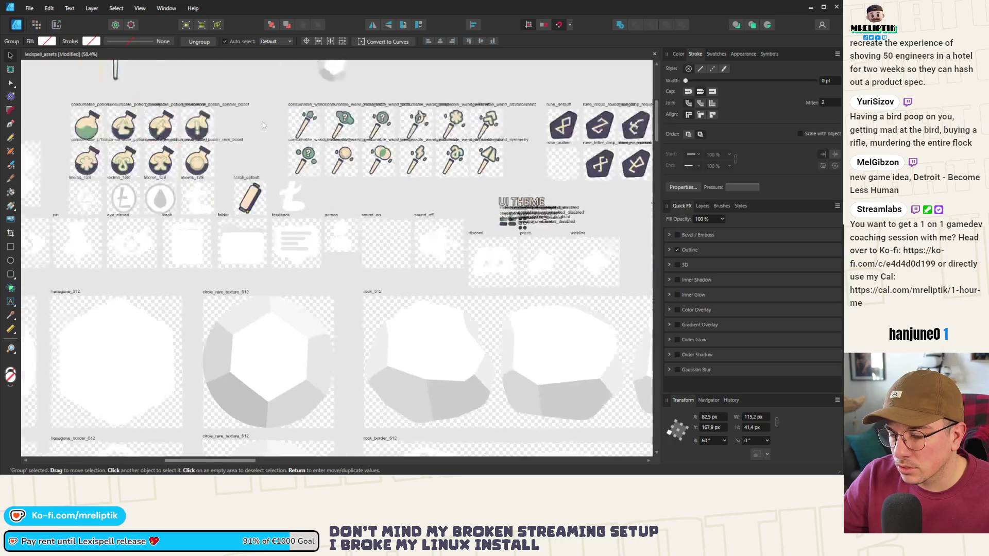
{"action": "scroll", "coordinate": [331, 187], "scroll_direction": "right", "scroll_amount": 3}
{"action": "scroll", "coordinate": [73, 209], "scroll_direction": "up", "scroll_amount": 2}
{"action": "scroll", "coordinate": [74, 210], "scroll_direction": "up", "scroll_amount": 2}
{"action": "scroll", "coordinate": [74, 209], "scroll_direction": "up", "scroll_amount": 2}
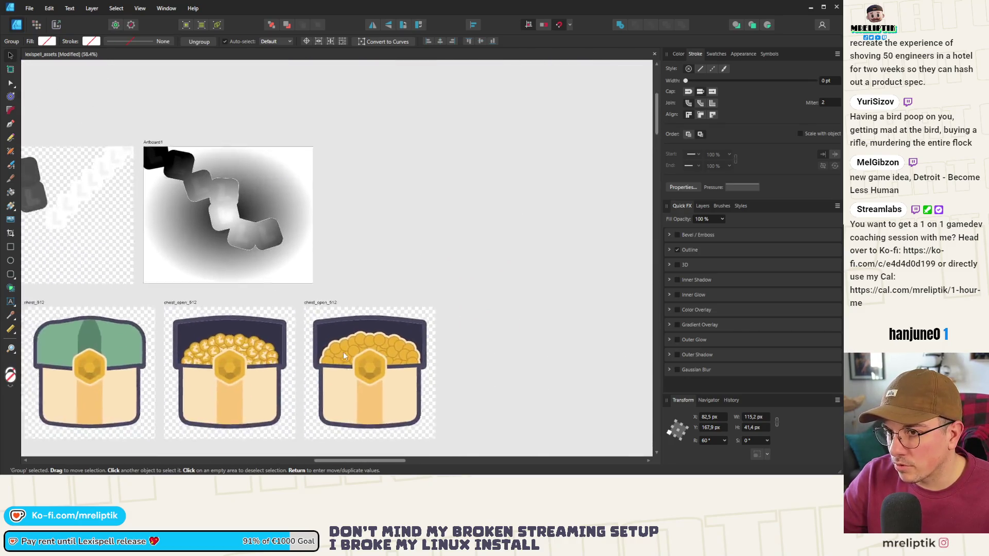
{"action": "scroll", "coordinate": [344, 351], "scroll_direction": "down", "scroll_amount": 3}
{"action": "scroll", "coordinate": [258, 335], "scroll_direction": "down", "scroll_amount": 3}
{"action": "scroll", "coordinate": [211, 259], "scroll_direction": "up", "scroll_amount": 2}
{"action": "scroll", "coordinate": [213, 260], "scroll_direction": "down", "scroll_amount": 3}
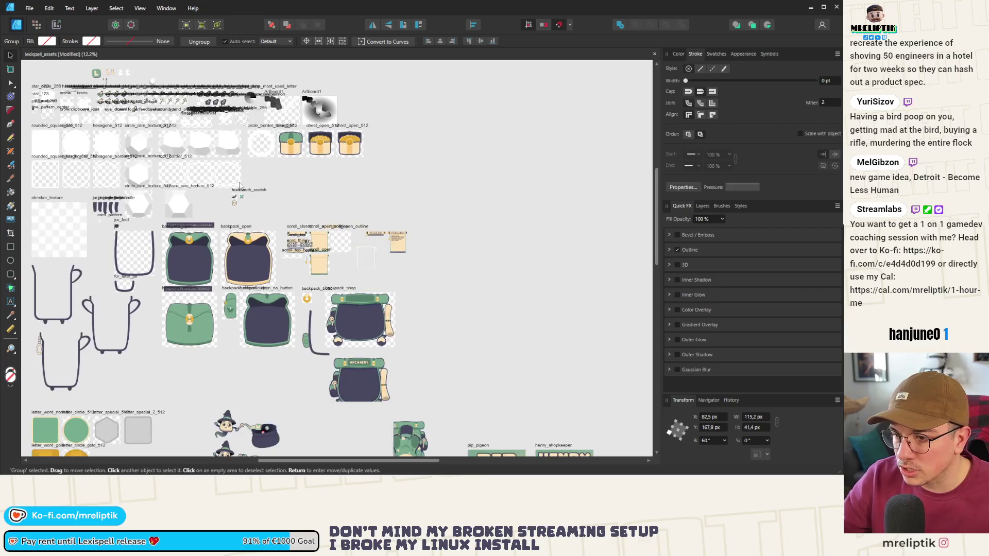
{"action": "scroll", "coordinate": [269, 244], "scroll_direction": "down", "scroll_amount": 2}
{"action": "scroll", "coordinate": [270, 243], "scroll_direction": "down", "scroll_amount": 2}
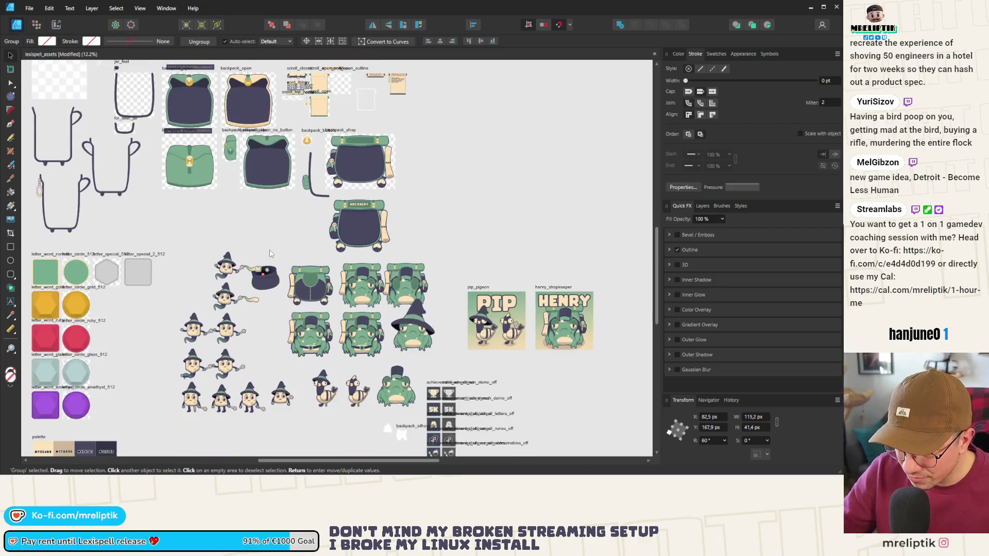
{"action": "scroll", "coordinate": [371, 348], "scroll_direction": "down", "scroll_amount": 2}
{"action": "scroll", "coordinate": [379, 351], "scroll_direction": "down", "scroll_amount": 2}
{"action": "scroll", "coordinate": [501, 360], "scroll_direction": "up", "scroll_amount": 3}
{"action": "scroll", "coordinate": [272, 348], "scroll_direction": "up", "scroll_amount": 1}
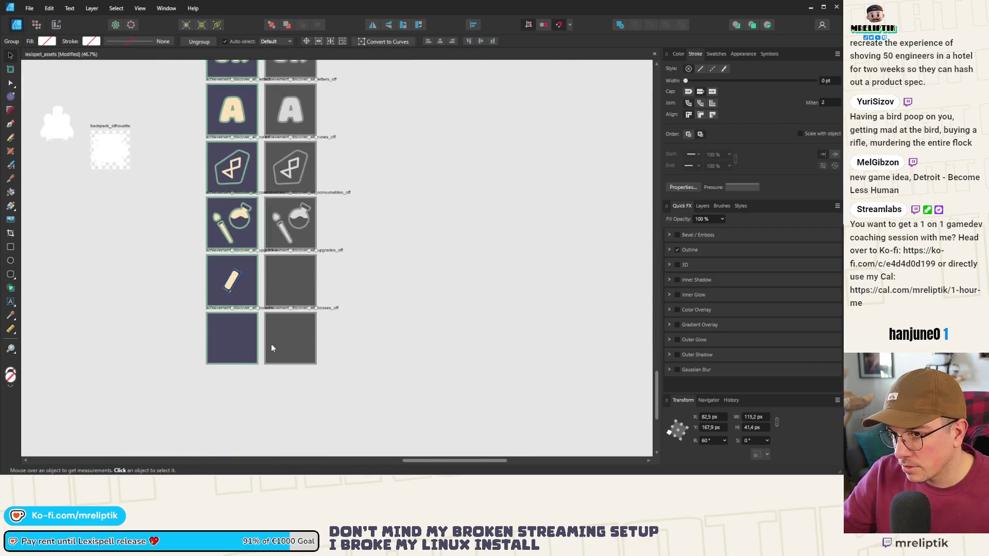
{"action": "scroll", "coordinate": [276, 307], "scroll_direction": "up", "scroll_amount": 3}
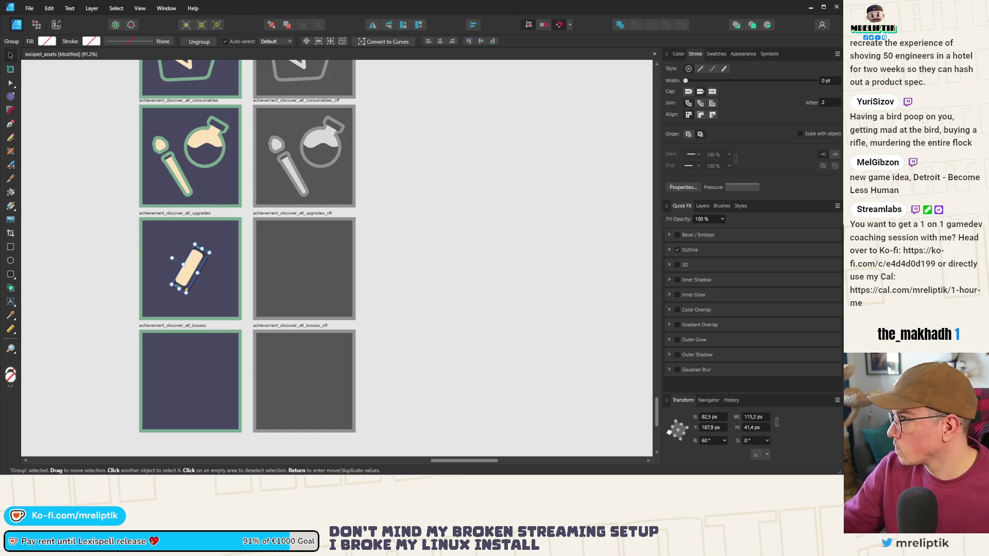
- Drop skull_icon_white.png onto the canvas over the scroll icon
{"action": "mouse_move", "coordinate": [432, 275]}
{"action": "left_mouse_down"}
{"action": "mouse_move", "coordinate": [196, 274]}
{"action": "mouse_move", "coordinate": [194, 384]}
{"action": "left_mouse_up"}
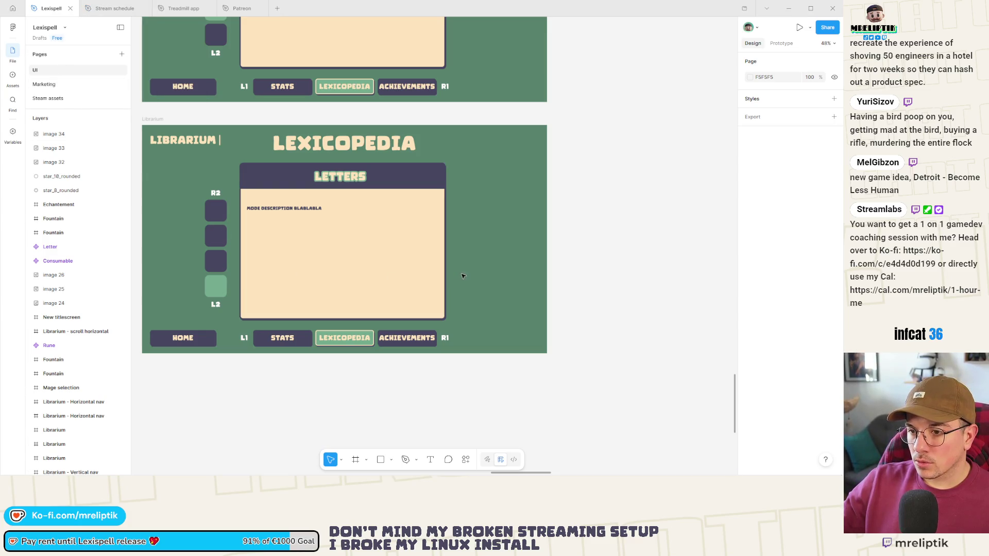
{"action": "scroll", "coordinate": [510, 279], "scroll_direction": "down", "scroll_amount": 2, "text": "ctrl"}
{"action": "scroll", "coordinate": [200, 178], "scroll_direction": "up", "scroll_amount": 3}
{"action": "scroll", "coordinate": [718, 204], "scroll_direction": "down", "scroll_amount": 5, "text": "ctrl"}
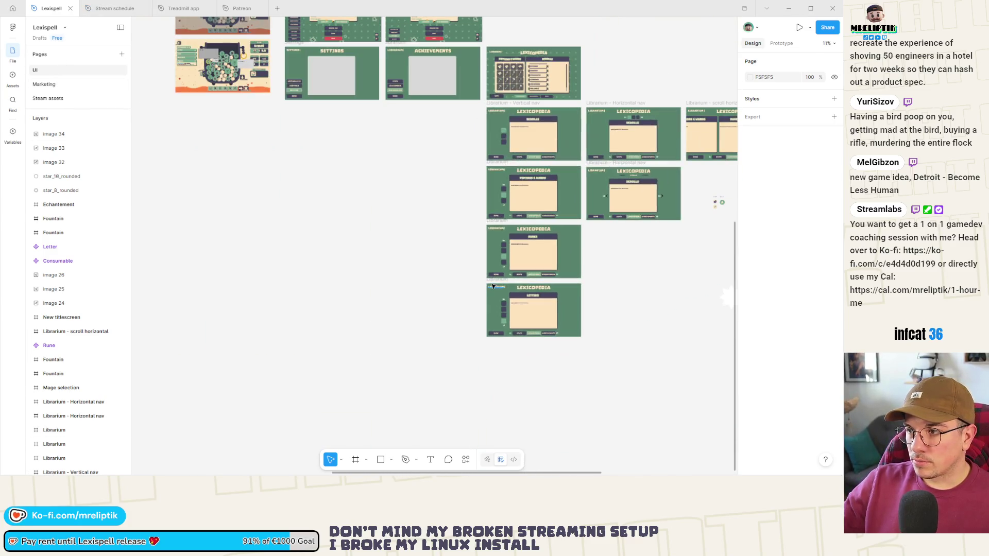
{"action": "scroll", "coordinate": [459, 409], "scroll_direction": "up", "scroll_amount": 3}
{"action": "scroll", "coordinate": [458, 409], "scroll_direction": "left", "scroll_amount": 5}
{"action": "scroll", "coordinate": [387, 309], "scroll_direction": "up", "scroll_amount": 2}
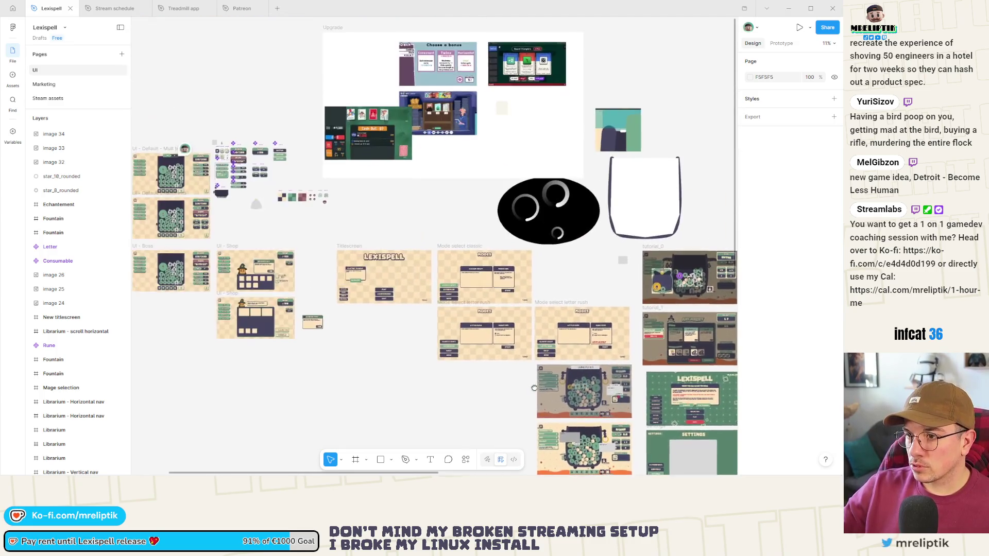
{"action": "scroll", "coordinate": [320, 195], "scroll_direction": "down", "scroll_amount": 1}
{"action": "scroll", "coordinate": [320, 195], "scroll_direction": "up", "scroll_amount": 4, "text": "ctrl"}
{"action": "scroll", "coordinate": [348, 198], "scroll_direction": "up", "scroll_amount": 4, "text": "ctrl"}
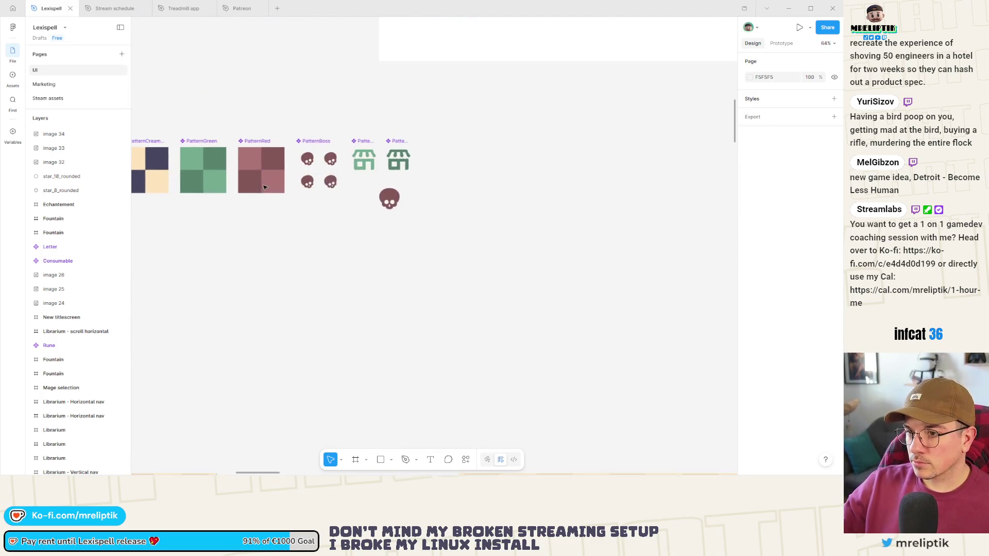
- Duplicate the skull image below the boss skulls and switch to the Godot editor
{"action": "left_click", "coordinate": [393, 194]}
{"action": "scroll", "coordinate": [401, 202], "scroll_direction": "down", "scroll_amount": 1, "text": "ctrl"}
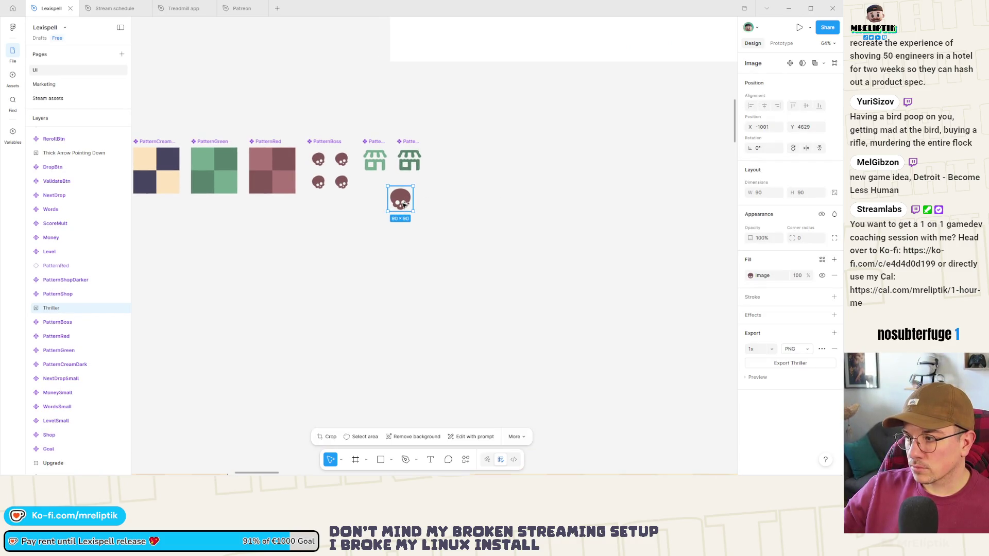
{"action": "left_click_drag", "start_coordinate": [402, 203], "coordinate": [327, 226], "text": "alt"}
{"action": "scroll", "coordinate": [328, 227], "scroll_direction": "up", "scroll_amount": 2, "text": "ctrl"}
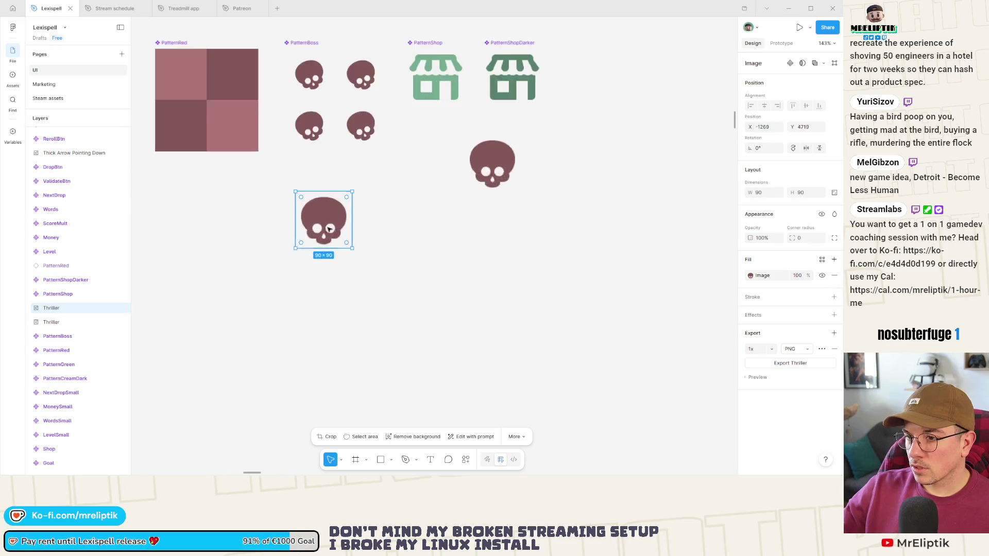
{"action": "scroll", "coordinate": [328, 228], "scroll_direction": "up", "scroll_amount": 3, "text": "ctrl"}
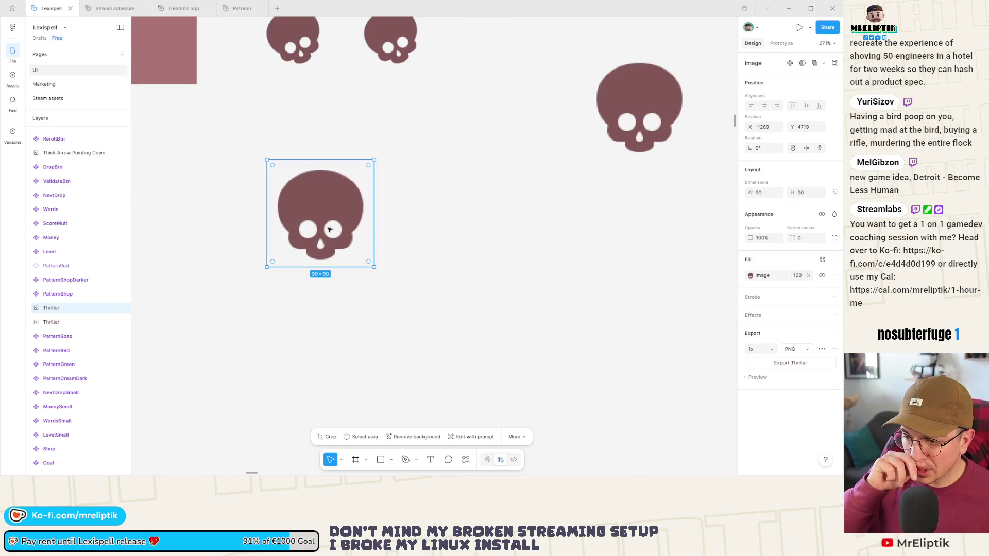
{"action": "scroll", "coordinate": [331, 239], "scroll_direction": "down", "scroll_amount": 2, "text": "ctrl"}
{"action": "scroll", "coordinate": [343, 214], "scroll_direction": "up", "scroll_amount": 3}
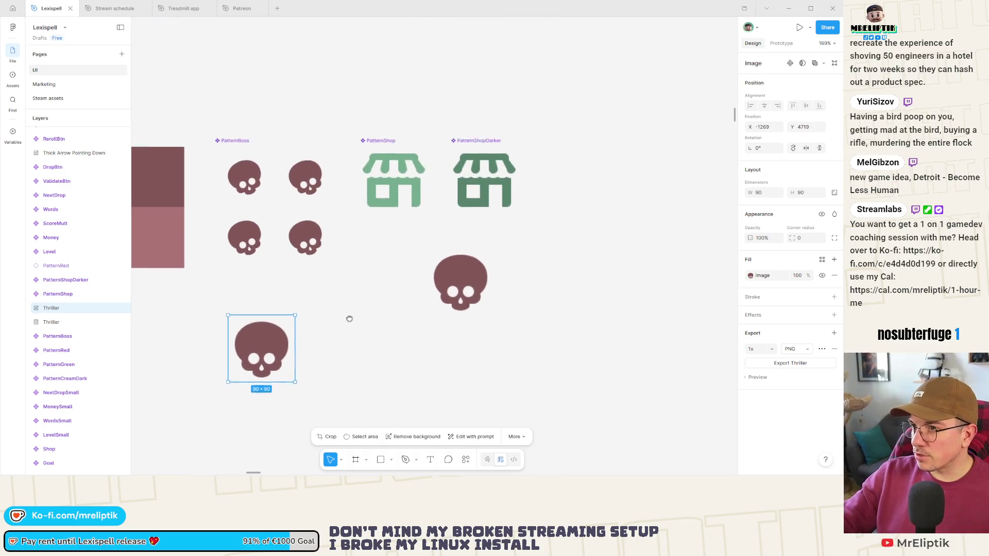
{"action": "scroll", "coordinate": [348, 317], "scroll_direction": "left", "scroll_amount": 3}
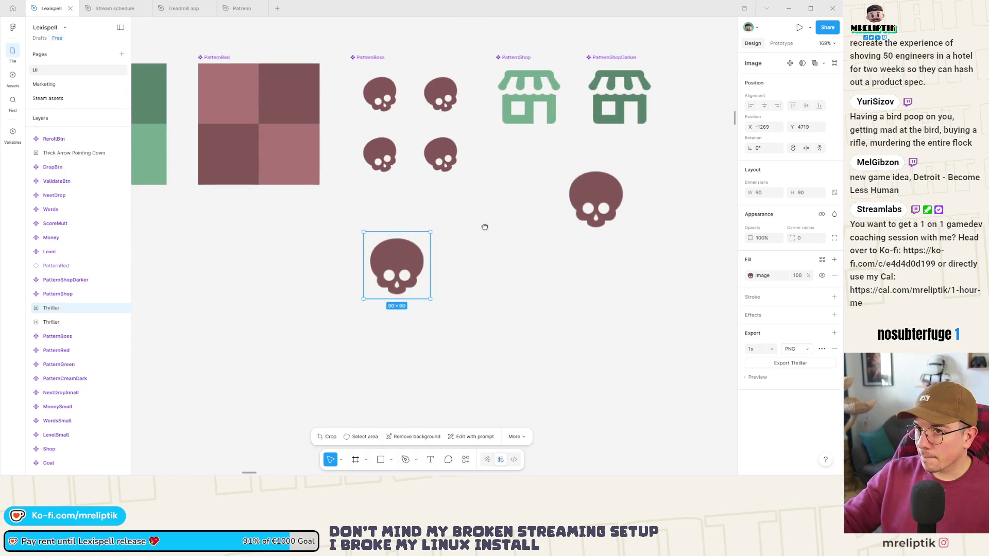
{"action": "scroll", "coordinate": [484, 227], "scroll_direction": "left", "scroll_amount": 5}
{"action": "scroll", "coordinate": [485, 227], "scroll_direction": "up", "scroll_amount": 1}
{"action": "scroll", "coordinate": [384, 256], "scroll_direction": "right", "scroll_amount": 6}
{"action": "scroll", "coordinate": [384, 257], "scroll_direction": "down", "scroll_amount": 2}
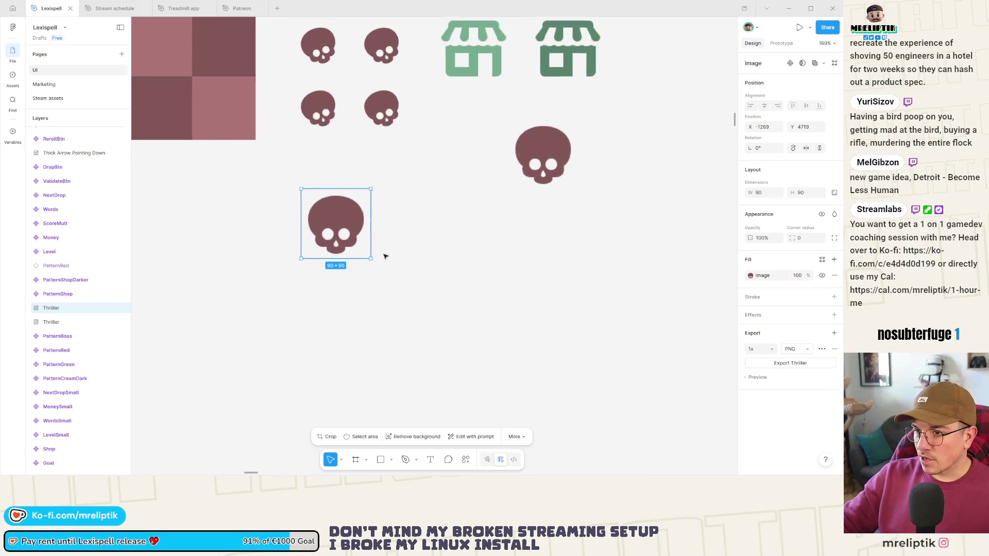
{"action": "scroll", "coordinate": [384, 256], "scroll_direction": "up", "scroll_amount": 2, "text": "ctrl"}
{"action": "key", "text": "alt+Tab"}
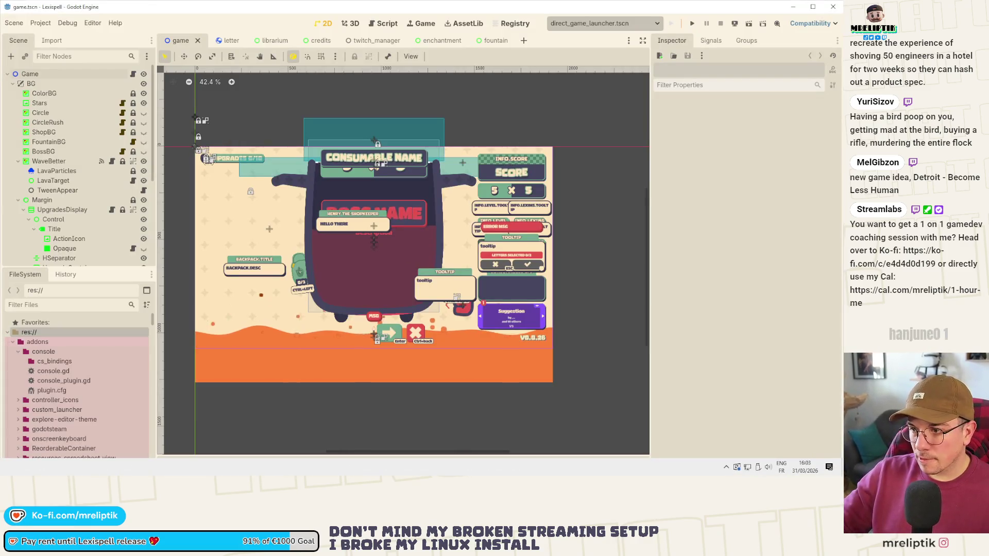
- Return to the Affinity asset sheet and pan across its icons
{"action": "key", "text": "alt+Tab"}
{"action": "key", "text": "alt+Tab"}
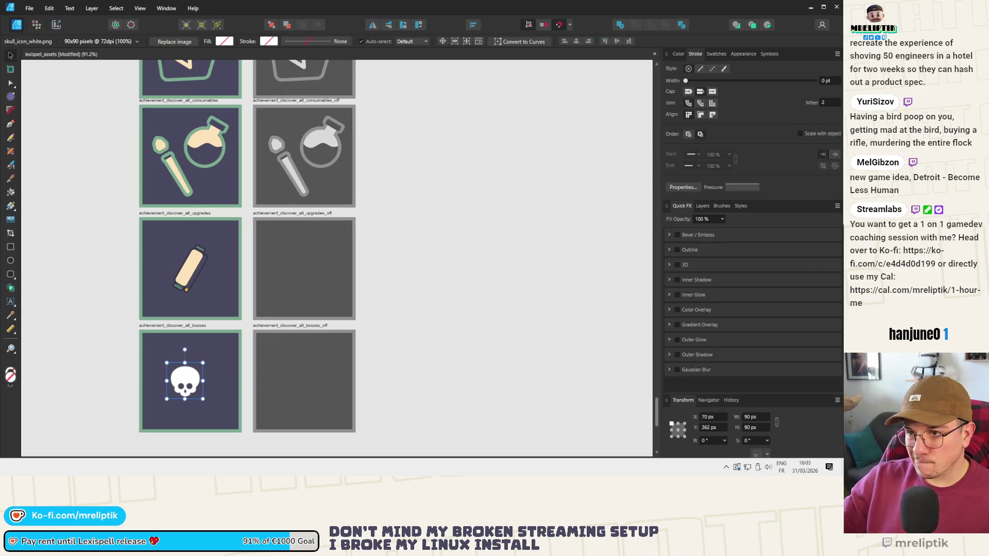
{"action": "key", "text": "alt+Tab"}
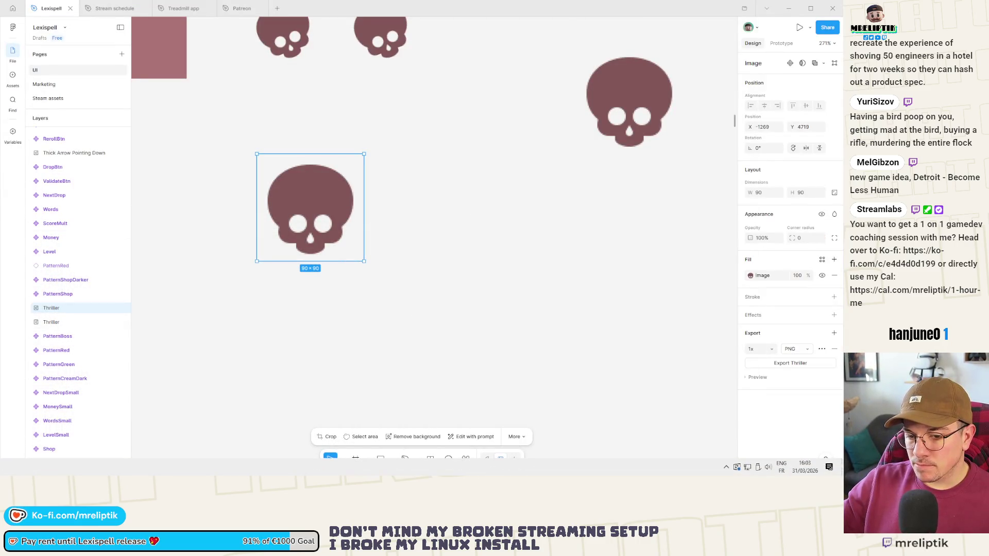
{"action": "key", "text": "alt+Tab"}
{"action": "scroll", "coordinate": [327, 281], "scroll_direction": "down", "scroll_amount": 3, "text": "ctrl"}
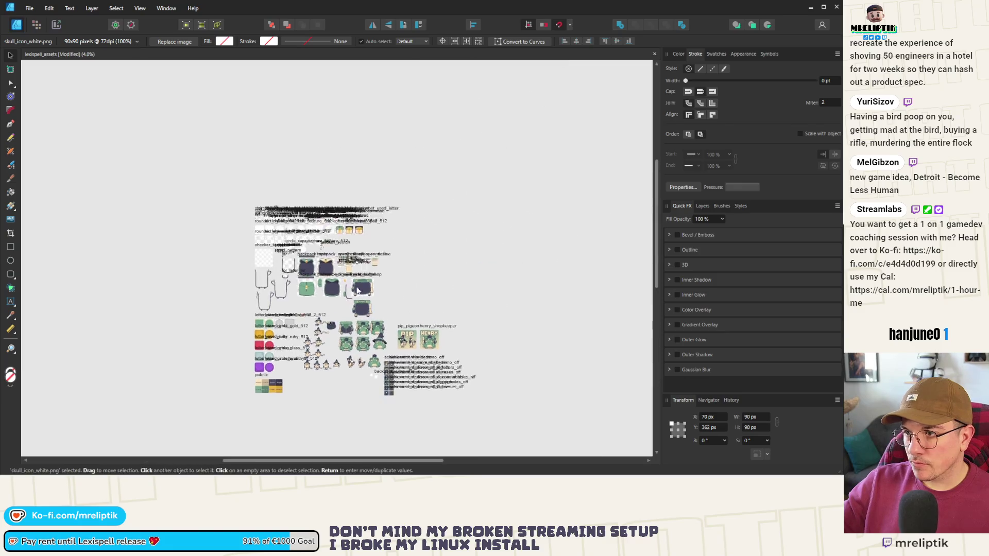
{"action": "scroll", "coordinate": [328, 280], "scroll_direction": "up", "scroll_amount": 2, "text": "ctrl"}
{"action": "scroll", "coordinate": [497, 358], "scroll_direction": "up", "scroll_amount": 3}
{"action": "scroll", "coordinate": [497, 358], "scroll_direction": "left", "scroll_amount": 5}
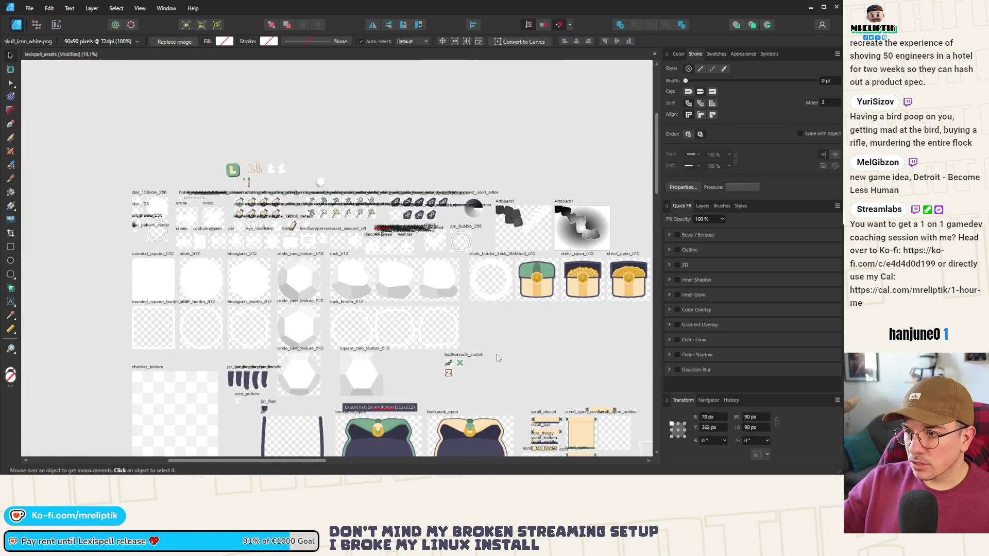
{"action": "scroll", "coordinate": [497, 358], "scroll_direction": "up", "scroll_amount": 4, "text": "ctrl"}
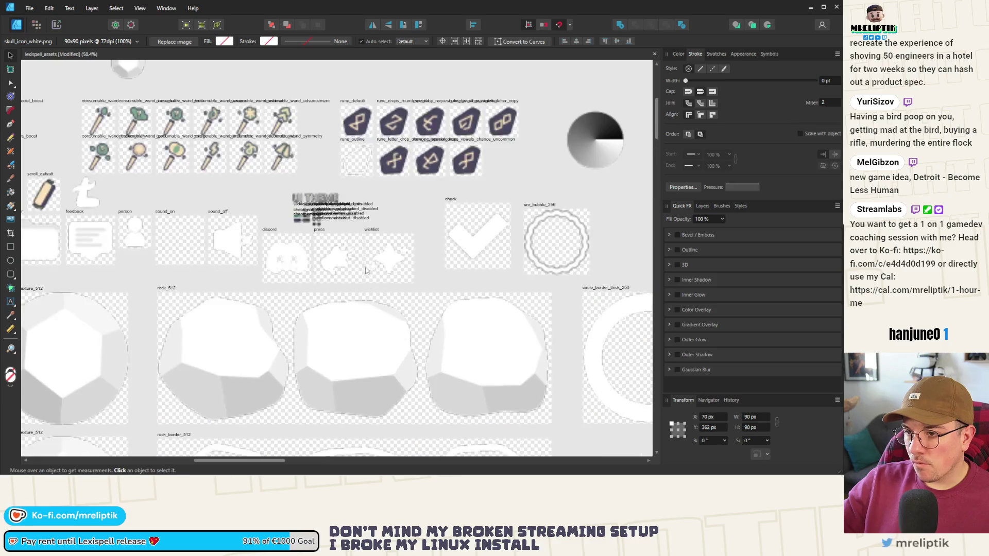
{"action": "scroll", "coordinate": [479, 304], "scroll_direction": "down", "scroll_amount": 1, "text": "ctrl"}
{"action": "left_click_drag", "start_coordinate": [478, 303], "coordinate": [622, 299]}
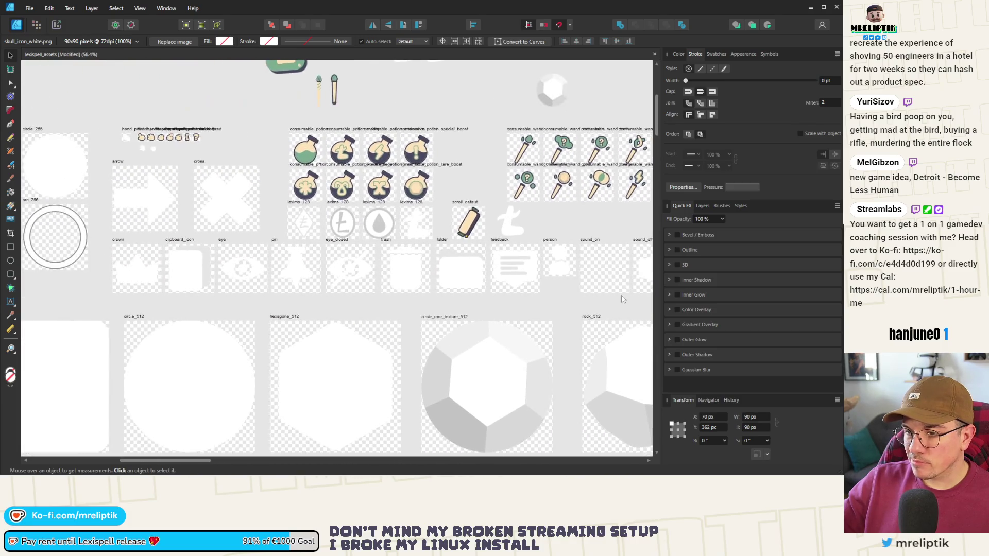
{"action": "scroll", "coordinate": [622, 298], "scroll_direction": "down", "scroll_amount": 2, "text": "ctrl"}
{"action": "scroll", "coordinate": [274, 253], "scroll_direction": "up", "scroll_amount": 2, "text": "ctrl"}
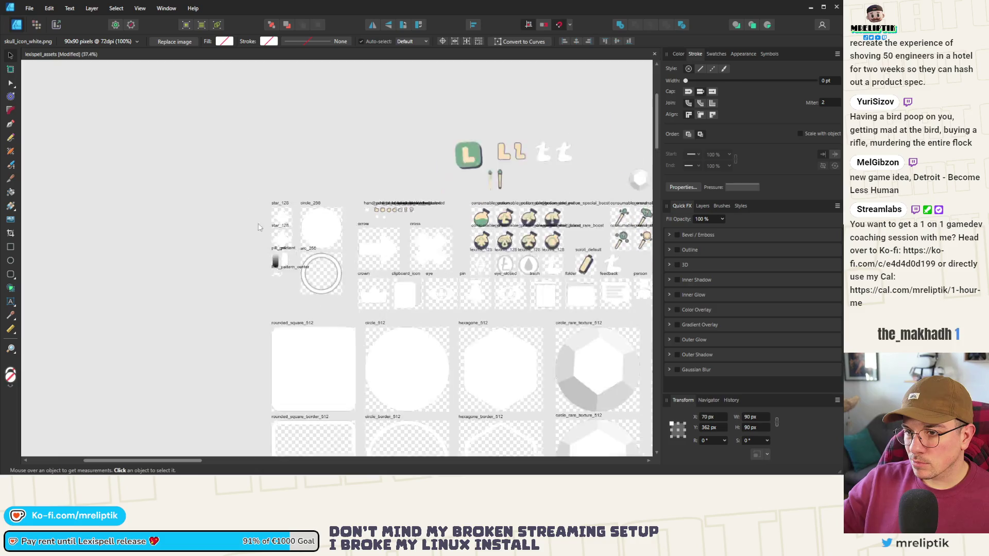
{"action": "scroll", "coordinate": [274, 254], "scroll_direction": "up", "scroll_amount": 1, "text": "ctrl"}
{"action": "scroll", "coordinate": [275, 253], "scroll_direction": "down", "scroll_amount": 2, "text": "ctrl"}
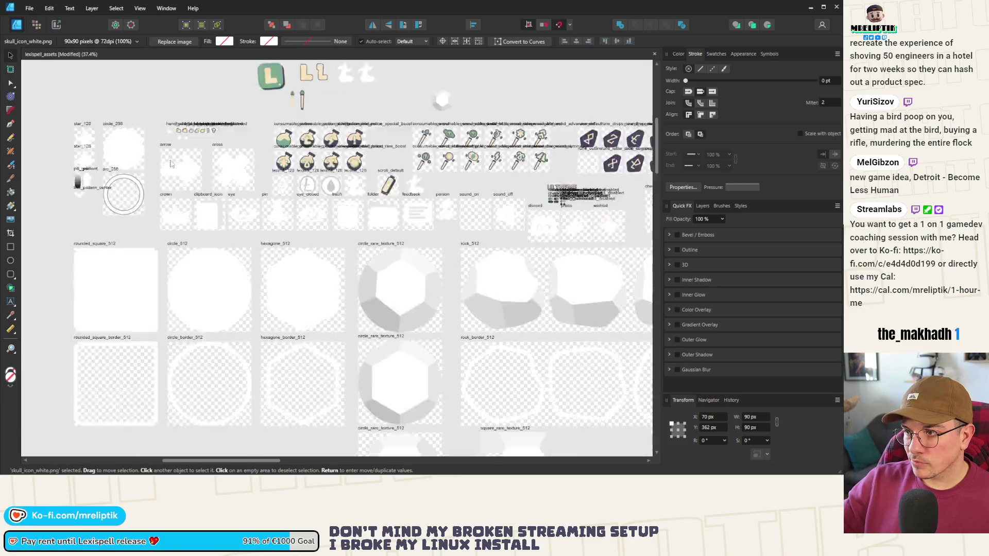
{"action": "scroll", "coordinate": [193, 154], "scroll_direction": "up", "scroll_amount": 3, "text": "ctrl"}
{"action": "scroll", "coordinate": [386, 193], "scroll_direction": "down", "scroll_amount": 5}
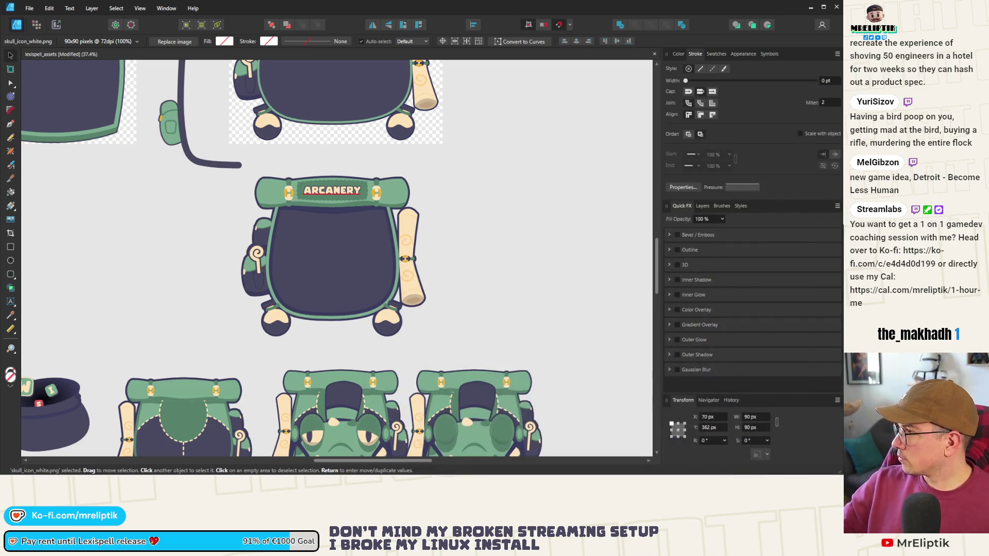
- In Godot, filter project files for 'boss', inspect boss_grower.tres, then return to Affinity
{"action": "key", "text": "alt+Tab"}
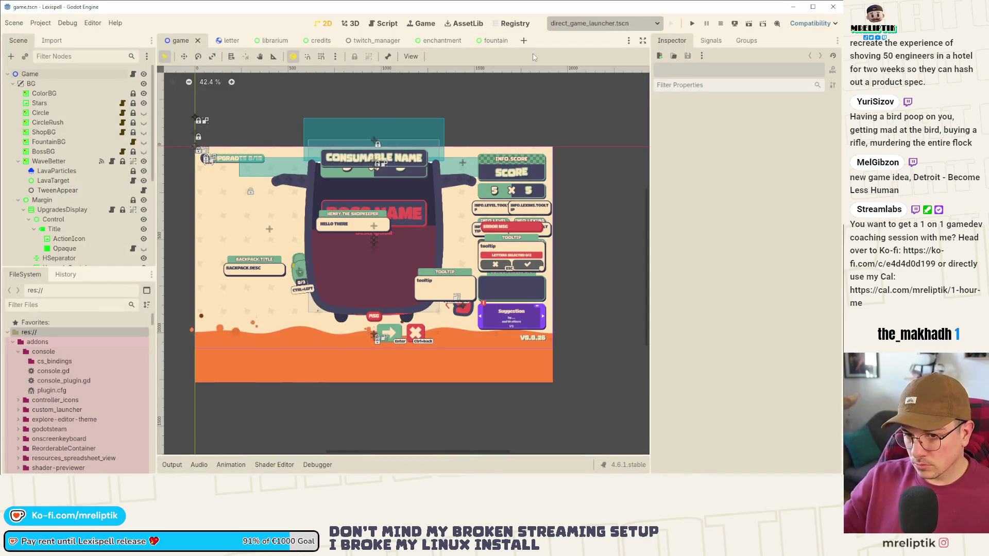
{"action": "left_click", "coordinate": [56, 302]}
{"action": "type", "text": "boss"}
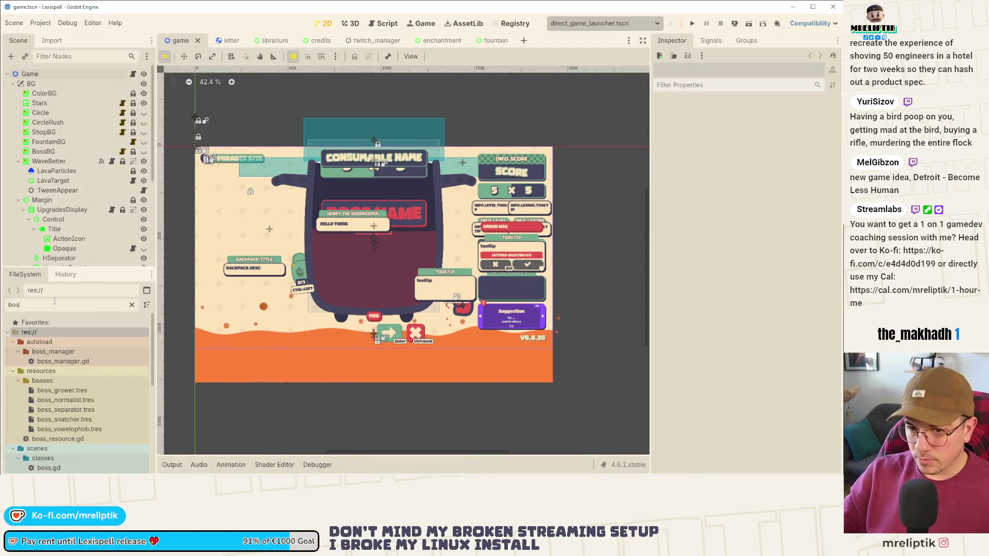
{"action": "left_click", "coordinate": [62, 390]}
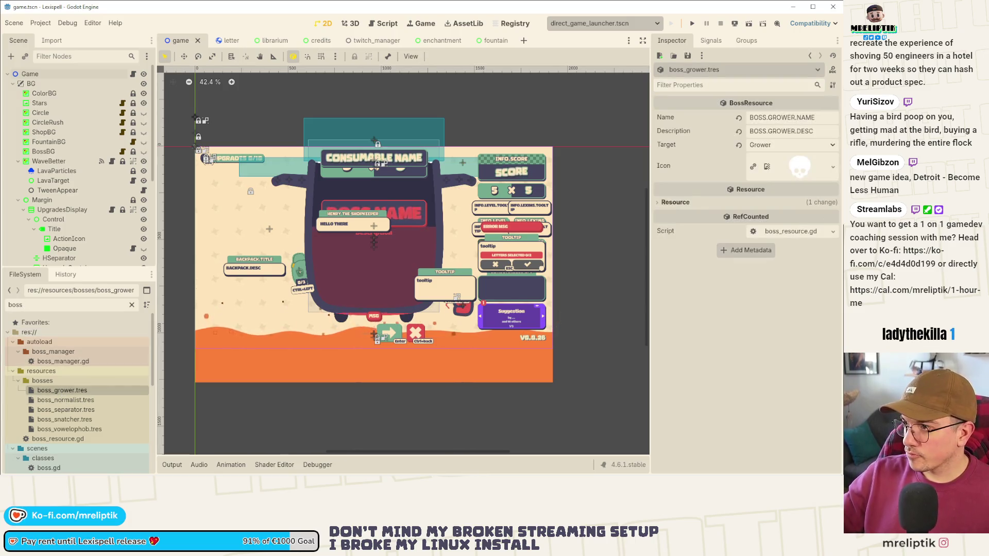
{"action": "key", "text": "alt+Tab"}
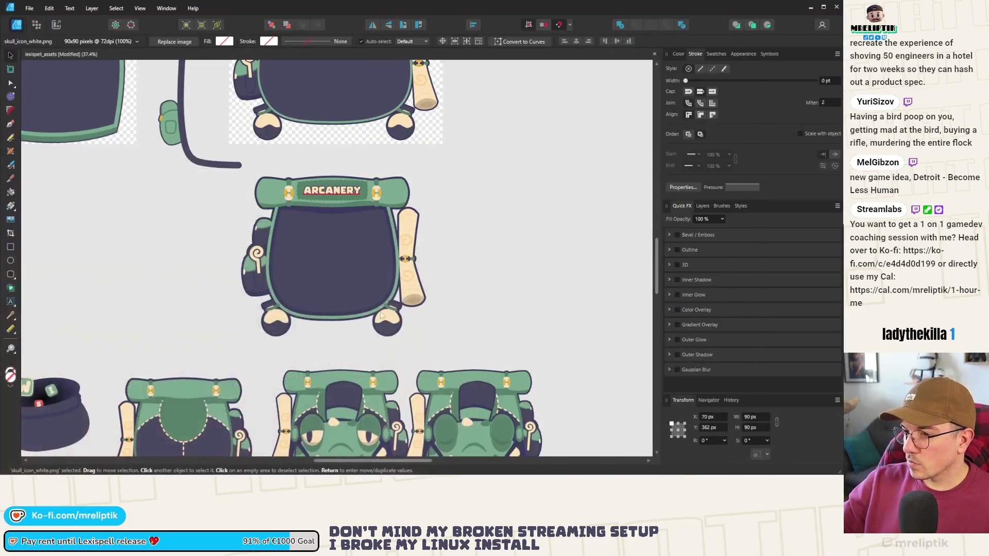
{"action": "key", "text": "ctrl+0"}
{"action": "scroll", "coordinate": [336, 258], "scroll_direction": "down", "scroll_amount": 2}
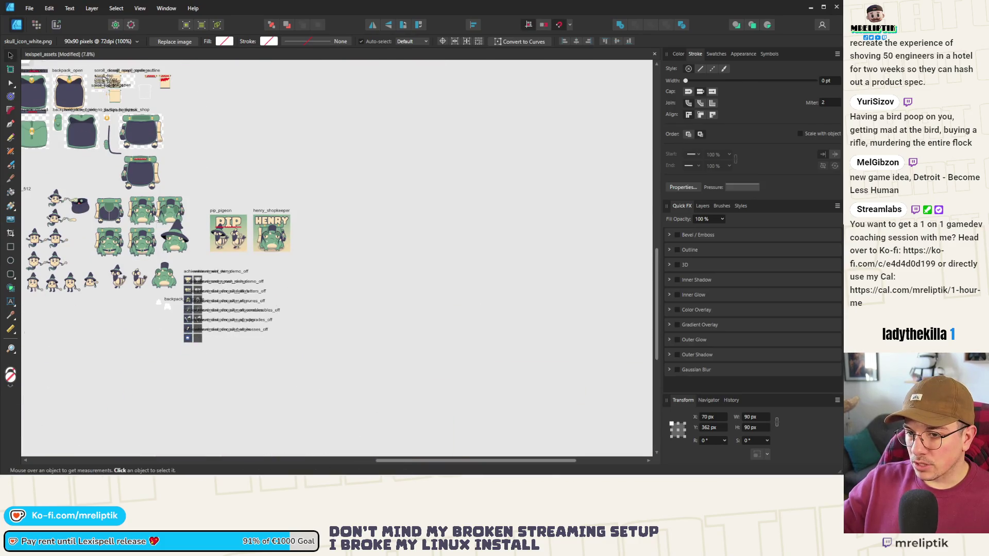
{"action": "scroll", "coordinate": [152, 94], "scroll_direction": "up", "scroll_amount": 3}
{"action": "scroll", "coordinate": [223, 159], "scroll_direction": "up", "scroll_amount": 2}
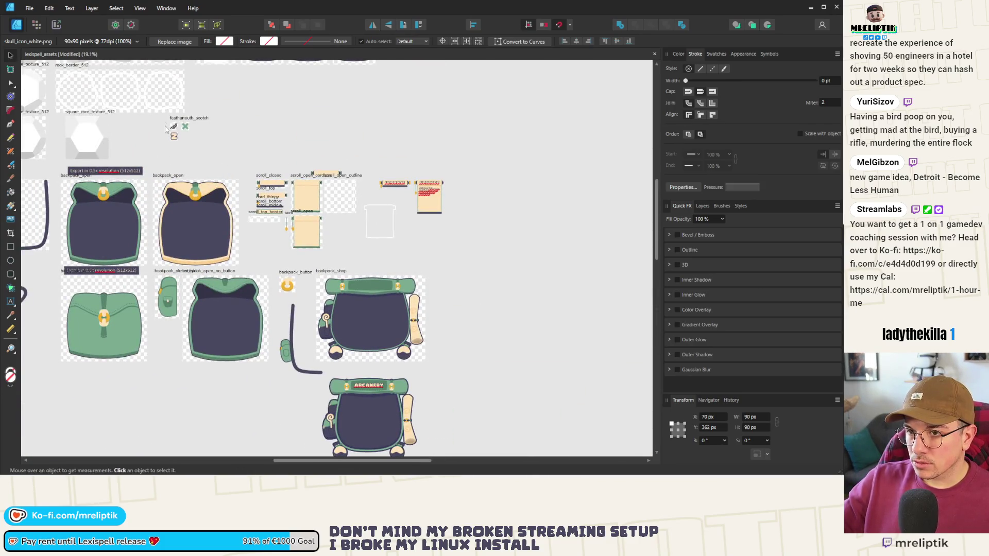
{"action": "scroll", "coordinate": [309, 271], "scroll_direction": "down", "scroll_amount": 5}
{"action": "scroll", "coordinate": [403, 365], "scroll_direction": "down", "scroll_amount": 2}
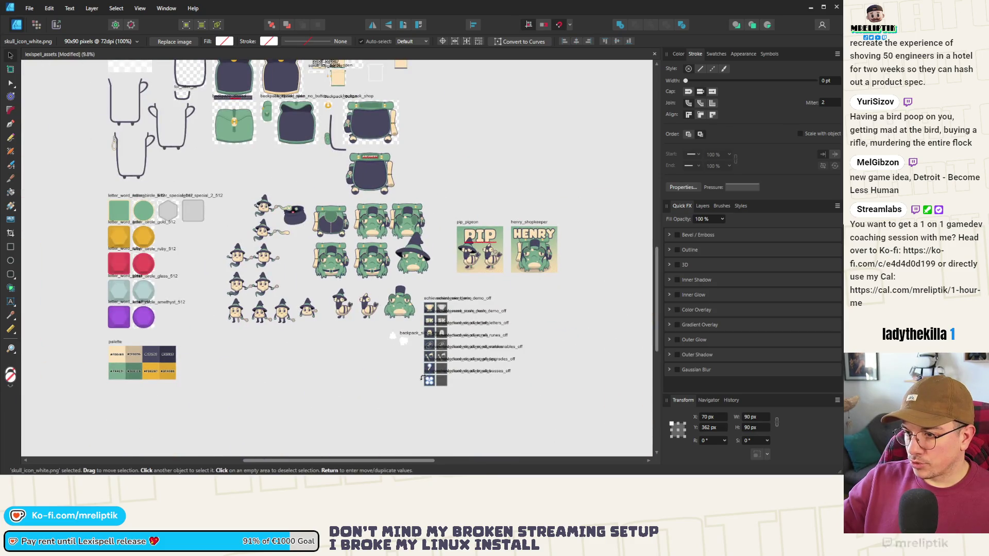
{"action": "scroll", "coordinate": [402, 340], "scroll_direction": "up", "scroll_amount": 3}
{"action": "scroll", "coordinate": [402, 341], "scroll_direction": "up", "scroll_amount": 2}
{"action": "scroll", "coordinate": [422, 374], "scroll_direction": "down", "scroll_amount": 5}
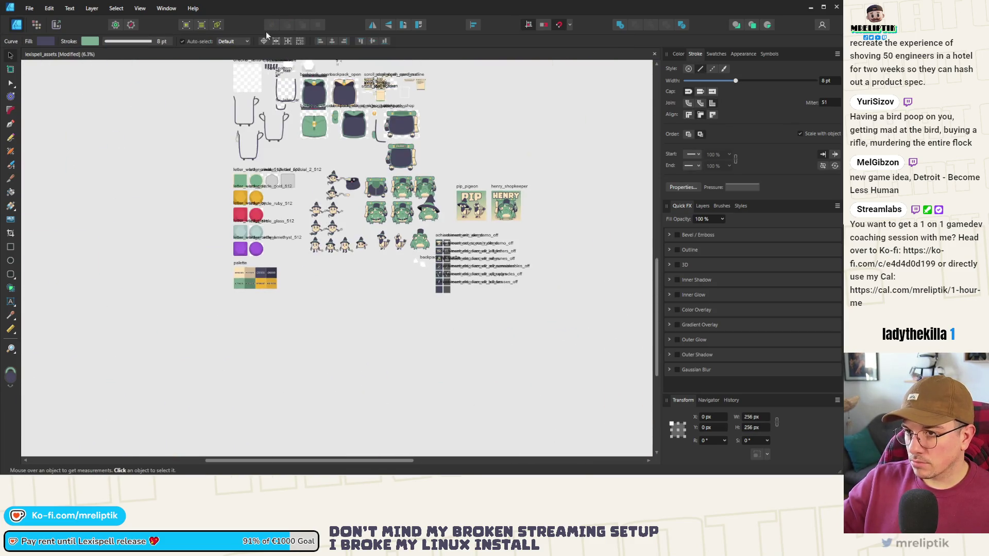
{"action": "scroll", "coordinate": [271, 66], "scroll_direction": "up", "scroll_amount": 3}
{"action": "scroll", "coordinate": [270, 65], "scroll_direction": "up", "scroll_amount": 5}
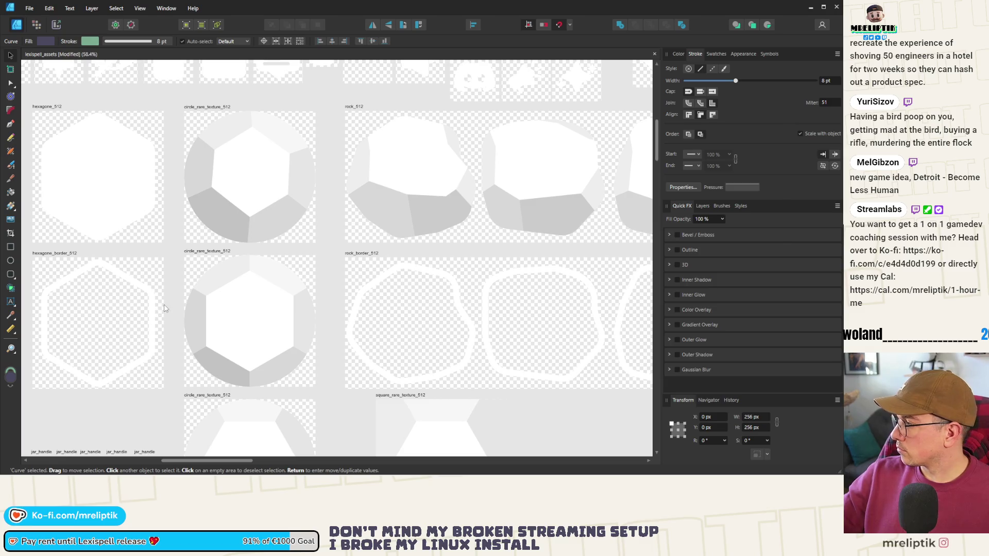
{"action": "scroll", "coordinate": [188, 264], "scroll_direction": "down", "scroll_amount": 5}
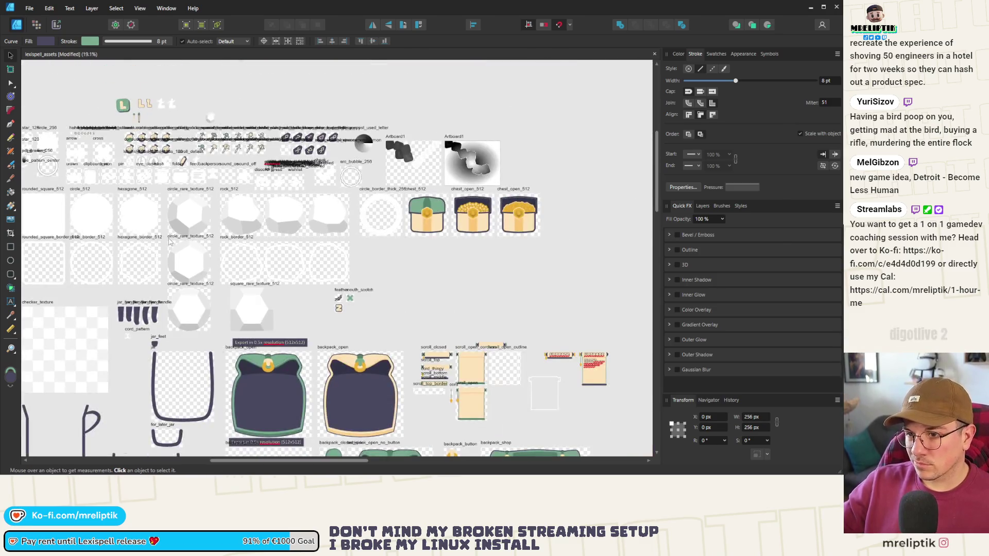
{"action": "scroll", "coordinate": [186, 249], "scroll_direction": "down", "scroll_amount": 3}
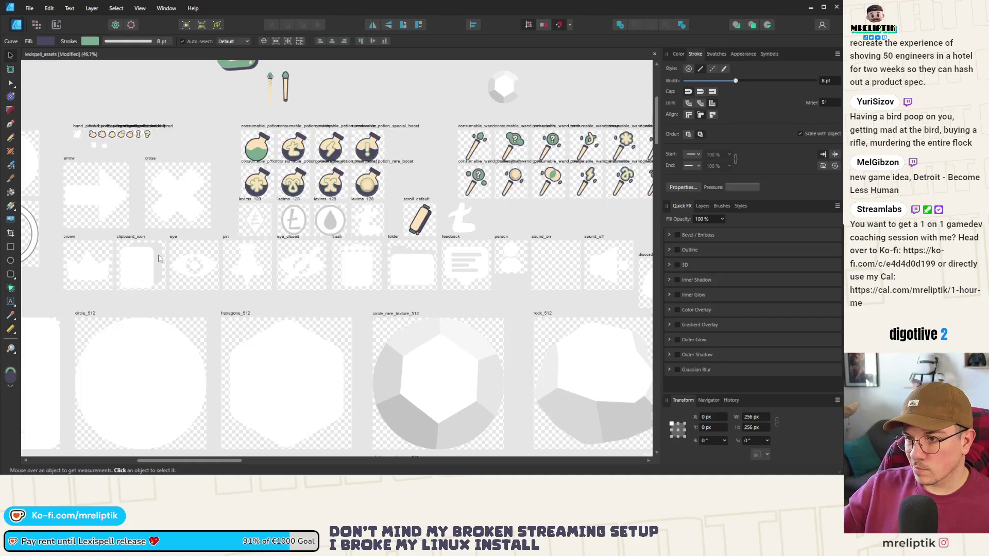
{"action": "scroll", "coordinate": [157, 258], "scroll_direction": "down", "scroll_amount": 3}
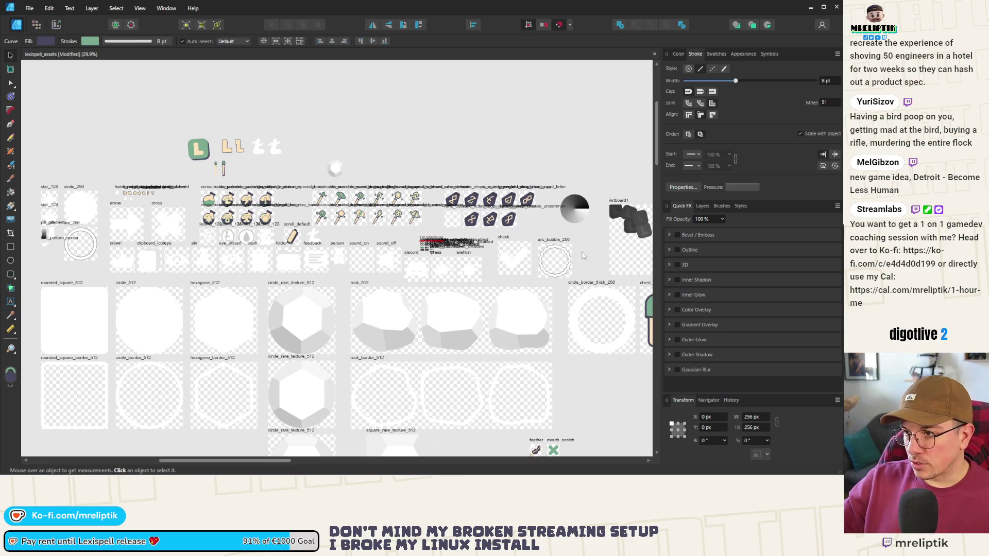
{"action": "scroll", "coordinate": [467, 270], "scroll_direction": "up", "scroll_amount": 3}
{"action": "scroll", "coordinate": [463, 255], "scroll_direction": "down", "scroll_amount": 2}
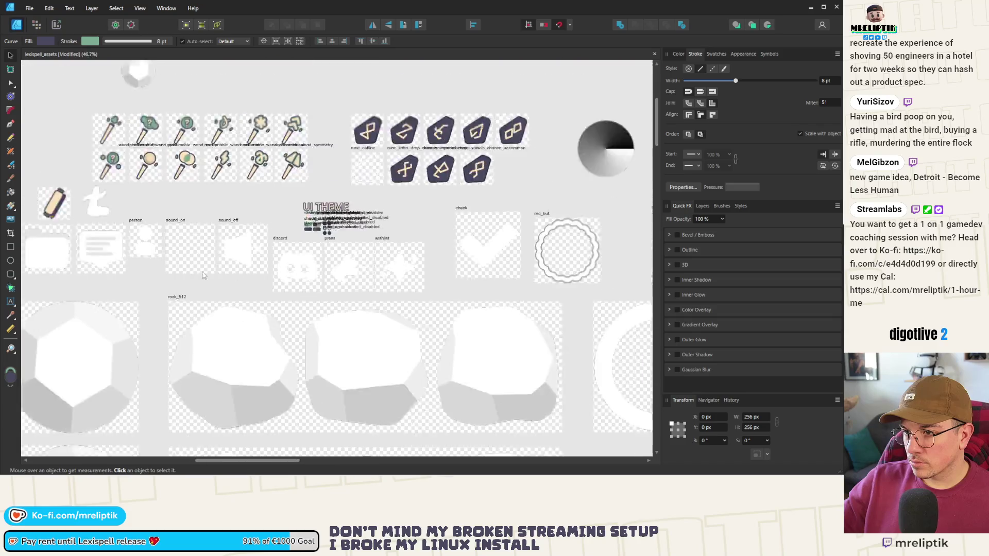
{"action": "scroll", "coordinate": [456, 240], "scroll_direction": "down", "scroll_amount": 1}
{"action": "scroll", "coordinate": [449, 229], "scroll_direction": "up", "scroll_amount": 3}
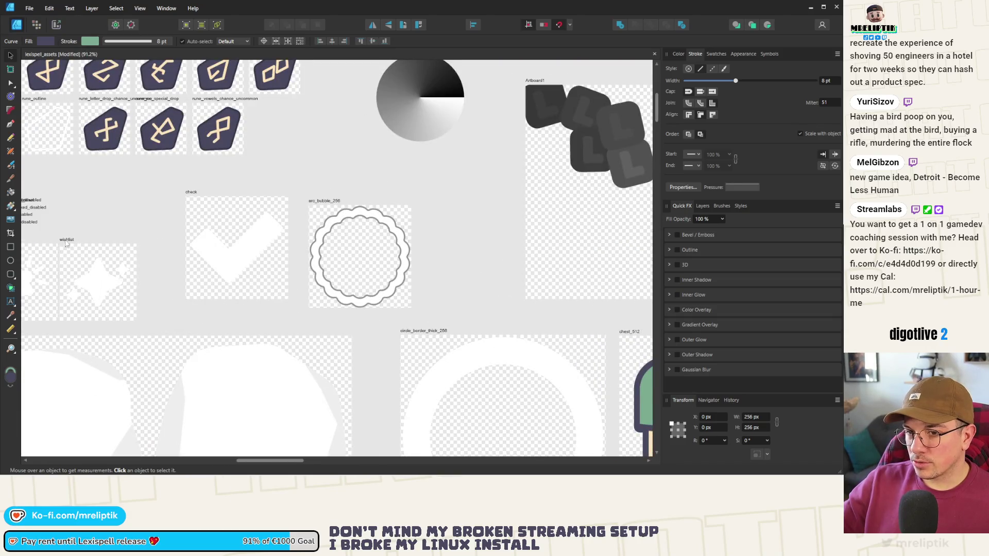
- Clone the wishlist artboard beside arc_bubble and rename the copy 'skull'
{"action": "left_click", "coordinate": [66, 243]}
{"action": "left_click_drag", "start_coordinate": [66, 243], "coordinate": [435, 238]}
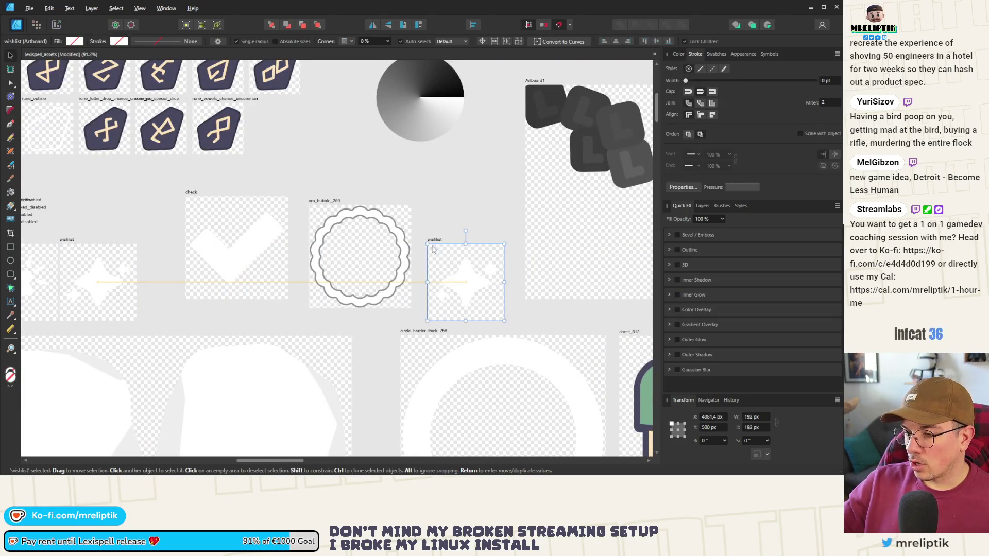
{"action": "left_click", "coordinate": [435, 238]}
{"action": "double_click", "coordinate": [436, 238]}
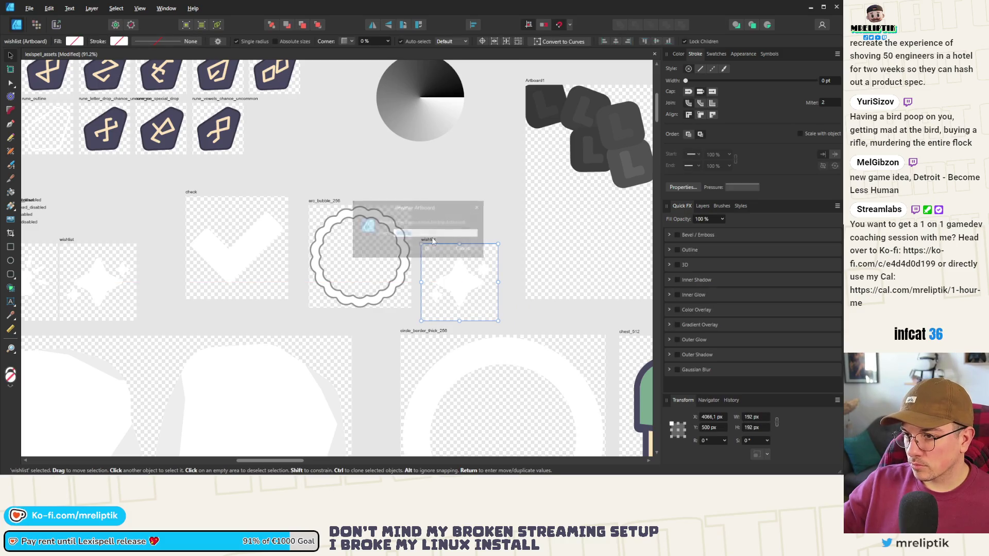
{"action": "type", "text": "ll"}
{"action": "key", "text": "Return"}
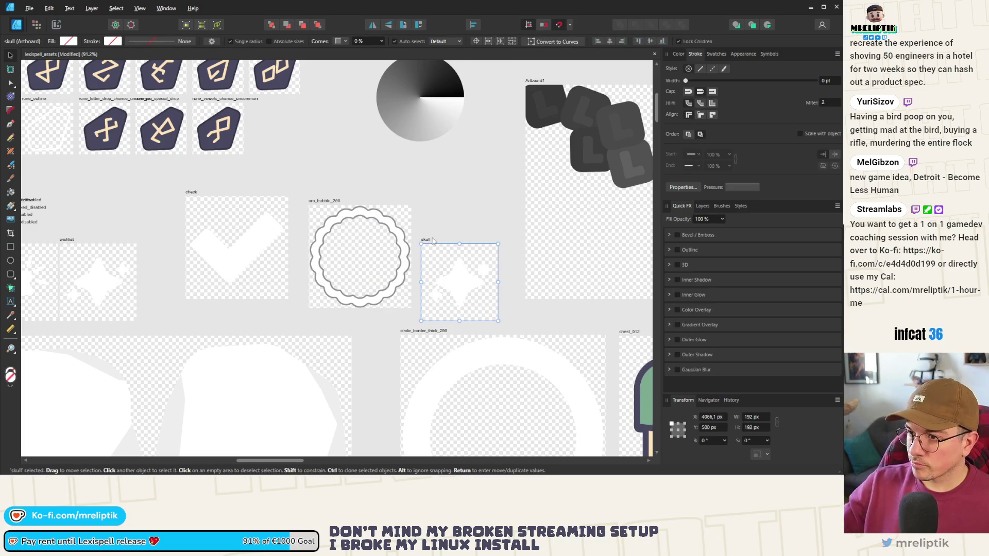
- Paste the white skull image above the skull artboard and delete its star placeholder
{"action": "key", "text": "ctrl+v"}
{"action": "left_click_drag", "start_coordinate": [465, 226], "coordinate": [449, 185]}
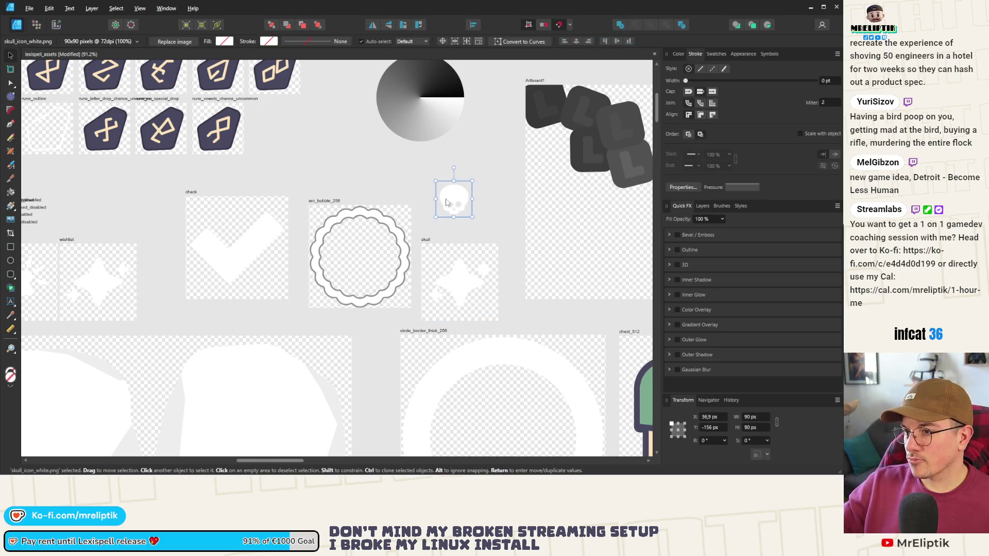
{"action": "scroll", "coordinate": [336, 280], "scroll_direction": "up", "scroll_amount": 3}
{"action": "left_click", "coordinate": [336, 280]}
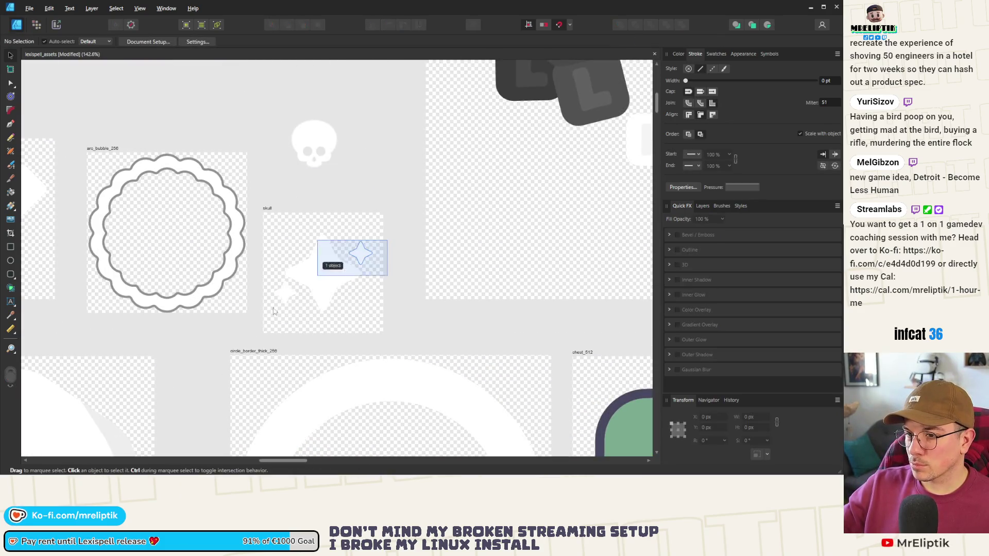
{"action": "key", "text": "Delete"}
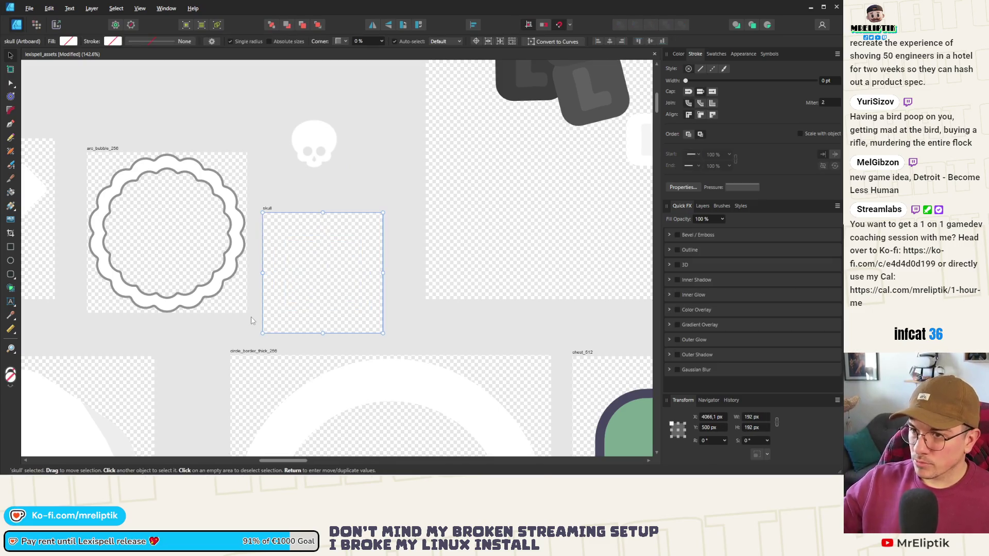
{"action": "scroll", "coordinate": [382, 237], "scroll_direction": "up", "scroll_amount": 2}
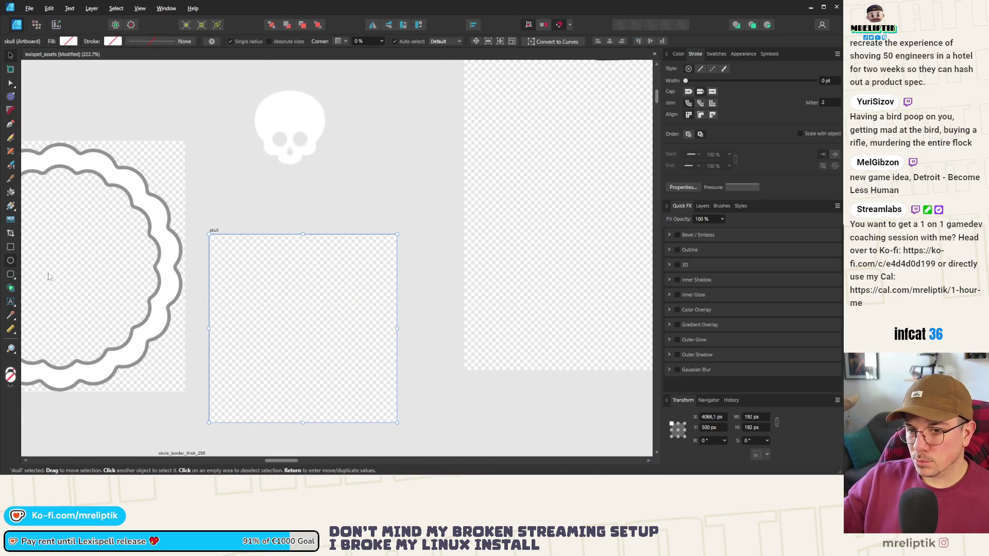
- Draw a dark ellipse for the skull head and position it in the artboard
{"action": "left_click", "coordinate": [10, 261]}
{"action": "scroll", "coordinate": [287, 328], "scroll_direction": "up", "scroll_amount": 2}
{"action": "left_click_drag", "start_coordinate": [257, 273], "coordinate": [390, 379]}
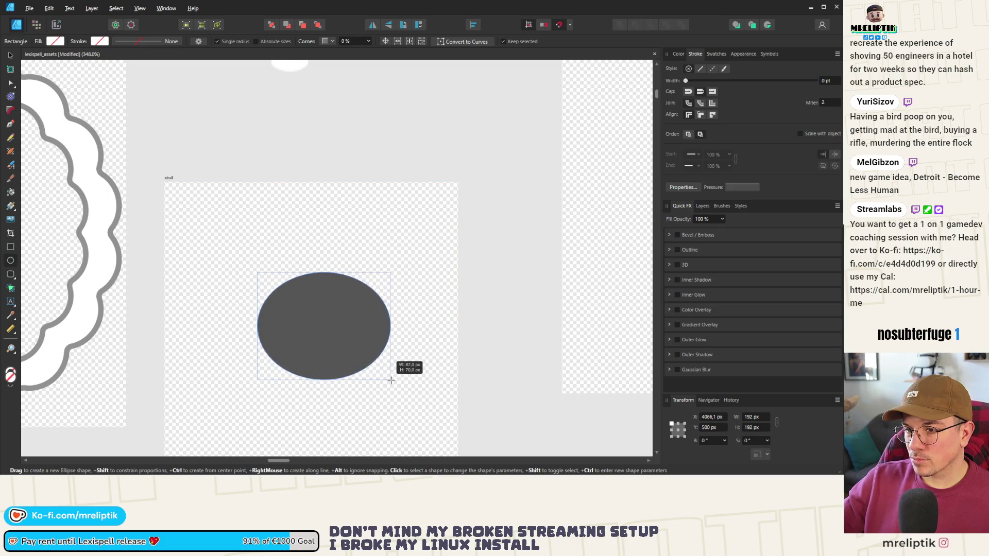
{"action": "scroll", "coordinate": [167, 333], "scroll_direction": "down", "scroll_amount": 2}
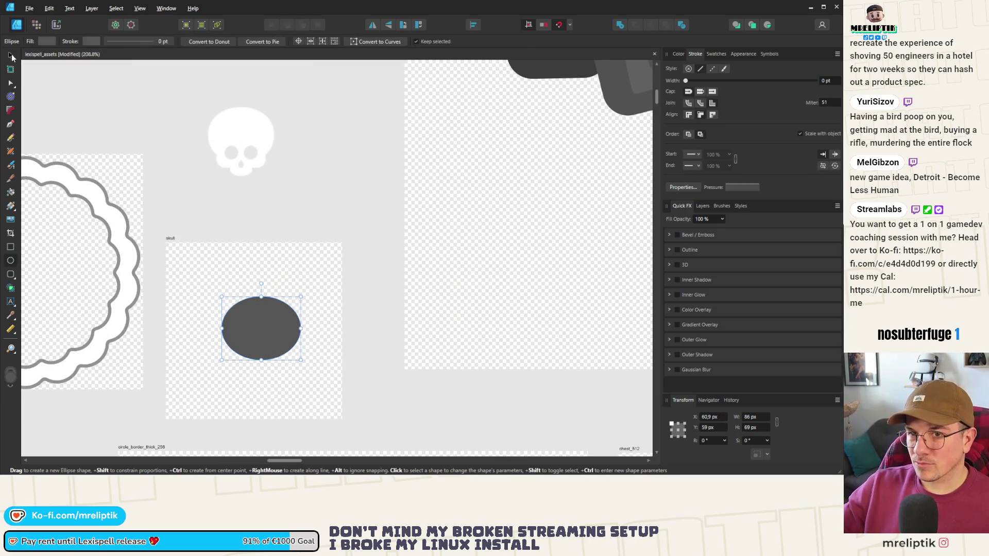
{"action": "left_click", "coordinate": [10, 56]}
{"action": "mouse_move", "coordinate": [276, 344]}
{"action": "left_mouse_down"}
{"action": "mouse_move", "coordinate": [258, 316]}
{"action": "mouse_move", "coordinate": [292, 344]}
{"action": "left_mouse_up"}
{"action": "scroll", "coordinate": [285, 312], "scroll_direction": "up", "scroll_amount": 1}
{"action": "left_click", "coordinate": [286, 316]}
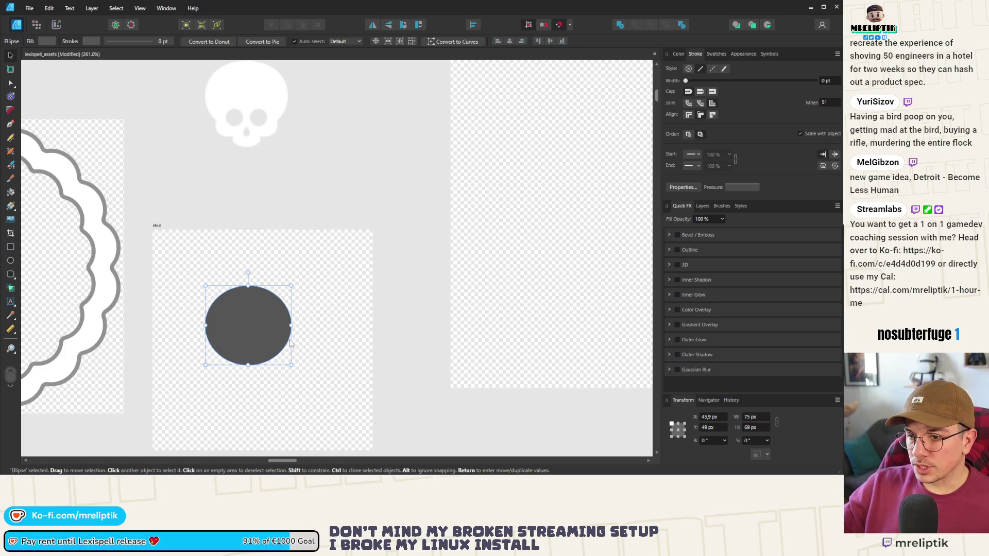
{"action": "left_click_drag", "start_coordinate": [263, 306], "coordinate": [250, 390]}
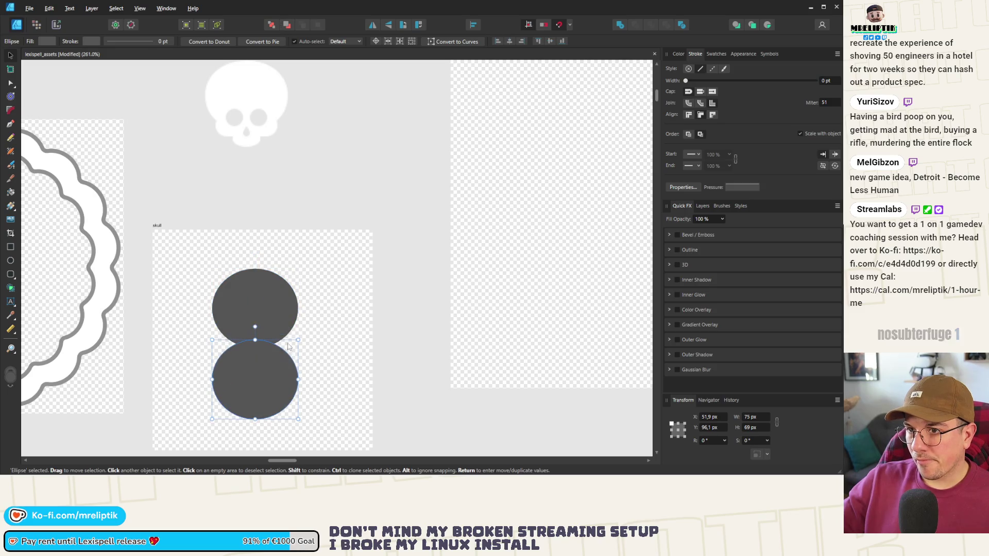
- Make small circles snapped along the head's base, copying one to the bottom centre
{"action": "left_click_drag", "start_coordinate": [299, 340], "coordinate": [235, 396]}
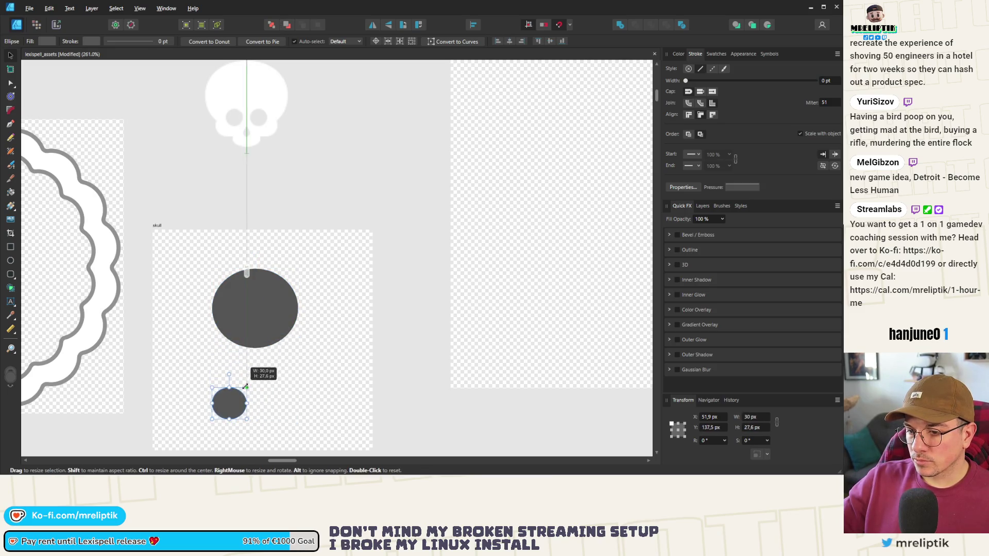
{"action": "left_click_drag", "start_coordinate": [276, 345], "coordinate": [263, 338]}
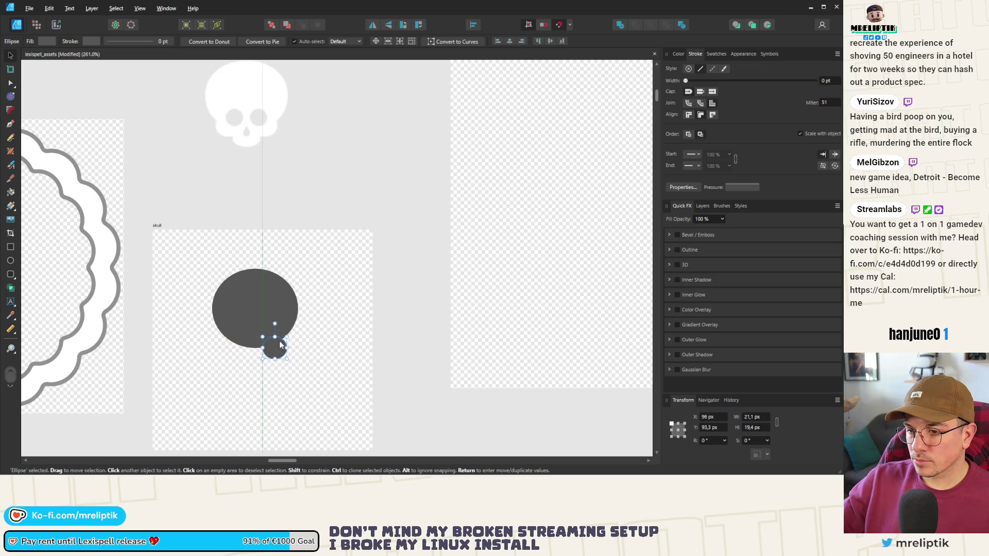
{"action": "scroll", "coordinate": [277, 346], "scroll_direction": "up", "scroll_amount": 1}
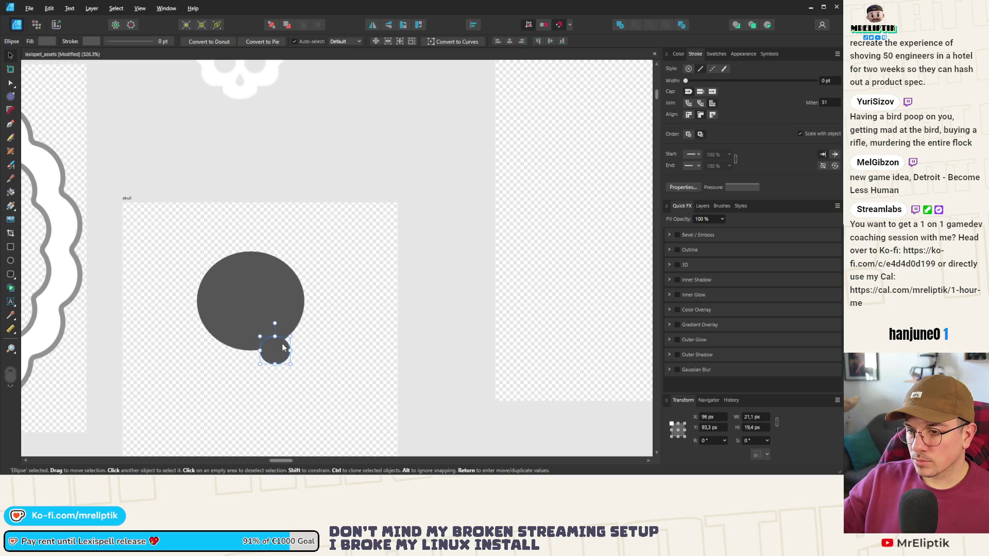
{"action": "mouse_move", "coordinate": [282, 352]}
{"action": "left_mouse_down"}
{"action": "mouse_move", "coordinate": [282, 340]}
{"action": "mouse_move", "coordinate": [232, 350]}
{"action": "left_mouse_up"}
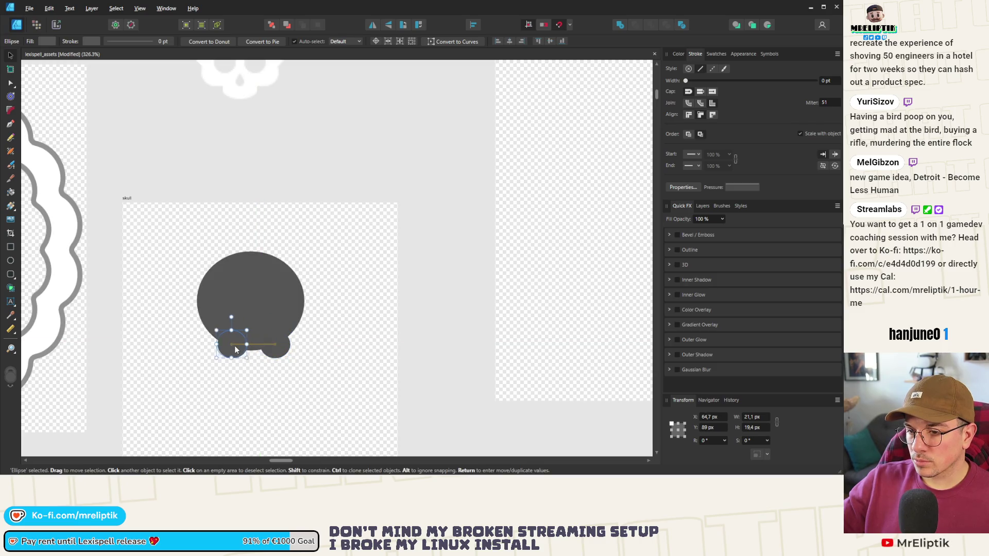
{"action": "left_click", "coordinate": [275, 346], "text": "shift"}
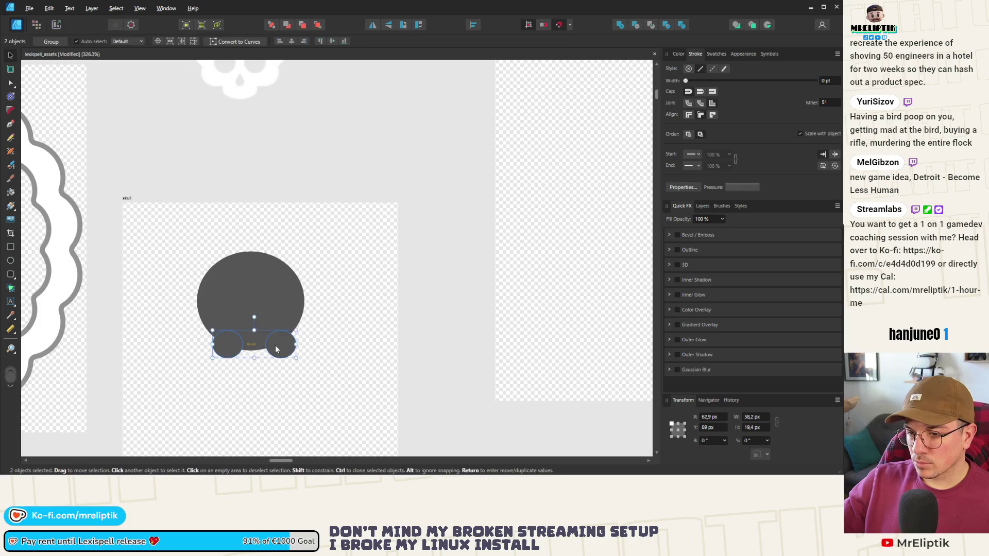
{"action": "scroll", "coordinate": [271, 345], "scroll_direction": "down", "scroll_amount": 2}
{"action": "scroll", "coordinate": [258, 293], "scroll_direction": "down", "scroll_amount": 1}
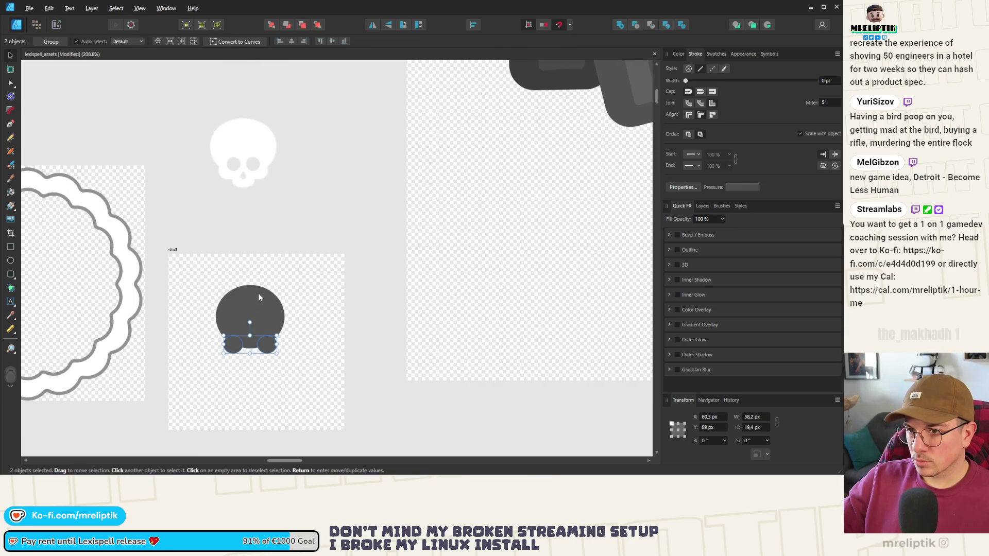
{"action": "scroll", "coordinate": [255, 300], "scroll_direction": "up", "scroll_amount": 3}
{"action": "left_click_drag", "start_coordinate": [234, 376], "coordinate": [264, 384]}
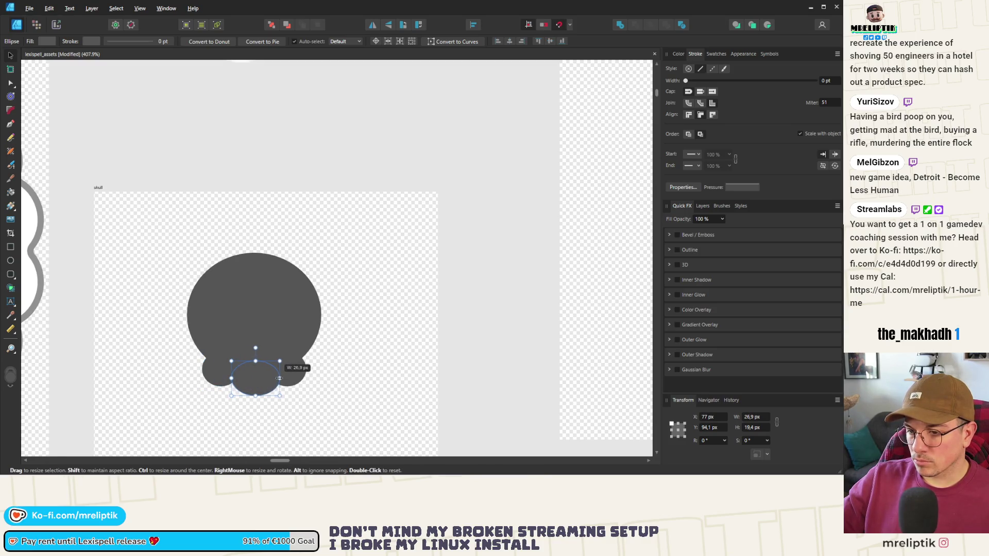
{"action": "left_click_drag", "start_coordinate": [257, 384], "coordinate": [257, 391]}
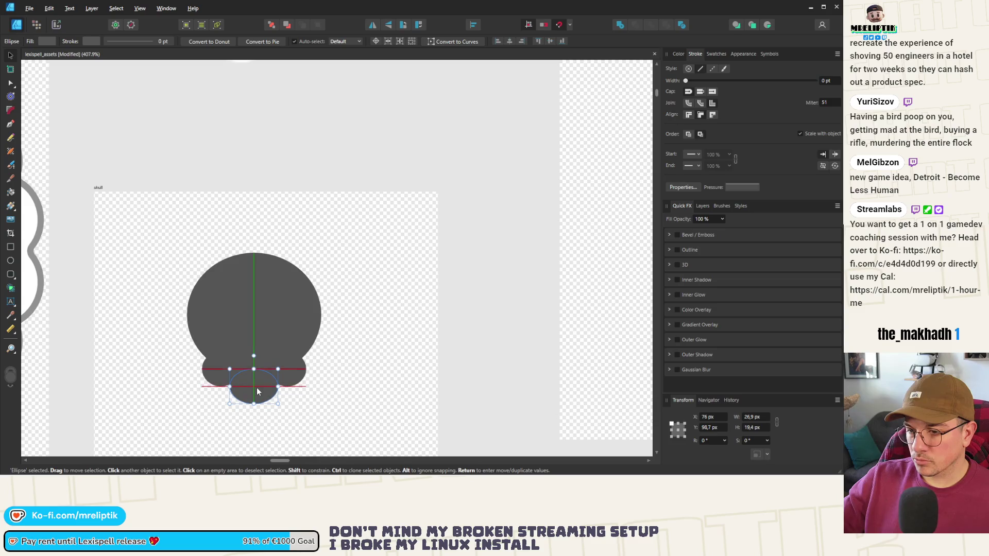
{"action": "scroll", "coordinate": [234, 351], "scroll_direction": "down", "scroll_amount": 3}
{"action": "scroll", "coordinate": [241, 358], "scroll_direction": "up", "scroll_amount": 2}
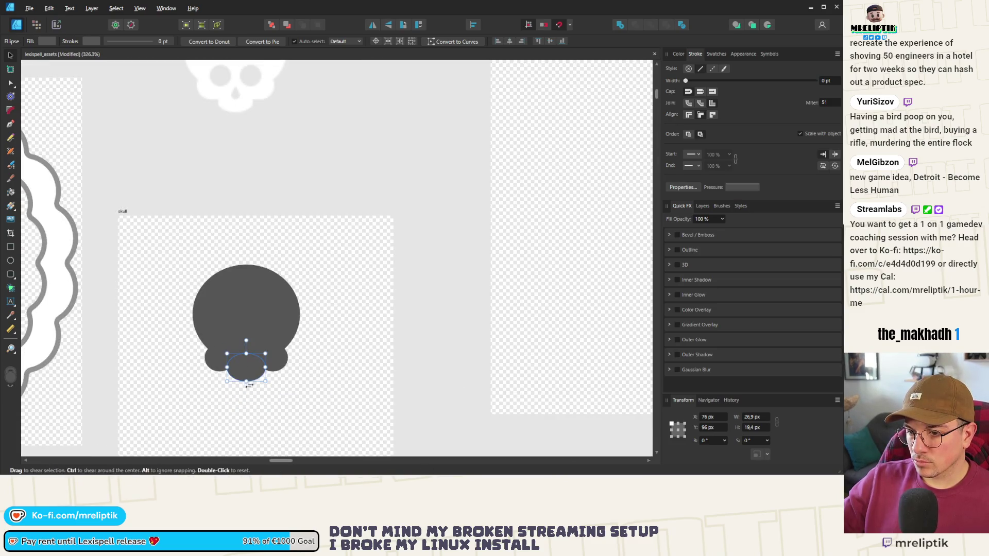
{"action": "scroll", "coordinate": [226, 376], "scroll_direction": "down", "scroll_amount": 2}
- Raise the two side circles slightly and widen the bottom centre circle evenly
{"action": "key", "text": "v"}
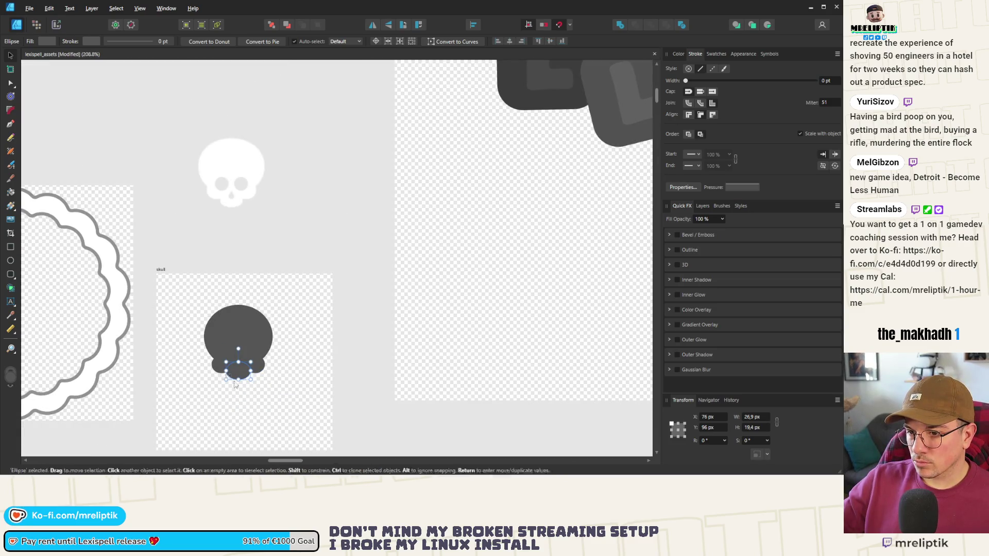
{"action": "left_click", "coordinate": [259, 390]}
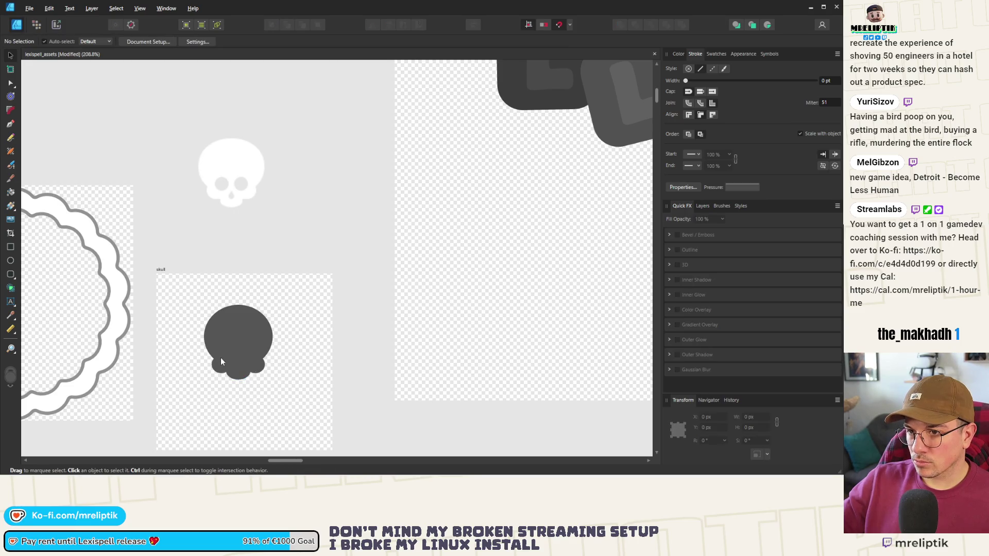
{"action": "scroll", "coordinate": [220, 358], "scroll_direction": "up", "scroll_amount": 3}
{"action": "left_click", "coordinate": [212, 371]}
{"action": "left_click", "coordinate": [302, 367], "text": "shift"}
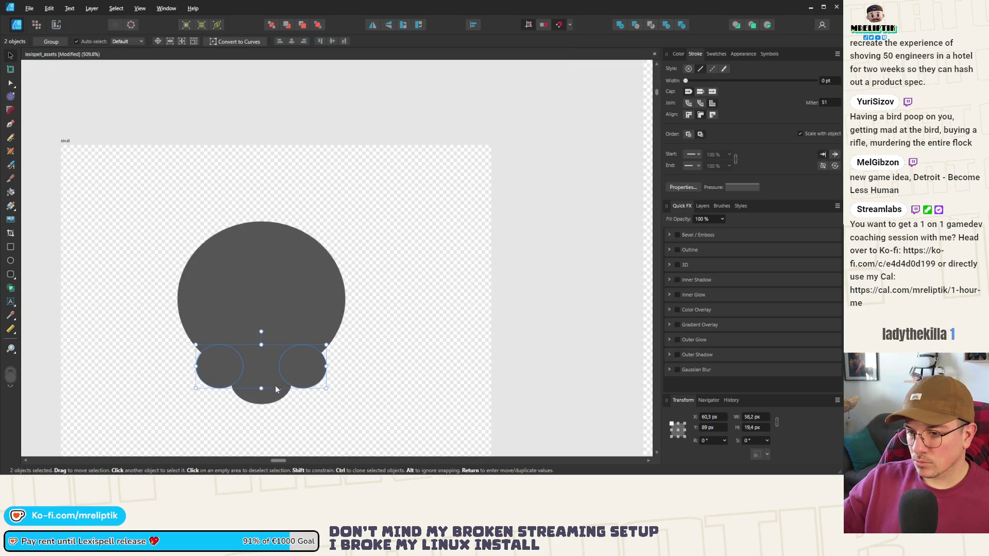
{"action": "left_click_drag", "start_coordinate": [296, 370], "coordinate": [296, 361]}
{"action": "left_click", "coordinate": [295, 402]}
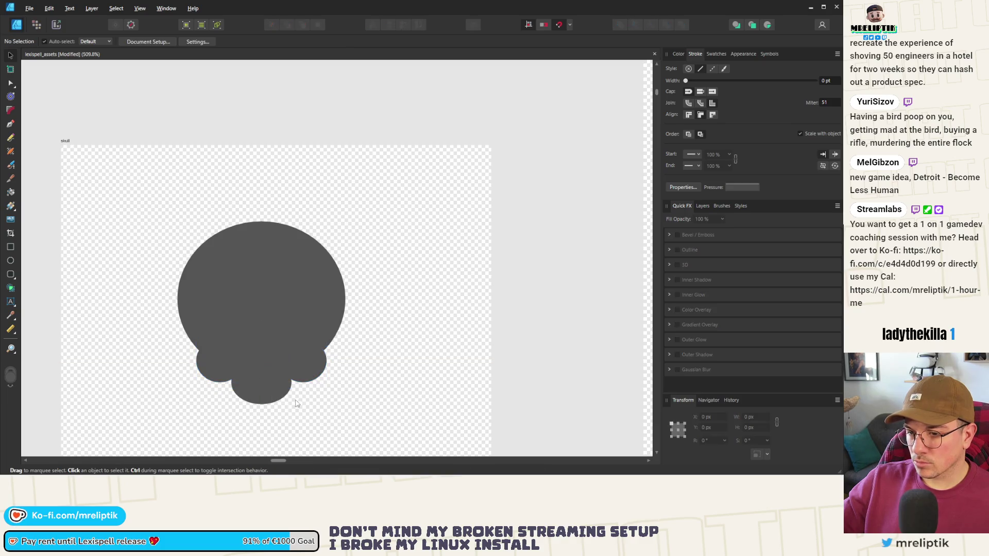
{"action": "scroll", "coordinate": [296, 403], "scroll_direction": "down", "scroll_amount": 3}
{"action": "scroll", "coordinate": [264, 387], "scroll_direction": "up", "scroll_amount": 4}
{"action": "left_click", "coordinate": [263, 387]}
{"action": "scroll", "coordinate": [307, 382], "scroll_direction": "up", "scroll_amount": 1}
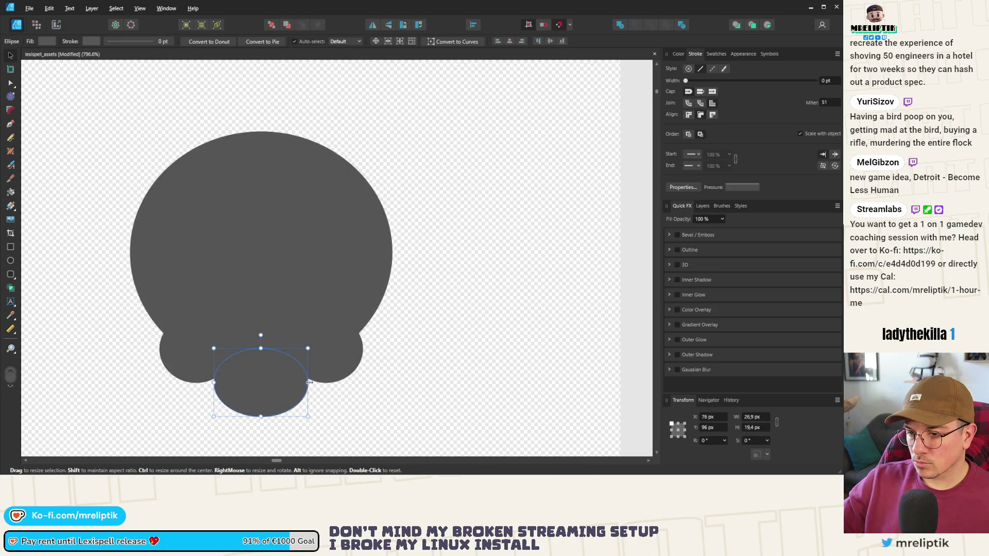
{"action": "left_click_drag", "start_coordinate": [308, 382], "coordinate": [318, 382]}
{"action": "scroll", "coordinate": [282, 378], "scroll_direction": "down", "scroll_amount": 3}
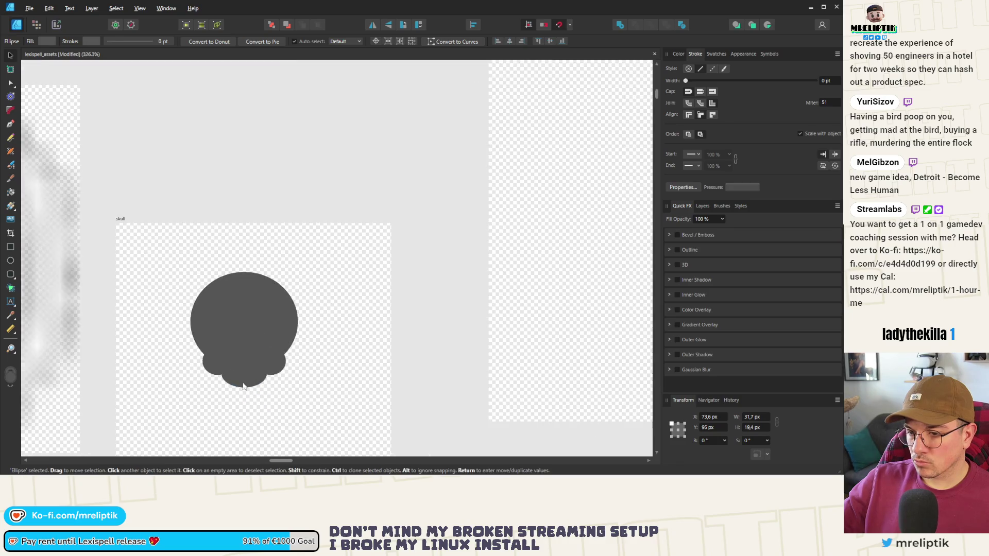
{"action": "scroll", "coordinate": [244, 386], "scroll_direction": "down", "scroll_amount": 3}
{"action": "key", "text": "Escape"}
{"action": "scroll", "coordinate": [256, 349], "scroll_direction": "up", "scroll_amount": 3}
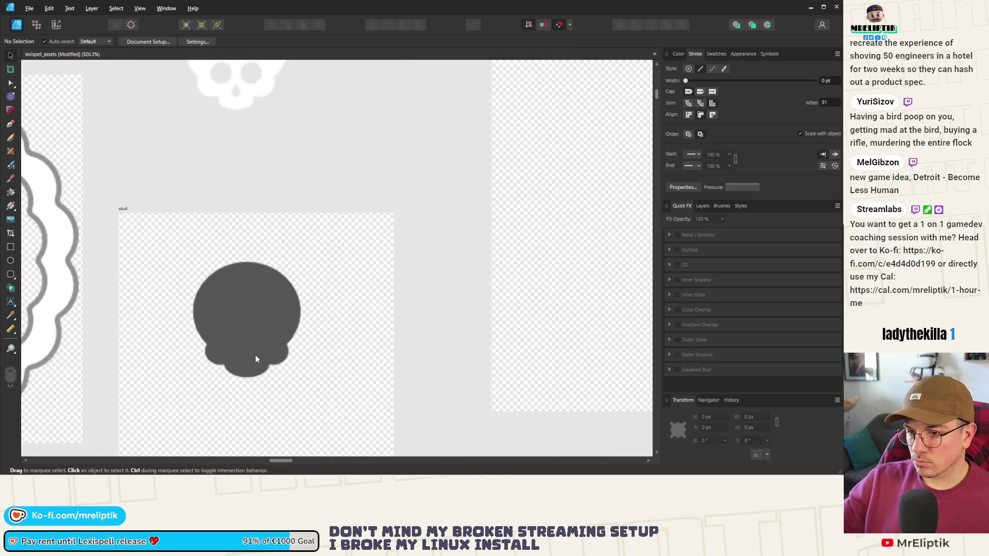
- Select the head and all three jaw circles together
{"action": "left_click", "coordinate": [247, 313]}
{"action": "left_click_drag", "start_coordinate": [425, 235], "coordinate": [187, 421]}
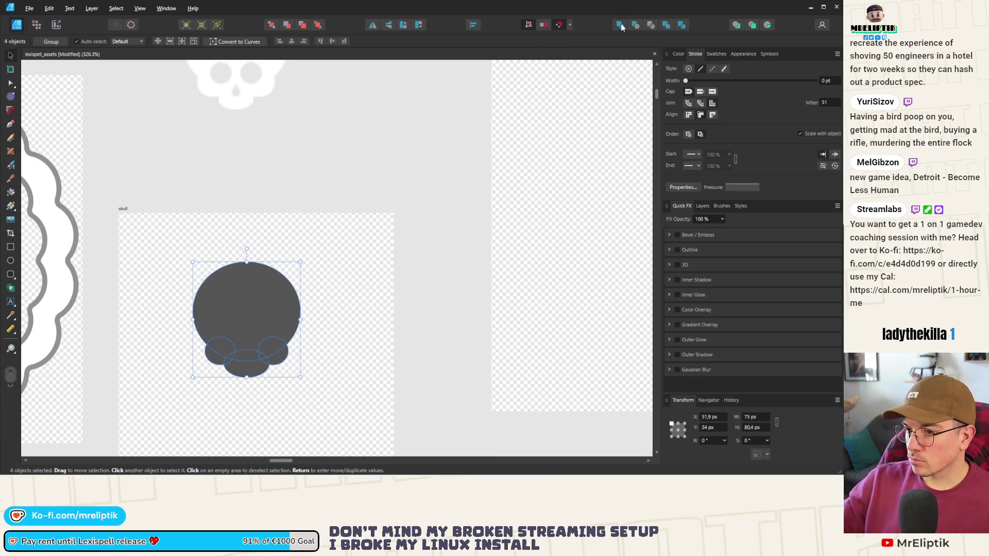
- Add the four shapes into one skull and give it two white oval eyes (L 100)
{"action": "key", "text": "ctrl+shift+a"}
{"action": "key", "text": "m"}
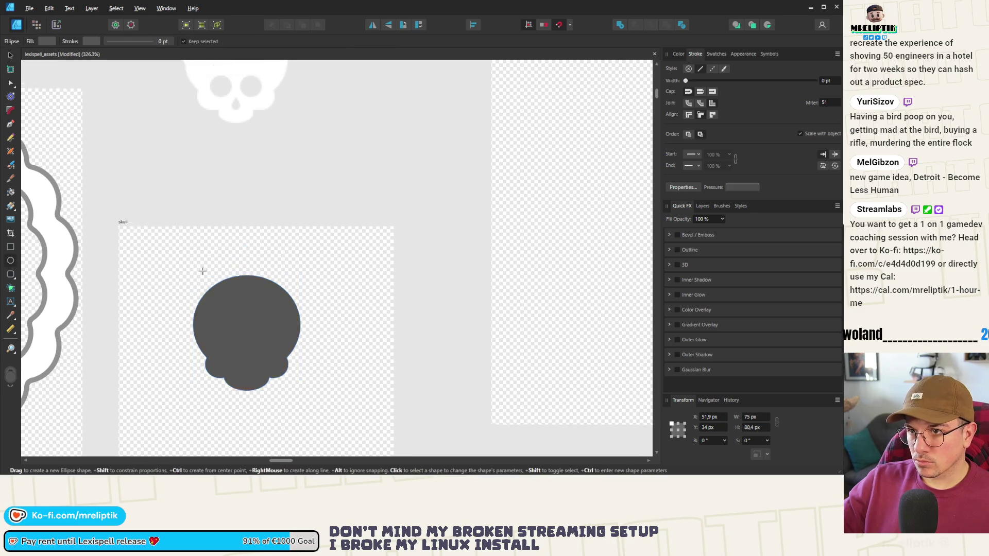
{"action": "scroll", "coordinate": [201, 270], "scroll_direction": "up", "scroll_amount": 1}
{"action": "left_click_drag", "start_coordinate": [256, 356], "coordinate": [275, 383]}
{"action": "left_click", "coordinate": [12, 55]}
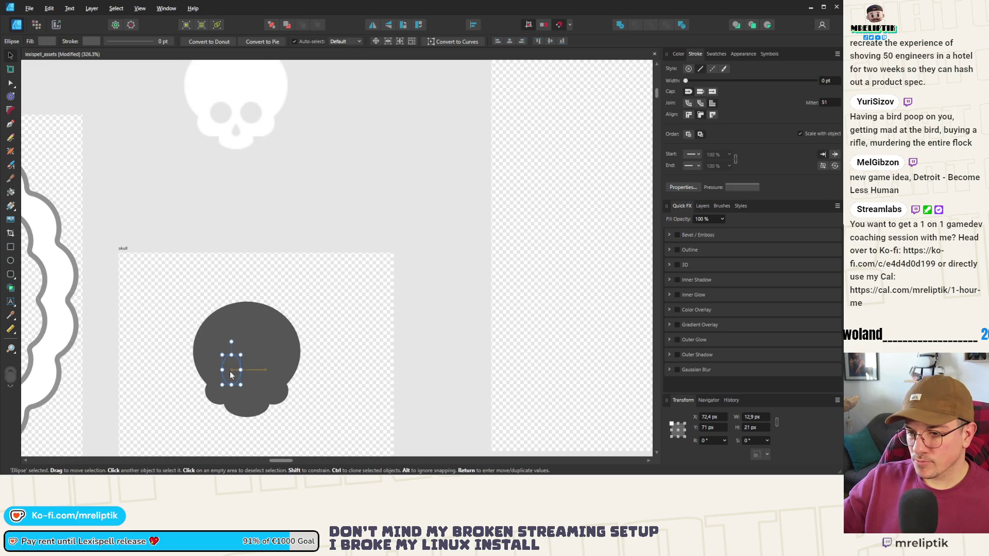
{"action": "left_click", "coordinate": [265, 370], "text": "shift"}
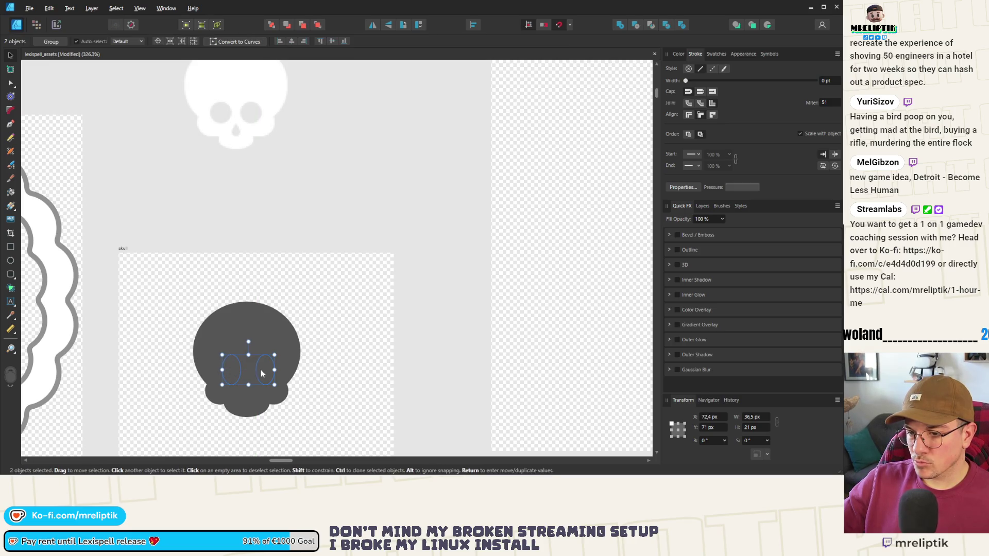
{"action": "left_click", "coordinate": [678, 53]}
{"action": "left_click_drag", "start_coordinate": [704, 114], "coordinate": [817, 114]}
{"action": "scroll", "coordinate": [186, 417], "scroll_direction": "up", "scroll_amount": 3}
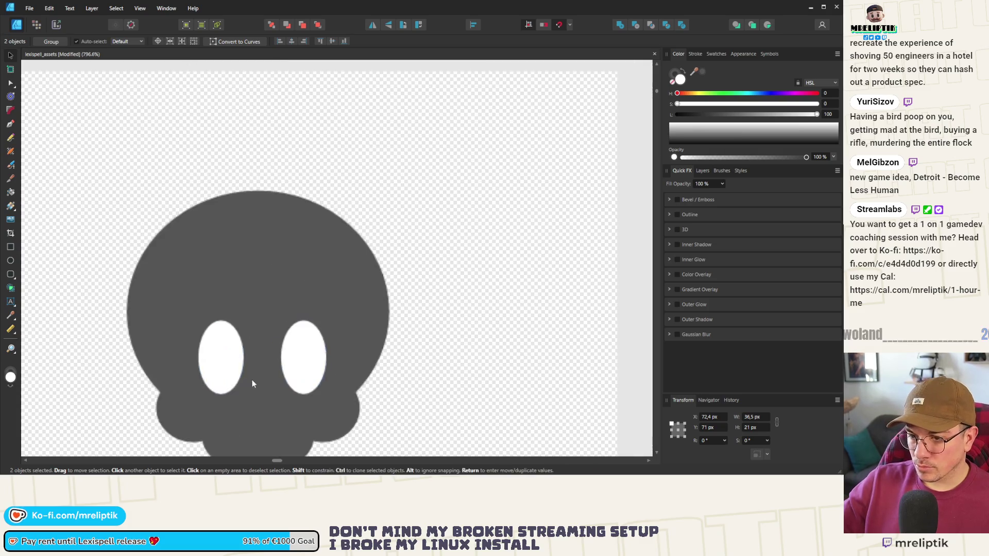
{"action": "left_click_drag", "start_coordinate": [252, 379], "coordinate": [266, 331]}
{"action": "scroll", "coordinate": [267, 331], "scroll_direction": "down", "scroll_amount": 2}
- Alt-drag a small copy of the right eye below the eyes as a nose
{"action": "left_click", "coordinate": [267, 335], "text": "shift"}
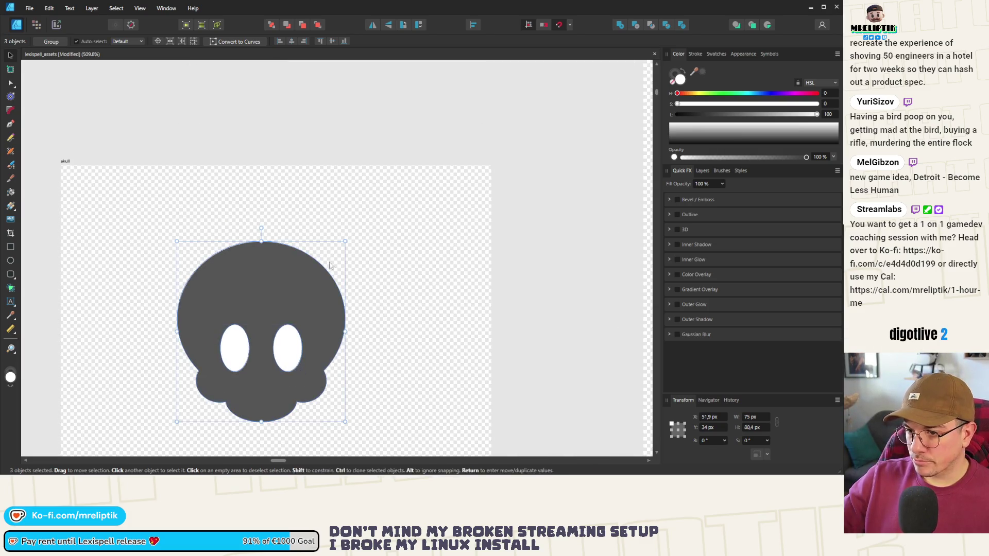
{"action": "scroll", "coordinate": [299, 348], "scroll_direction": "down", "scroll_amount": 2}
{"action": "left_click", "coordinate": [299, 349]}
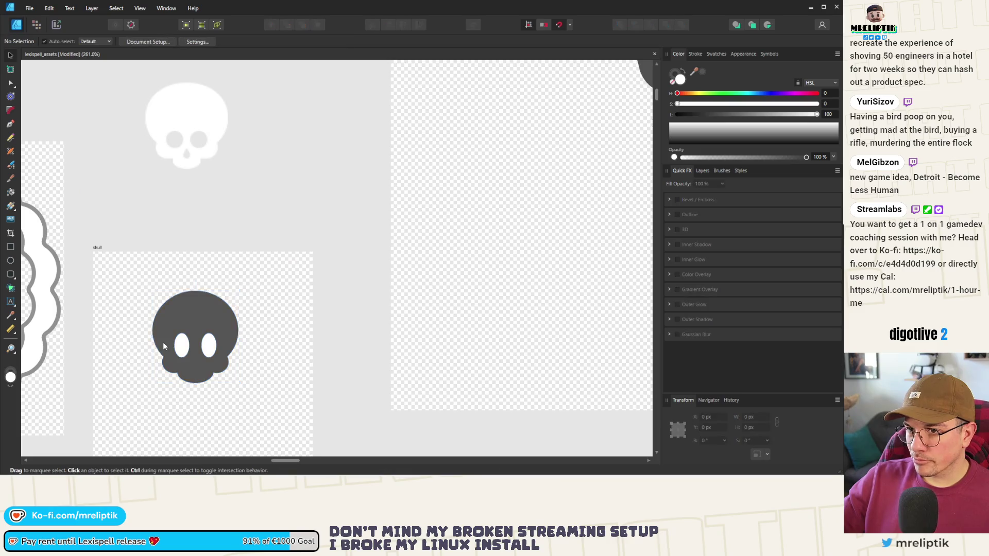
{"action": "scroll", "coordinate": [232, 373], "scroll_direction": "up", "scroll_amount": 2}
{"action": "scroll", "coordinate": [236, 354], "scroll_direction": "up", "scroll_amount": 1}
{"action": "left_click", "coordinate": [261, 350]}
{"action": "mouse_move", "coordinate": [262, 349]}
{"action": "left_mouse_down"}
{"action": "mouse_move", "coordinate": [224, 371]}
{"action": "mouse_move", "coordinate": [222, 395]}
{"action": "mouse_move", "coordinate": [228, 385]}
{"action": "left_mouse_up"}
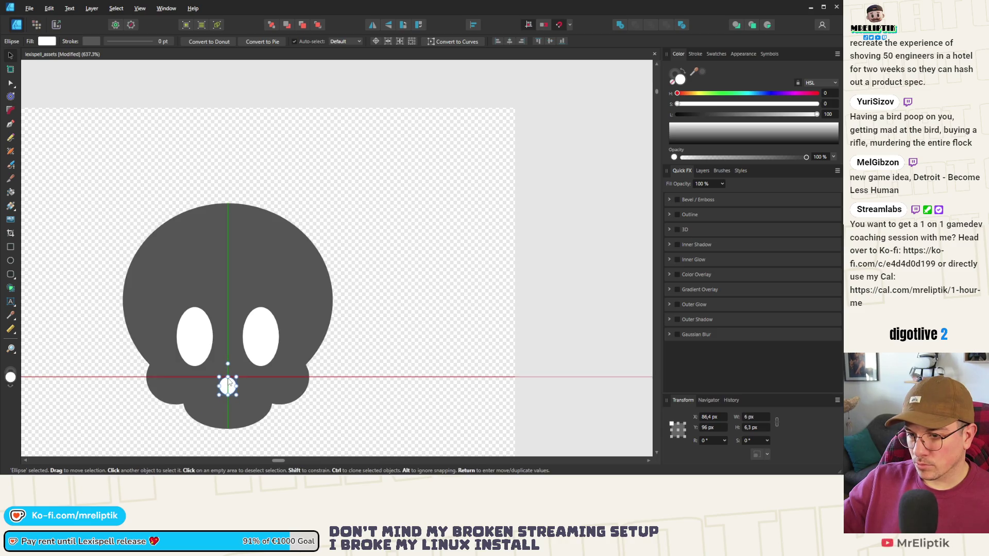
- Narrow the oval nose and draw a small white triangle between the eyes
{"action": "key", "text": "ctrl+d"}
{"action": "scroll", "coordinate": [224, 370], "scroll_direction": "down", "scroll_amount": 3}
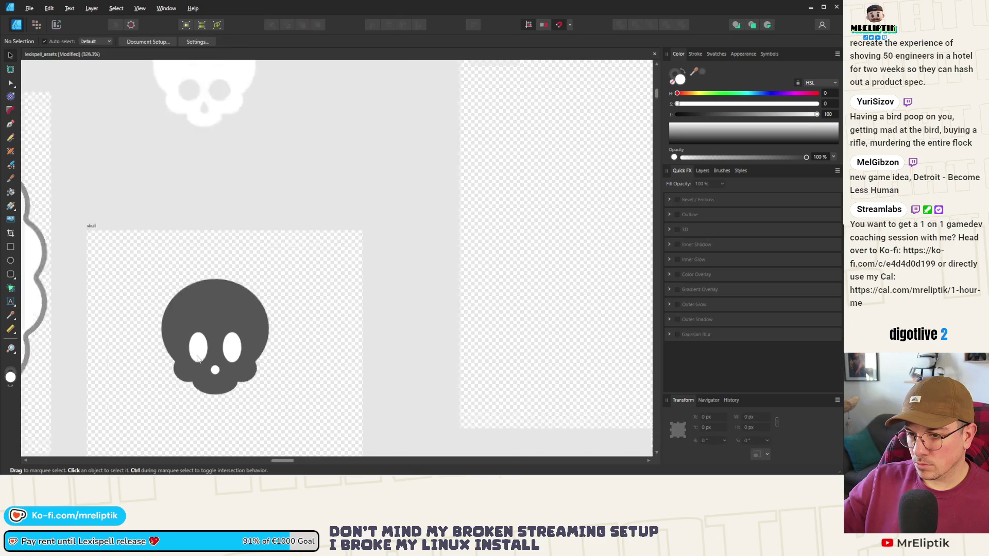
{"action": "scroll", "coordinate": [197, 358], "scroll_direction": "up", "scroll_amount": 5}
{"action": "left_click", "coordinate": [223, 382]}
{"action": "left_click_drag", "start_coordinate": [239, 360], "coordinate": [235, 365]}
{"action": "scroll", "coordinate": [213, 347], "scroll_direction": "down", "scroll_amount": 2}
{"action": "scroll", "coordinate": [224, 348], "scroll_direction": "down", "scroll_amount": 1}
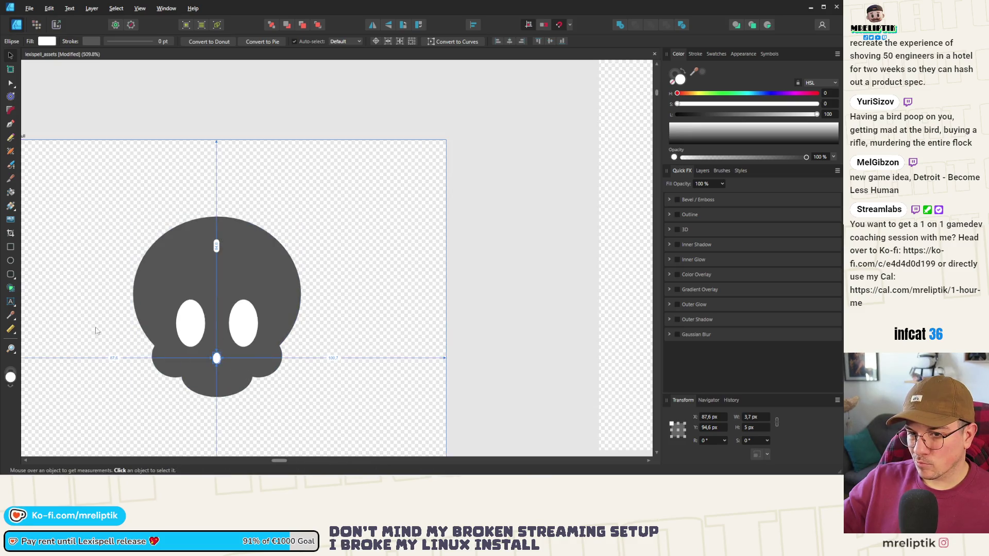
{"action": "left_click", "coordinate": [12, 275]}
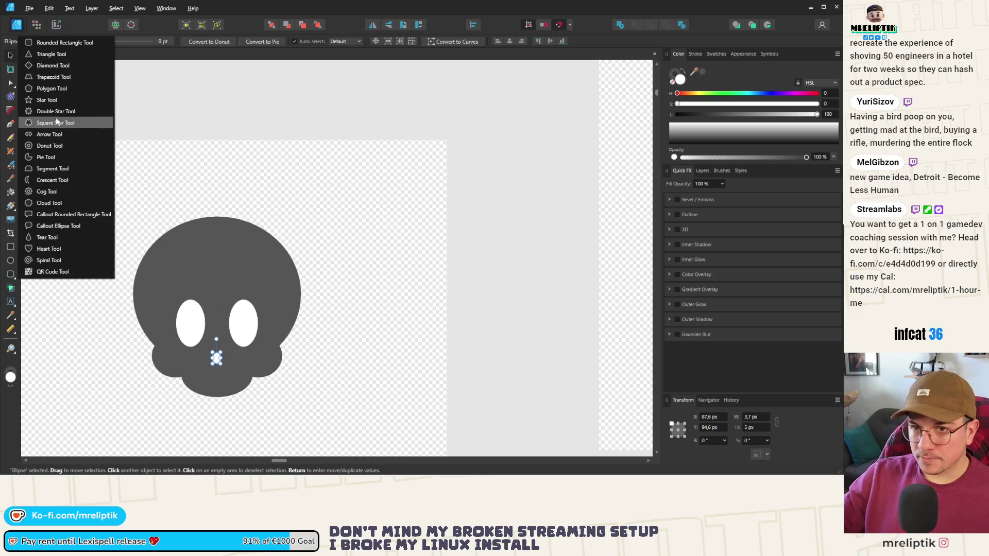
{"action": "left_click", "coordinate": [51, 55]}
{"action": "scroll", "coordinate": [183, 329], "scroll_direction": "up", "scroll_amount": 2}
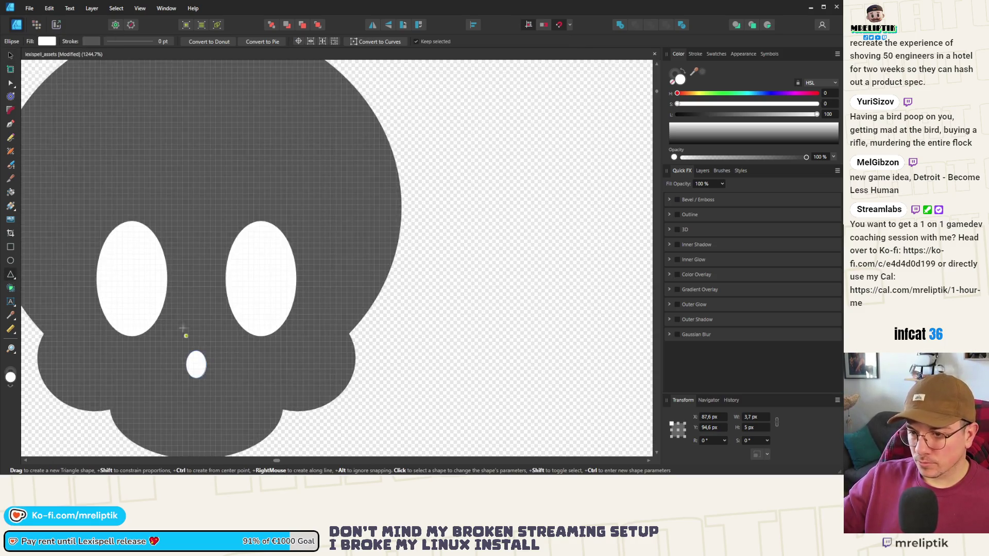
{"action": "left_click_drag", "start_coordinate": [184, 310], "coordinate": [220, 346]}
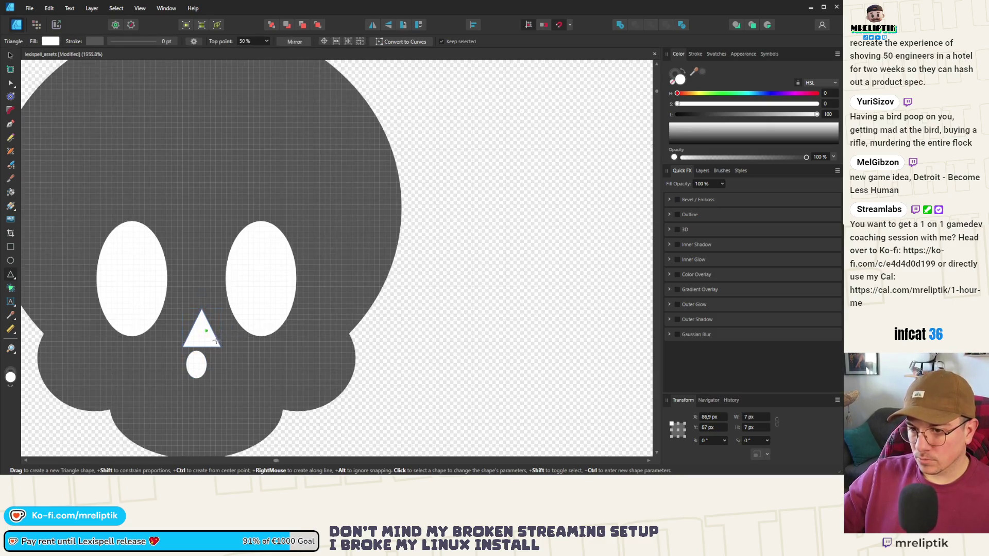
{"action": "scroll", "coordinate": [215, 341], "scroll_direction": "up", "scroll_amount": 2}
- Round the triangle's corners slightly, flip it upside down and move it onto the nose
{"action": "left_click", "coordinate": [10, 109]}
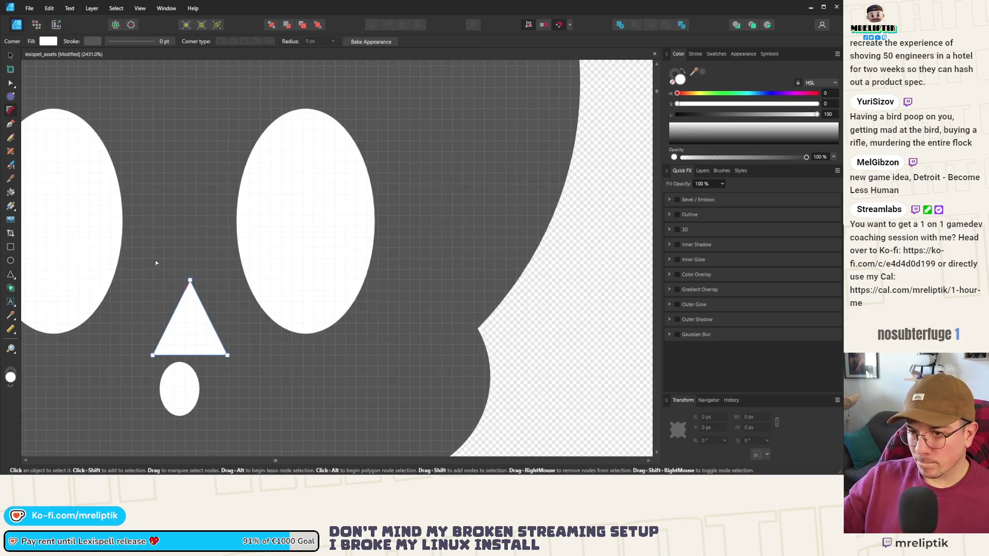
{"action": "left_click_drag", "start_coordinate": [150, 262], "coordinate": [283, 419]}
{"action": "left_click_drag", "start_coordinate": [190, 281], "coordinate": [192, 289]}
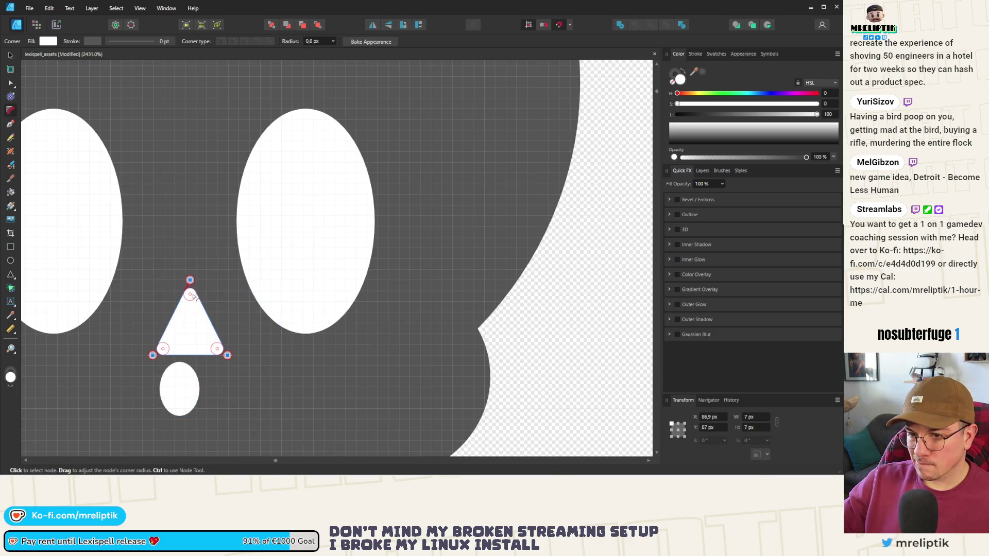
{"action": "left_click", "coordinate": [10, 55]}
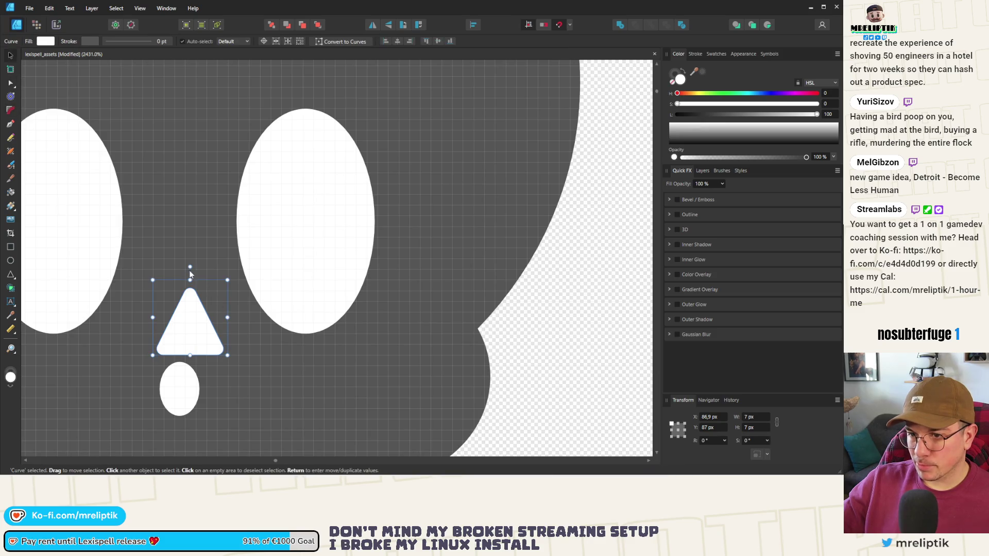
{"action": "left_click_drag", "start_coordinate": [191, 273], "coordinate": [190, 369]}
{"action": "scroll", "coordinate": [260, 340], "scroll_direction": "down", "scroll_amount": 2}
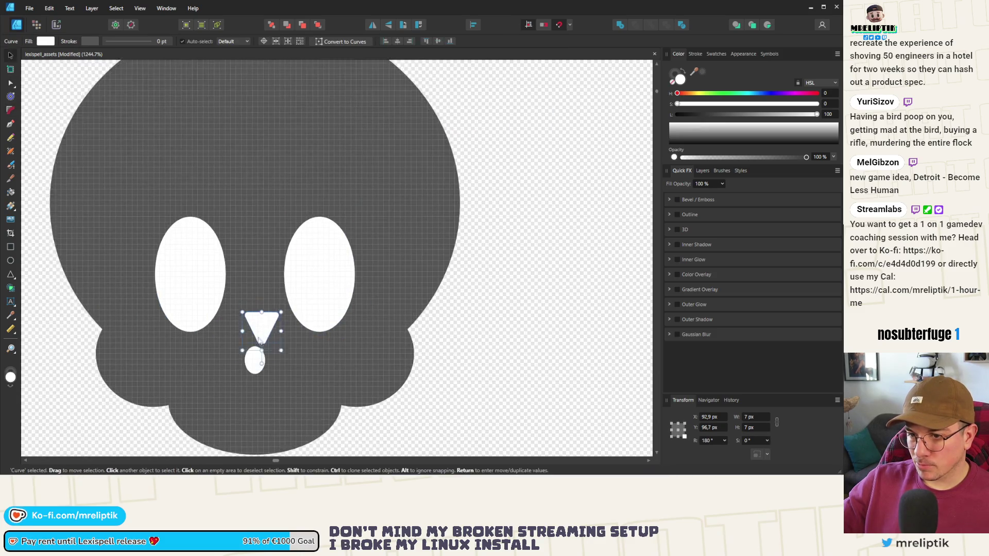
{"action": "left_click_drag", "start_coordinate": [259, 340], "coordinate": [259, 357]}
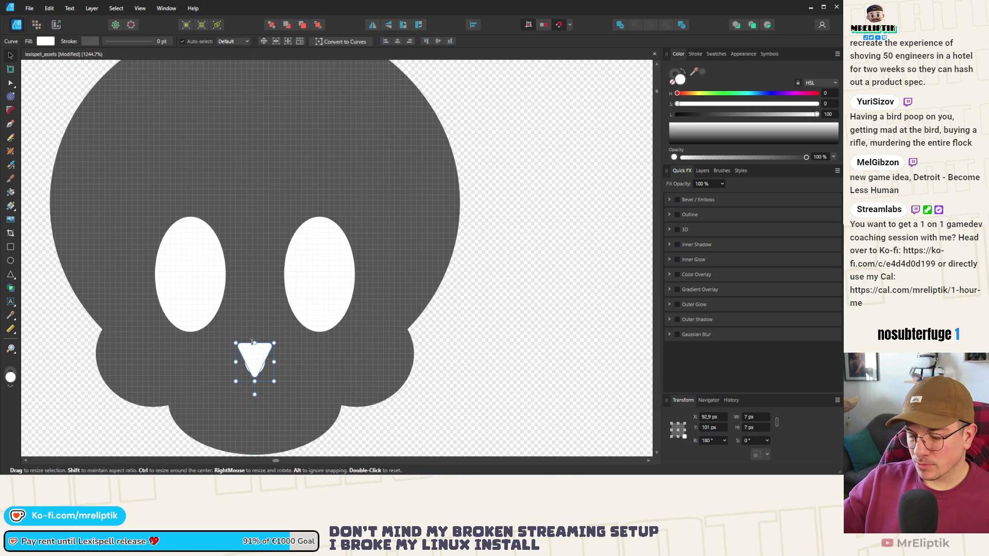
{"action": "scroll", "coordinate": [257, 357], "scroll_direction": "down", "scroll_amount": 5}
{"action": "scroll", "coordinate": [255, 346], "scroll_direction": "up", "scroll_amount": 2}
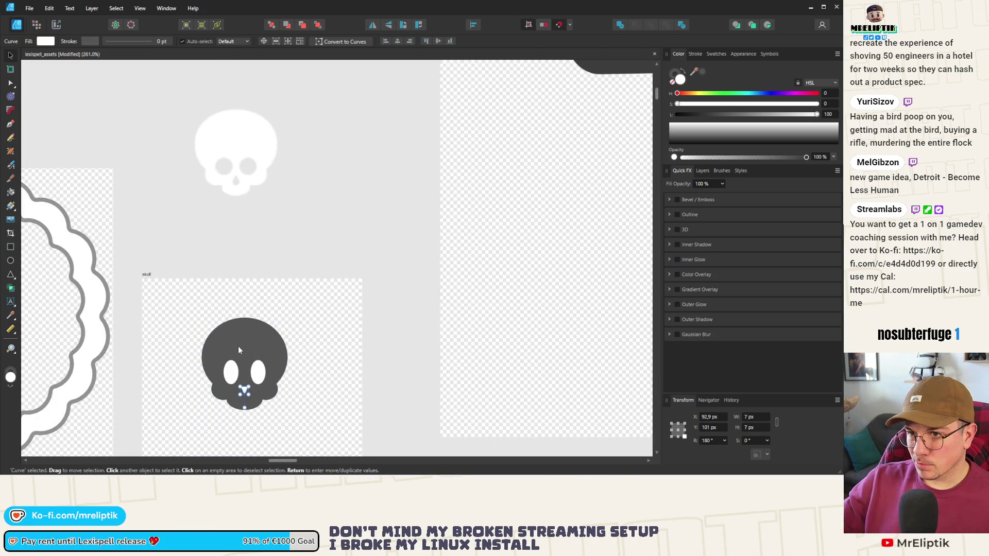
{"action": "scroll", "coordinate": [238, 346], "scroll_direction": "up", "scroll_amount": 3}
{"action": "scroll", "coordinate": [267, 362], "scroll_direction": "up", "scroll_amount": 1}
- Shorten both eyes, delete the oval and settle the triangle nose below the eyes
{"action": "left_click", "coordinate": [276, 354]}
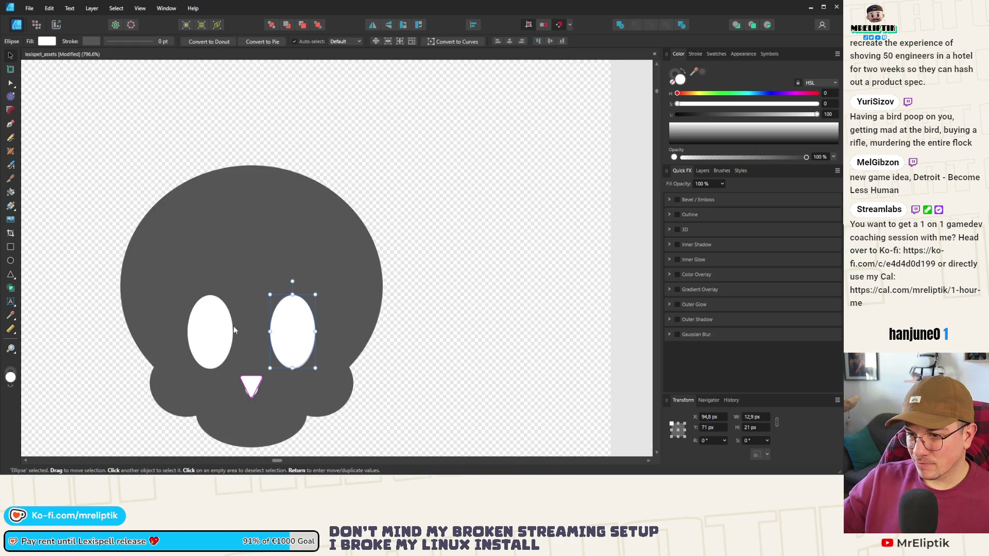
{"action": "left_click", "coordinate": [222, 301], "text": "shift"}
{"action": "left_click_drag", "start_coordinate": [251, 294], "coordinate": [254, 307]}
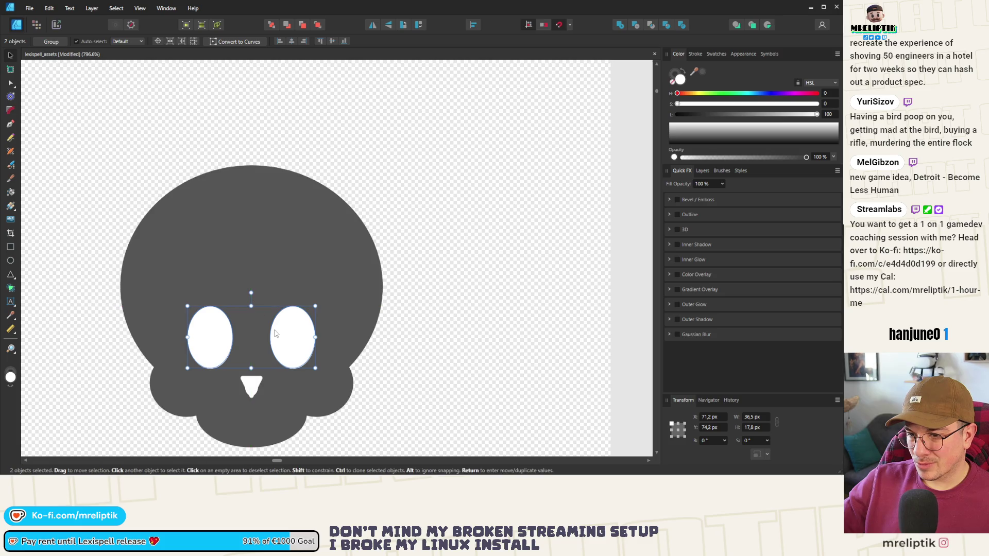
{"action": "left_click", "coordinate": [252, 389]}
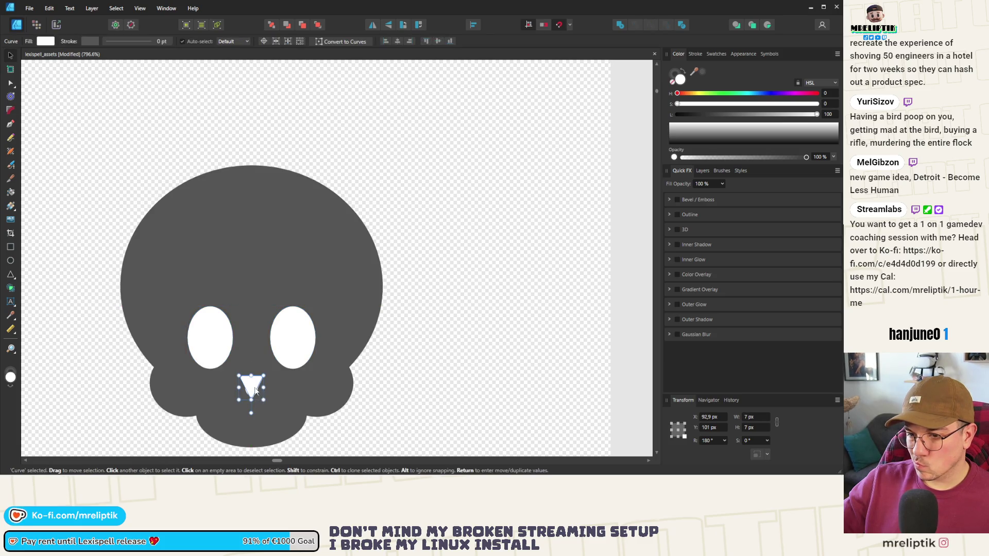
{"action": "left_click_drag", "start_coordinate": [253, 395], "coordinate": [253, 368]}
{"action": "left_click", "coordinate": [253, 391]}
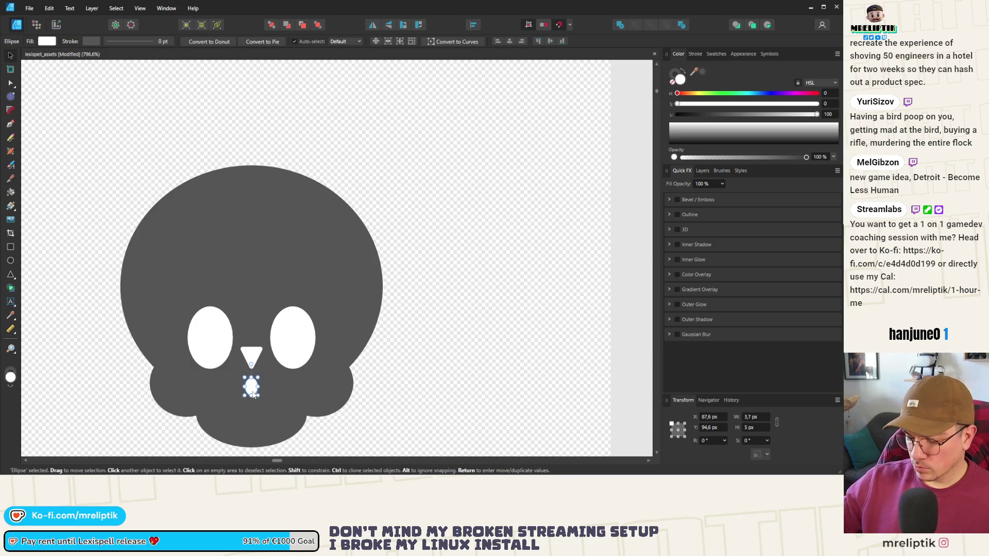
{"action": "key", "text": "Delete"}
{"action": "left_click", "coordinate": [251, 352]}
{"action": "left_click_drag", "start_coordinate": [248, 347], "coordinate": [255, 388]}
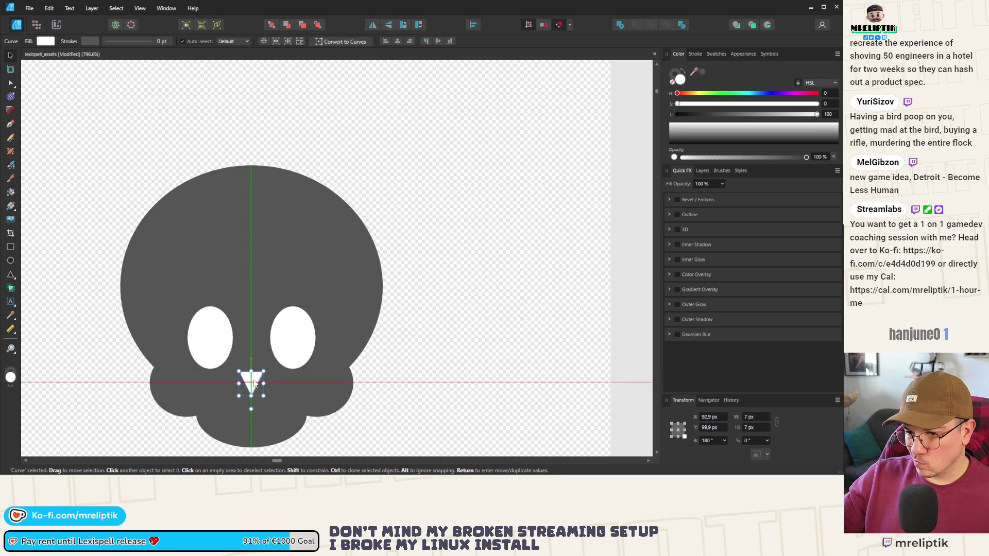
{"action": "scroll", "coordinate": [231, 347], "scroll_direction": "down", "scroll_amount": 4}
- Select the head, both eyes and the nose together
{"action": "left_click", "coordinate": [256, 343], "text": "shift"}
{"action": "left_click", "coordinate": [223, 346], "text": "shift"}
{"action": "left_click", "coordinate": [236, 325], "text": "shift"}
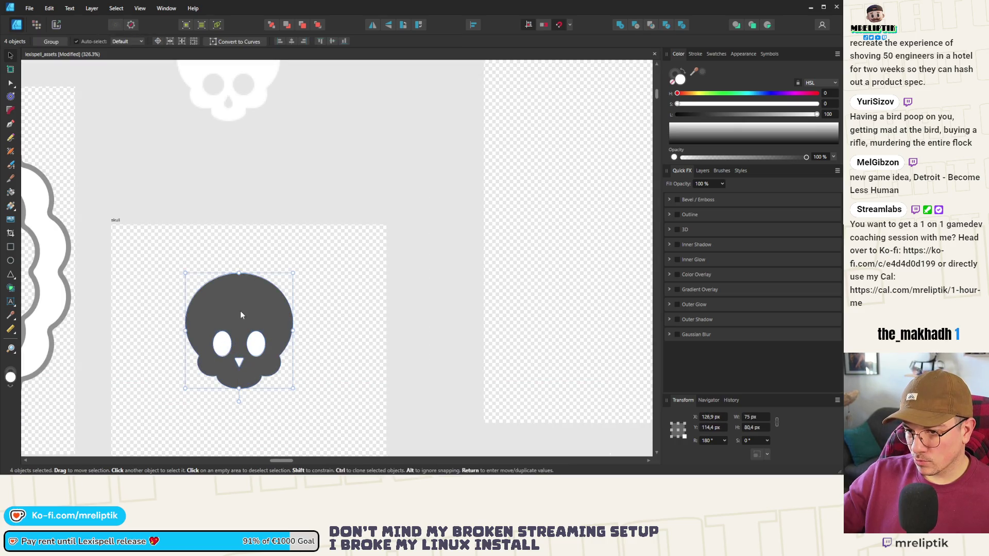
- Subtract the eyes and nose as holes in the skull, move the image aside and enter node editing
{"action": "left_click", "coordinate": [638, 26]}
{"action": "scroll", "coordinate": [304, 344], "scroll_direction": "down", "scroll_amount": 2}
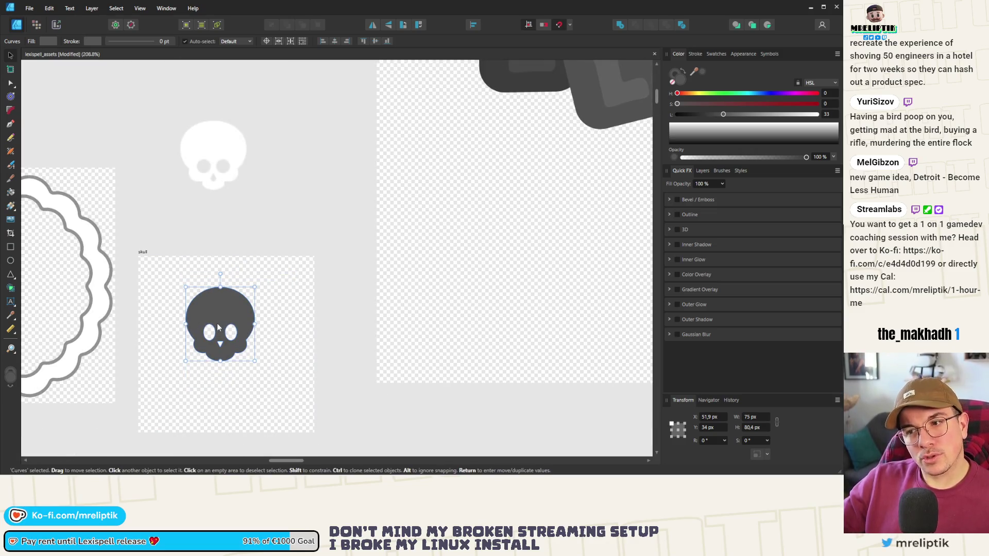
{"action": "left_click_drag", "start_coordinate": [220, 152], "coordinate": [261, 154]}
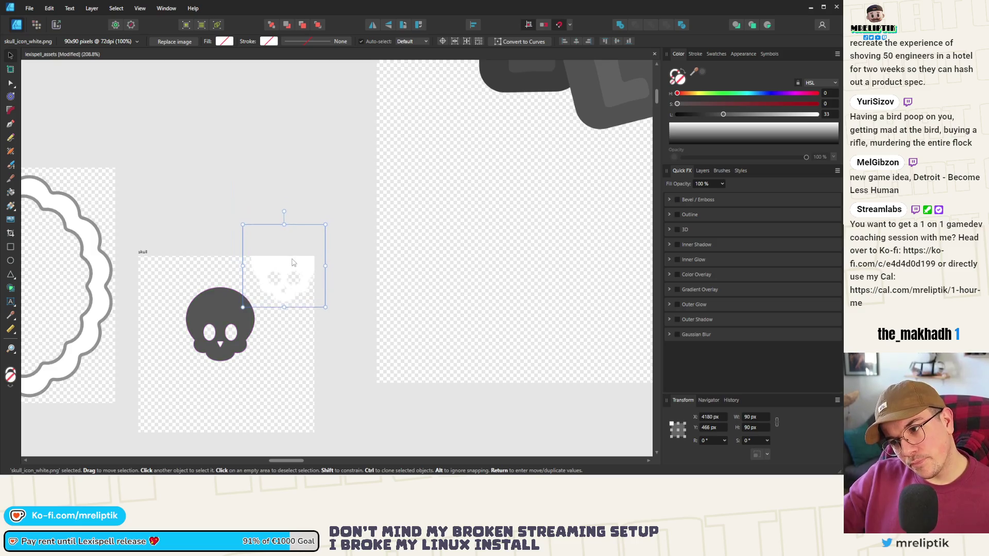
{"action": "left_click", "coordinate": [264, 231]}
{"action": "scroll", "coordinate": [227, 344], "scroll_direction": "up", "scroll_amount": 4}
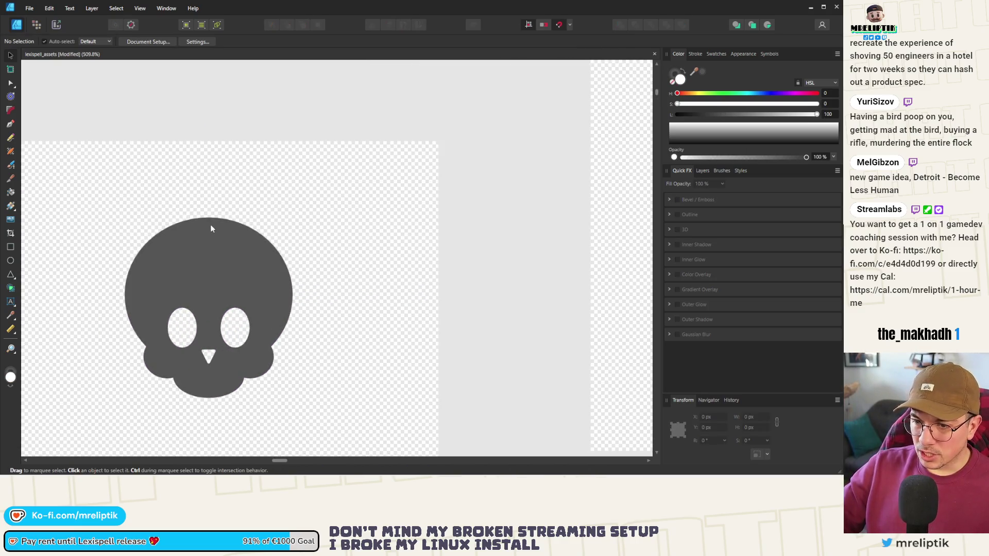
{"action": "scroll", "coordinate": [210, 229], "scroll_direction": "down", "scroll_amount": 3}
{"action": "left_click", "coordinate": [192, 284]}
{"action": "scroll", "coordinate": [193, 299], "scroll_direction": "up", "scroll_amount": 3}
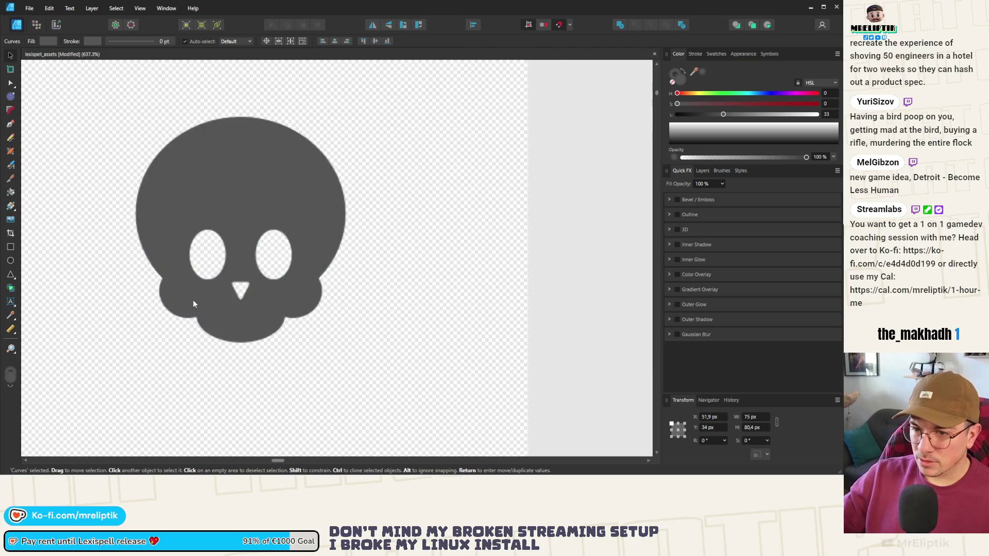
{"action": "scroll", "coordinate": [244, 307], "scroll_direction": "down", "scroll_amount": 3}
{"action": "double_click", "coordinate": [255, 319]}
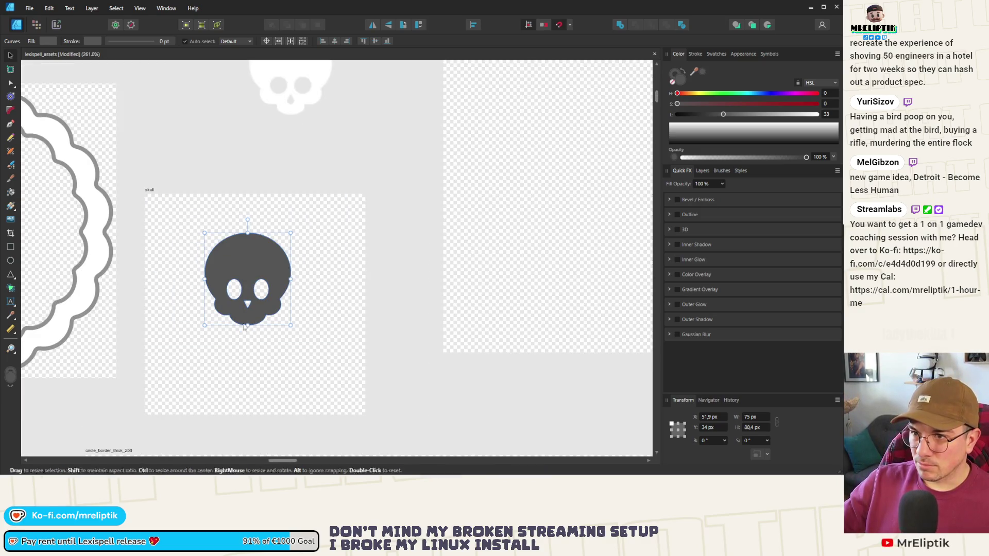
{"action": "scroll", "coordinate": [253, 305], "scroll_direction": "up", "scroll_amount": 3}
{"action": "scroll", "coordinate": [256, 310], "scroll_direction": "up", "scroll_amount": 2}
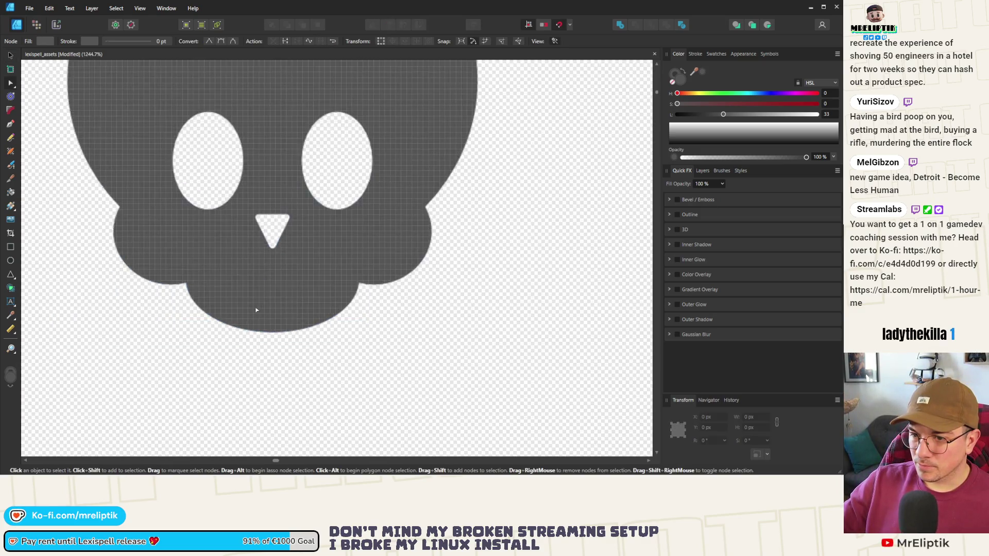
- Flatten and square off the jaw's bottom curve via the bottom node's handles
{"action": "left_click", "coordinate": [272, 333]}
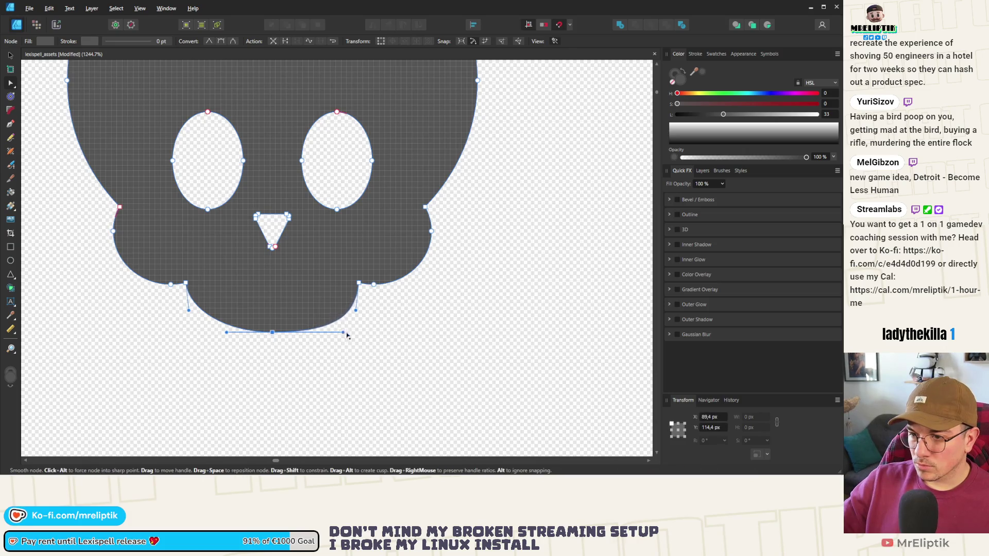
{"action": "left_click_drag", "start_coordinate": [338, 333], "coordinate": [356, 332]}
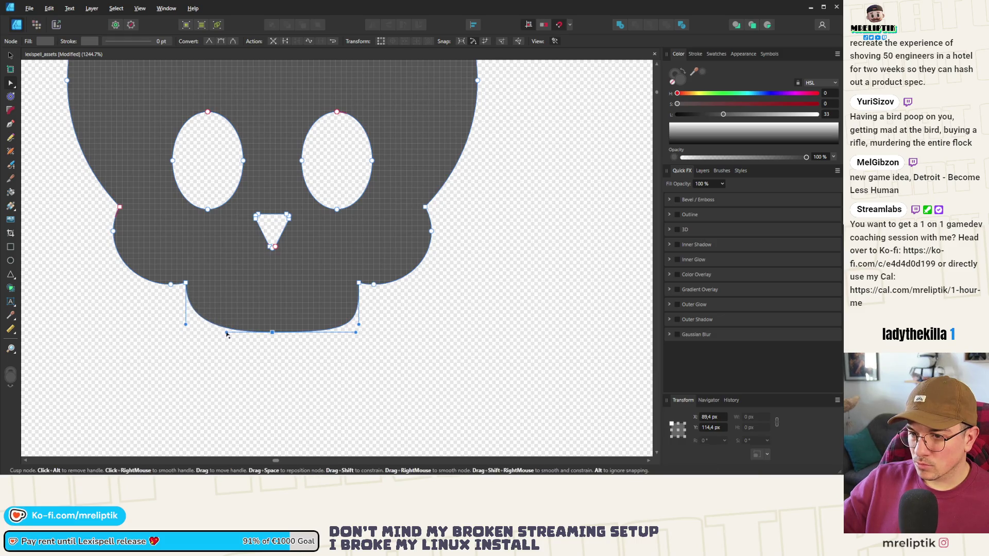
{"action": "key", "text": "Escape"}
{"action": "scroll", "coordinate": [198, 333], "scroll_direction": "down", "scroll_amount": 3}
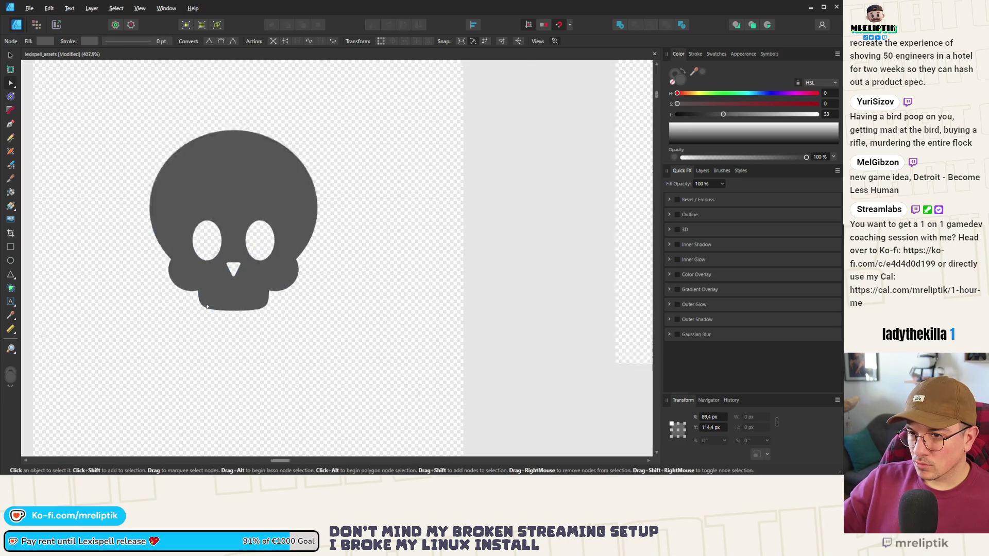
{"action": "scroll", "coordinate": [232, 294], "scroll_direction": "down", "scroll_amount": 3}
{"action": "scroll", "coordinate": [267, 260], "scroll_direction": "down", "scroll_amount": 2}
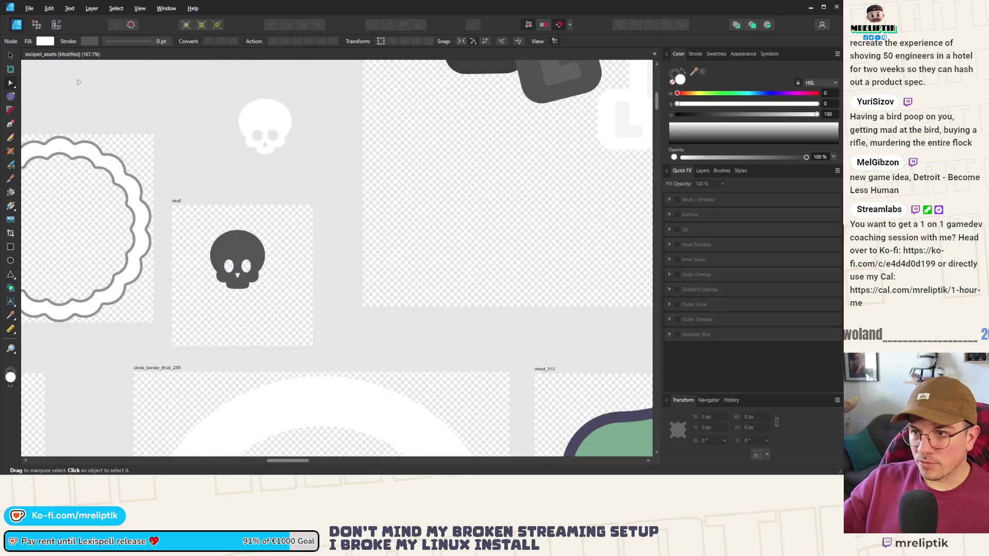
{"action": "left_click", "coordinate": [10, 53]}
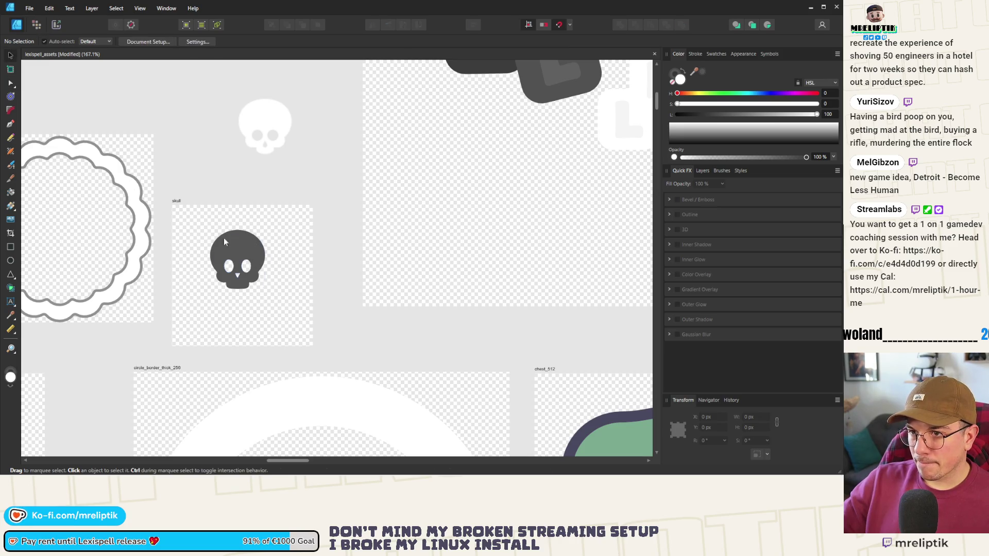
{"action": "scroll", "coordinate": [224, 242], "scroll_direction": "down", "scroll_amount": 2}
{"action": "scroll", "coordinate": [224, 242], "scroll_direction": "up", "scroll_amount": 3}
- Raise the top node of the head slightly and finish outline editing
{"action": "left_click", "coordinate": [222, 247]}
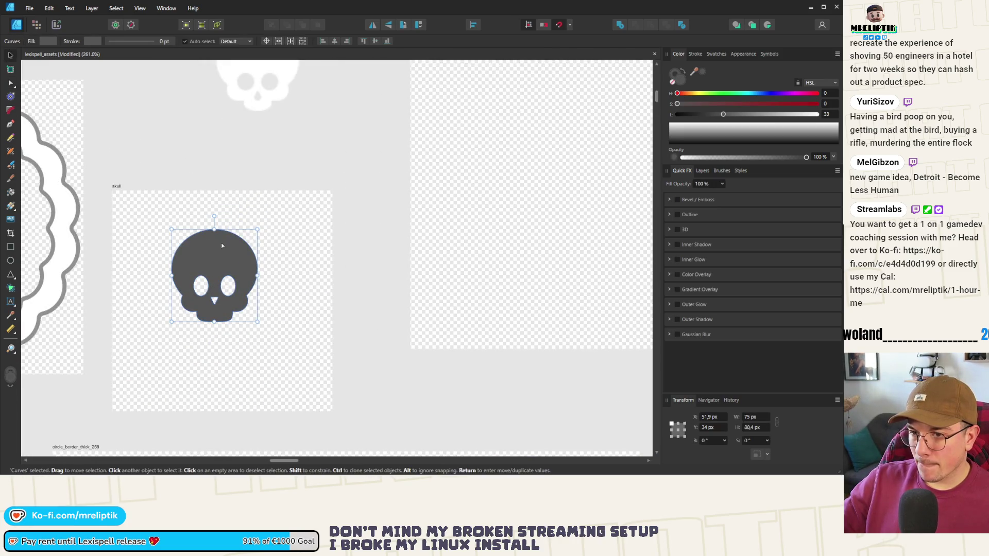
{"action": "scroll", "coordinate": [221, 243], "scroll_direction": "up", "scroll_amount": 3}
{"action": "key", "text": "a"}
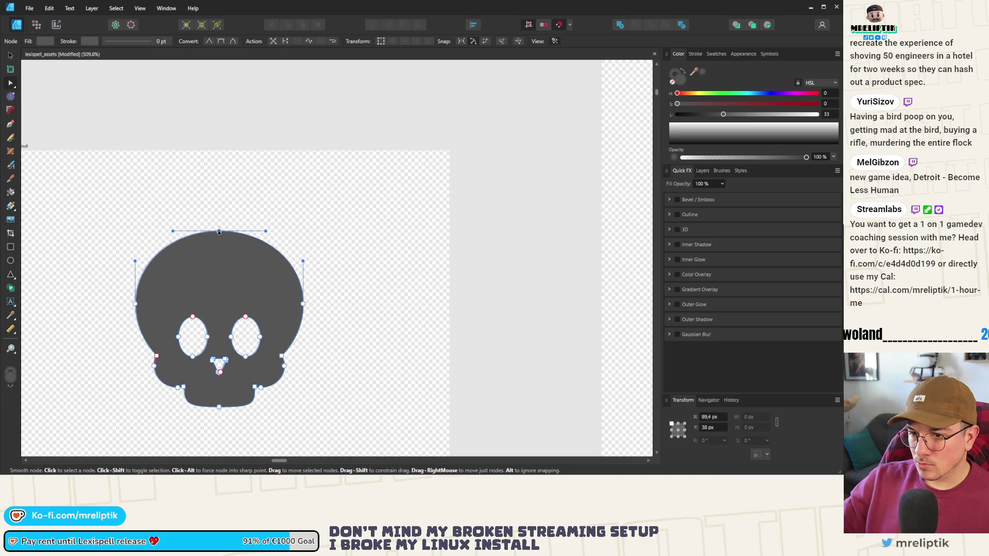
{"action": "left_click", "coordinate": [219, 231]}
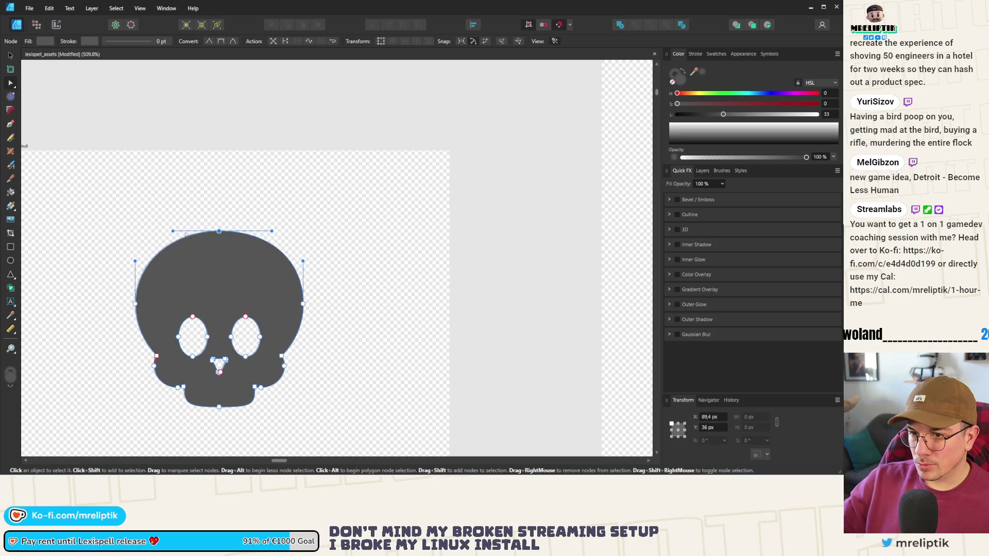
{"action": "key", "text": "v"}
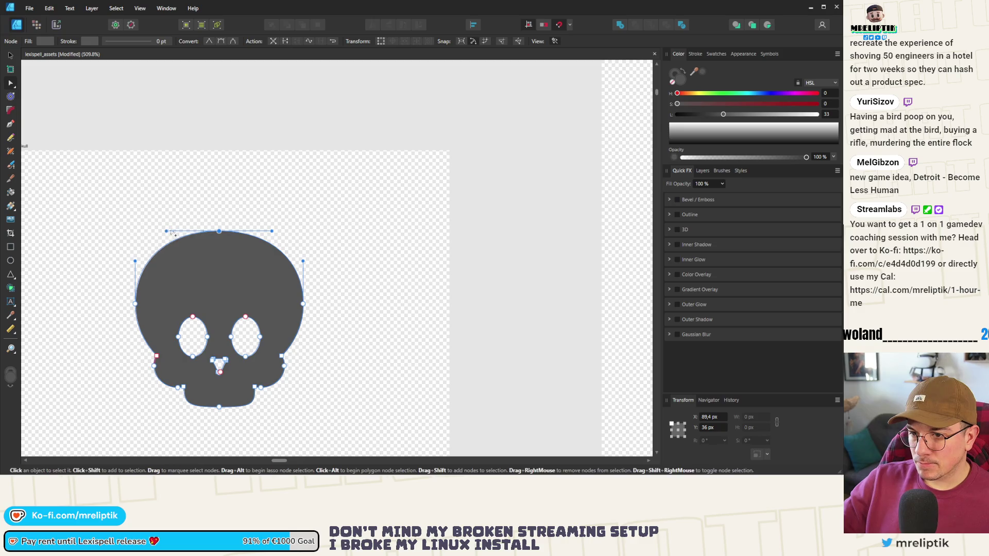
{"action": "scroll", "coordinate": [251, 230], "scroll_direction": "down", "scroll_amount": 3}
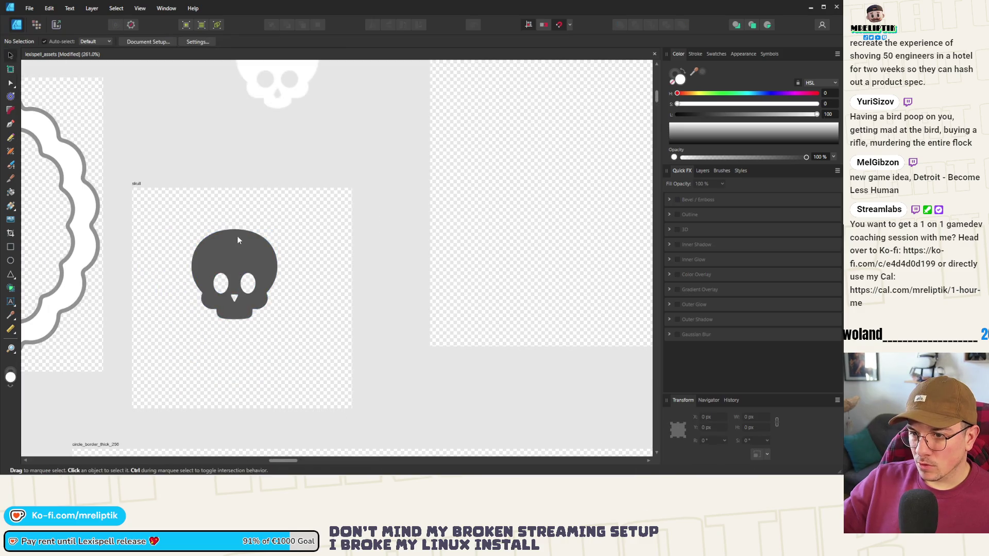
- Enlarge the skull and set its fill Lightness to 100 for white
{"action": "left_click", "coordinate": [237, 236]}
{"action": "mouse_move", "coordinate": [278, 318]}
{"action": "left_mouse_down"}
{"action": "mouse_move", "coordinate": [307, 388]}
{"action": "mouse_move", "coordinate": [320, 379]}
{"action": "left_mouse_up"}
{"action": "left_click", "coordinate": [695, 53]}
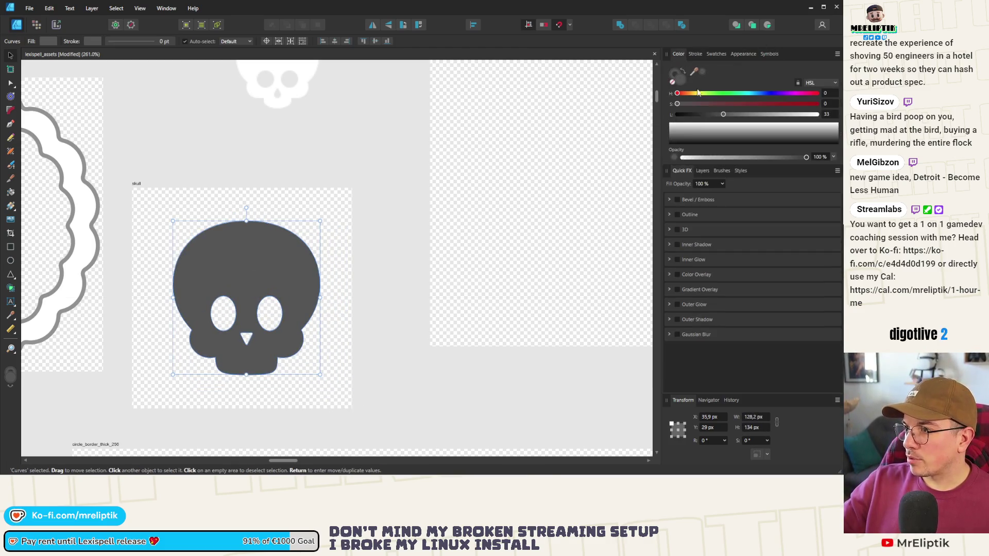
{"action": "left_click", "coordinate": [718, 134]}
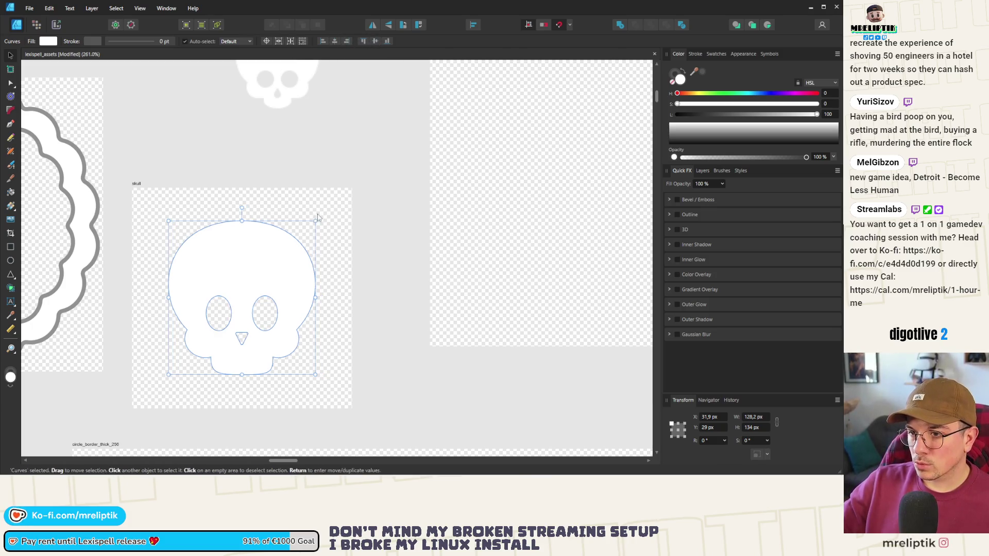
- Scale the skull to about 174 × 182 px, nearly filling the artboard
{"action": "mouse_move", "coordinate": [320, 221]}
{"action": "left_mouse_down"}
{"action": "mouse_move", "coordinate": [350, 198]}
{"action": "mouse_move", "coordinate": [341, 204]}
{"action": "left_mouse_up"}
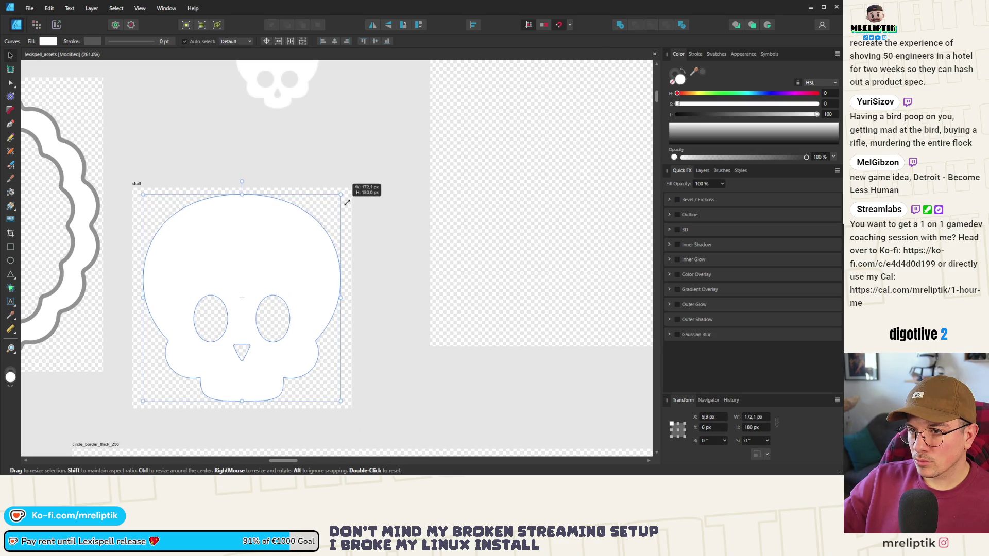
{"action": "left_click_drag", "start_coordinate": [341, 203], "coordinate": [339, 197]}
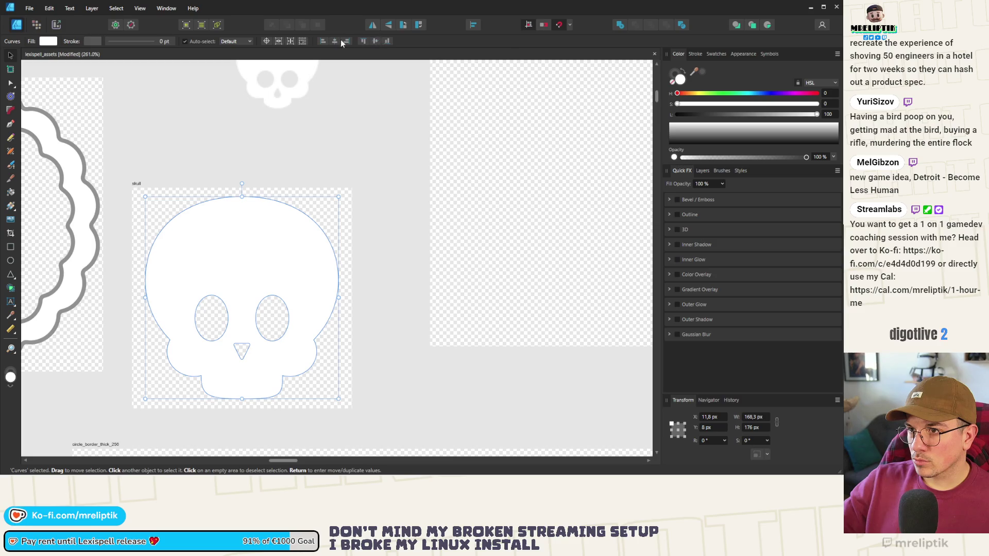
{"action": "left_click_drag", "start_coordinate": [339, 196], "coordinate": [343, 192]}
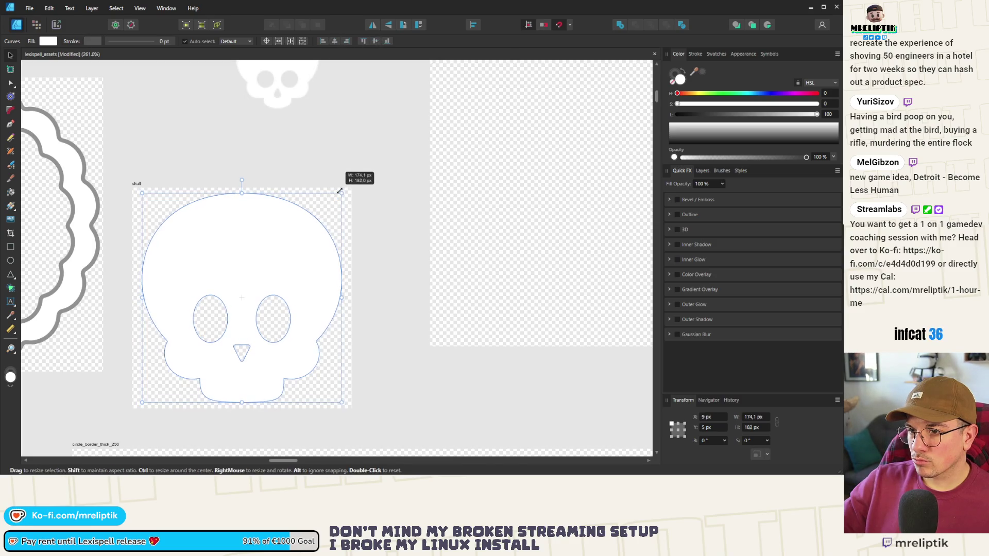
{"action": "left_click", "coordinate": [344, 128]}
{"action": "key", "text": "ctrl+z"}
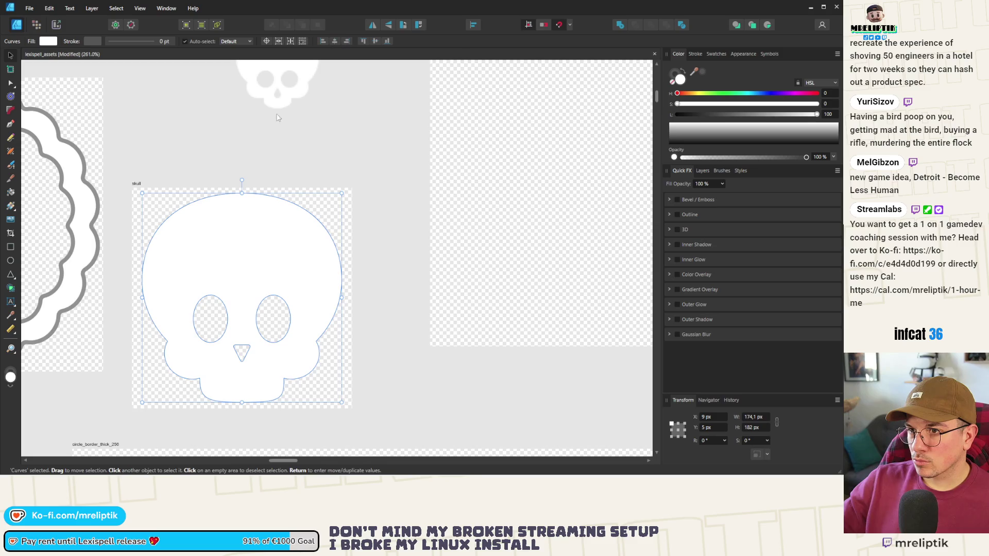
{"action": "scroll", "coordinate": [277, 117], "scroll_direction": "down", "scroll_amount": 3}
{"action": "left_click", "coordinate": [251, 166]}
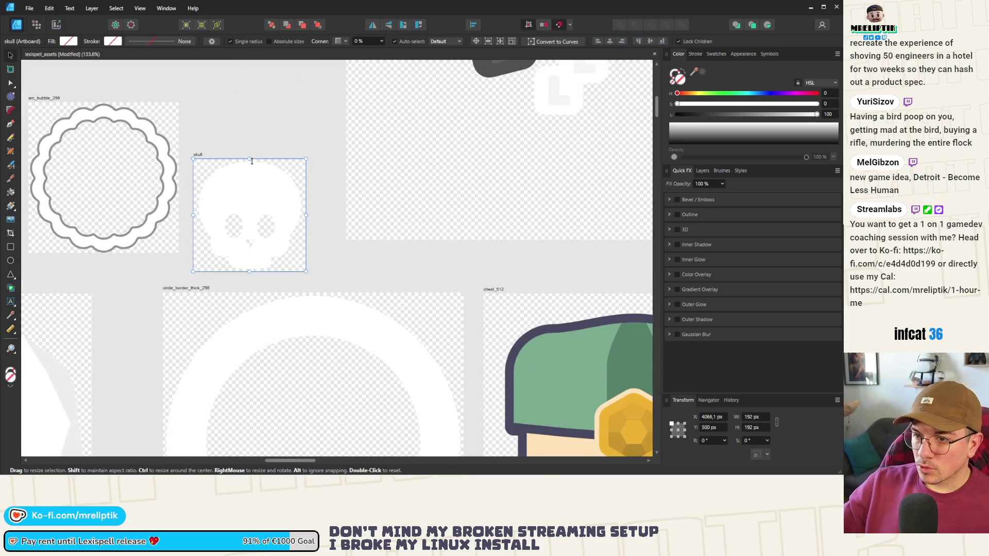
- Centre the skull on the achievement_discover_all_bosses badge, then switch to Godot
{"action": "left_click", "coordinate": [250, 176]}
{"action": "scroll", "coordinate": [254, 255], "scroll_direction": "down", "scroll_amount": 5}
{"action": "scroll", "coordinate": [255, 309], "scroll_direction": "down", "scroll_amount": 3}
{"action": "scroll", "coordinate": [256, 342], "scroll_direction": "down", "scroll_amount": 2}
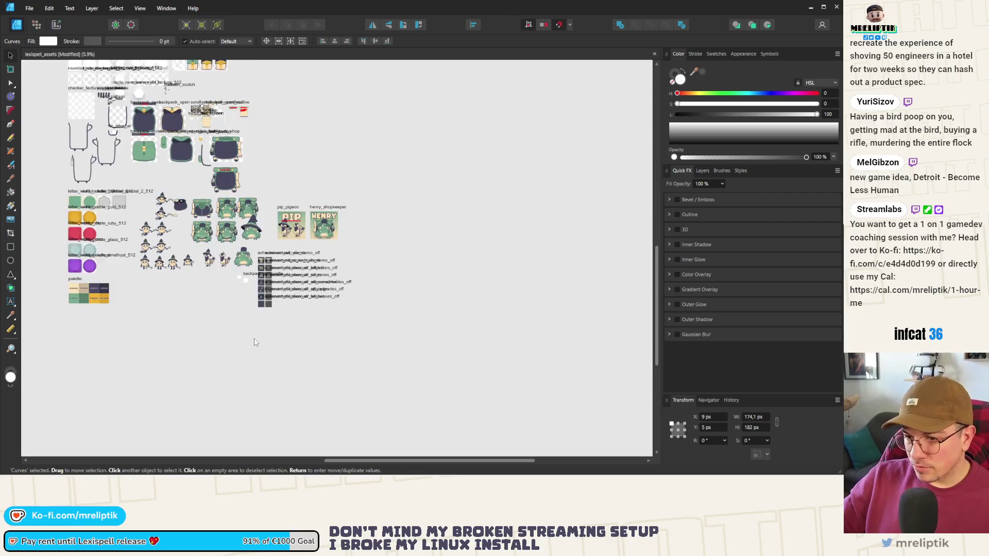
{"action": "scroll", "coordinate": [255, 343], "scroll_direction": "up", "scroll_amount": 5}
{"action": "scroll", "coordinate": [276, 287], "scroll_direction": "up", "scroll_amount": 2}
{"action": "scroll", "coordinate": [285, 161], "scroll_direction": "up", "scroll_amount": 1}
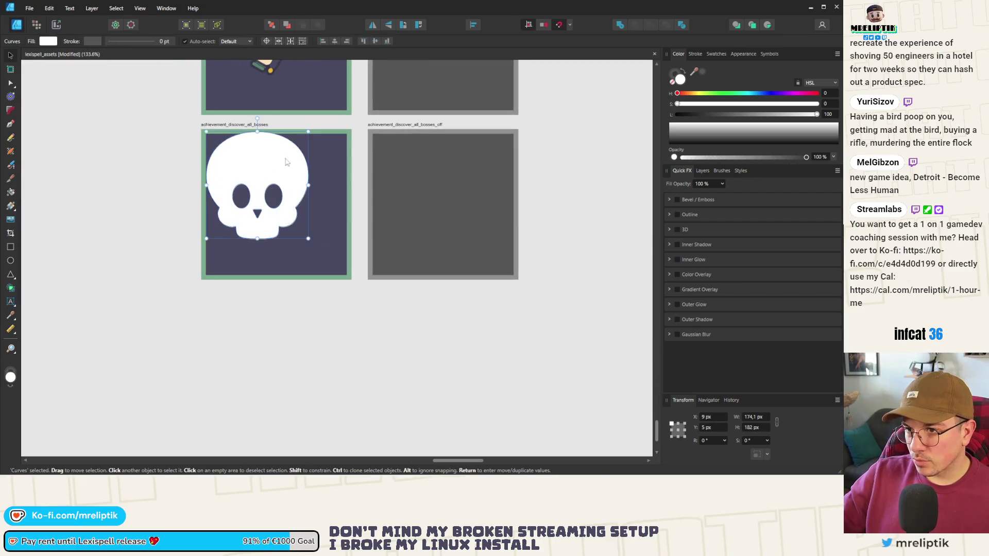
{"action": "left_click_drag", "start_coordinate": [285, 162], "coordinate": [279, 186]}
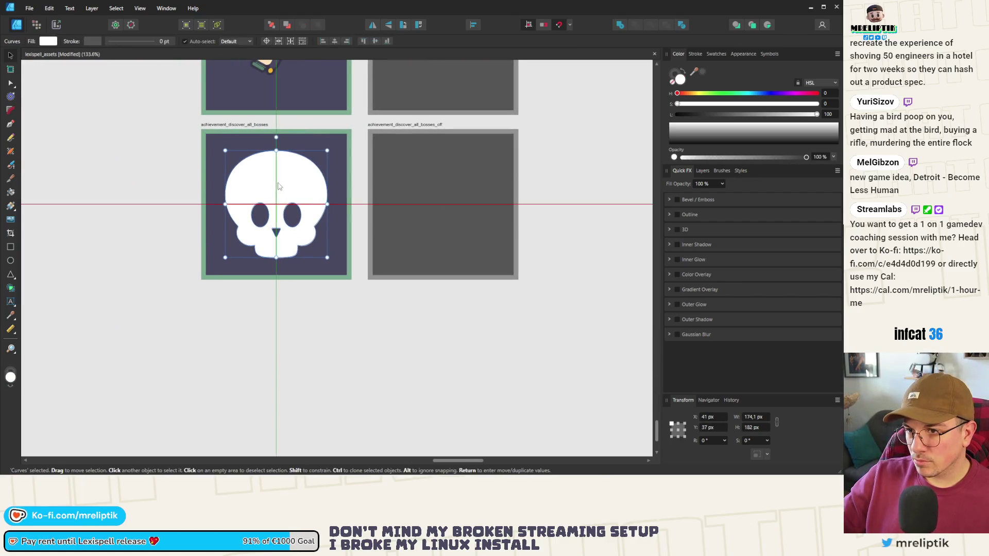
{"action": "scroll", "coordinate": [210, 314], "scroll_direction": "down", "scroll_amount": 2}
{"action": "scroll", "coordinate": [226, 240], "scroll_direction": "up", "scroll_amount": 3}
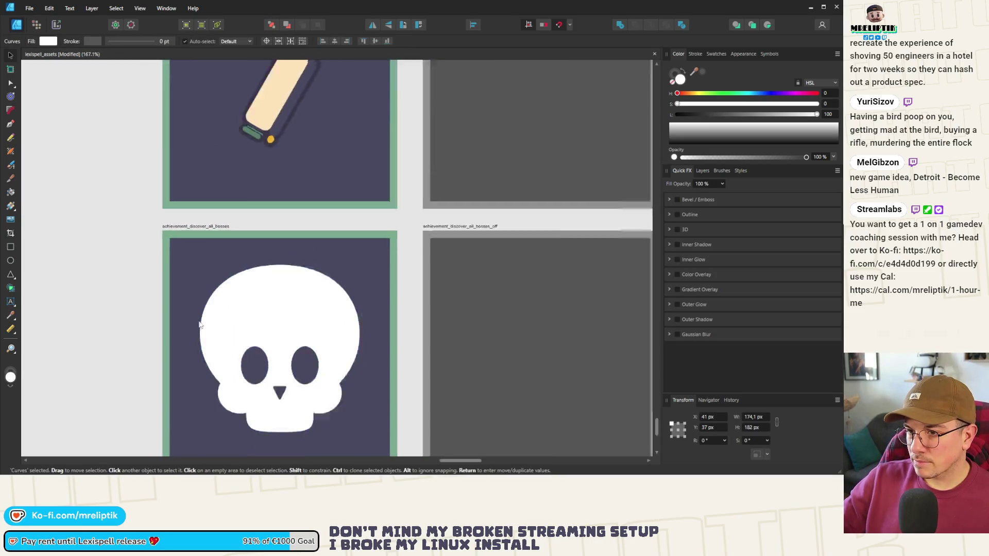
{"action": "scroll", "coordinate": [200, 325], "scroll_direction": "down", "scroll_amount": 3}
{"action": "scroll", "coordinate": [200, 325], "scroll_direction": "down", "scroll_amount": 3}
{"action": "scroll", "coordinate": [199, 325], "scroll_direction": "up", "scroll_amount": 2}
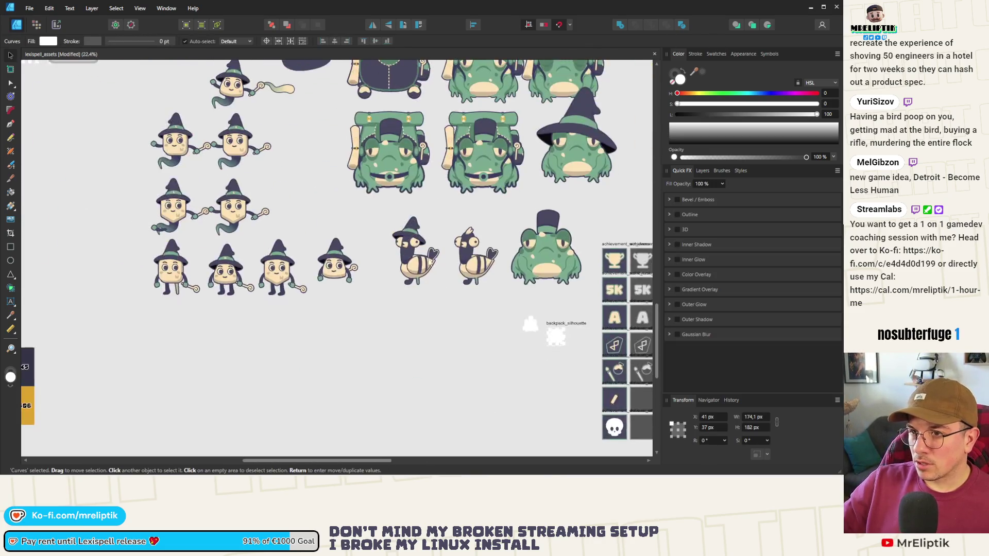
{"action": "scroll", "coordinate": [329, 170], "scroll_direction": "up", "scroll_amount": 3}
{"action": "scroll", "coordinate": [330, 169], "scroll_direction": "up", "scroll_amount": 3}
{"action": "scroll", "coordinate": [221, 263], "scroll_direction": "down", "scroll_amount": 2}
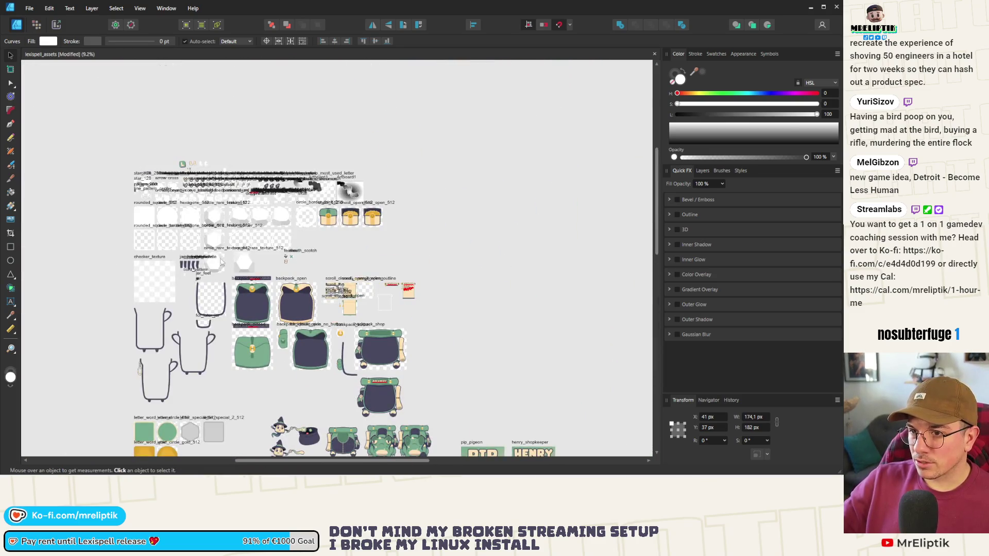
{"action": "scroll", "coordinate": [222, 263], "scroll_direction": "down", "scroll_amount": 2}
{"action": "scroll", "coordinate": [247, 258], "scroll_direction": "down", "scroll_amount": 3}
{"action": "scroll", "coordinate": [284, 251], "scroll_direction": "up", "scroll_amount": 2}
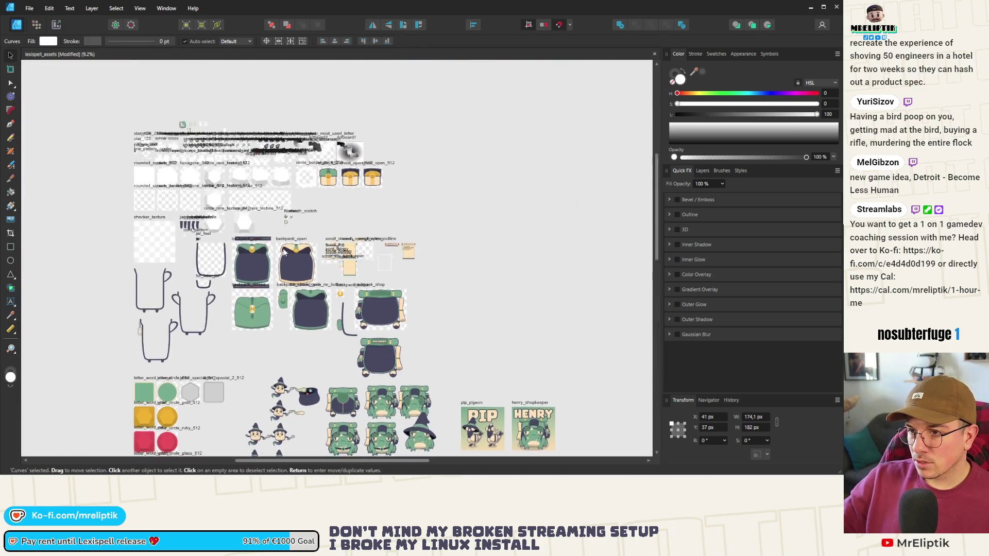
{"action": "scroll", "coordinate": [283, 252], "scroll_direction": "up", "scroll_amount": 3}
{"action": "scroll", "coordinate": [284, 251], "scroll_direction": "up", "scroll_amount": 1}
{"action": "scroll", "coordinate": [284, 251], "scroll_direction": "down", "scroll_amount": 4}
{"action": "scroll", "coordinate": [284, 251], "scroll_direction": "down", "scroll_amount": 2}
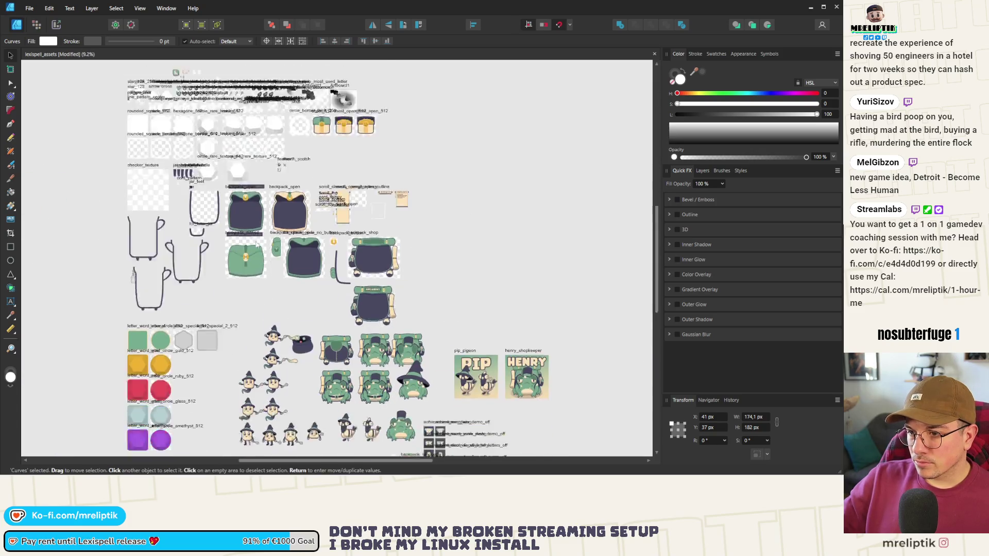
{"action": "scroll", "coordinate": [255, 244], "scroll_direction": "down", "scroll_amount": 3}
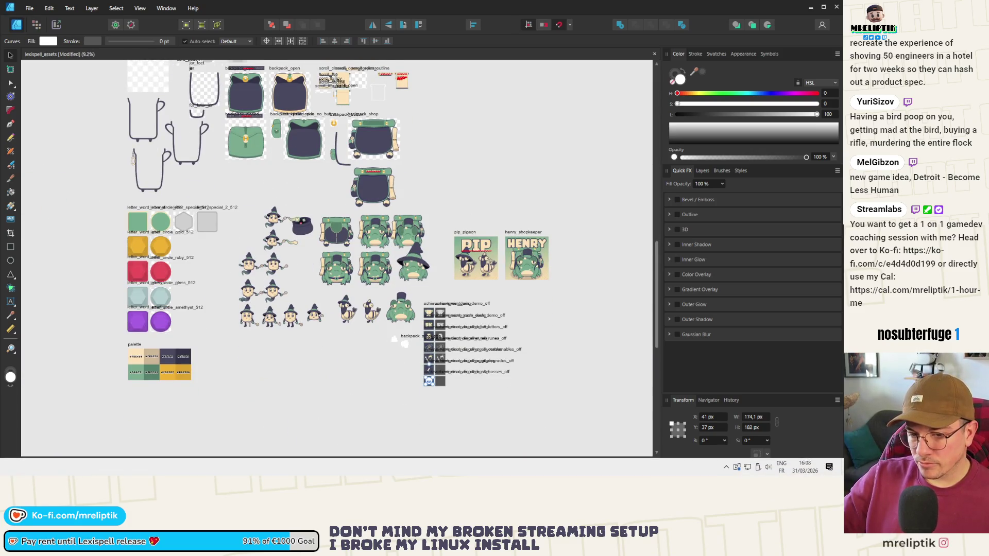
{"action": "key", "text": "alt+Tab"}
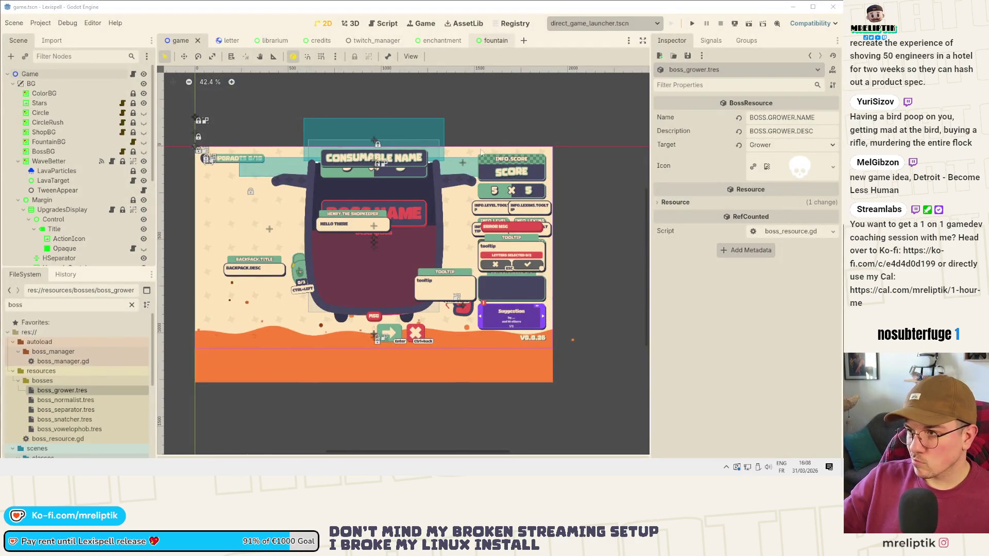
{"action": "scroll", "coordinate": [412, 293], "scroll_direction": "up", "scroll_amount": 2}
{"action": "scroll", "coordinate": [412, 293], "scroll_direction": "up", "scroll_amount": 2}
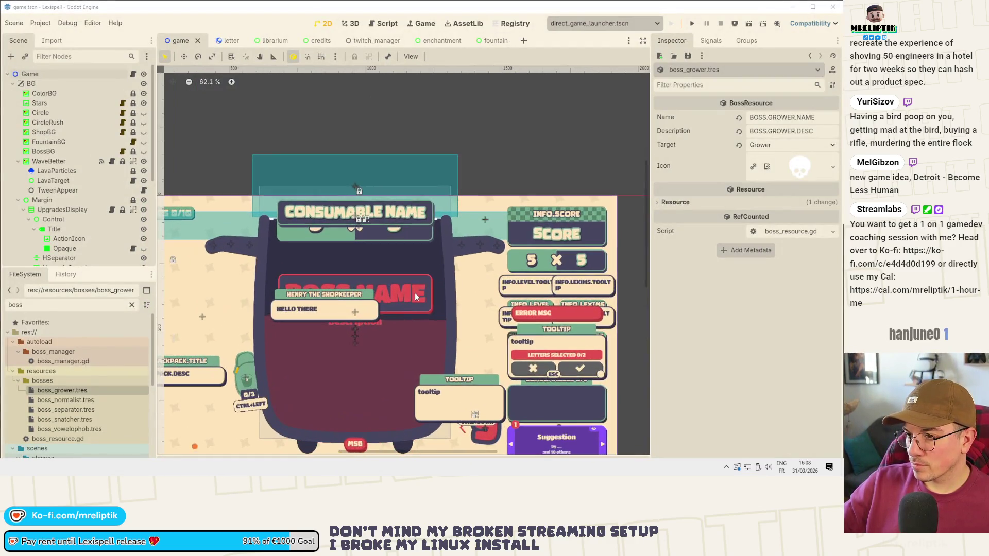
{"action": "scroll", "coordinate": [413, 291], "scroll_direction": "down", "scroll_amount": 3}
{"action": "scroll", "coordinate": [414, 291], "scroll_direction": "down", "scroll_amount": 2}
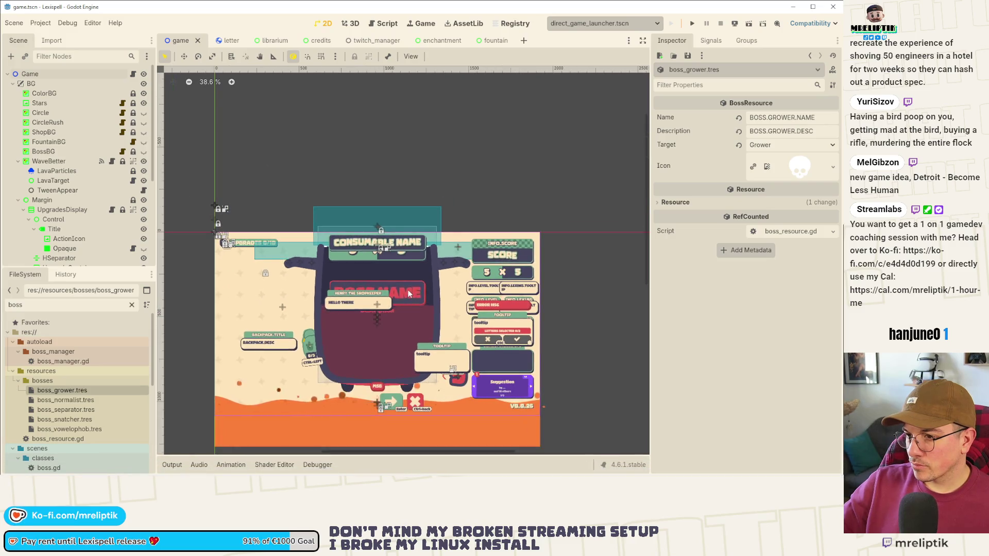
- Filter scene nodes for 'boss' and select the BossAnnounce label
{"action": "left_click", "coordinate": [64, 57]}
{"action": "type", "text": "bo"}
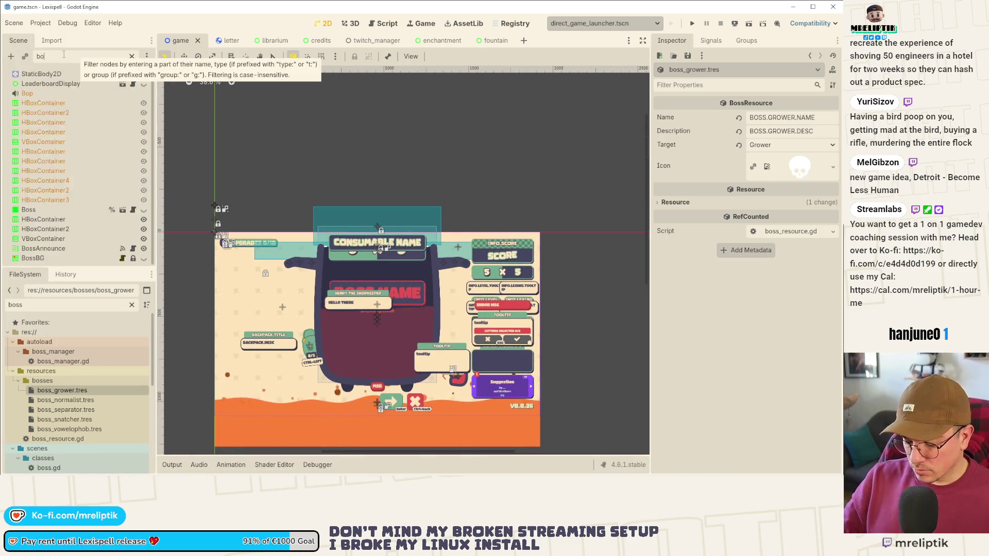
{"action": "type", "text": "ss"}
{"action": "left_click", "coordinate": [42, 92]}
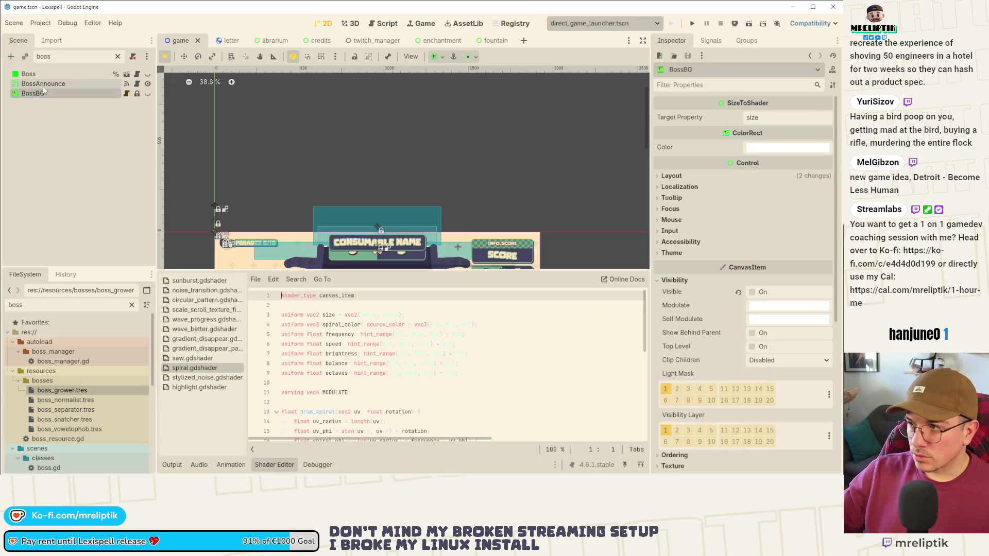
{"action": "left_click", "coordinate": [31, 73]}
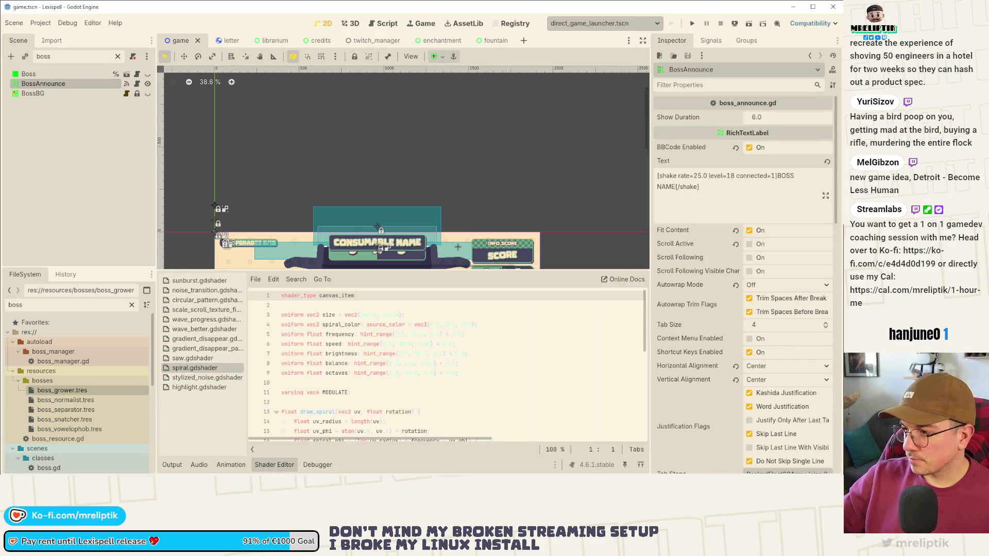
{"action": "scroll", "coordinate": [729, 343], "scroll_direction": "down", "scroll_amount": 5}
{"action": "scroll", "coordinate": [728, 344], "scroll_direction": "down", "scroll_amount": 5}
{"action": "scroll", "coordinate": [728, 344], "scroll_direction": "down", "scroll_amount": 3}
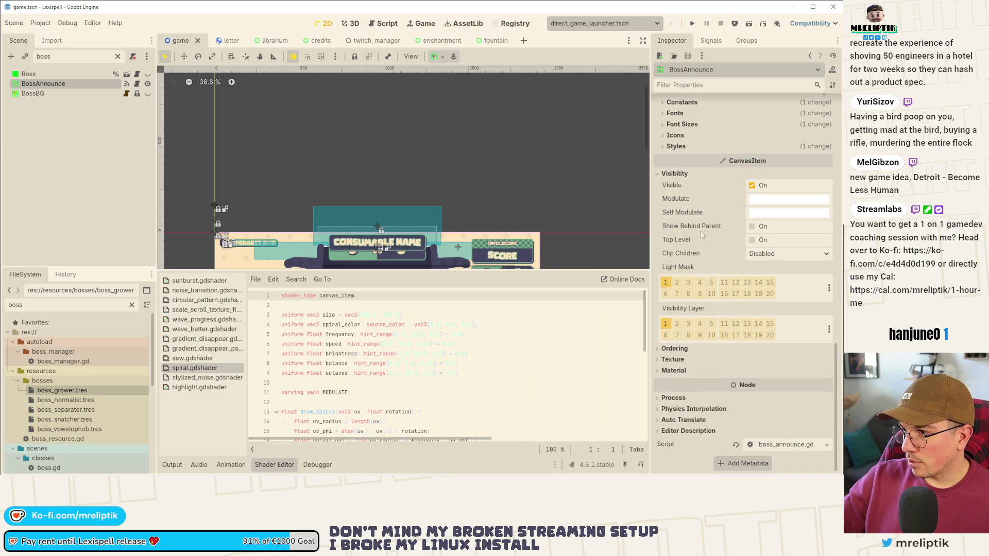
{"action": "scroll", "coordinate": [703, 294], "scroll_direction": "up", "scroll_amount": 5}
- Expand Theme Overrides > Colors, check the red Default Color, then return to Affinity
{"action": "left_click", "coordinate": [676, 428]}
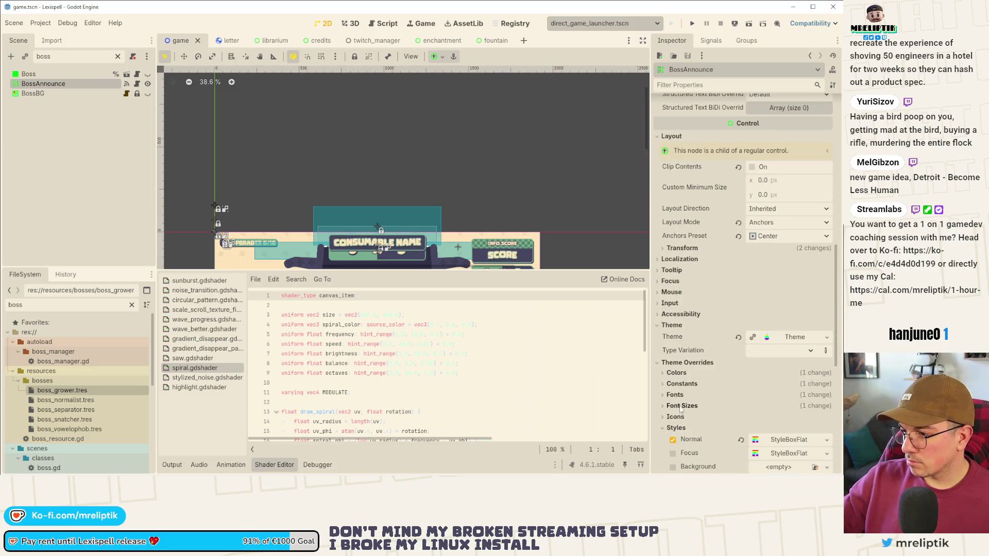
{"action": "left_click", "coordinate": [681, 405]}
{"action": "left_click", "coordinate": [712, 396]}
{"action": "scroll", "coordinate": [715, 400], "scroll_direction": "down", "scroll_amount": 2}
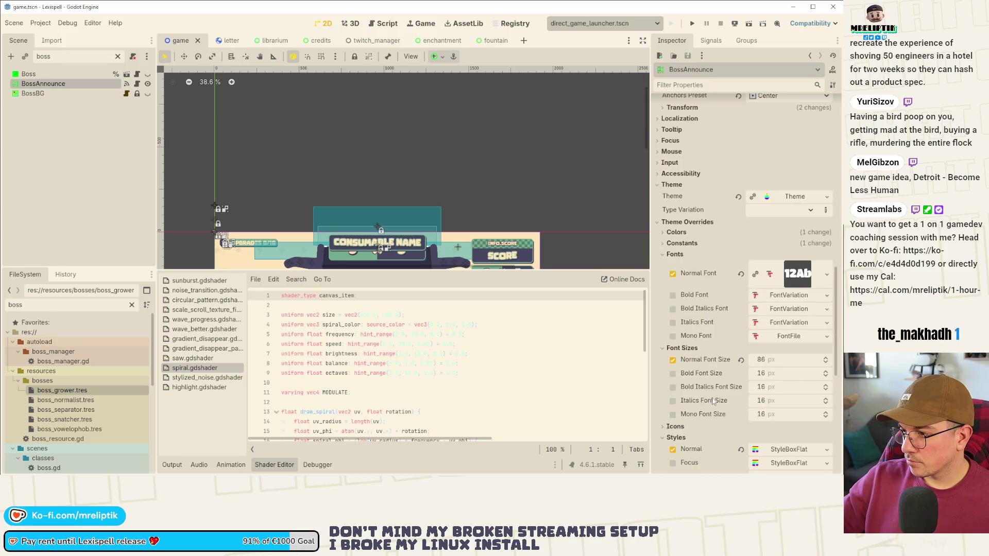
{"action": "left_click", "coordinate": [674, 254]}
{"action": "left_click", "coordinate": [681, 243]}
{"action": "left_click", "coordinate": [677, 233]}
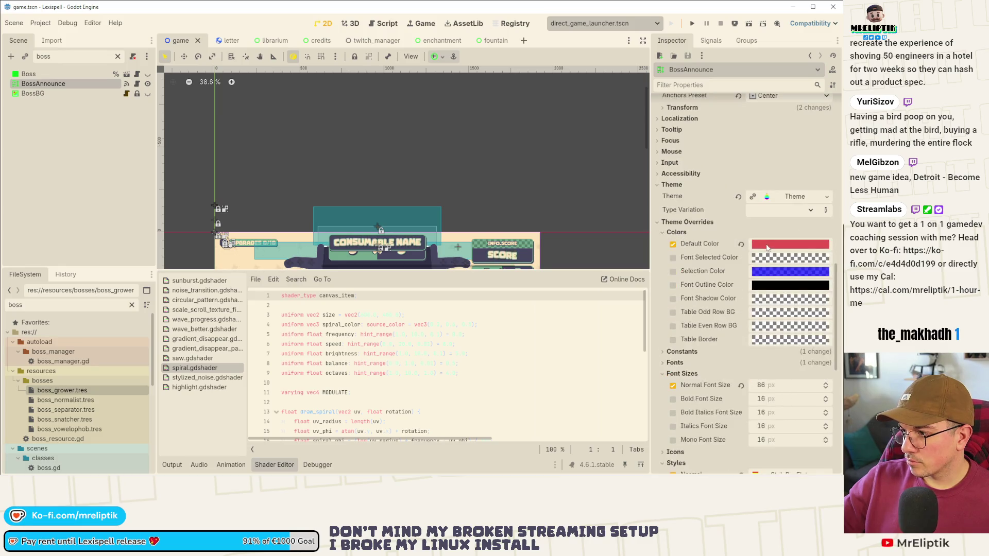
{"action": "left_click", "coordinate": [769, 243]}
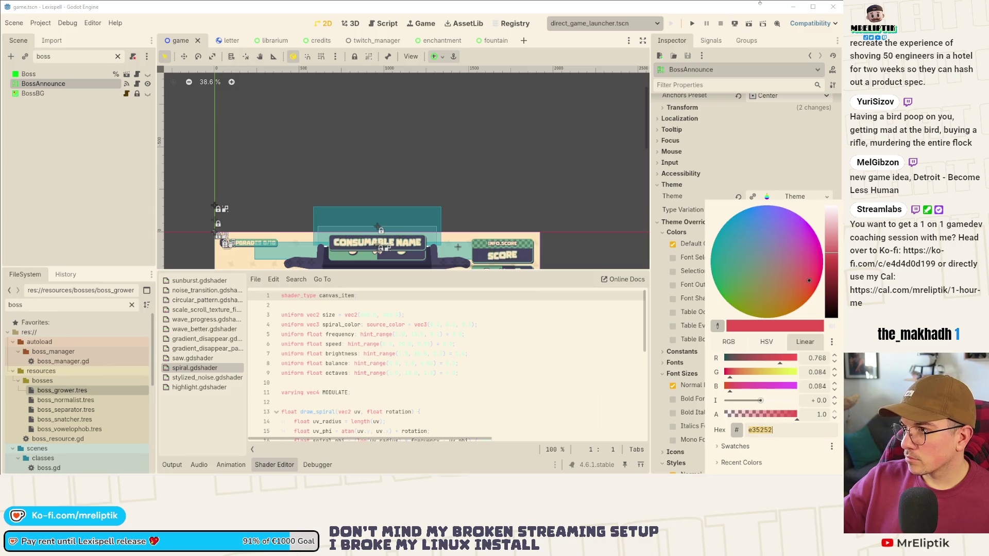
{"action": "left_click", "coordinate": [800, 9]}
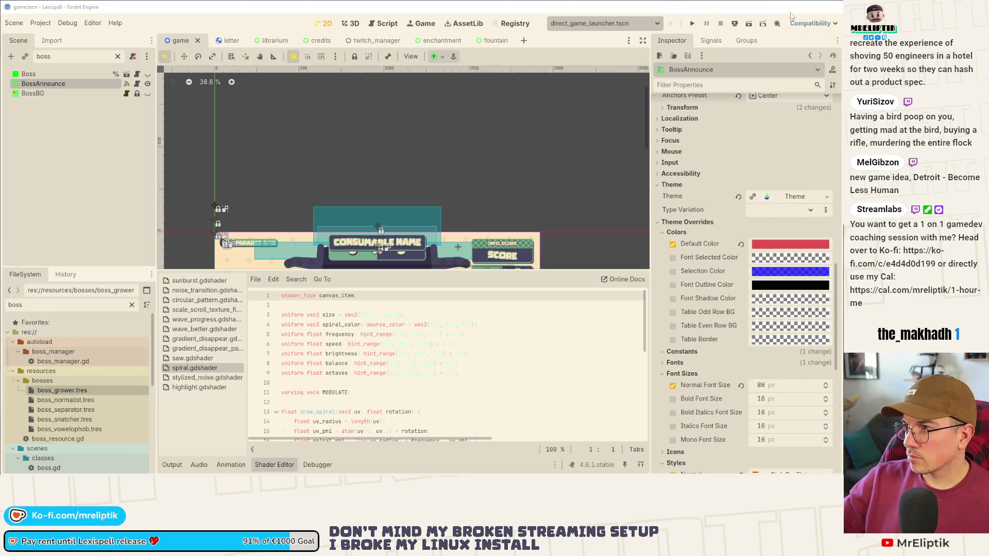
{"action": "key", "text": "alt+Tab"}
{"action": "scroll", "coordinate": [313, 317], "scroll_direction": "up", "scroll_amount": 4}
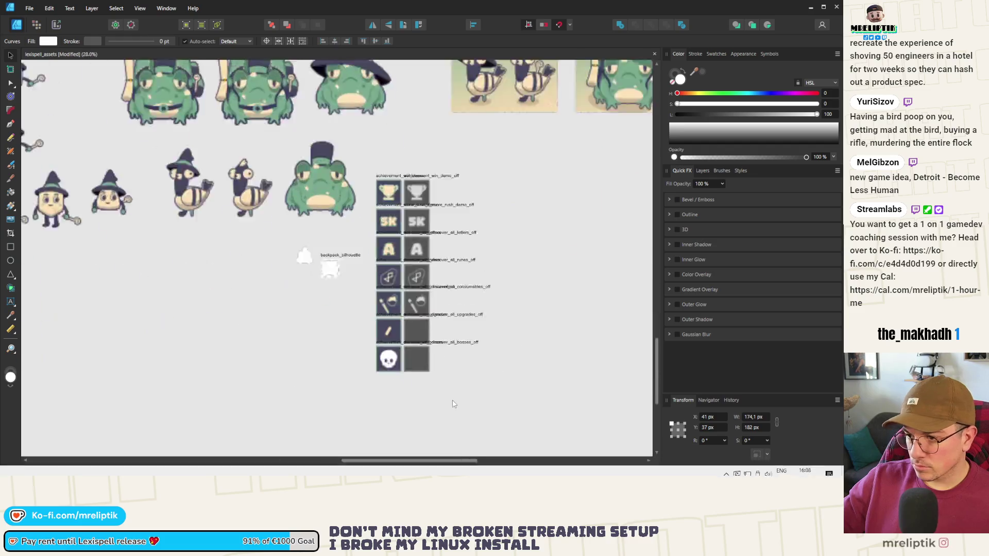
{"action": "scroll", "coordinate": [313, 317], "scroll_direction": "up", "scroll_amount": 4}
{"action": "scroll", "coordinate": [313, 318], "scroll_direction": "up", "scroll_amount": 3}
{"action": "scroll", "coordinate": [314, 318], "scroll_direction": "down", "scroll_amount": 3}
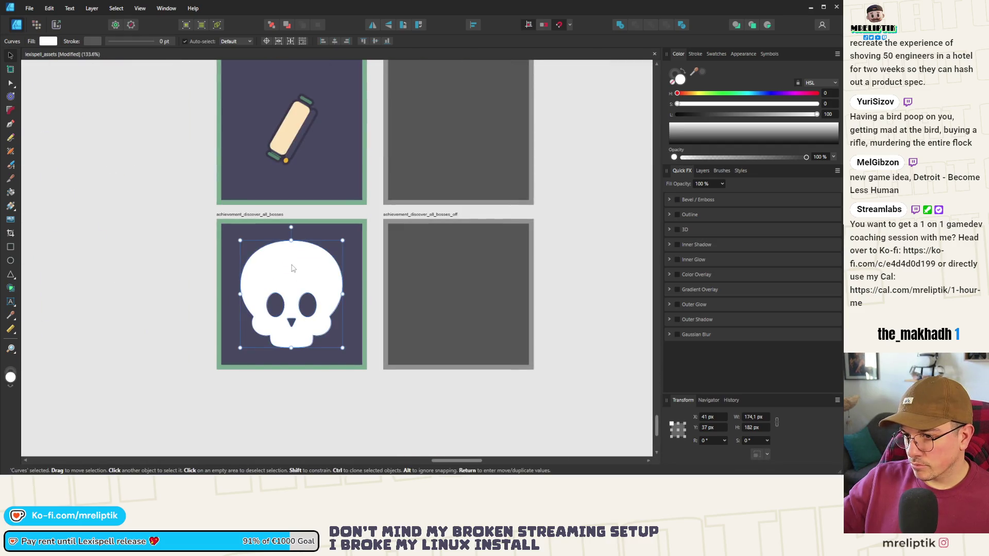
- Recolour the skull on the discover-all-bosses badge to red
{"action": "left_click", "coordinate": [679, 78]}
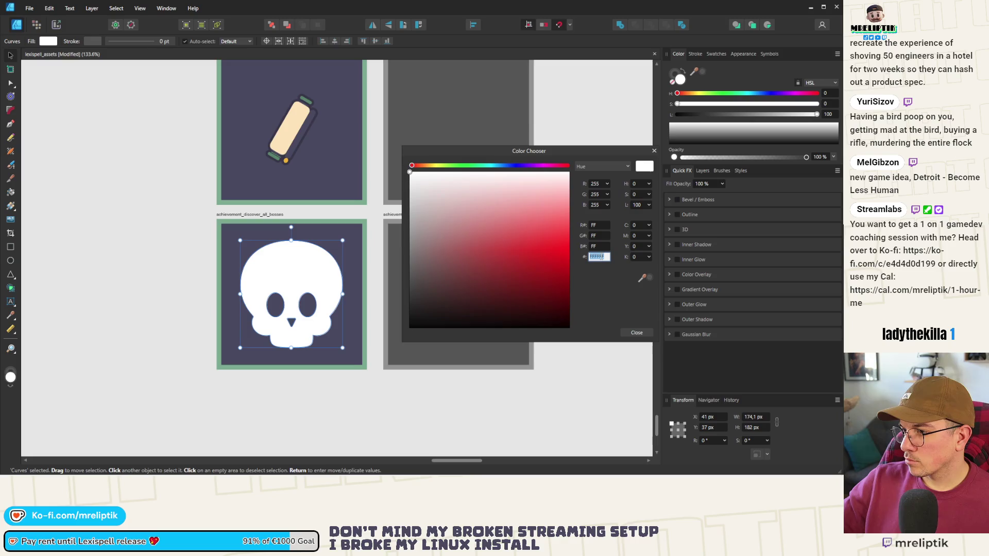
{"action": "key", "text": "Return"}
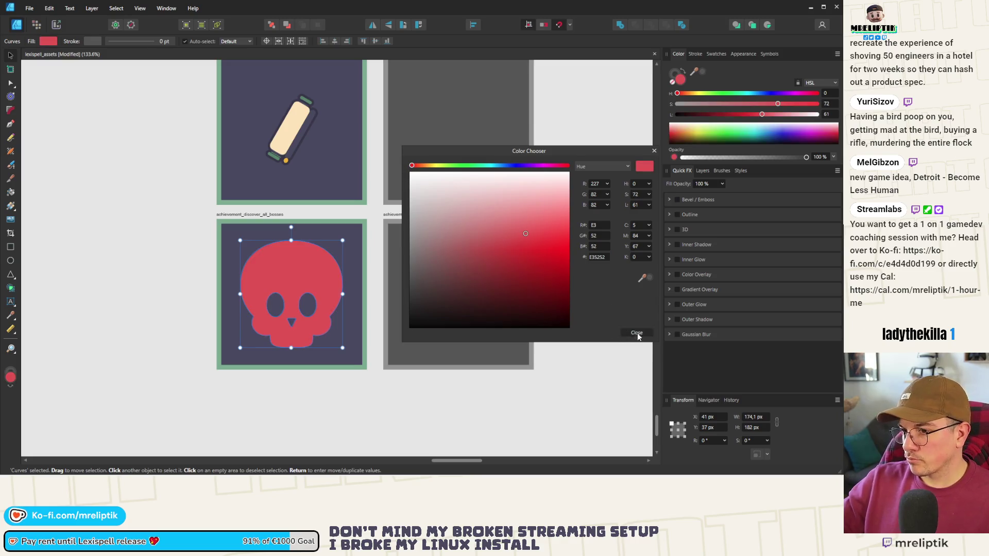
{"action": "left_click", "coordinate": [636, 333]}
{"action": "scroll", "coordinate": [194, 330], "scroll_direction": "down", "scroll_amount": 3}
- Copy the red skull into the all_bosses_off tile and desaturate it to grey
{"action": "left_click_drag", "start_coordinate": [237, 307], "coordinate": [295, 297]}
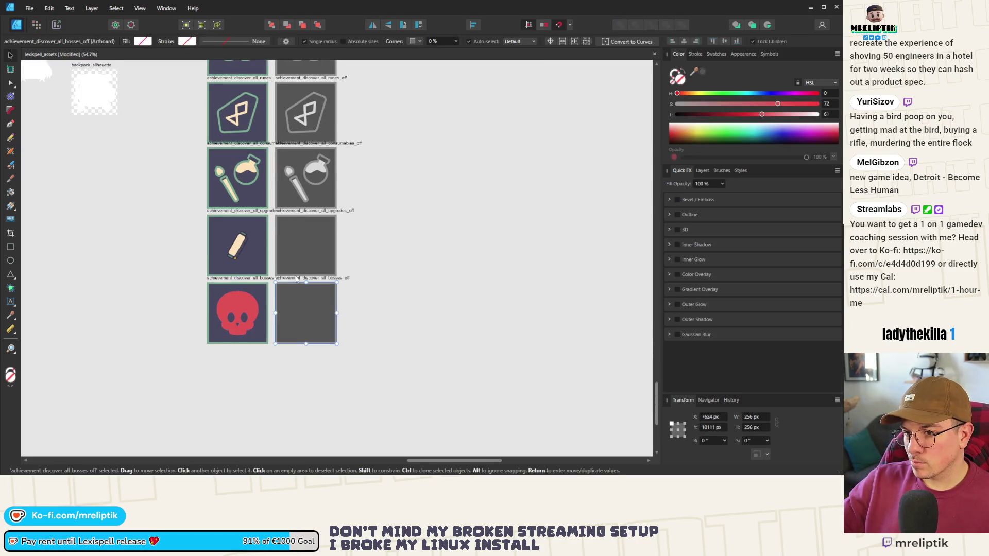
{"action": "scroll", "coordinate": [294, 298], "scroll_direction": "up", "scroll_amount": 3}
{"action": "left_click_drag", "start_coordinate": [717, 103], "coordinate": [678, 103]}
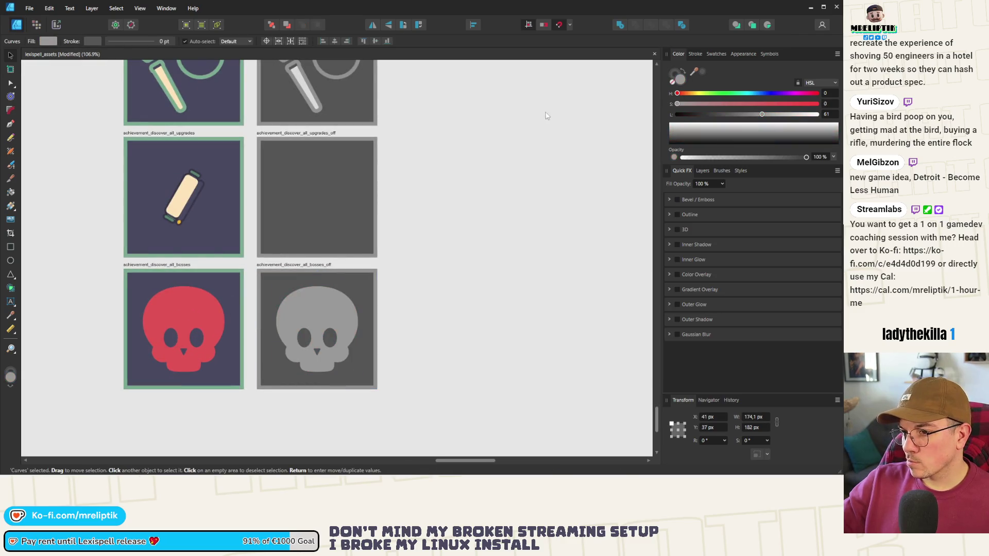
{"action": "scroll", "coordinate": [190, 252], "scroll_direction": "down", "scroll_amount": 3}
{"action": "key", "text": "ctrl+d"}
{"action": "scroll", "coordinate": [190, 251], "scroll_direction": "up", "scroll_amount": 3}
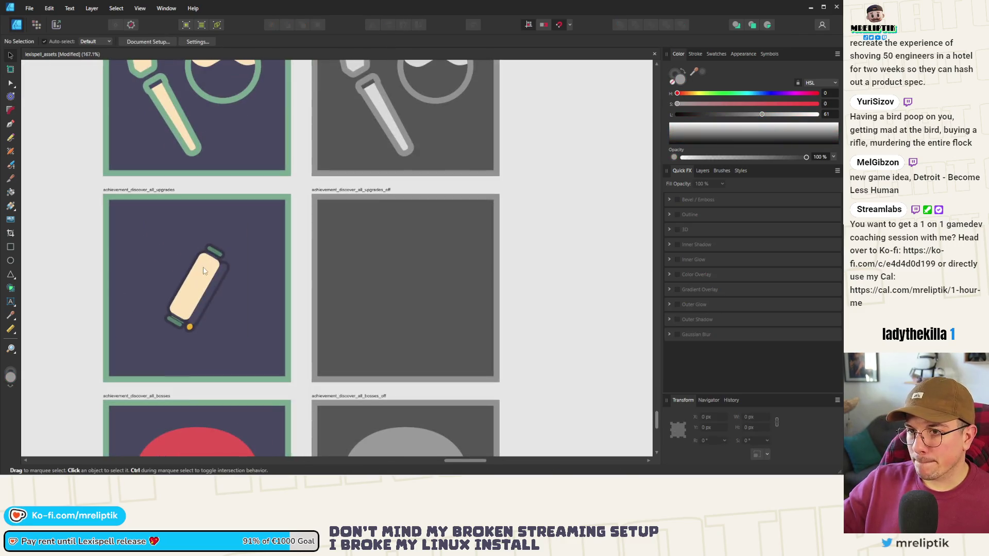
- Enlarge the scroll icon on the discover-all-upgrades badge
{"action": "left_click", "coordinate": [197, 278]}
{"action": "left_click_drag", "start_coordinate": [250, 247], "coordinate": [241, 234]}
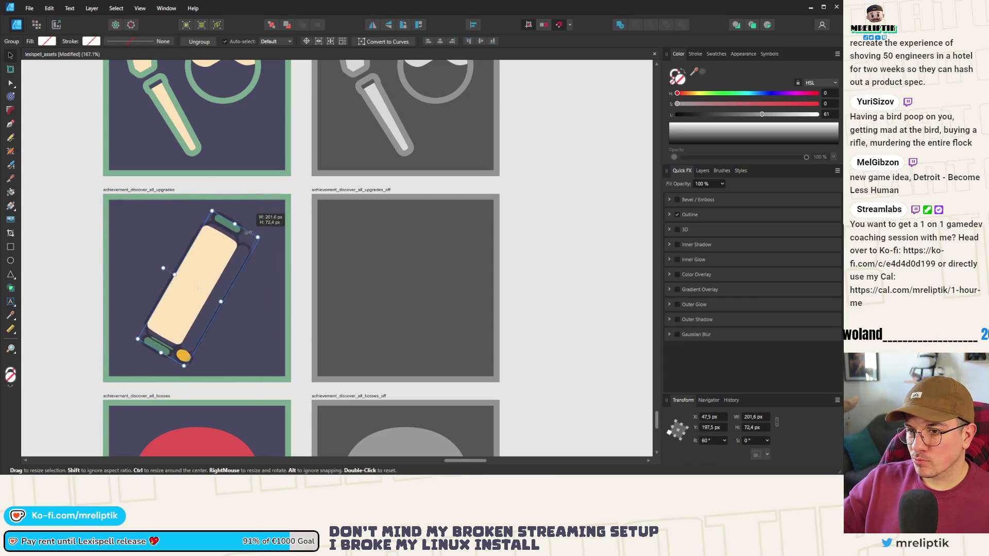
{"action": "left_click_drag", "start_coordinate": [241, 234], "coordinate": [249, 232]}
{"action": "scroll", "coordinate": [249, 232], "scroll_direction": "down", "scroll_amount": 2}
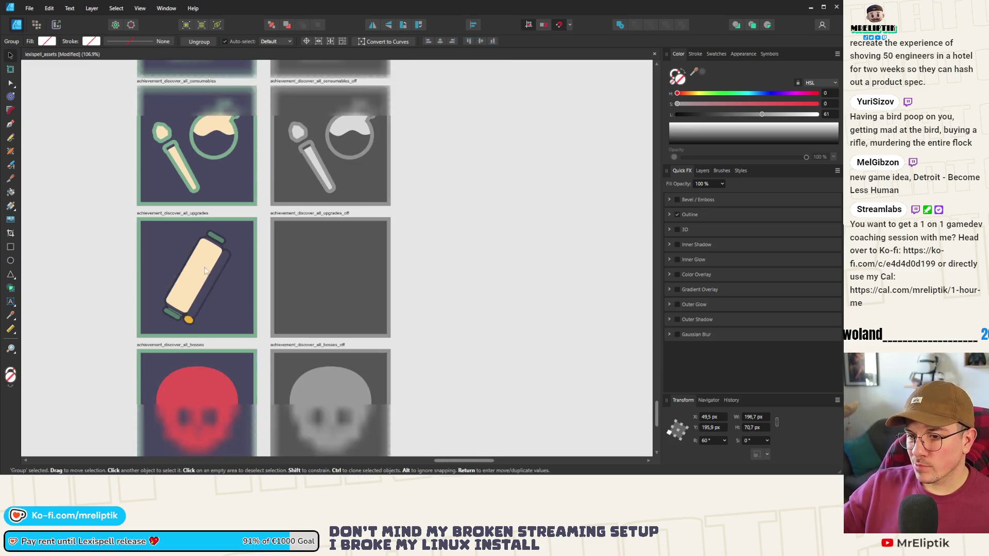
{"action": "scroll", "coordinate": [247, 224], "scroll_direction": "up", "scroll_amount": 3}
{"action": "scroll", "coordinate": [248, 222], "scroll_direction": "up", "scroll_amount": 2}
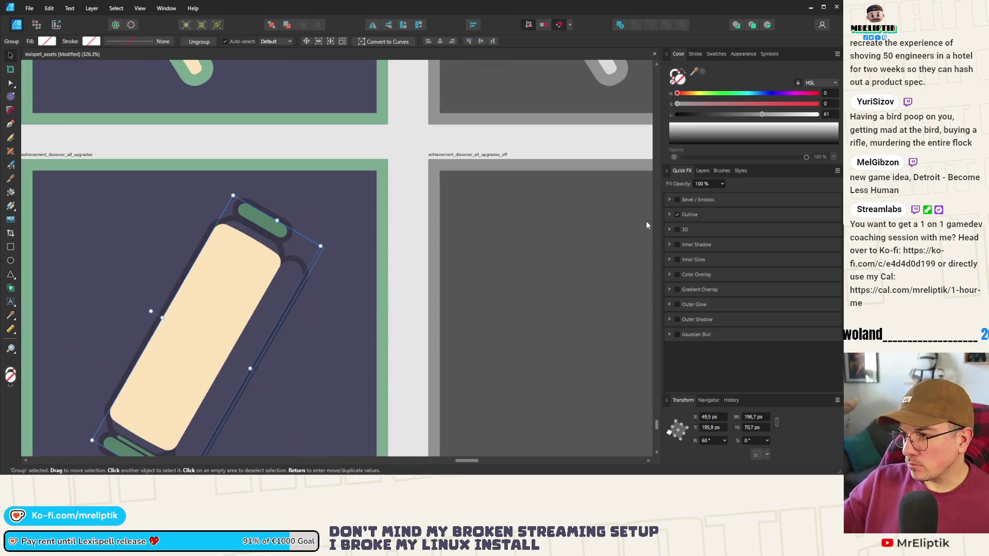
- Give the scroll an 8 px Outline effect in the sampled green border colour
{"action": "left_click", "coordinate": [669, 214]}
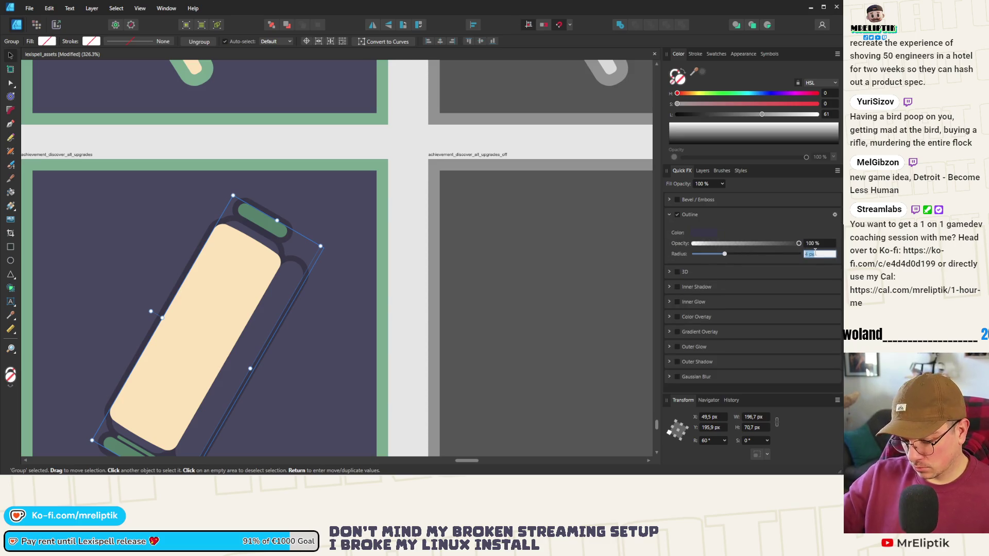
{"action": "key", "text": "Return"}
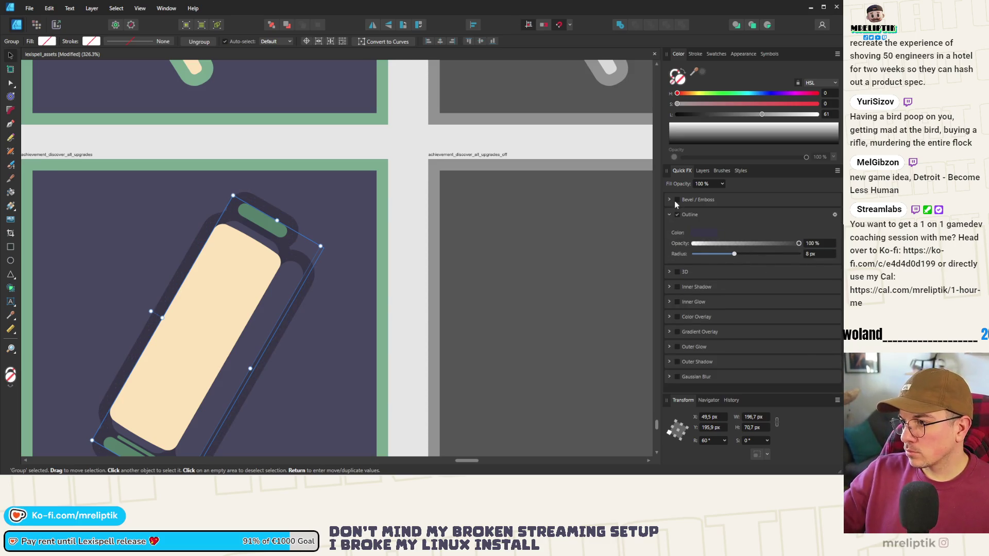
{"action": "left_click", "coordinate": [700, 232]}
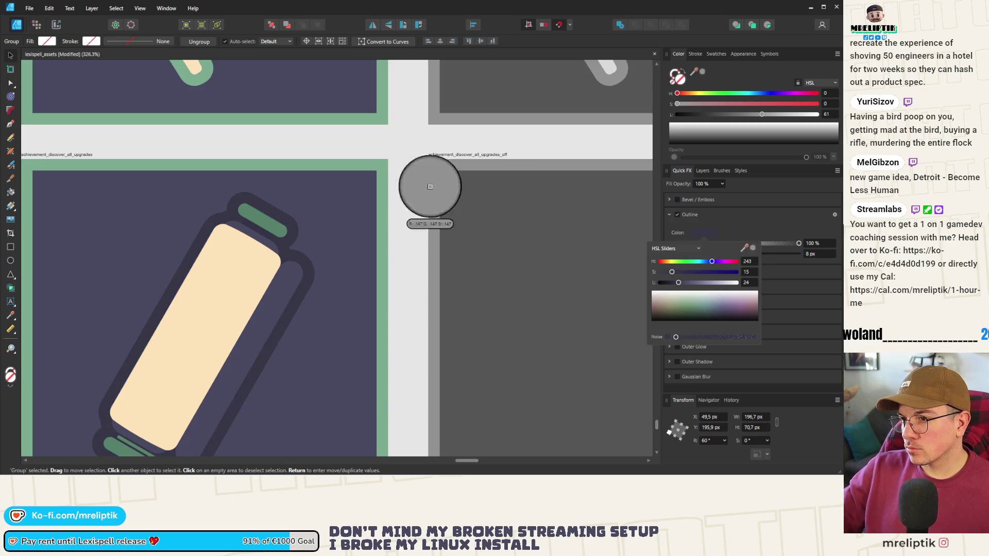
{"action": "left_click_drag", "start_coordinate": [749, 247], "coordinate": [378, 182]}
{"action": "scroll", "coordinate": [301, 184], "scroll_direction": "down", "scroll_amount": 3}
{"action": "scroll", "coordinate": [300, 184], "scroll_direction": "down", "scroll_amount": 3}
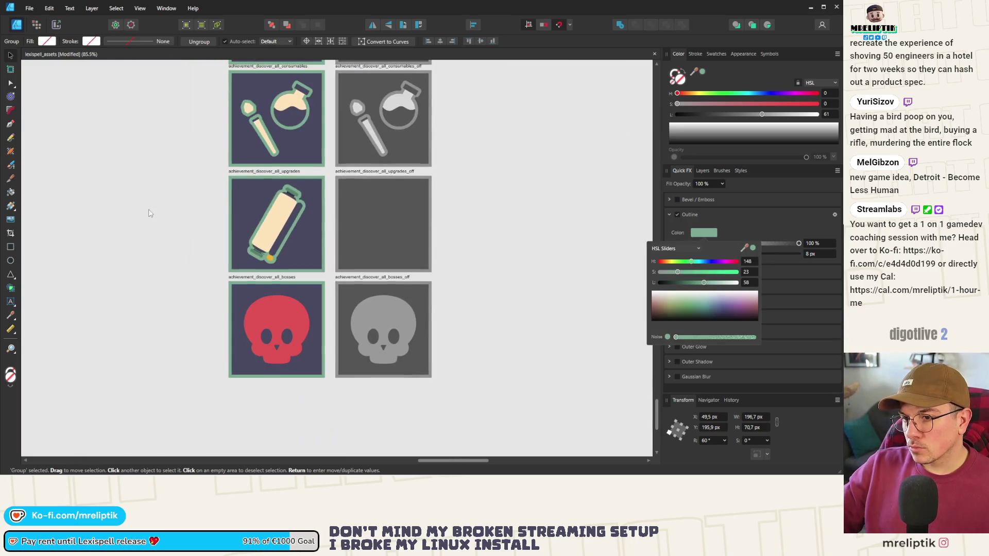
{"action": "scroll", "coordinate": [263, 198], "scroll_direction": "down", "scroll_amount": 2}
{"action": "scroll", "coordinate": [230, 212], "scroll_direction": "up", "scroll_amount": 3}
{"action": "scroll", "coordinate": [159, 216], "scroll_direction": "up", "scroll_amount": 3}
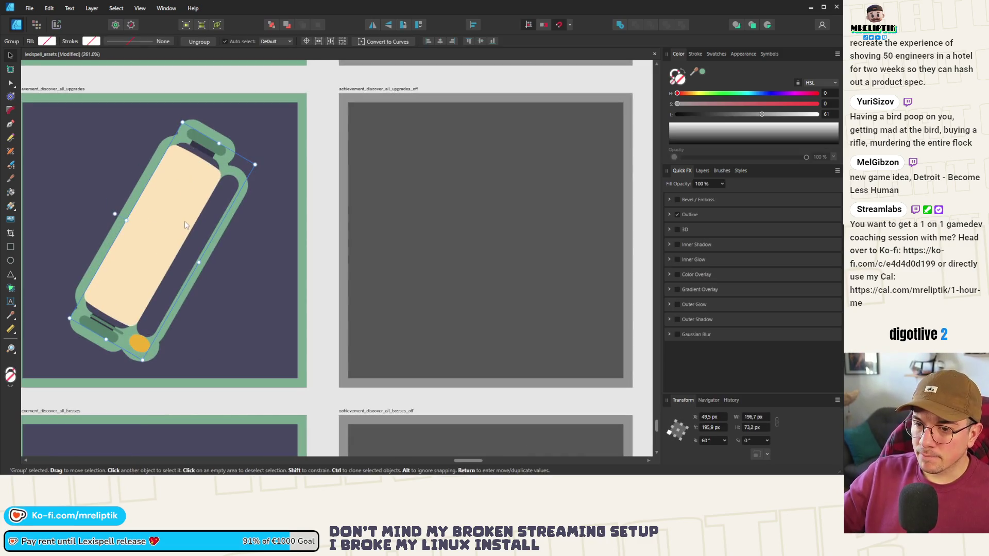
{"action": "scroll", "coordinate": [176, 217], "scroll_direction": "down", "scroll_amount": 2}
{"action": "scroll", "coordinate": [197, 265], "scroll_direction": "up", "scroll_amount": 3}
{"action": "scroll", "coordinate": [237, 287], "scroll_direction": "up", "scroll_amount": 2}
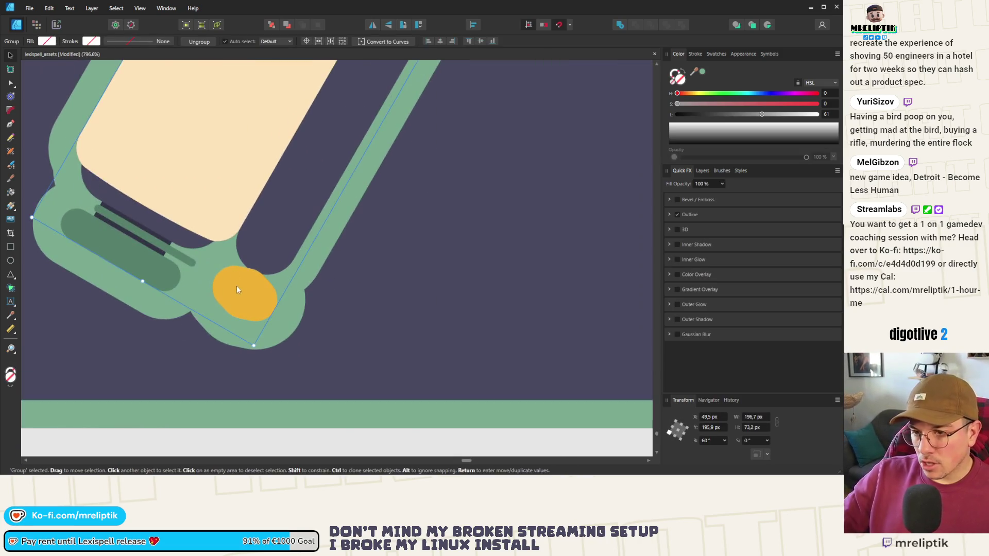
{"action": "scroll", "coordinate": [252, 297], "scroll_direction": "down", "scroll_amount": 4}
{"action": "scroll", "coordinate": [251, 300], "scroll_direction": "up", "scroll_amount": 2}
{"action": "scroll", "coordinate": [262, 300], "scroll_direction": "up", "scroll_amount": 2}
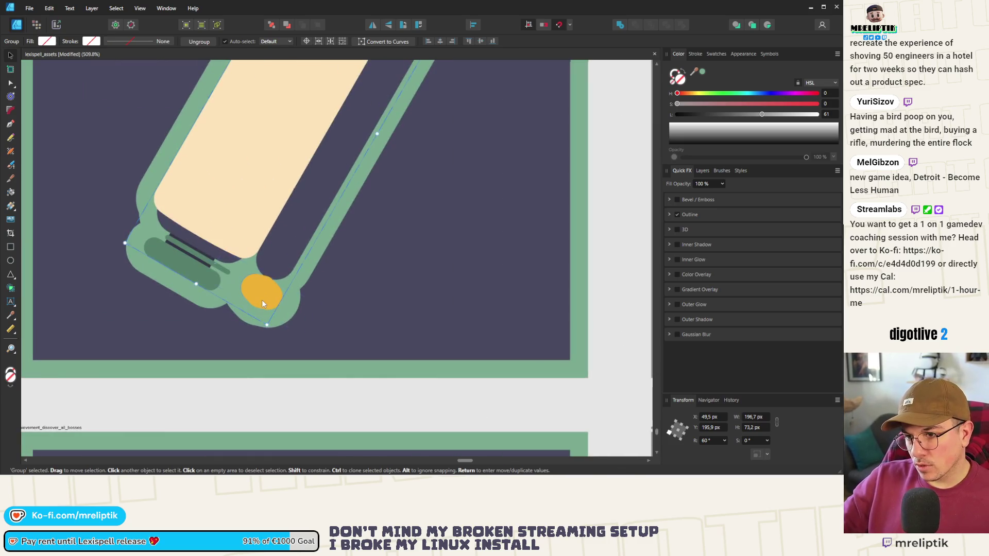
- Remove the yellow dot from the scroll
{"action": "double_click", "coordinate": [262, 300]}
{"action": "key", "text": "Delete"}
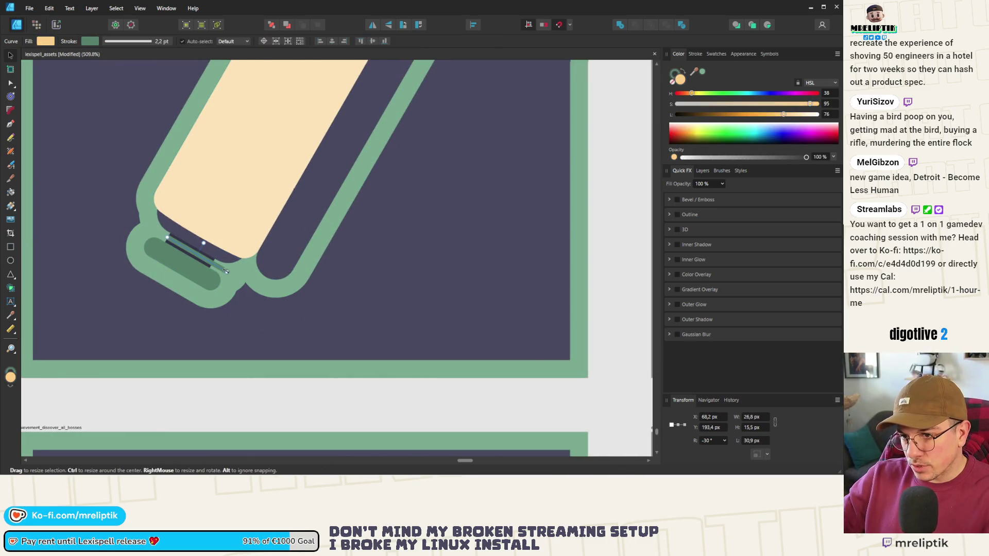
{"action": "key", "text": "ctrl+d"}
{"action": "scroll", "coordinate": [233, 242], "scroll_direction": "down", "scroll_amount": 5}
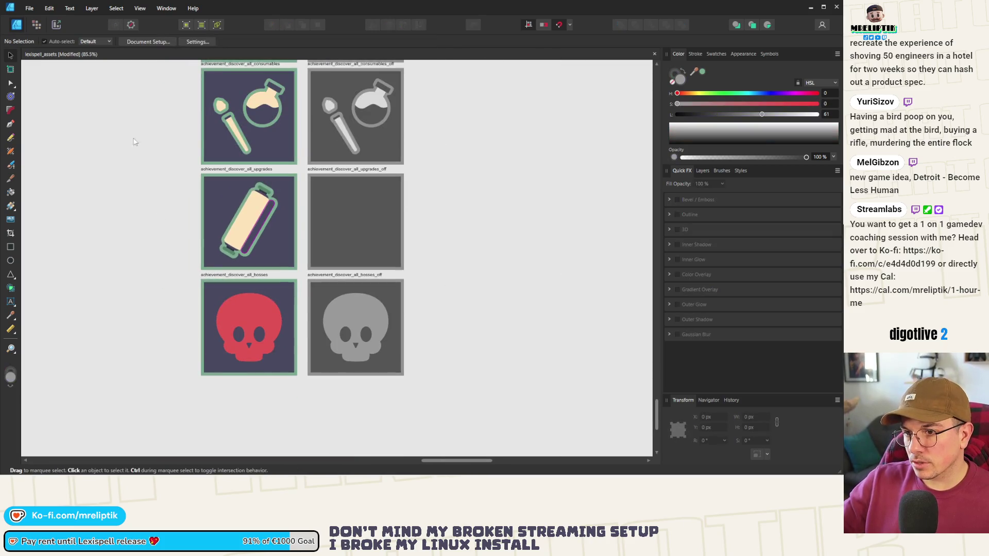
- Copy the scroll into the all_upgrades_off tile with a light grey outline and light grey body
{"action": "left_click", "coordinate": [255, 225]}
{"action": "left_click_drag", "start_coordinate": [255, 224], "coordinate": [361, 224]}
{"action": "scroll", "coordinate": [361, 225], "scroll_direction": "up", "scroll_amount": 2}
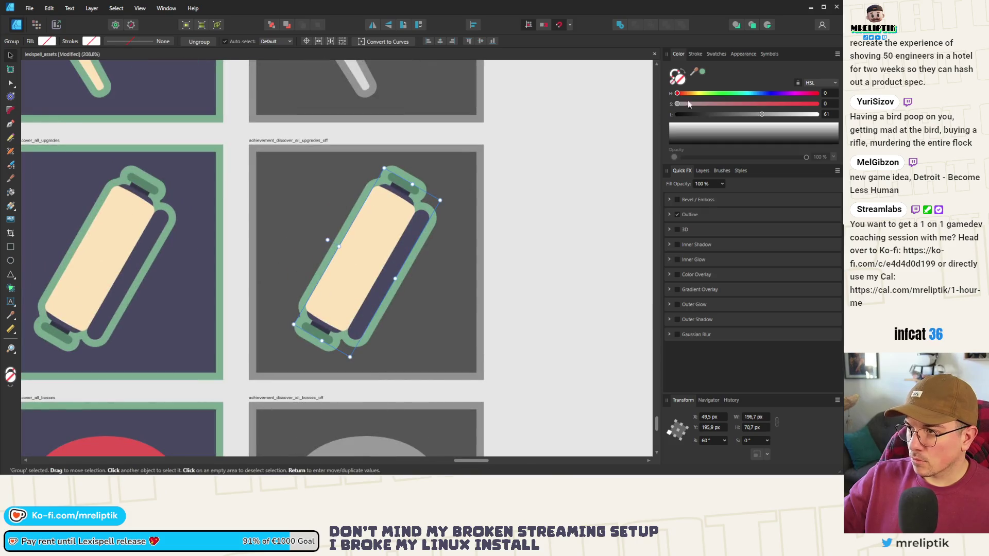
{"action": "left_click", "coordinate": [670, 214]}
{"action": "left_click", "coordinate": [702, 233]}
{"action": "left_click_drag", "start_coordinate": [741, 245], "coordinate": [367, 87]}
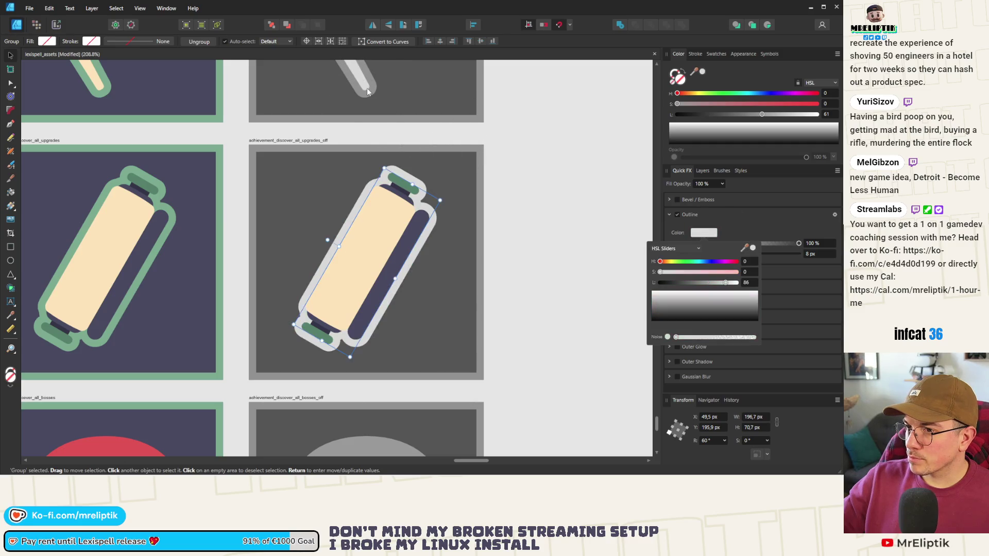
{"action": "left_click", "coordinate": [517, 168]}
{"action": "left_click", "coordinate": [365, 248]}
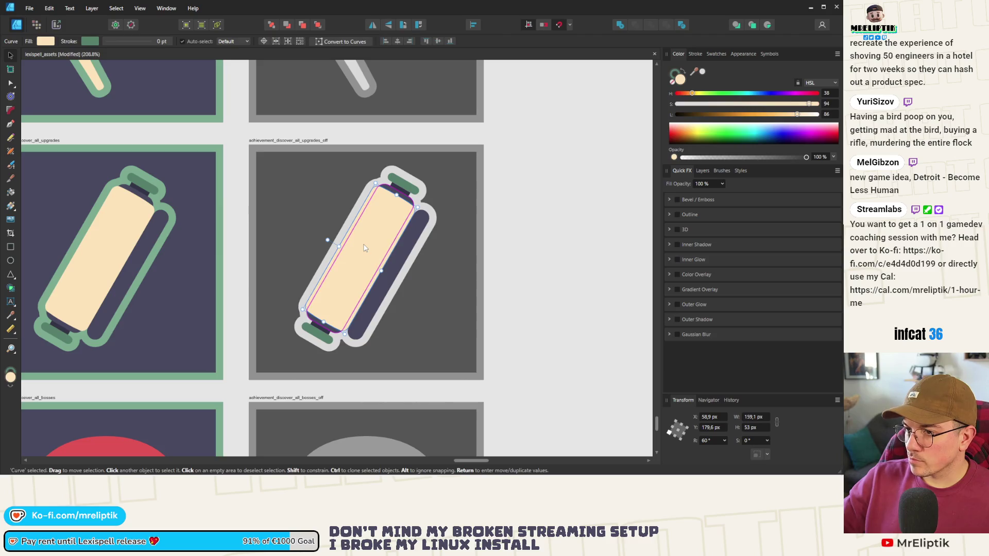
{"action": "scroll", "coordinate": [331, 242], "scroll_direction": "up", "scroll_amount": 2}
{"action": "scroll", "coordinate": [331, 241], "scroll_direction": "up", "scroll_amount": 1}
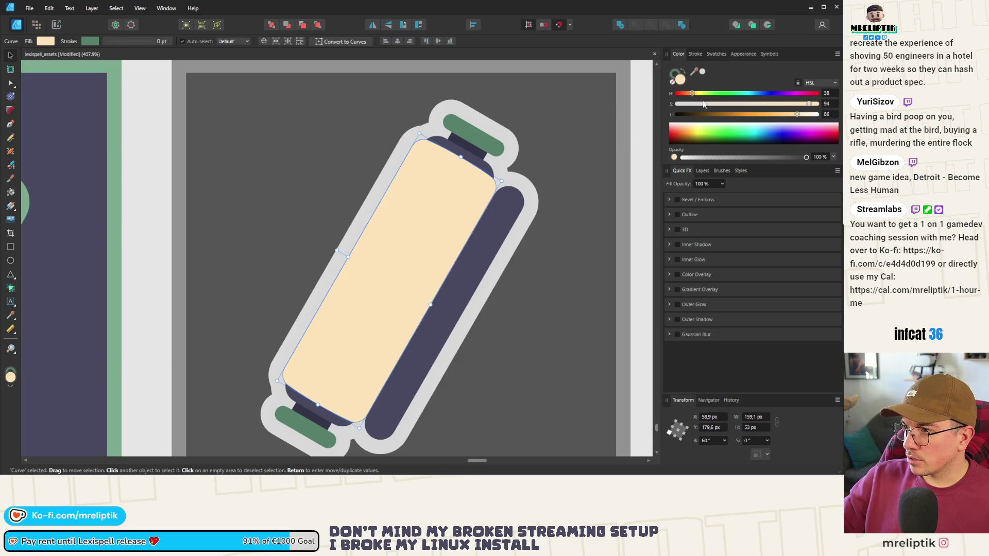
{"action": "left_click", "coordinate": [685, 106]}
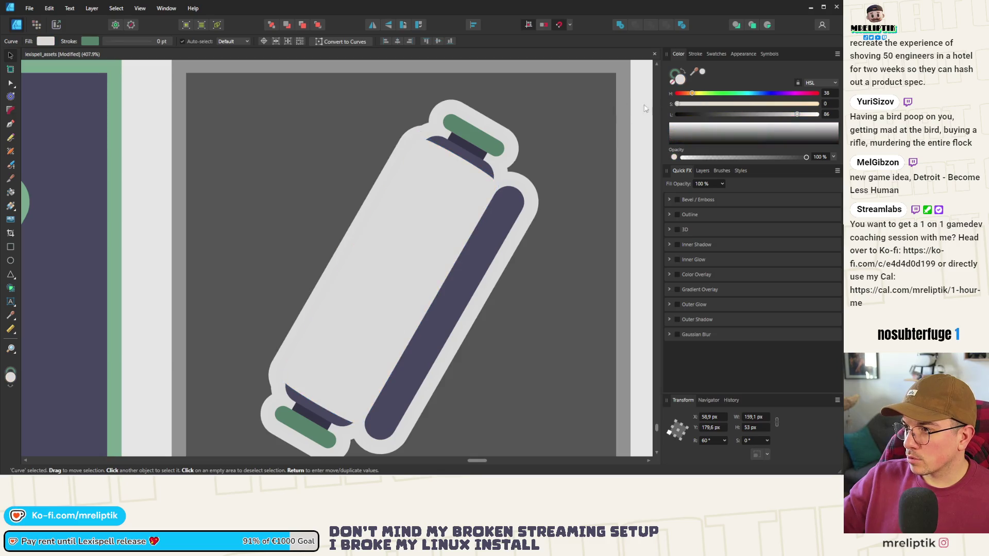
{"action": "scroll", "coordinate": [471, 173], "scroll_direction": "down", "scroll_amount": 4}
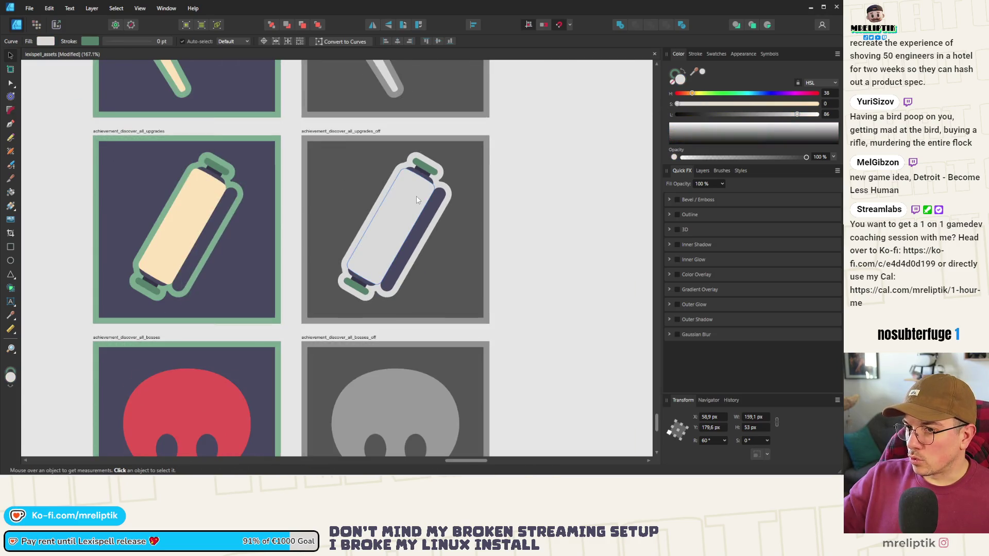
{"action": "scroll", "coordinate": [388, 229], "scroll_direction": "down", "scroll_amount": 1}
{"action": "scroll", "coordinate": [324, 228], "scroll_direction": "down", "scroll_amount": 2}
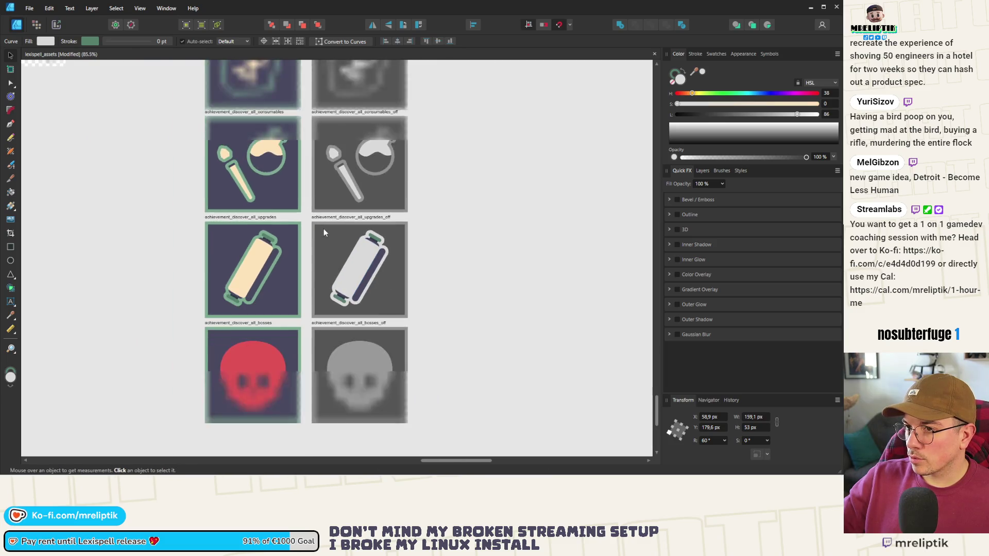
{"action": "scroll", "coordinate": [334, 252], "scroll_direction": "up", "scroll_amount": 2}
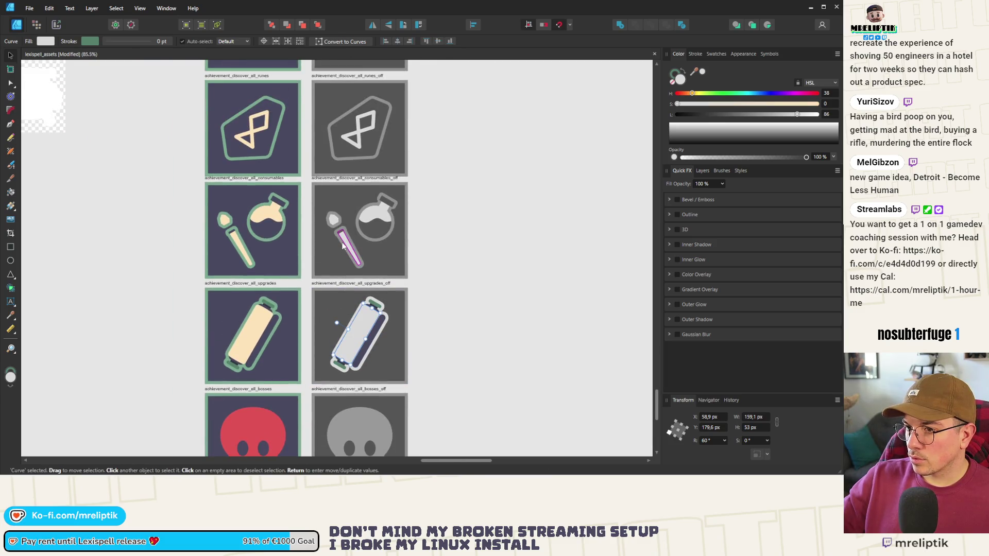
{"action": "scroll", "coordinate": [355, 268], "scroll_direction": "up", "scroll_amount": 1}
{"action": "scroll", "coordinate": [349, 266], "scroll_direction": "up", "scroll_amount": 1}
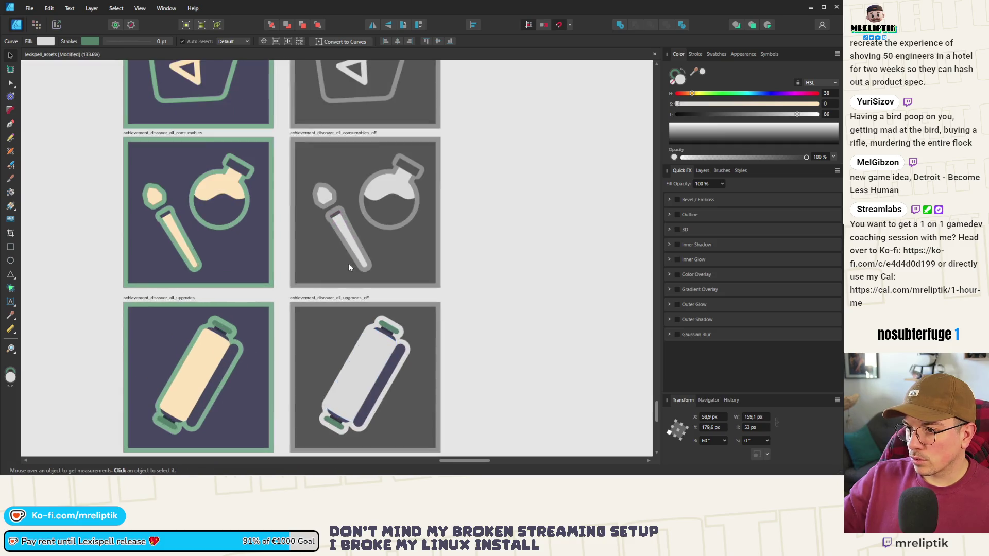
- Re-check the grey body fill and set the scroll copy's outline to a mid-grey sampled from the flask
{"action": "key", "text": "ctrl+z"}
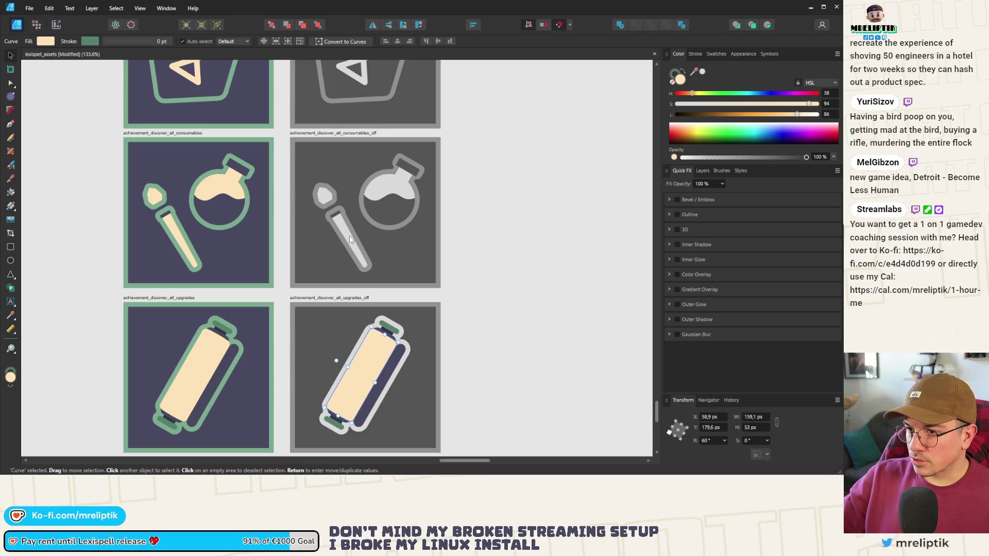
{"action": "key", "text": "ctrl+shift+z"}
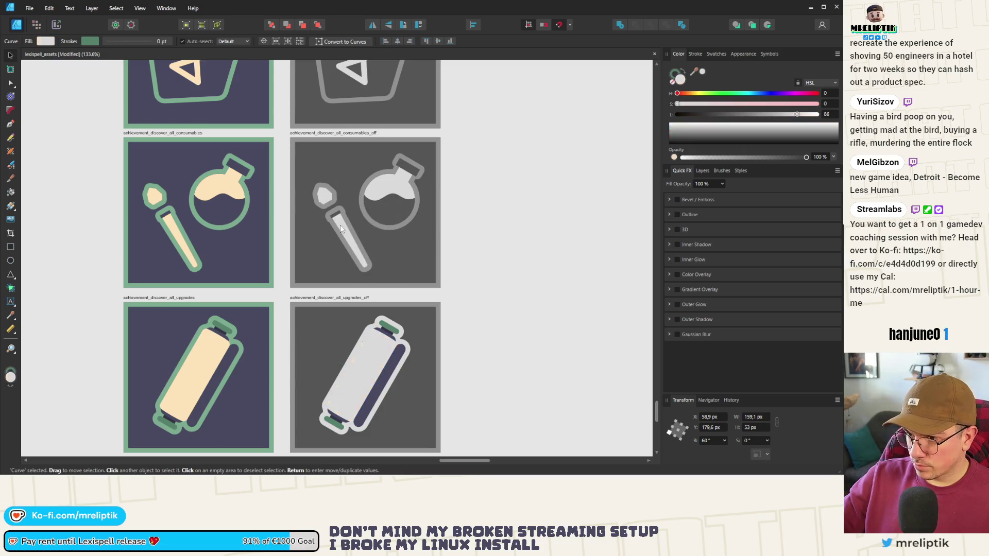
{"action": "left_click", "coordinate": [382, 325]}
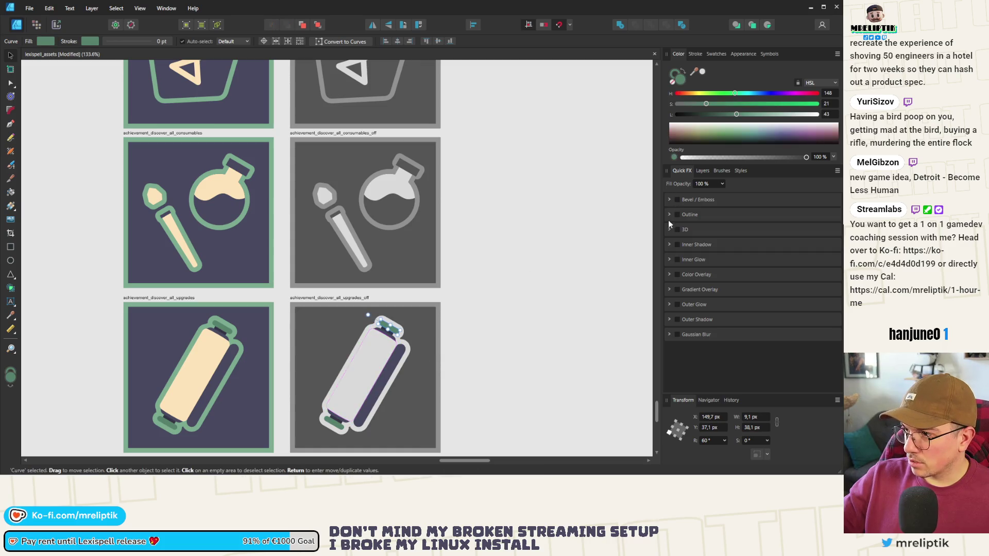
{"action": "left_click", "coordinate": [561, 237]}
{"action": "left_click", "coordinate": [364, 371]}
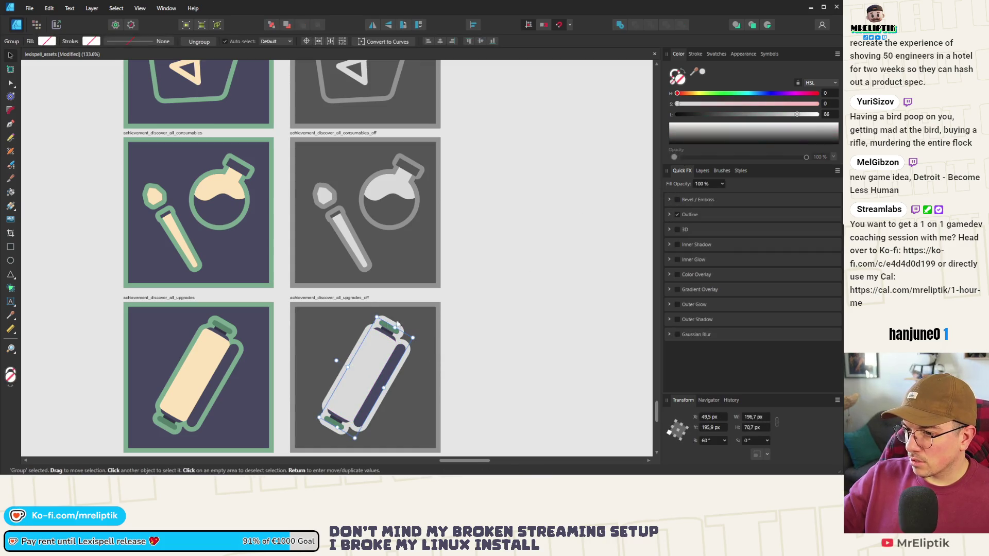
{"action": "left_click", "coordinate": [675, 221]}
{"action": "left_click", "coordinate": [701, 234]}
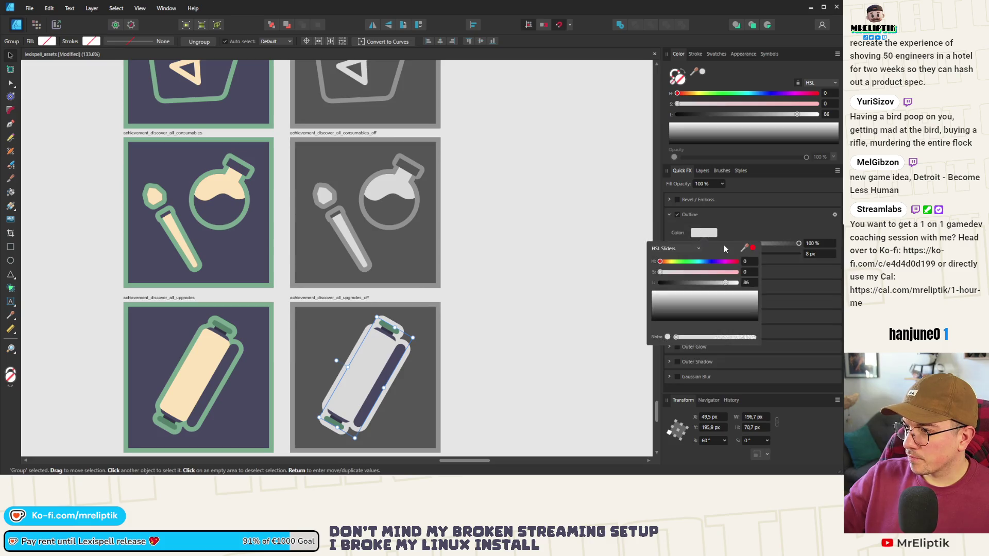
{"action": "left_click_drag", "start_coordinate": [744, 248], "coordinate": [363, 197]}
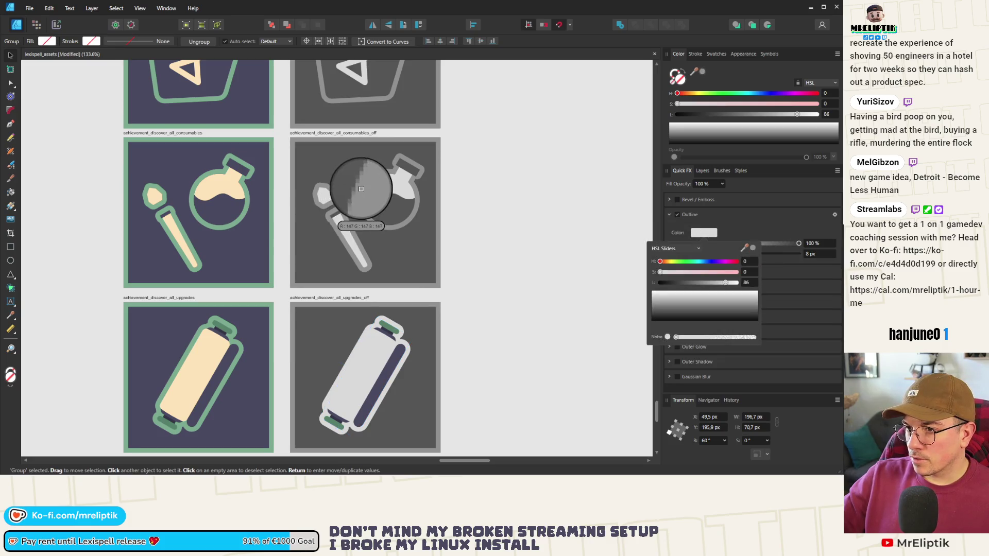
- Stretch the grey bottle slightly longer and desaturate its caps to grey
{"action": "left_click", "coordinate": [467, 277]}
{"action": "double_click", "coordinate": [387, 326]}
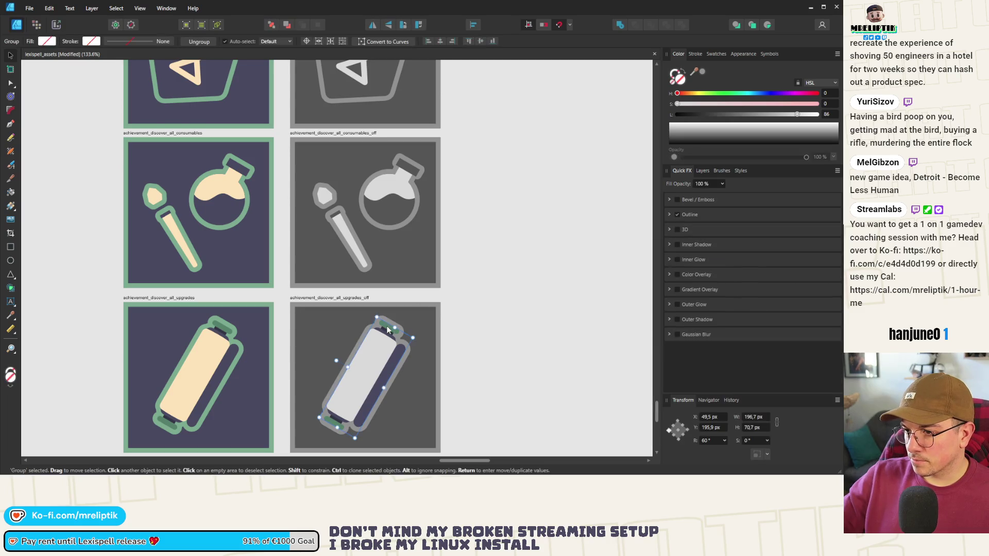
{"action": "scroll", "coordinate": [384, 332], "scroll_direction": "up", "scroll_amount": 2}
{"action": "scroll", "coordinate": [393, 317], "scroll_direction": "down", "scroll_amount": 3}
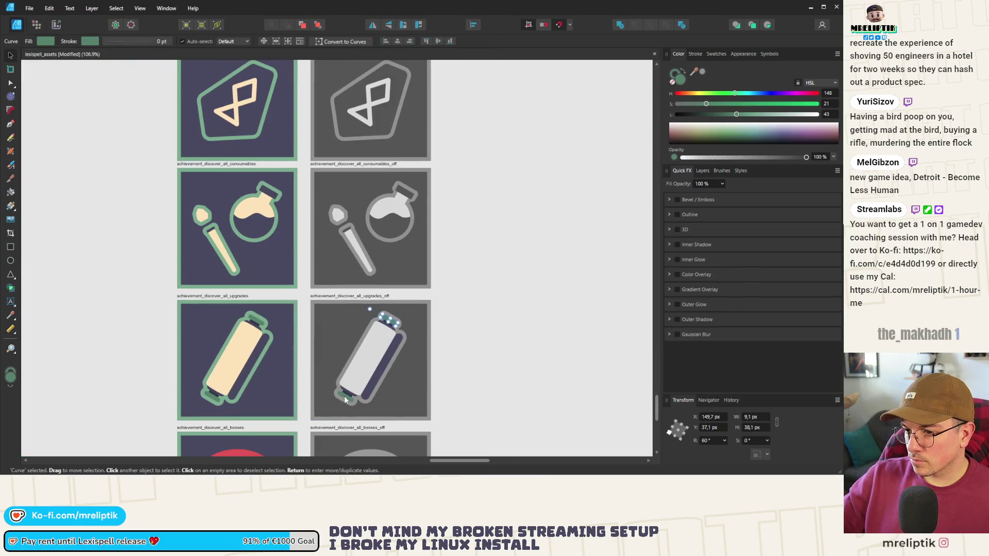
{"action": "left_click", "coordinate": [349, 345]}
{"action": "scroll", "coordinate": [347, 396], "scroll_direction": "up", "scroll_amount": 3}
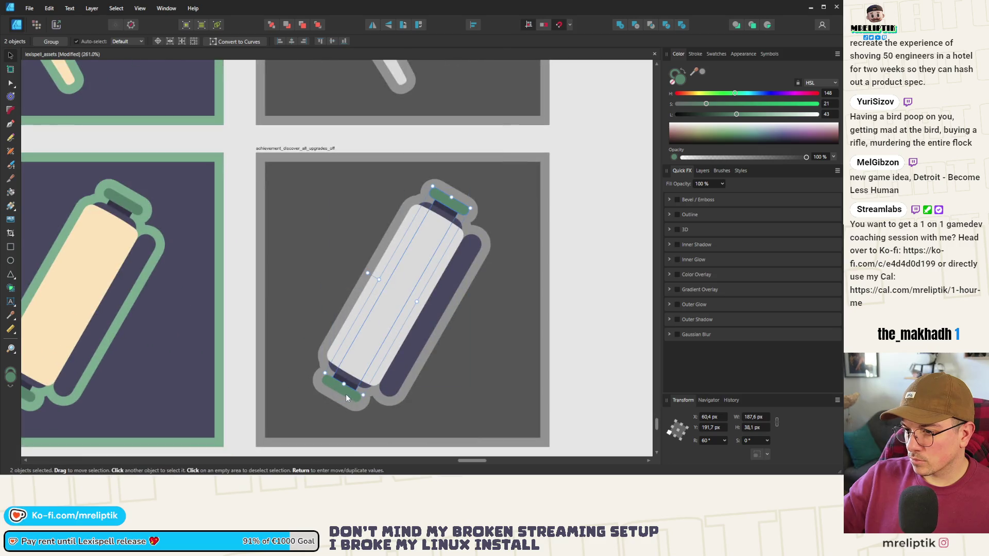
{"action": "left_click_drag", "start_coordinate": [343, 396], "coordinate": [338, 403]}
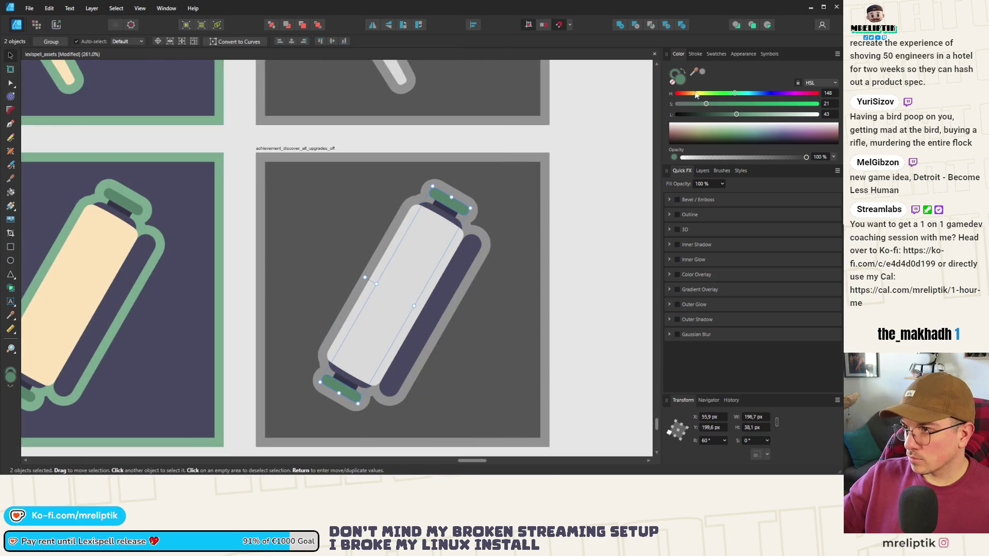
{"action": "left_click_drag", "start_coordinate": [703, 105], "coordinate": [605, 129]}
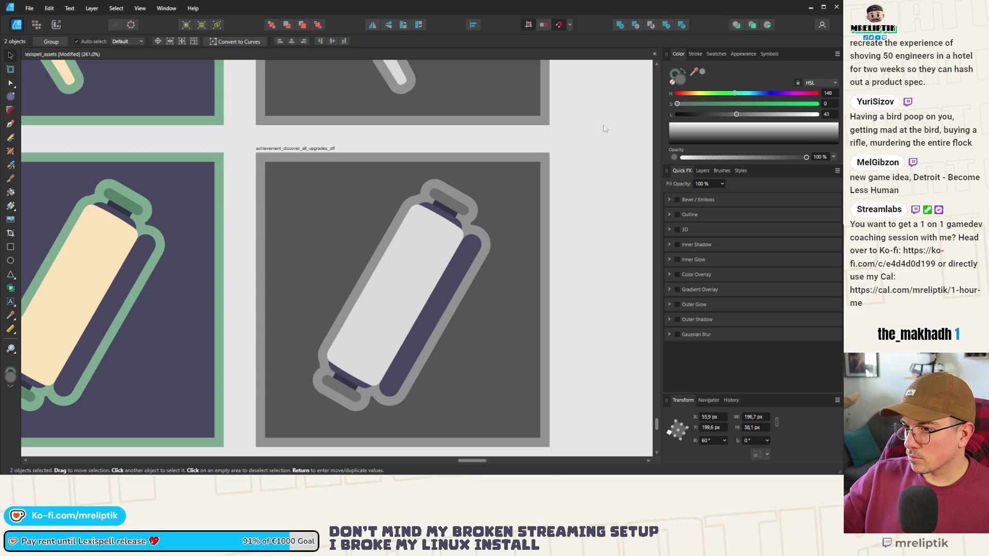
- Desaturate the bottle's purple side shadow and dark top cap to grey
{"action": "left_click", "coordinate": [446, 215]}
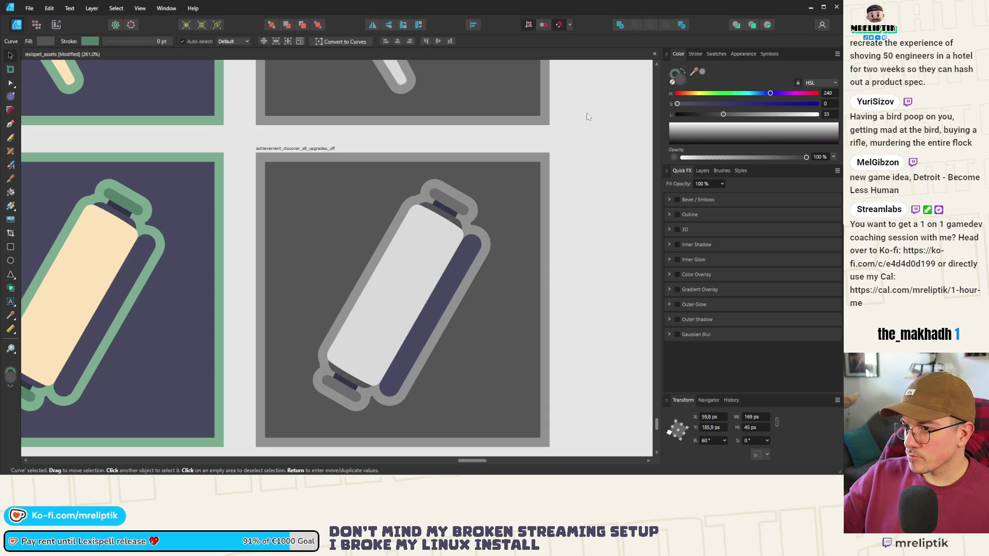
{"action": "left_click", "coordinate": [467, 259]}
{"action": "left_click_drag", "start_coordinate": [703, 104], "coordinate": [617, 107]}
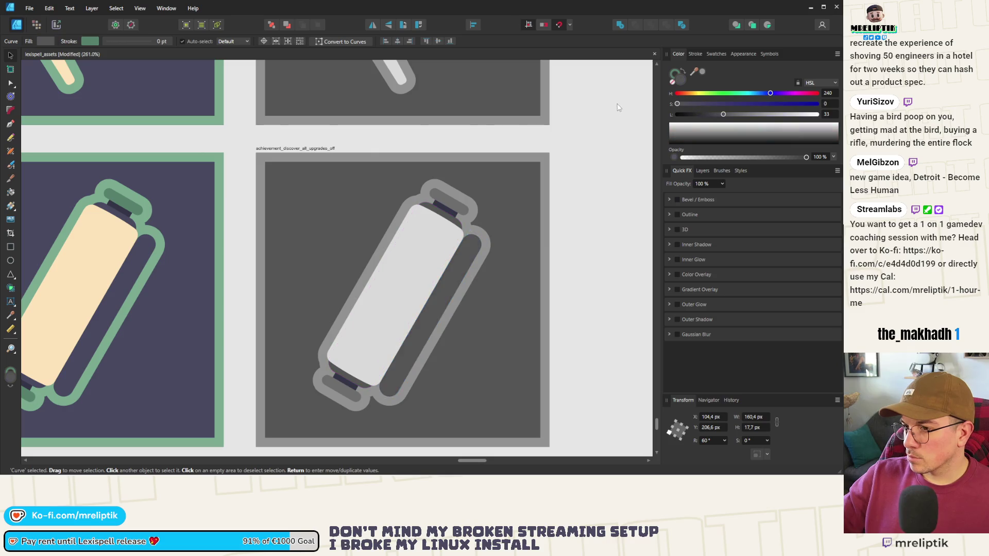
{"action": "scroll", "coordinate": [459, 214], "scroll_direction": "up", "scroll_amount": 2}
{"action": "left_click", "coordinate": [430, 202]}
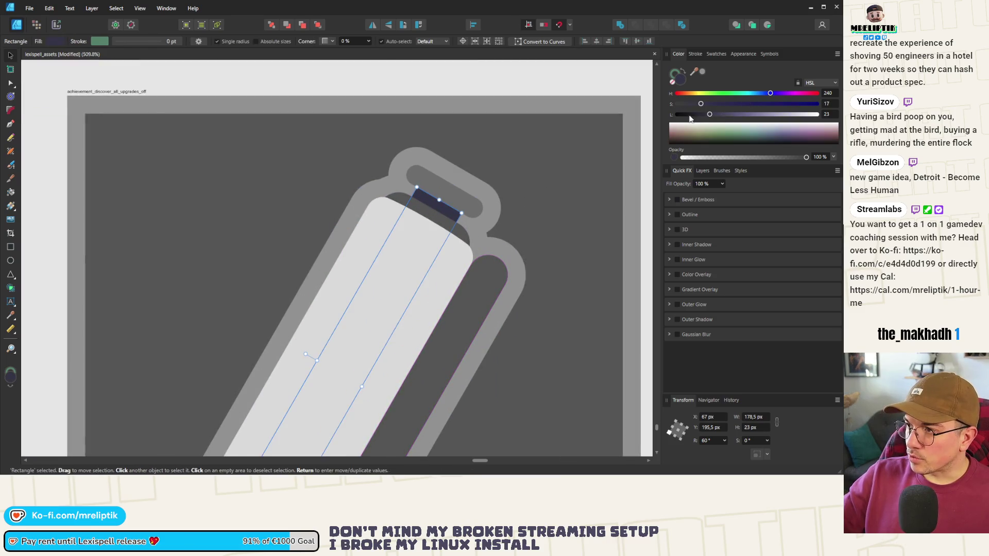
{"action": "left_click", "coordinate": [674, 103]}
{"action": "scroll", "coordinate": [375, 121], "scroll_direction": "down", "scroll_amount": 4}
{"action": "key", "text": "ctrl+d"}
{"action": "scroll", "coordinate": [361, 143], "scroll_direction": "down", "scroll_amount": 3}
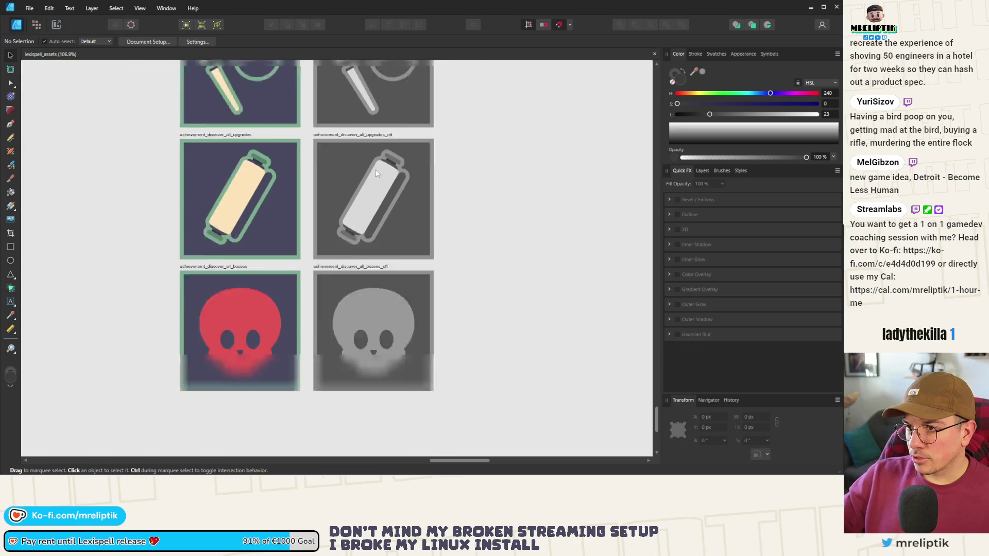
{"action": "scroll", "coordinate": [242, 216], "scroll_direction": "down", "scroll_amount": 3}
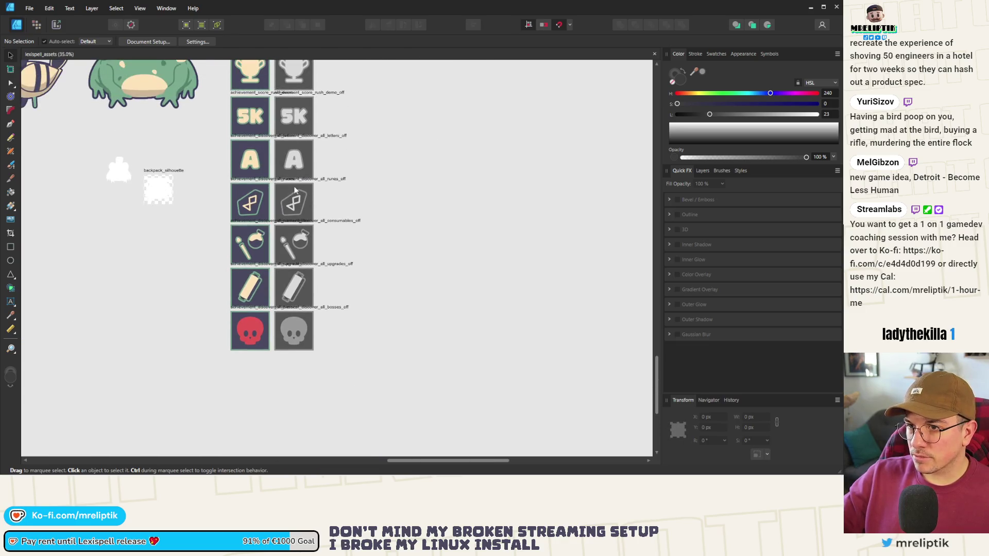
- Enter the Export Persona with the Slice Selection tool and start Export Slices
{"action": "left_click", "coordinate": [58, 26]}
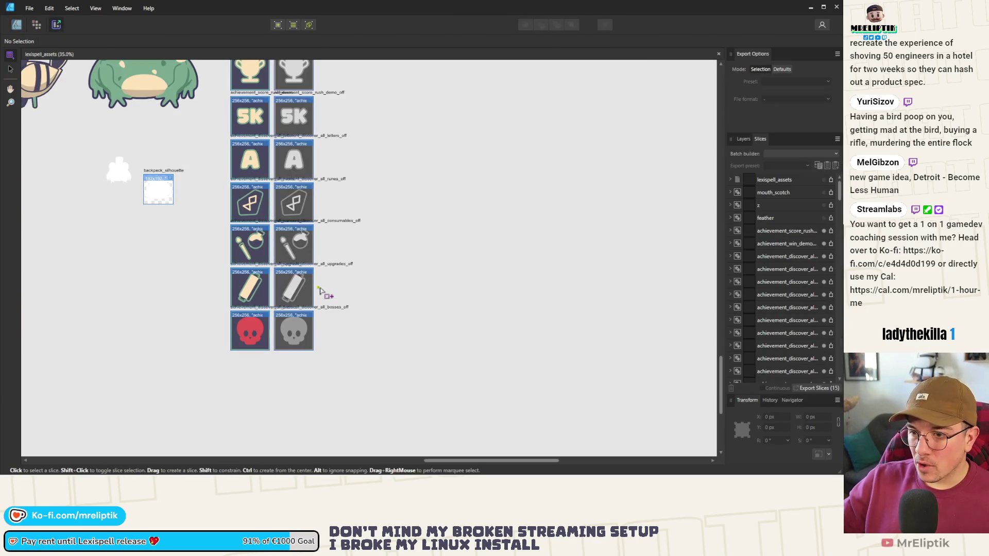
{"action": "scroll", "coordinate": [52, 71], "scroll_direction": "down", "scroll_amount": 2}
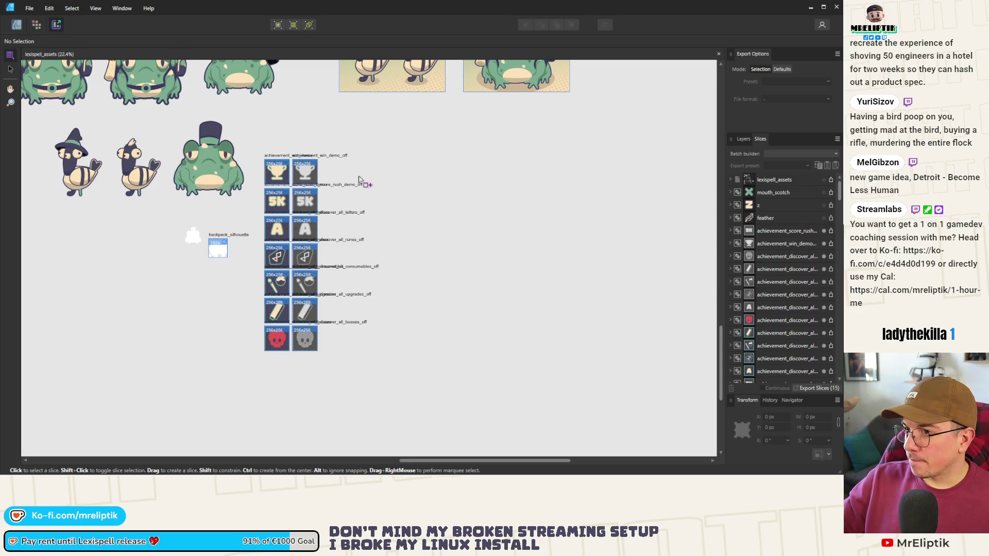
{"action": "scroll", "coordinate": [359, 179], "scroll_direction": "up", "scroll_amount": 2}
{"action": "left_click", "coordinate": [10, 70]}
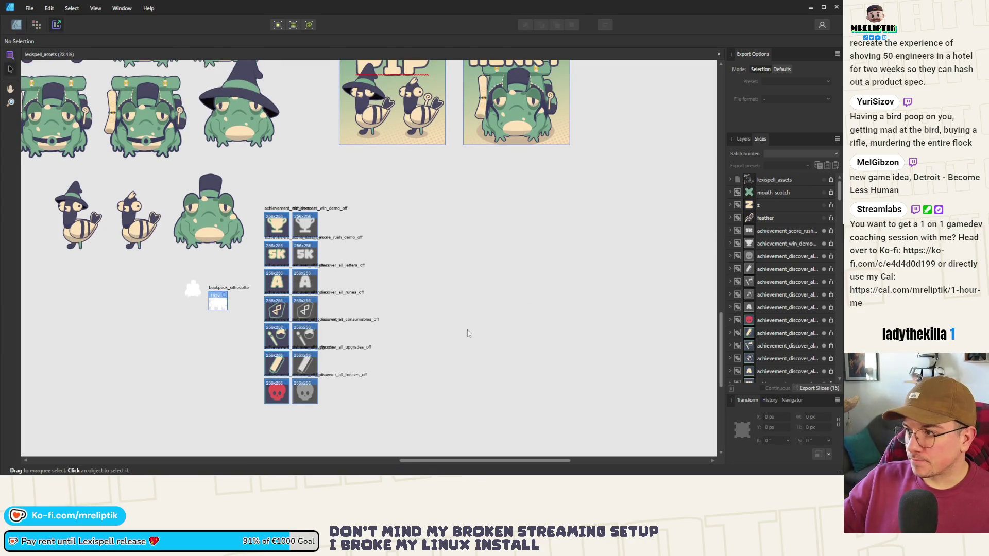
{"action": "scroll", "coordinate": [810, 255], "scroll_direction": "down", "scroll_amount": 3}
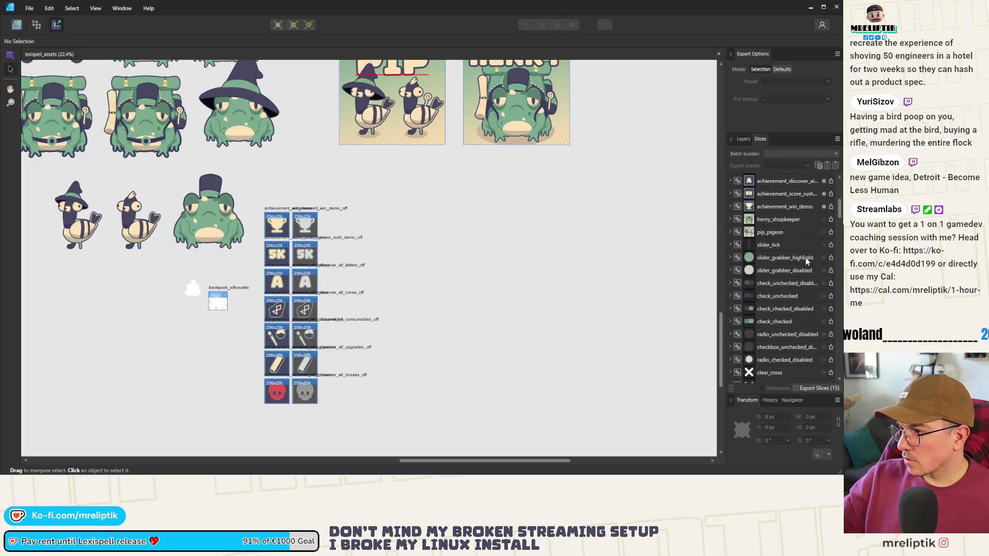
{"action": "scroll", "coordinate": [810, 266], "scroll_direction": "down", "scroll_amount": 3}
{"action": "scroll", "coordinate": [809, 277], "scroll_direction": "down", "scroll_amount": 3}
{"action": "scroll", "coordinate": [809, 286], "scroll_direction": "down", "scroll_amount": 3}
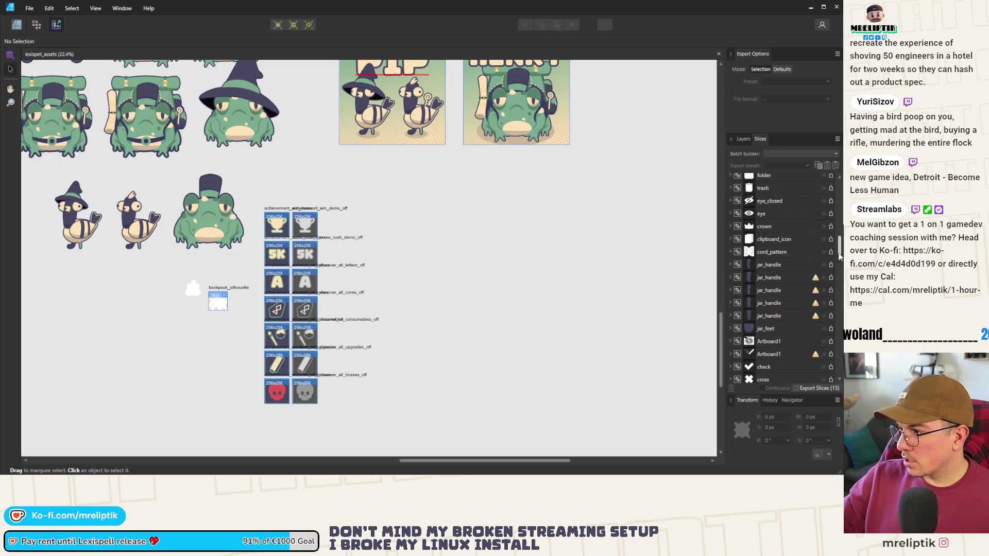
{"action": "mouse_move", "coordinate": [840, 247]}
{"action": "left_mouse_down"}
{"action": "mouse_move", "coordinate": [831, 368]}
{"action": "mouse_move", "coordinate": [834, 186]}
{"action": "mouse_move", "coordinate": [836, 209]}
{"action": "left_mouse_up"}
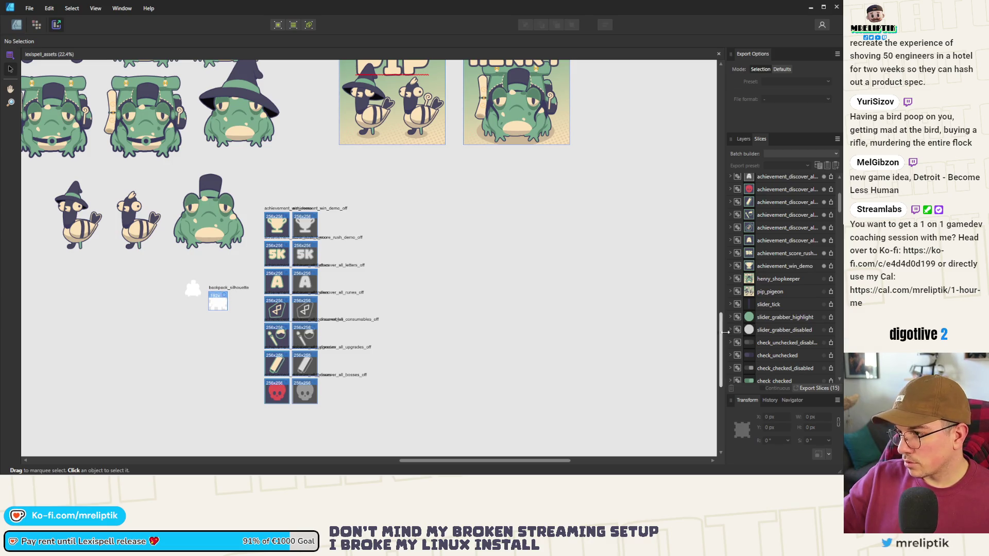
{"action": "scroll", "coordinate": [792, 289], "scroll_direction": "up", "scroll_amount": 5}
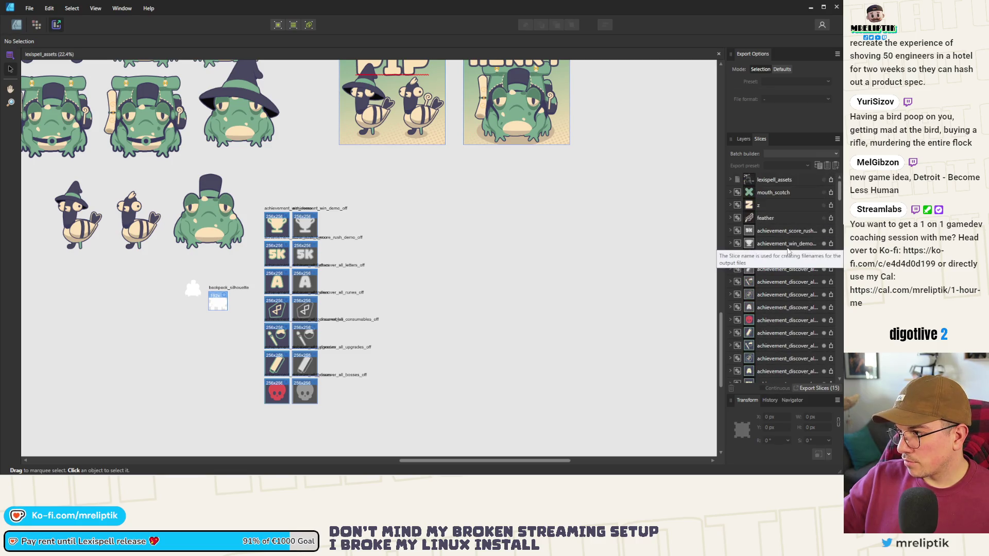
{"action": "scroll", "coordinate": [798, 246], "scroll_direction": "down", "scroll_amount": 2}
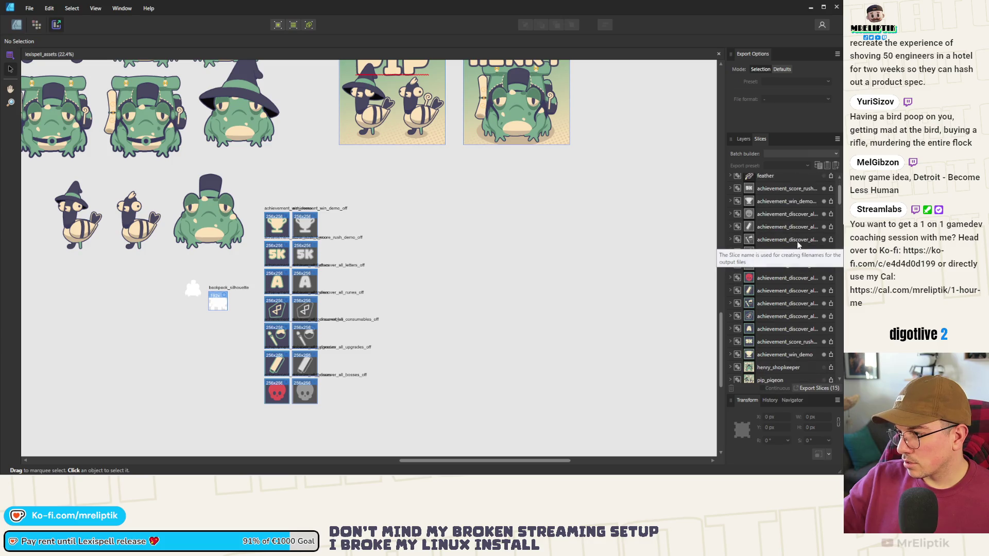
{"action": "scroll", "coordinate": [798, 246], "scroll_direction": "down", "scroll_amount": 3}
{"action": "scroll", "coordinate": [792, 252], "scroll_direction": "down", "scroll_amount": 3}
{"action": "scroll", "coordinate": [784, 254], "scroll_direction": "down", "scroll_amount": 2}
{"action": "scroll", "coordinate": [779, 261], "scroll_direction": "down", "scroll_amount": 2}
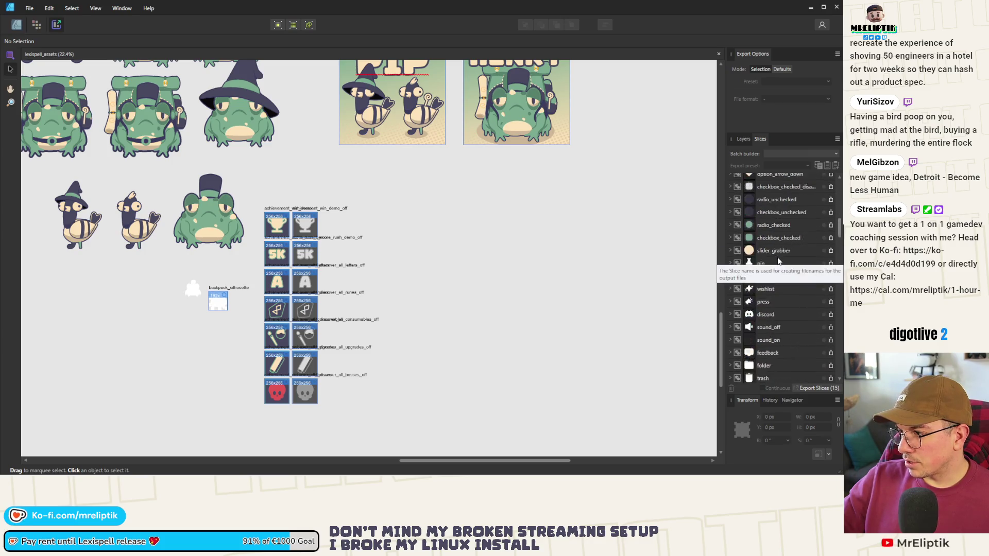
{"action": "scroll", "coordinate": [779, 261], "scroll_direction": "down", "scroll_amount": 2}
{"action": "scroll", "coordinate": [779, 262], "scroll_direction": "down", "scroll_amount": 2}
{"action": "scroll", "coordinate": [780, 265], "scroll_direction": "down", "scroll_amount": 2}
{"action": "scroll", "coordinate": [780, 268], "scroll_direction": "down", "scroll_amount": 2}
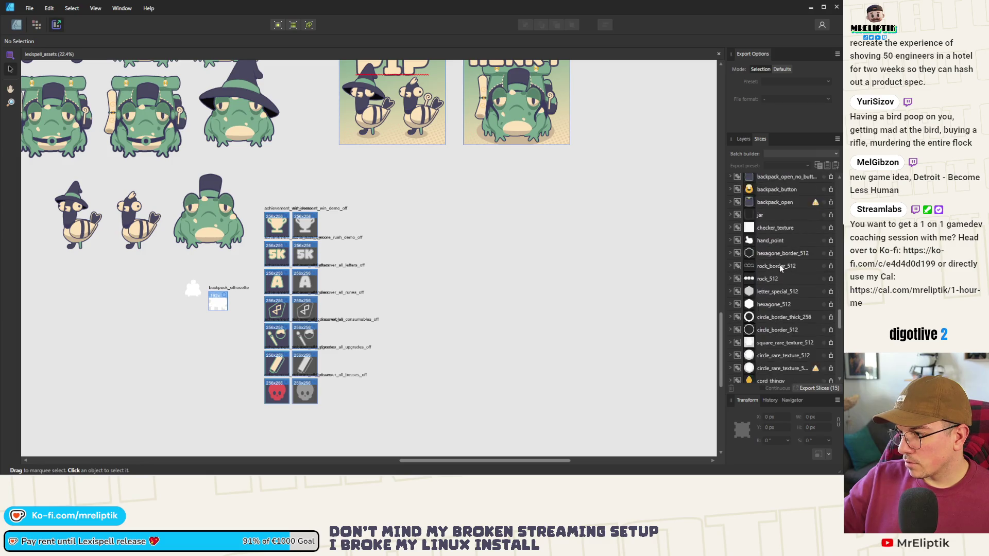
{"action": "scroll", "coordinate": [780, 268], "scroll_direction": "down", "scroll_amount": 3}
{"action": "scroll", "coordinate": [779, 271], "scroll_direction": "down", "scroll_amount": 3}
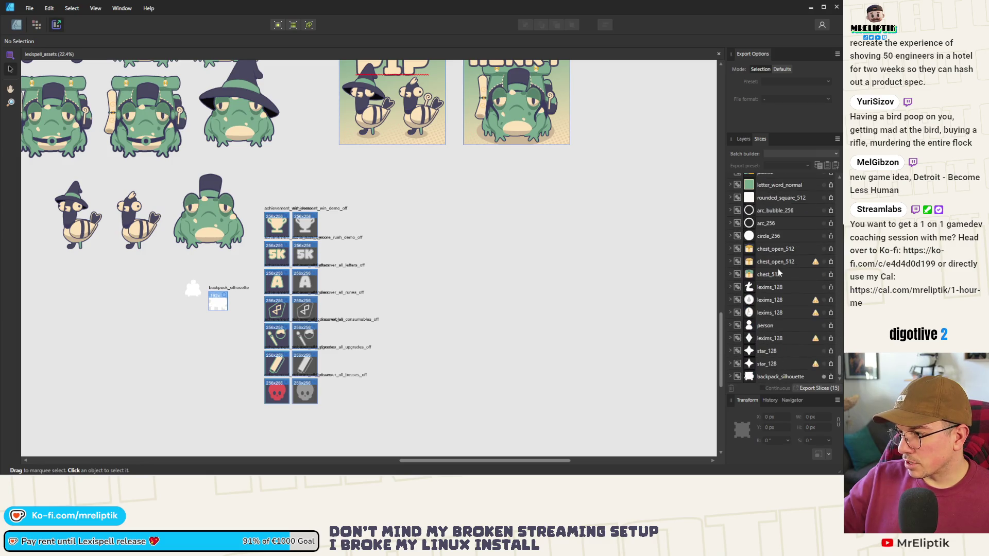
{"action": "left_click", "coordinate": [819, 388]}
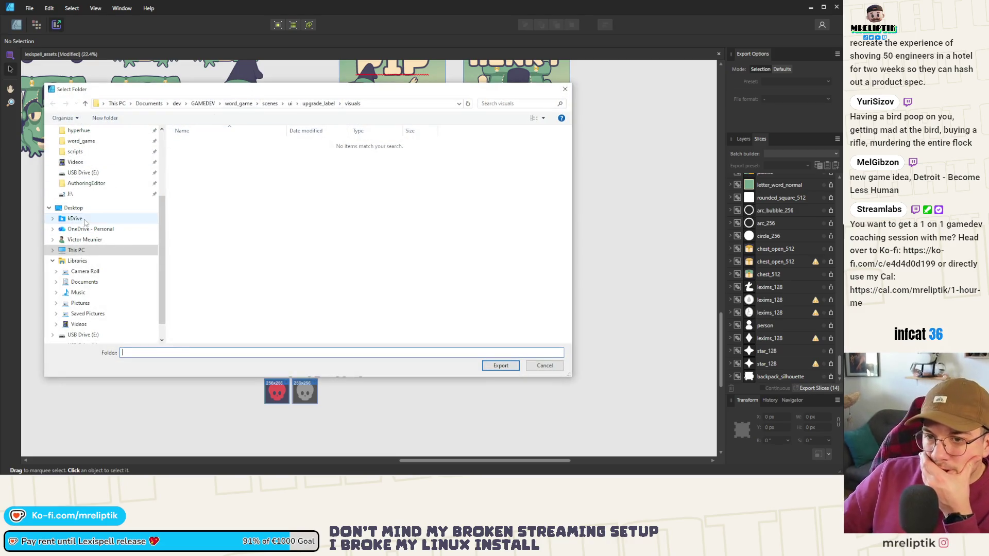
- Browse to kDrive > PROJECTS > GAMEDEV > word_game > assets > steam > achievements
{"action": "left_click", "coordinate": [74, 218]}
{"action": "double_click", "coordinate": [195, 180]}
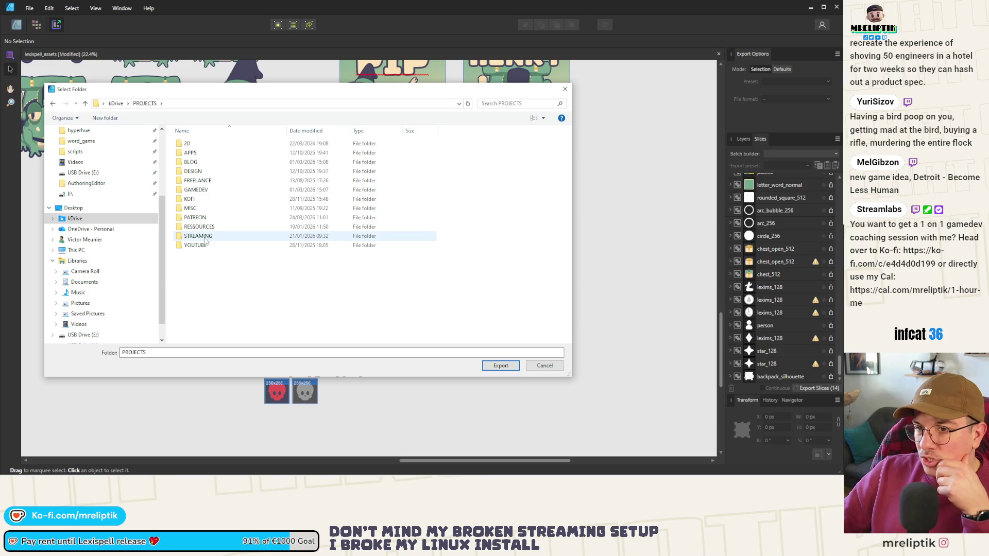
{"action": "double_click", "coordinate": [195, 189]}
{"action": "scroll", "coordinate": [223, 243], "scroll_direction": "down", "scroll_amount": 5}
{"action": "scroll", "coordinate": [223, 243], "scroll_direction": "down", "scroll_amount": 5}
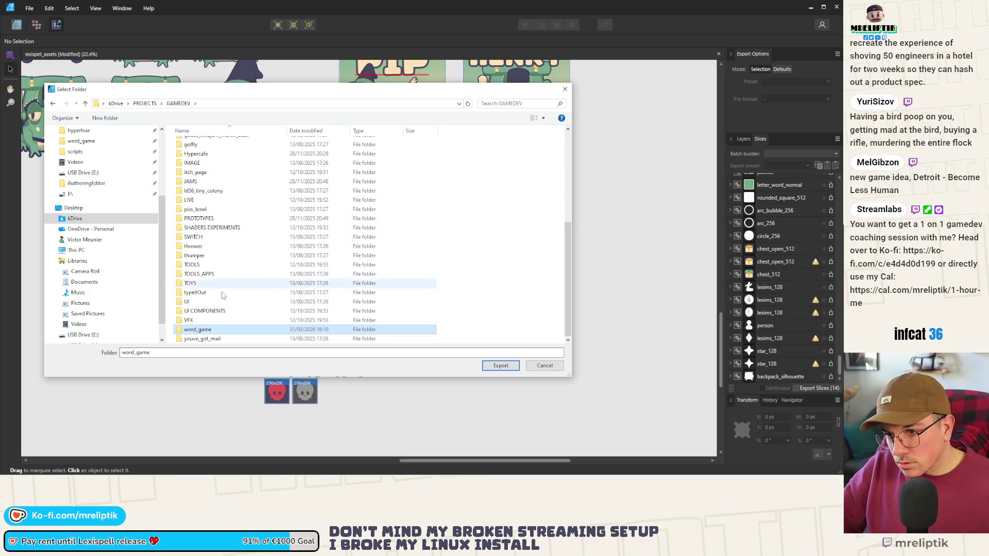
{"action": "double_click", "coordinate": [197, 258]}
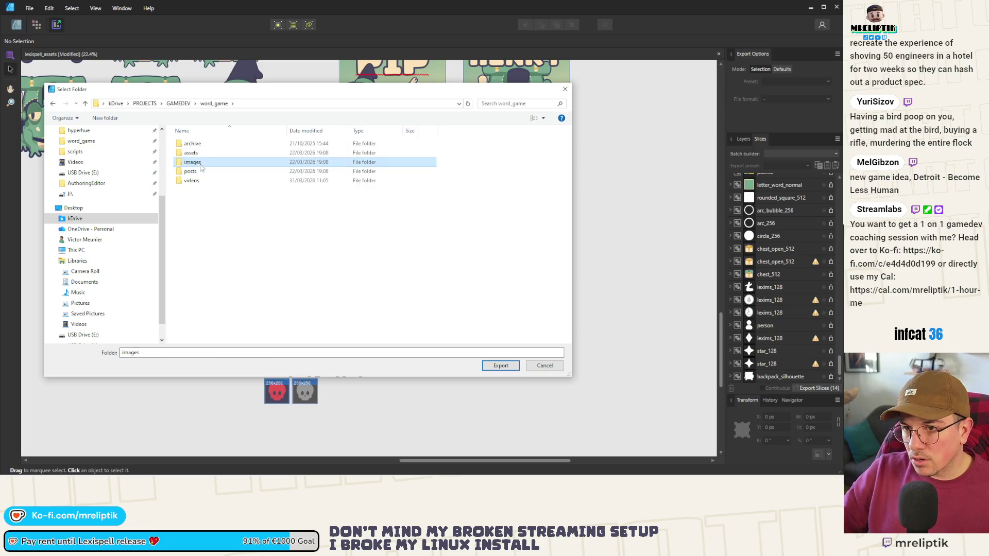
{"action": "double_click", "coordinate": [192, 162]}
{"action": "left_click", "coordinate": [214, 103]}
{"action": "double_click", "coordinate": [189, 143]}
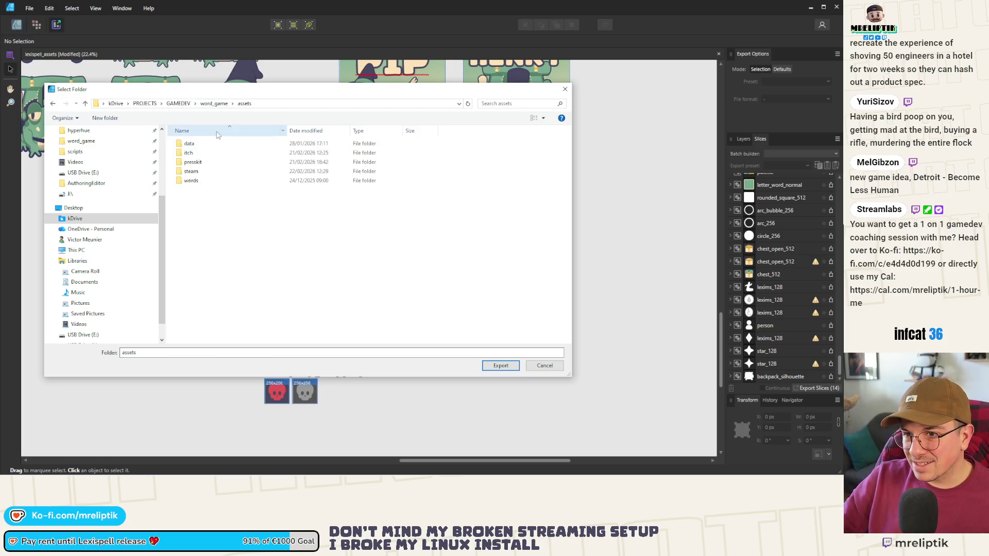
{"action": "double_click", "coordinate": [197, 172]}
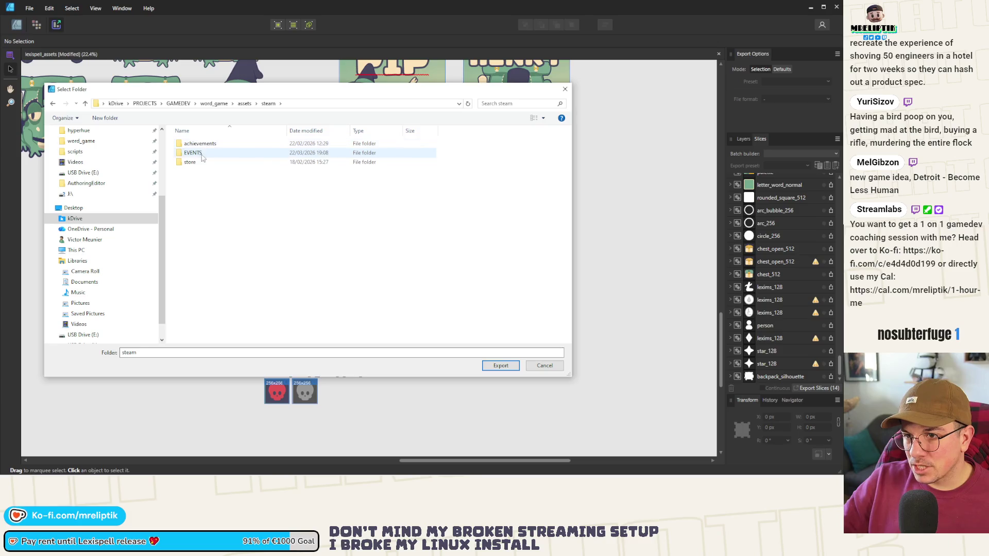
{"action": "double_click", "coordinate": [193, 152]}
{"action": "left_click", "coordinate": [268, 103]}
{"action": "double_click", "coordinate": [197, 143]}
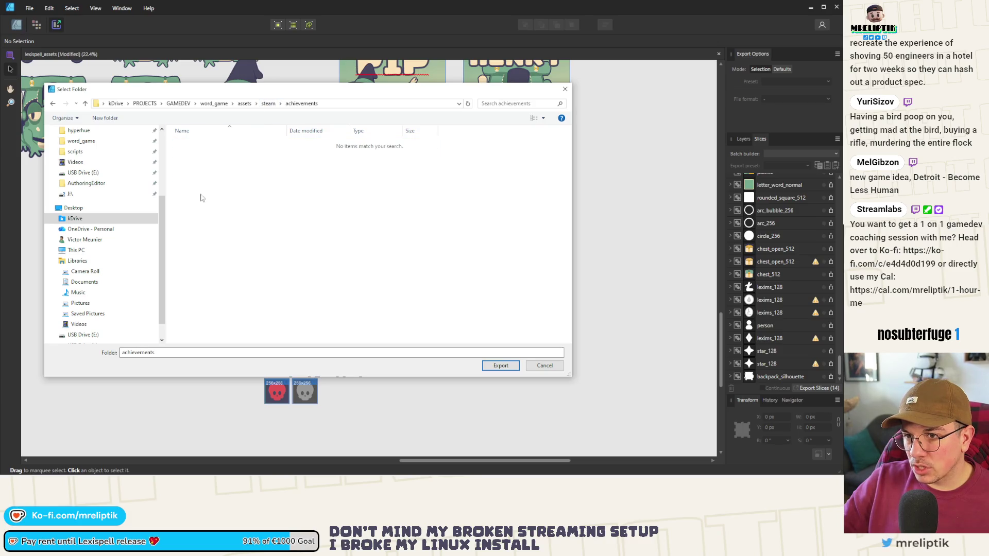
- Export the slices overwriting existing files, then minimize Affinity and close Figma
{"action": "left_click", "coordinate": [500, 365]}
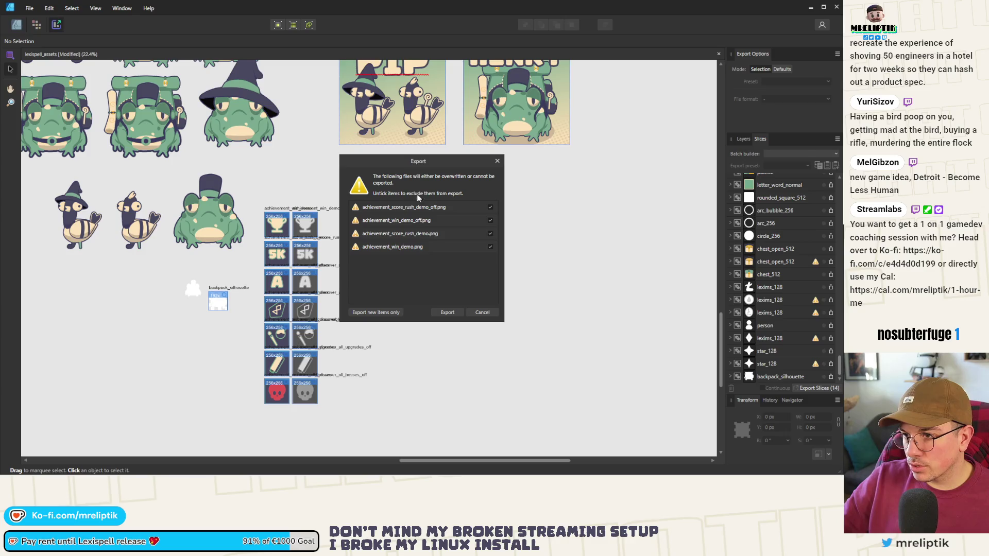
{"action": "left_click", "coordinate": [390, 312]}
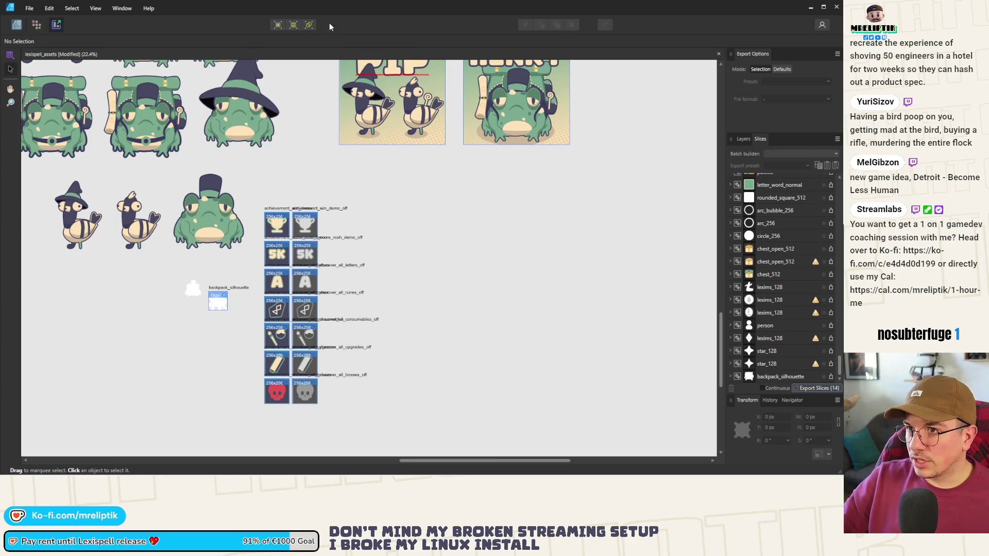
{"action": "left_click", "coordinate": [811, 6]}
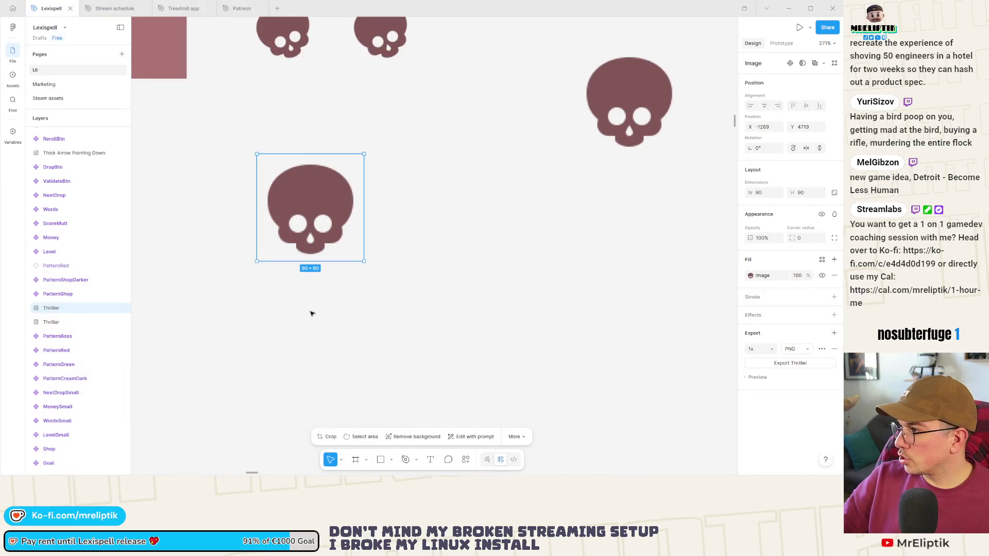
{"action": "left_click", "coordinate": [311, 314]}
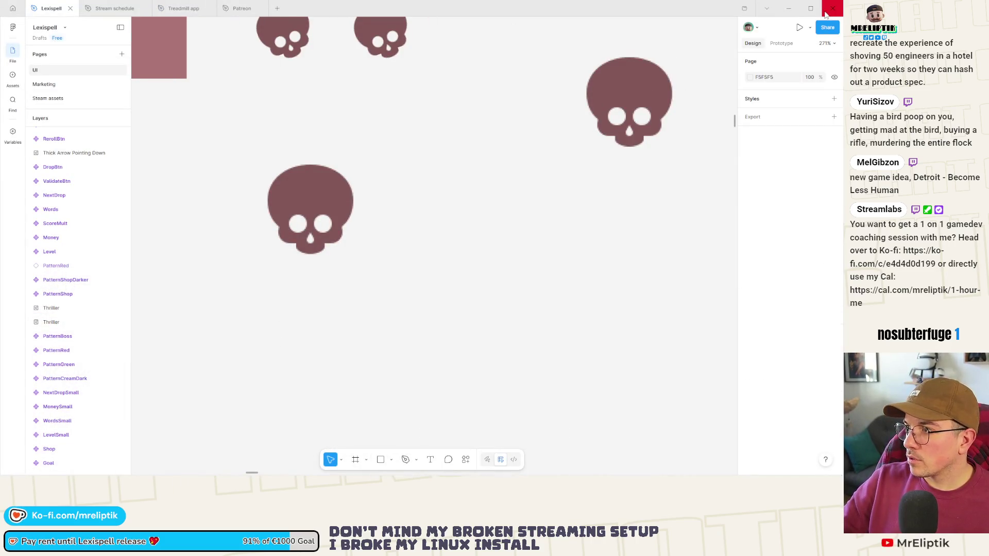
{"action": "left_click", "coordinate": [826, 12]}
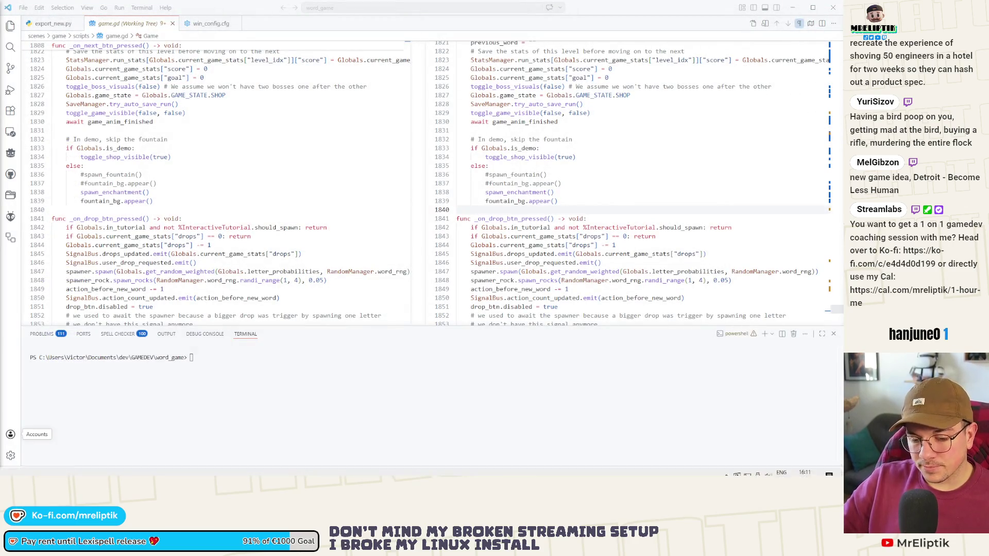
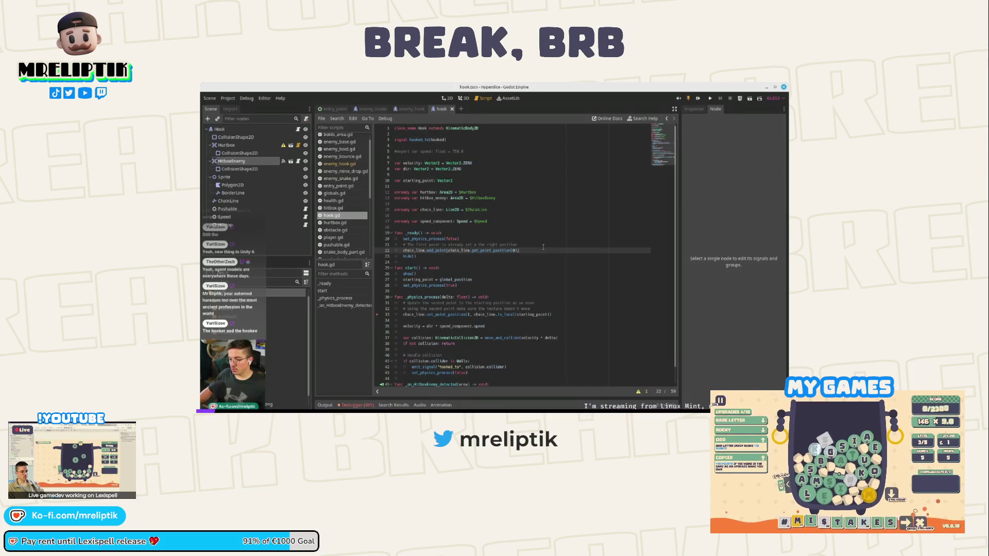
- Add a blank line after line 22 in the hook.gd script
{"action": "key", "text": "Return"}
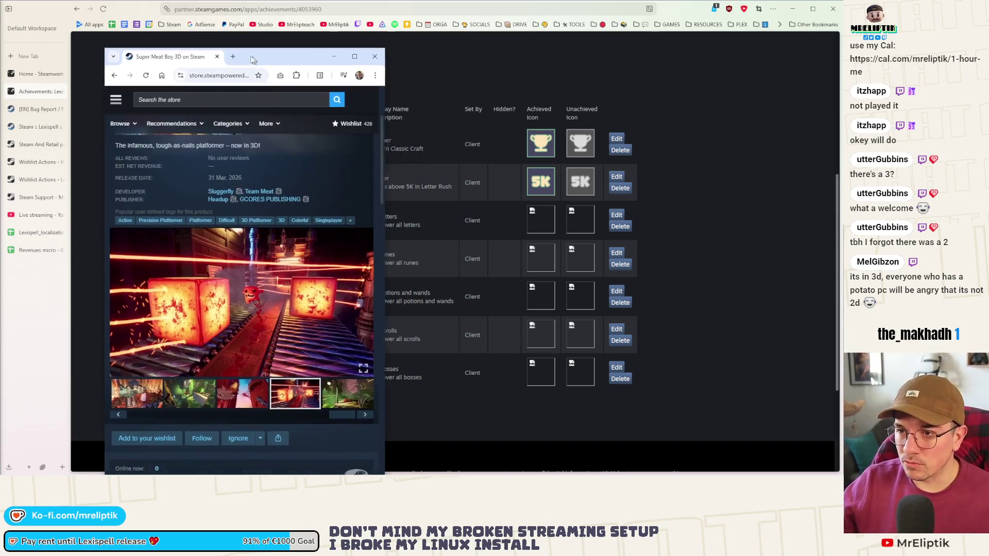
- Maximize the Super Meat Boy 3D store page, view a screenshot and play the trailer skipping to about 0:19
{"action": "double_click", "coordinate": [213, 69]}
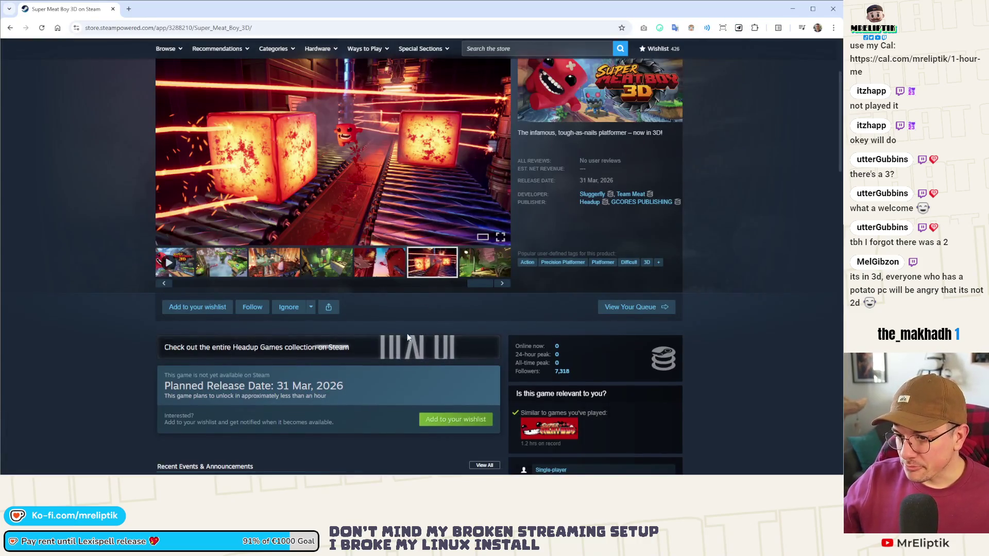
{"action": "scroll", "coordinate": [546, 416], "scroll_direction": "up", "scroll_amount": 2}
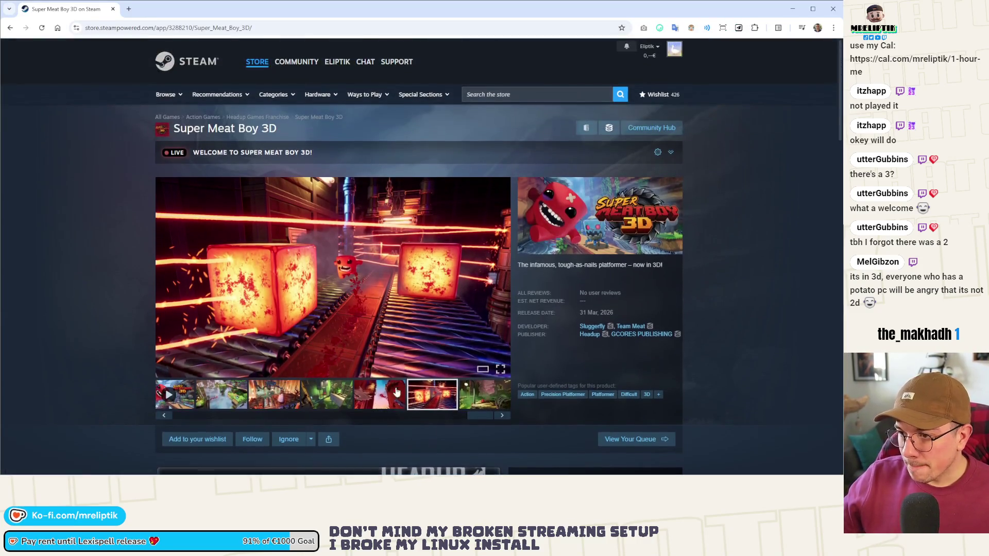
{"action": "left_click", "coordinate": [381, 400]}
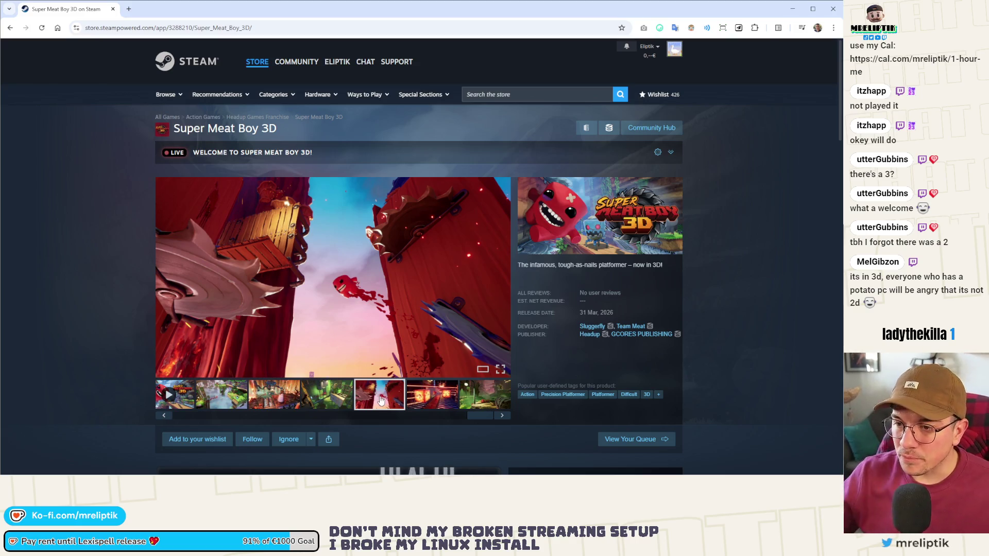
{"action": "left_click", "coordinate": [175, 395]}
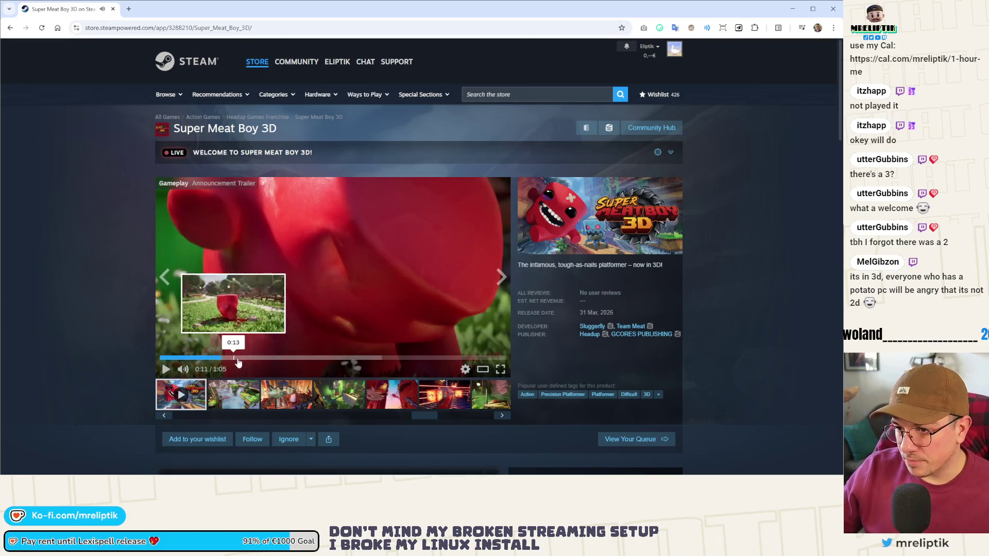
{"action": "left_click_drag", "start_coordinate": [221, 358], "coordinate": [262, 358]}
{"action": "left_click", "coordinate": [277, 364]}
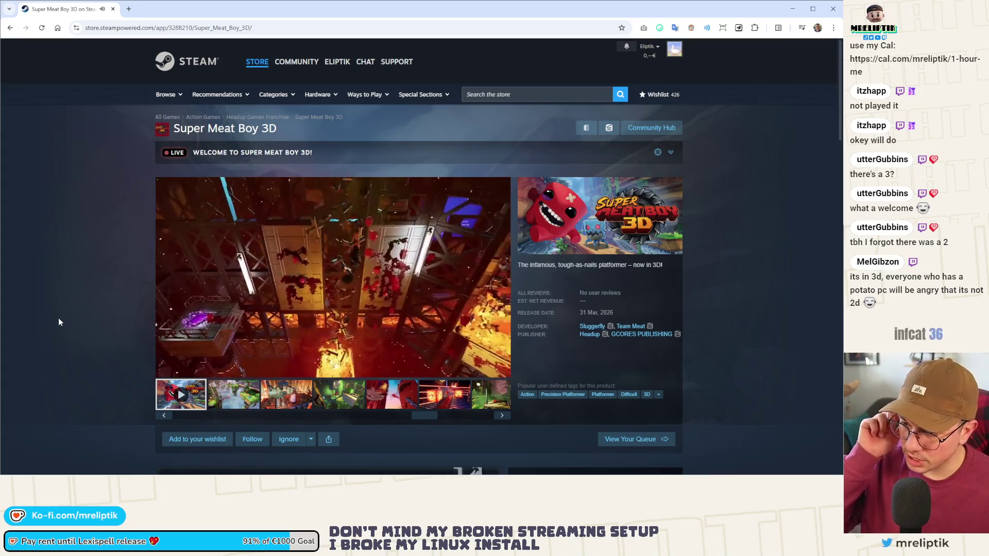
{"action": "scroll", "coordinate": [100, 132], "scroll_direction": "down", "scroll_amount": 2}
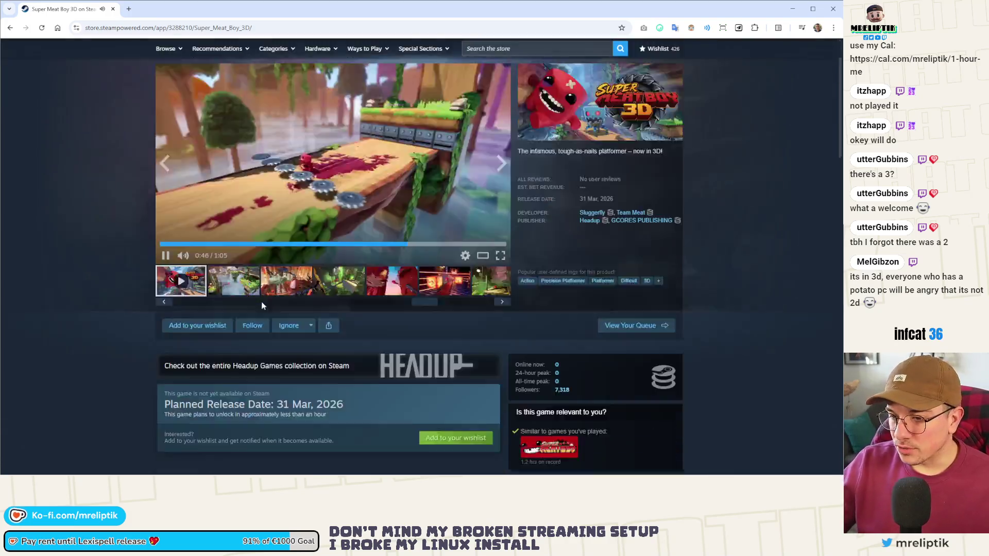
{"action": "scroll", "coordinate": [261, 302], "scroll_direction": "down", "scroll_amount": 3}
{"action": "scroll", "coordinate": [187, 334], "scroll_direction": "down", "scroll_amount": 3}
{"action": "scroll", "coordinate": [147, 308], "scroll_direction": "down", "scroll_amount": 4}
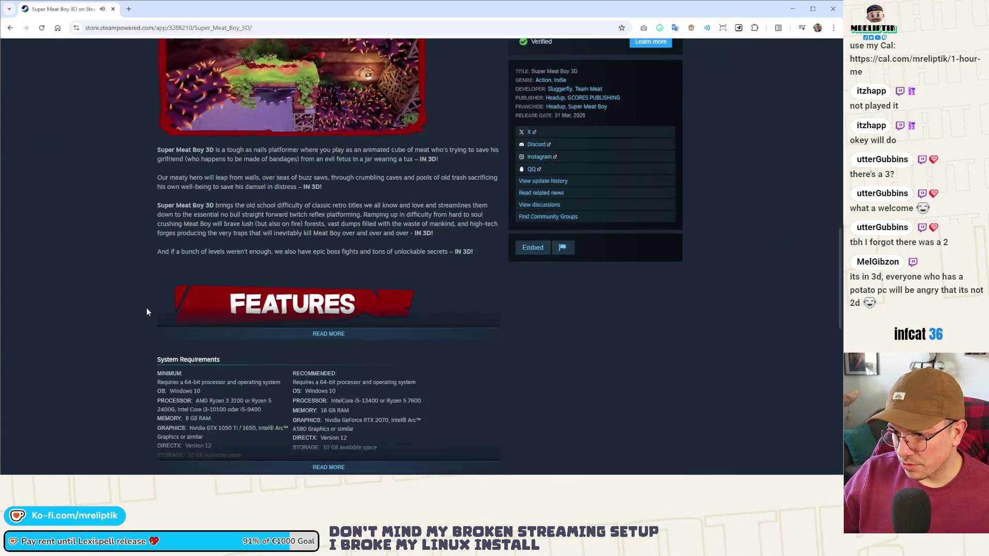
{"action": "scroll", "coordinate": [146, 308], "scroll_direction": "down", "scroll_amount": 3}
{"action": "scroll", "coordinate": [147, 314], "scroll_direction": "up", "scroll_amount": 5}
{"action": "scroll", "coordinate": [148, 315], "scroll_direction": "up", "scroll_amount": 2}
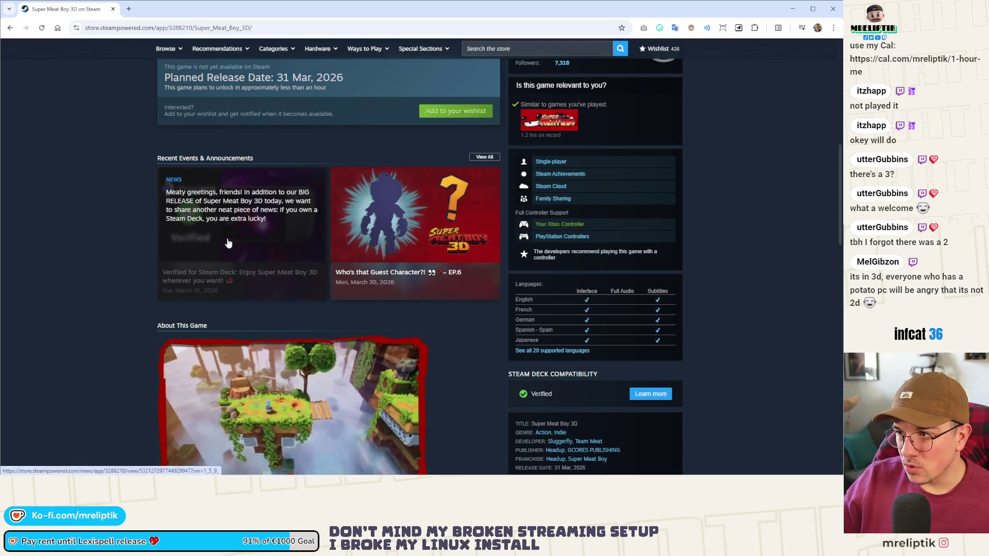
{"action": "scroll", "coordinate": [240, 236], "scroll_direction": "up", "scroll_amount": 3}
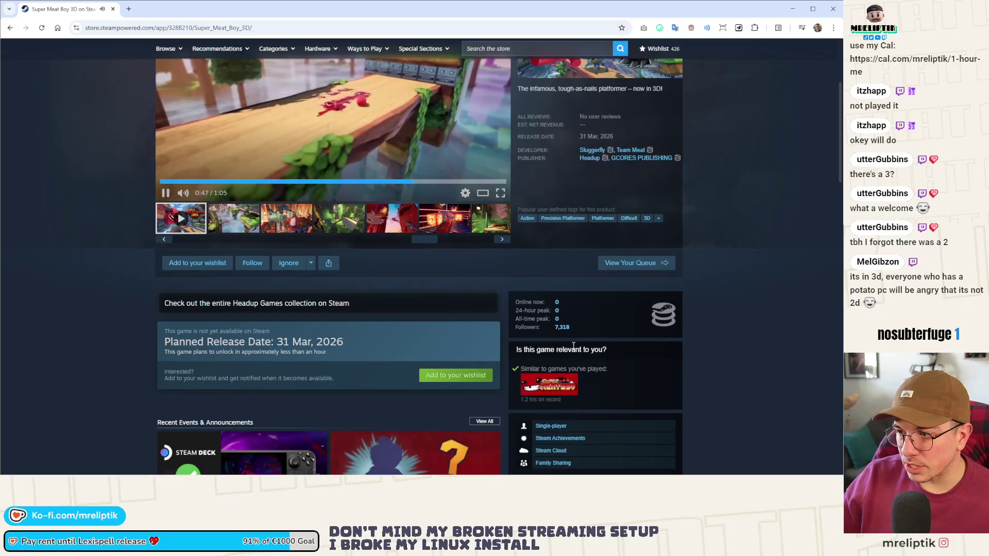
- View the follower count and bring up the Steam Deck Verified news post
{"action": "double_click", "coordinate": [555, 328]}
{"action": "scroll", "coordinate": [575, 330], "scroll_direction": "down", "scroll_amount": 2}
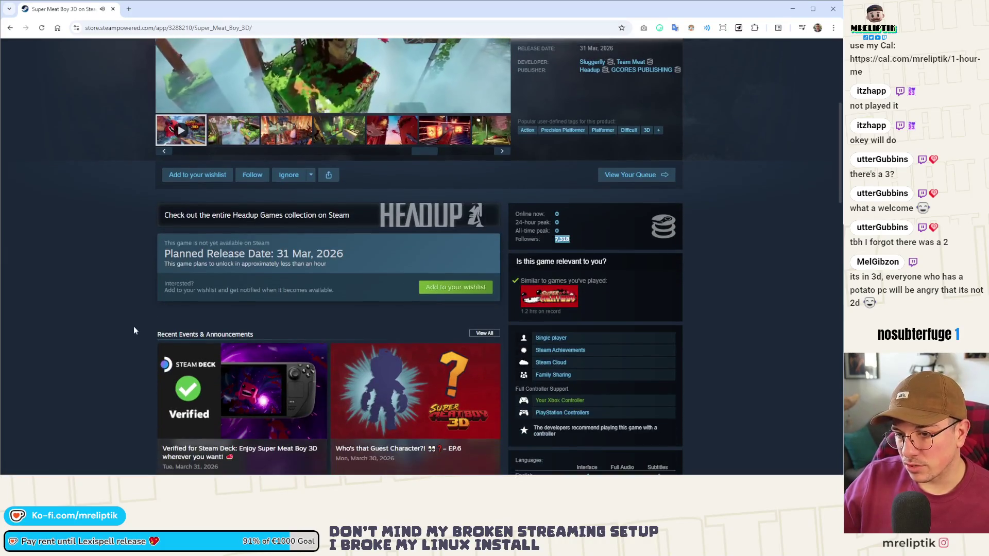
{"action": "scroll", "coordinate": [134, 329], "scroll_direction": "down", "scroll_amount": 1}
{"action": "left_click", "coordinate": [234, 259]}
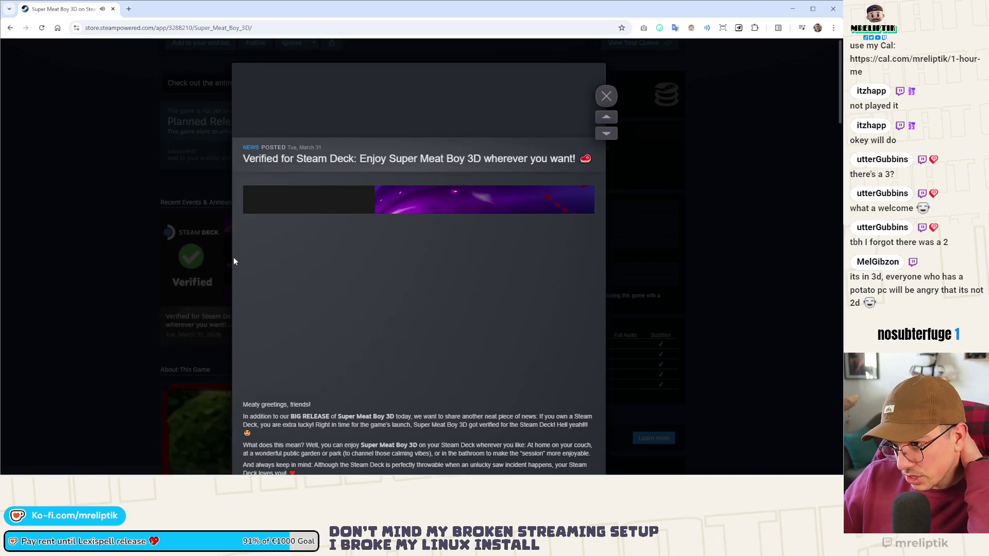
{"action": "scroll", "coordinate": [336, 243], "scroll_direction": "down", "scroll_amount": 2}
{"action": "scroll", "coordinate": [344, 252], "scroll_direction": "down", "scroll_amount": 2}
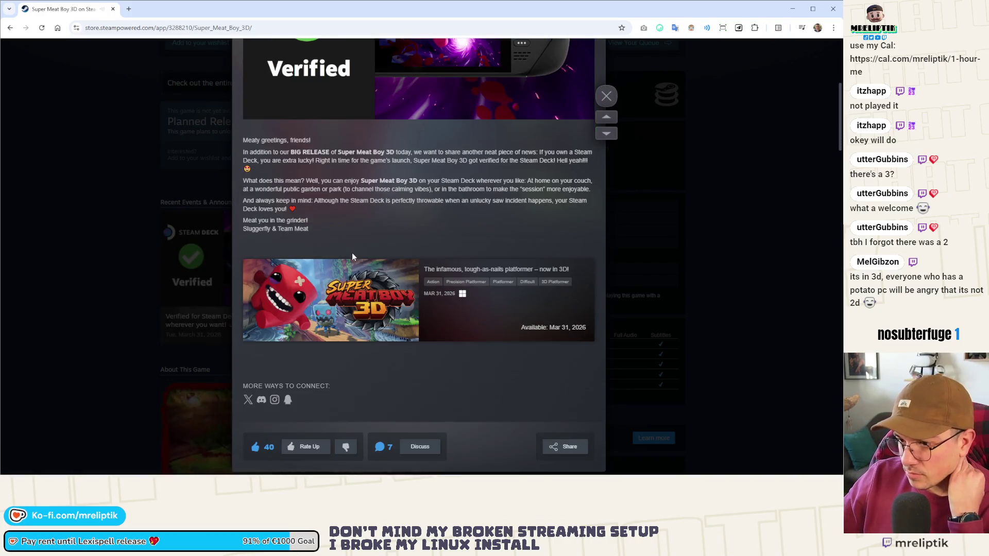
{"action": "scroll", "coordinate": [353, 253], "scroll_direction": "up", "scroll_amount": 2}
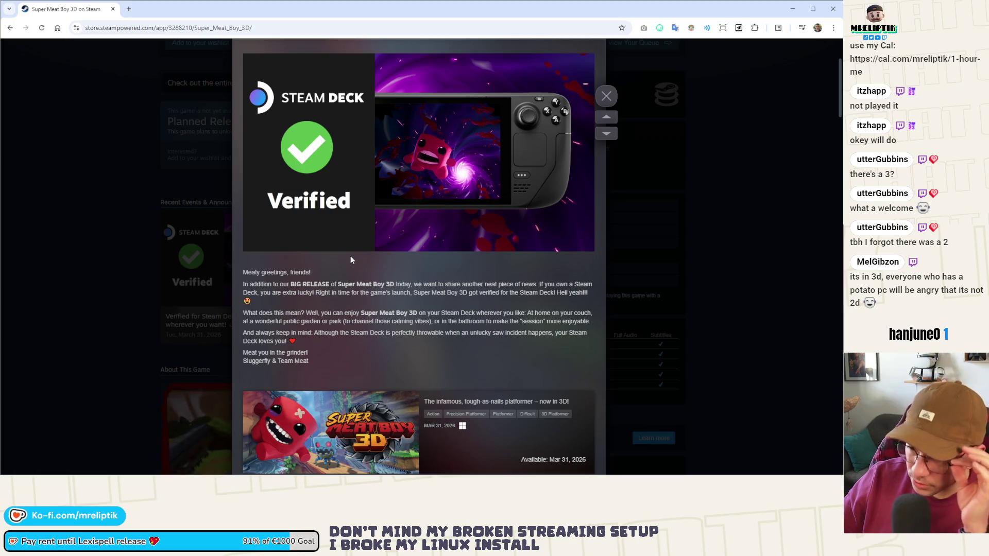
- Close the news post and switch to the Steamworks achievements page
{"action": "left_click", "coordinate": [125, 273]}
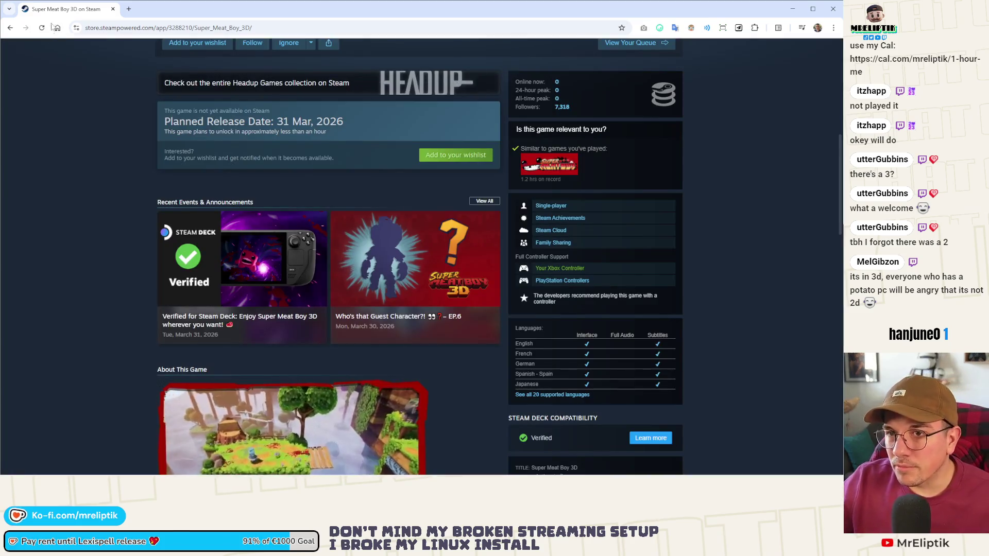
{"action": "key", "text": "ctrl+w"}
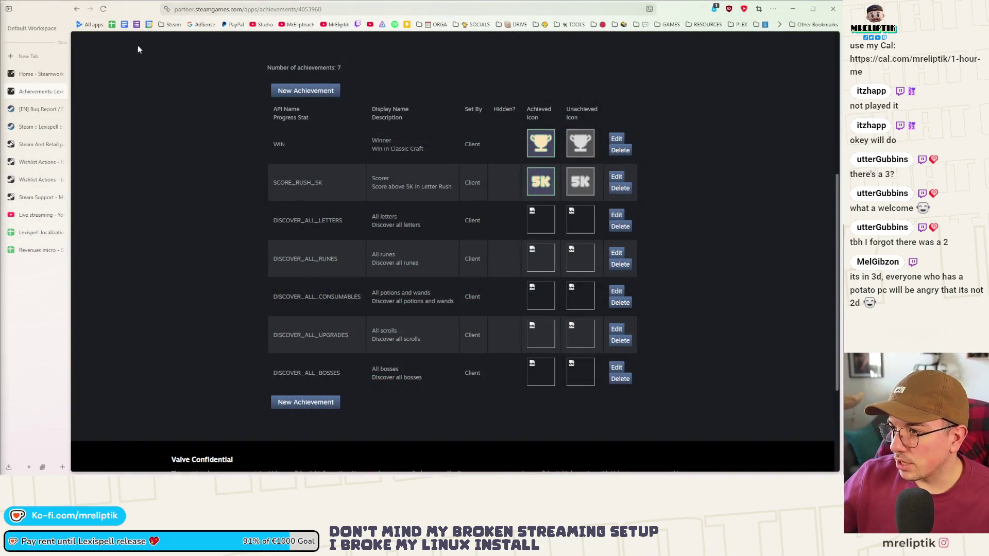
- Upload the achieved and unachieved letter icons for DISCOVER_ALL_LETTERS
{"action": "left_click", "coordinate": [616, 213]}
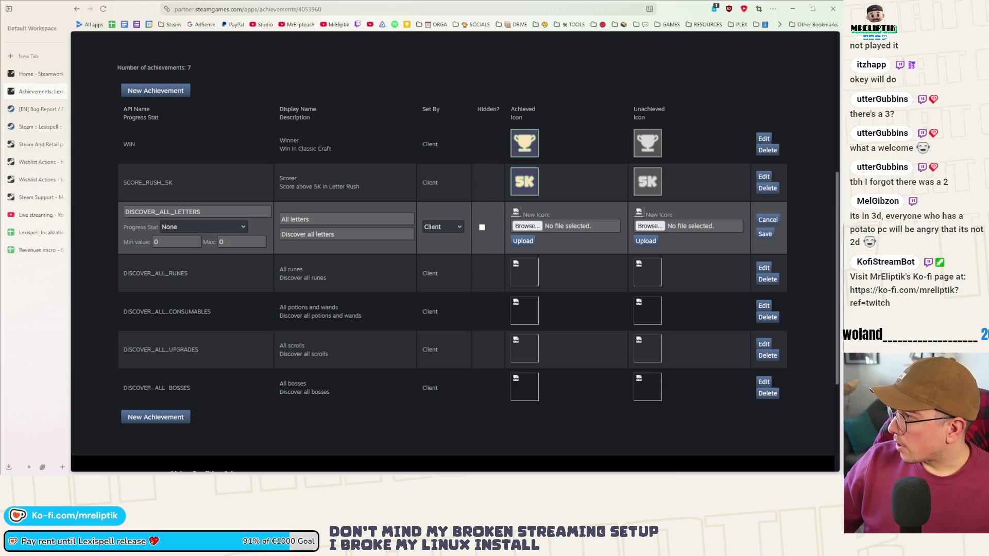
{"action": "mouse_move", "coordinate": [633, 232]}
{"action": "left_mouse_down"}
{"action": "mouse_move", "coordinate": [545, 237]}
{"action": "mouse_move", "coordinate": [529, 225]}
{"action": "left_mouse_up"}
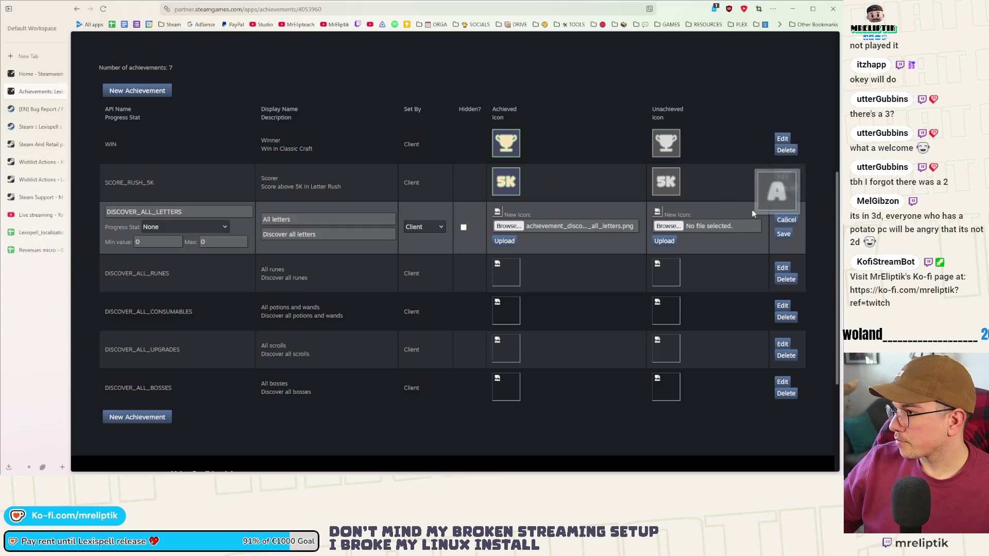
{"action": "left_click_drag", "start_coordinate": [776, 193], "coordinate": [672, 226]}
{"action": "left_click", "coordinate": [464, 249]}
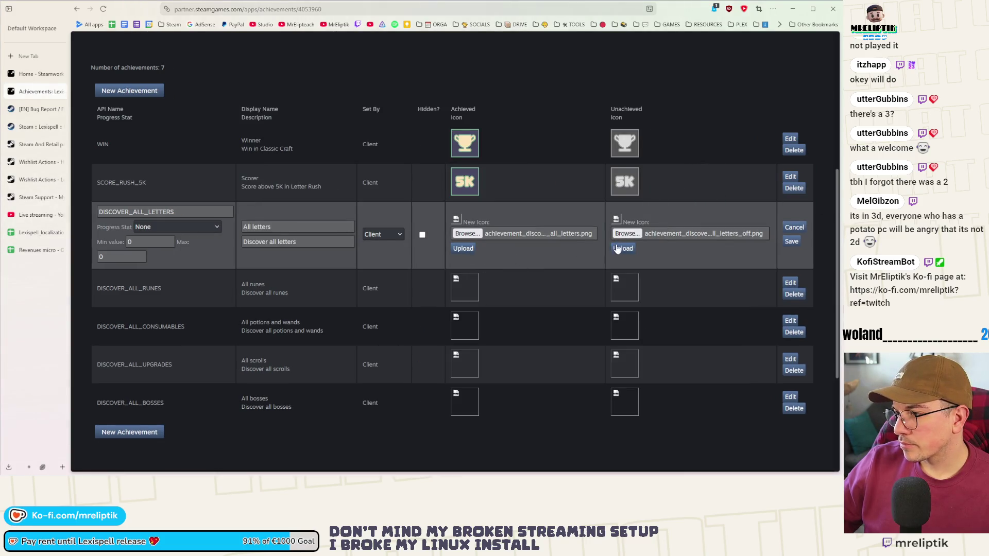
{"action": "left_click", "coordinate": [622, 318]}
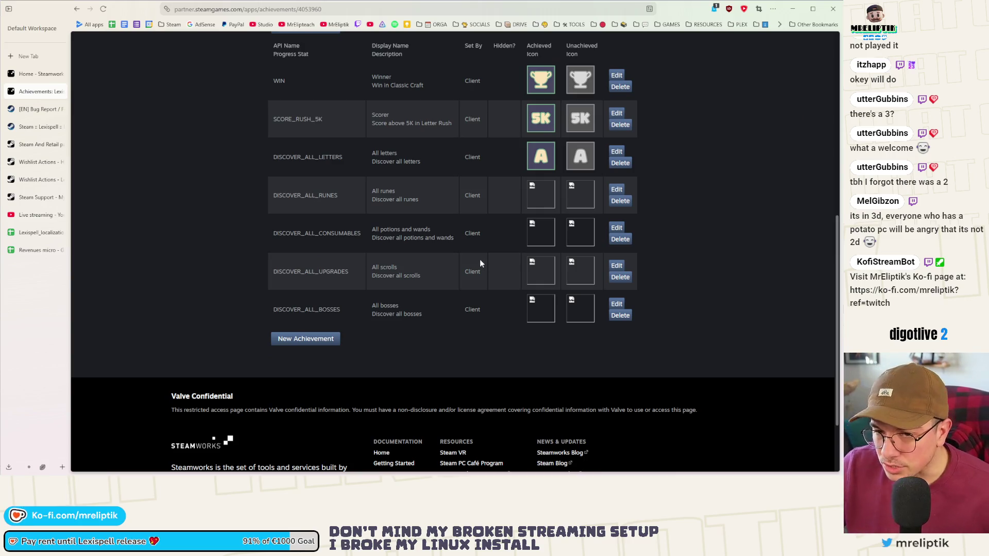
- Upload the achieved and unachieved rune icons for DISCOVER_ALL_RUNES
{"action": "left_click", "coordinate": [616, 189]}
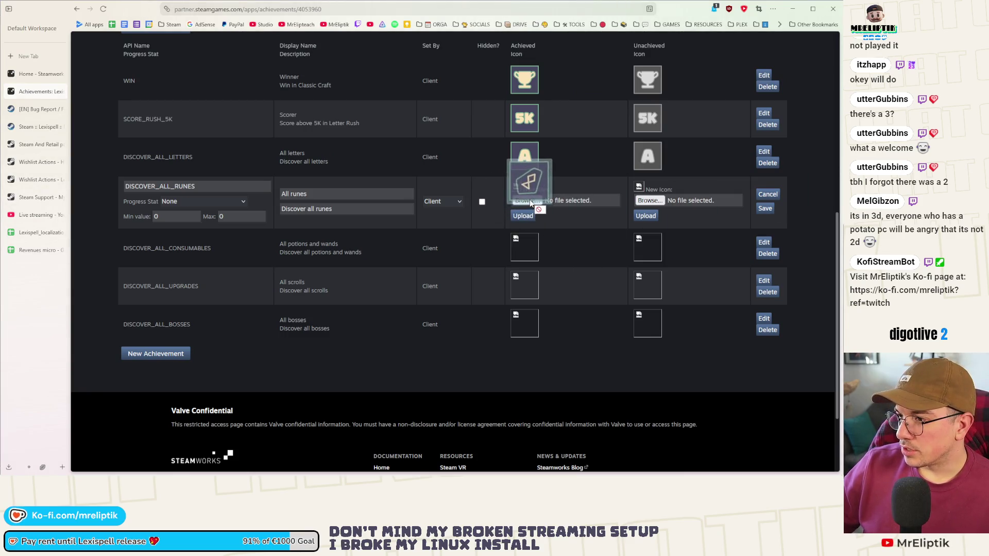
{"action": "left_click_drag", "start_coordinate": [781, 196], "coordinate": [522, 214]}
{"action": "left_click", "coordinate": [507, 216]}
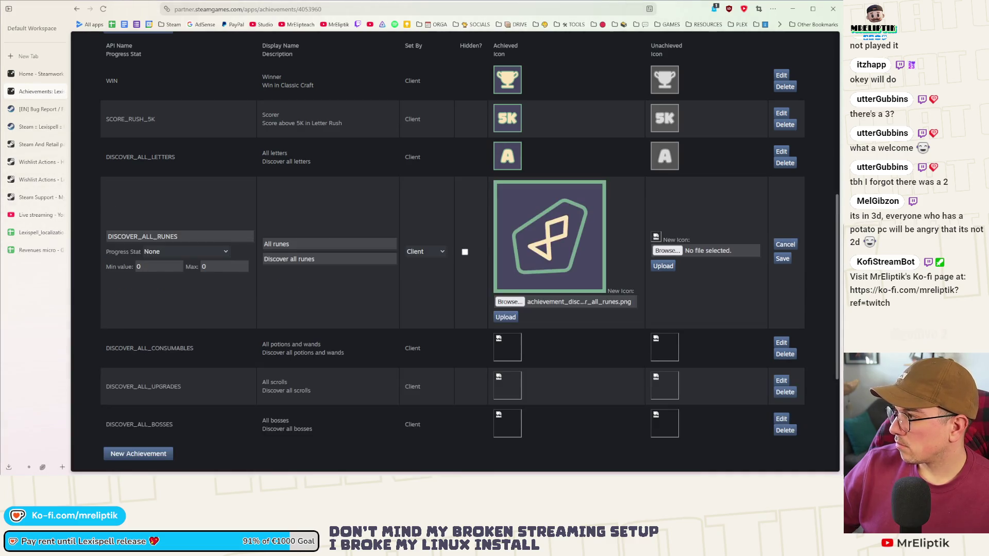
{"action": "left_click_drag", "start_coordinate": [683, 254], "coordinate": [674, 257]}
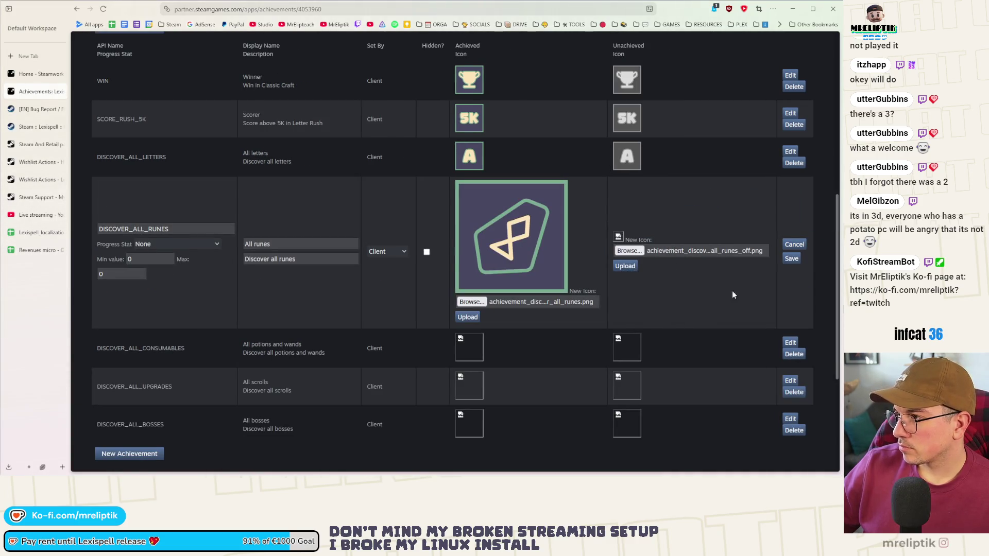
{"action": "left_click", "coordinate": [791, 259]}
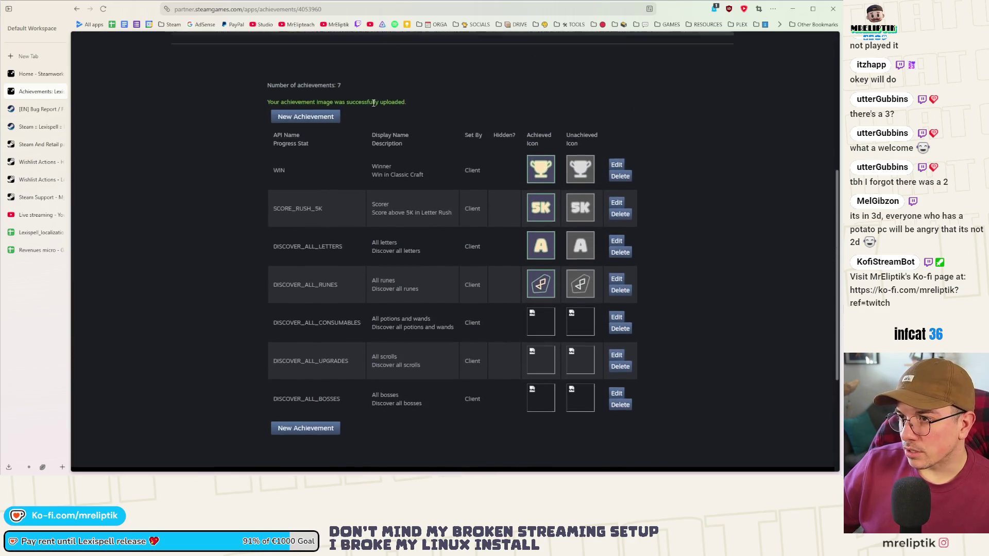
{"action": "scroll", "coordinate": [495, 198], "scroll_direction": "down", "scroll_amount": 2}
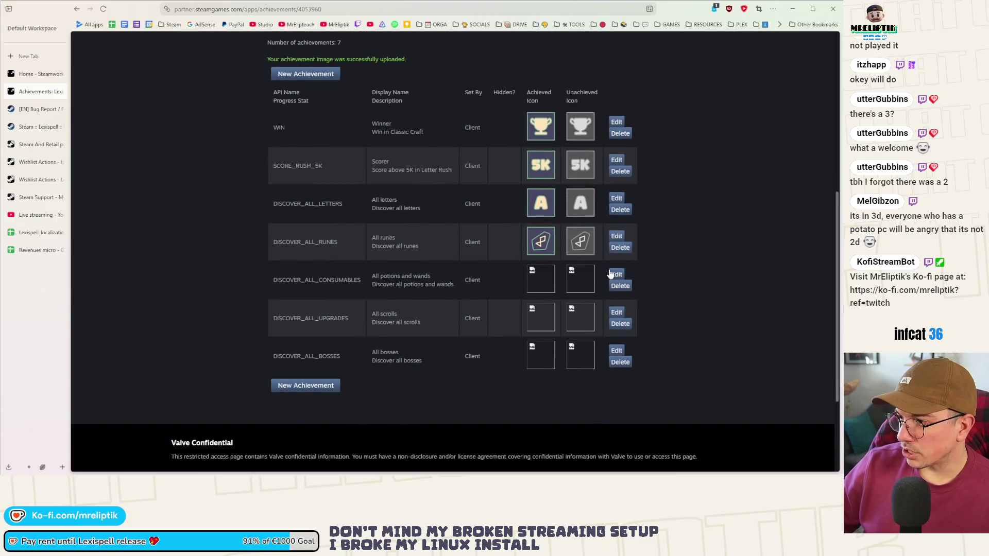
- Upload both potion-and-wand icons for DISCOVER_ALL_CONSUMABLES and save it
{"action": "left_click", "coordinate": [617, 276]}
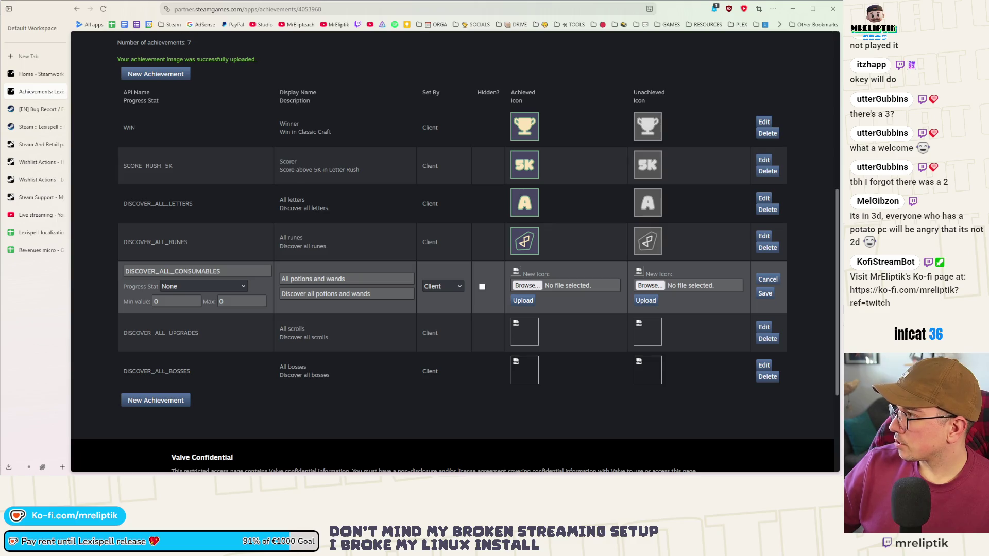
{"action": "left_click_drag", "start_coordinate": [734, 273], "coordinate": [544, 310]}
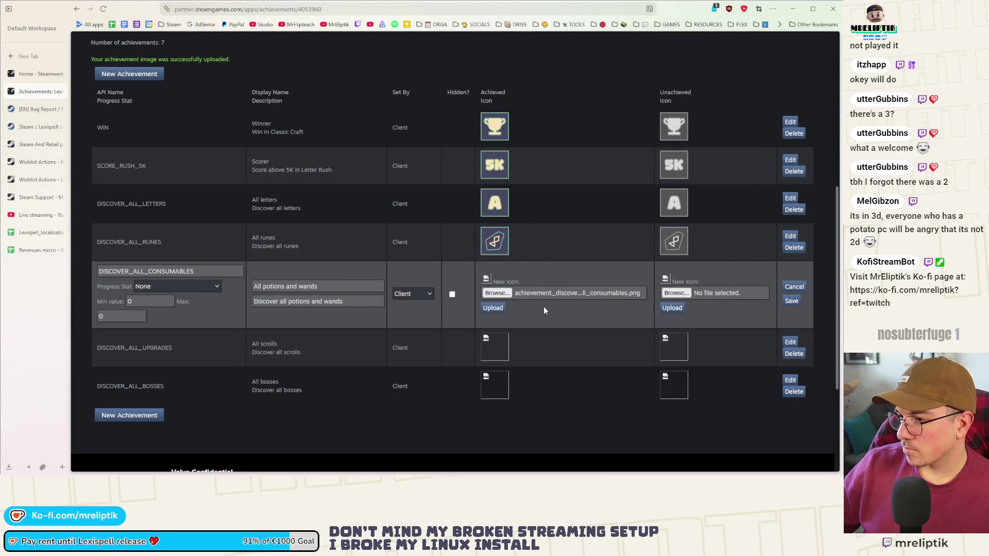
{"action": "left_click_drag", "start_coordinate": [817, 254], "coordinate": [664, 320]}
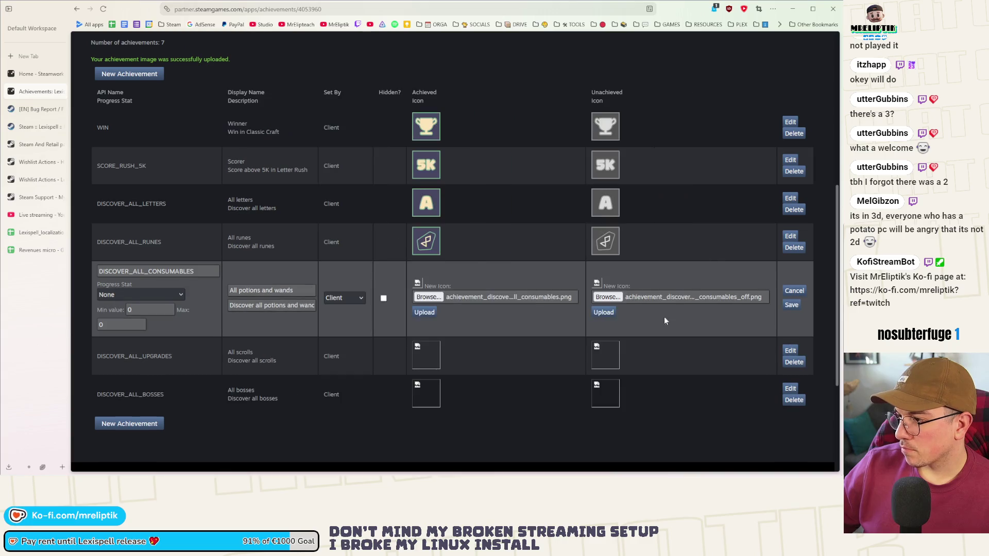
{"action": "left_click", "coordinate": [604, 312]}
{"action": "left_click", "coordinate": [425, 312]}
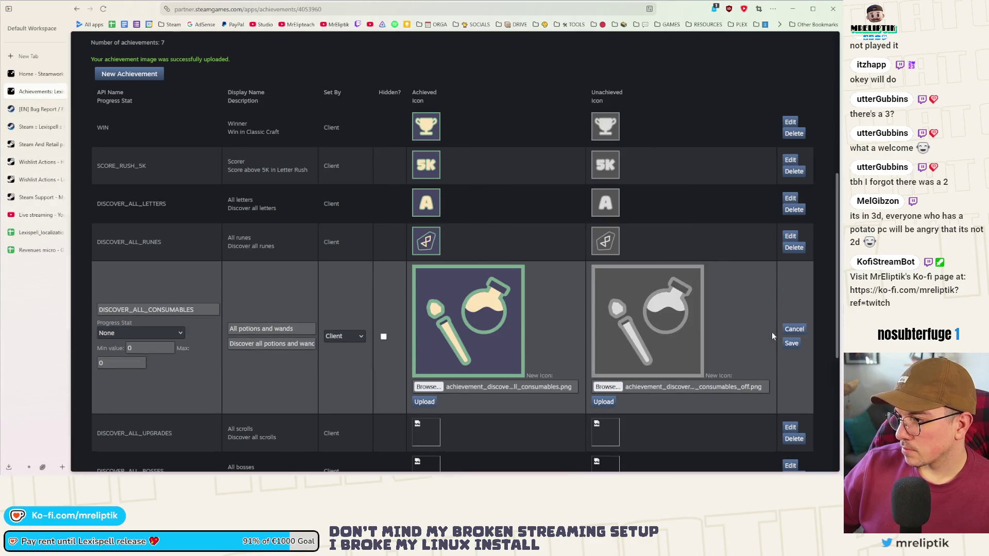
{"action": "left_click", "coordinate": [792, 344]}
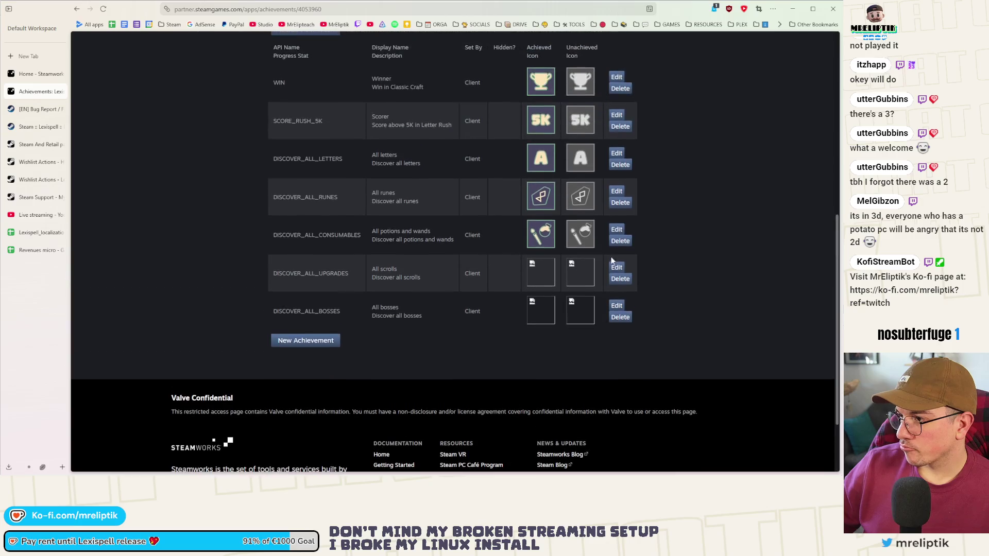
{"action": "left_click", "coordinate": [617, 268]}
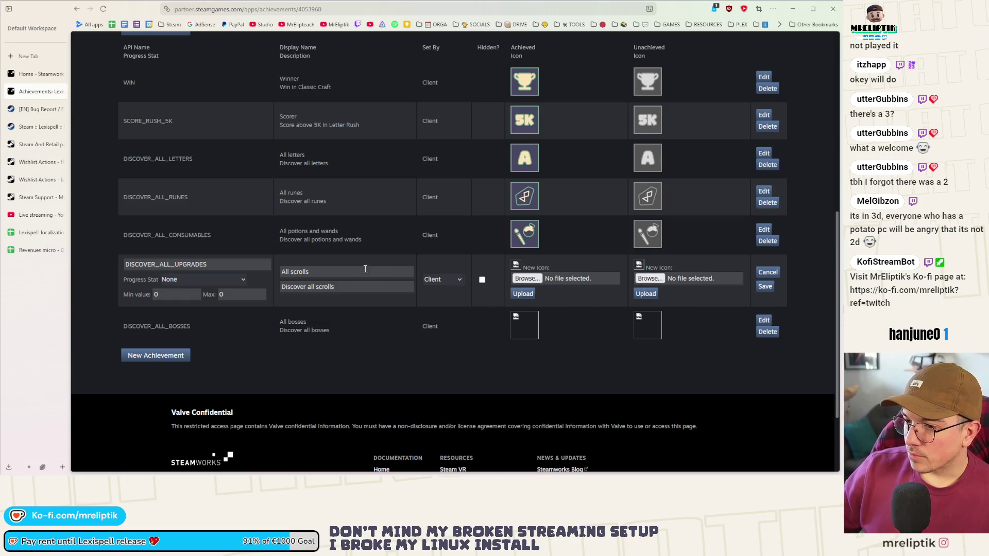
- Upload the scroll achieved and _off unachieved icons for DISCOVER_ALL_UPGRADES
{"action": "left_click_drag", "start_coordinate": [812, 234], "coordinate": [530, 282]}
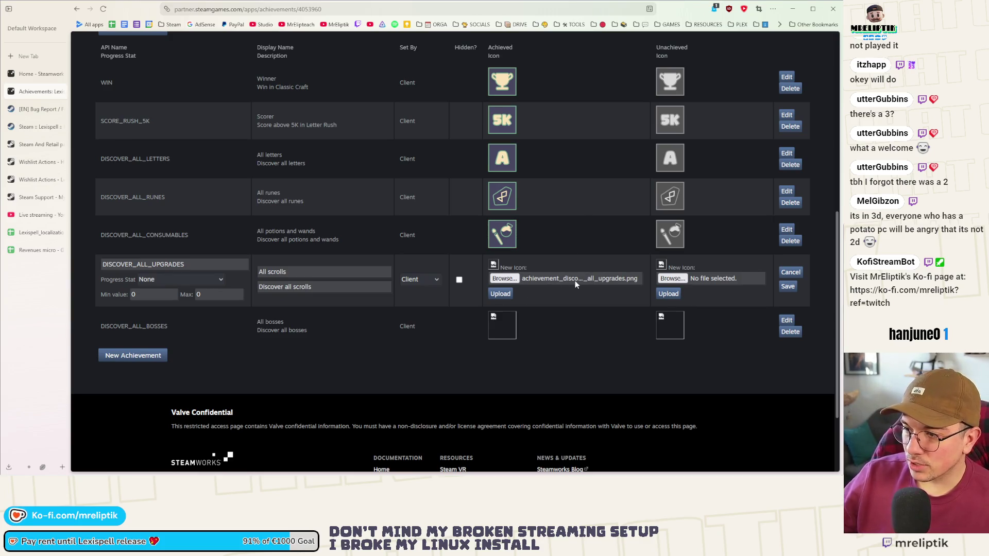
{"action": "left_click", "coordinate": [494, 295]}
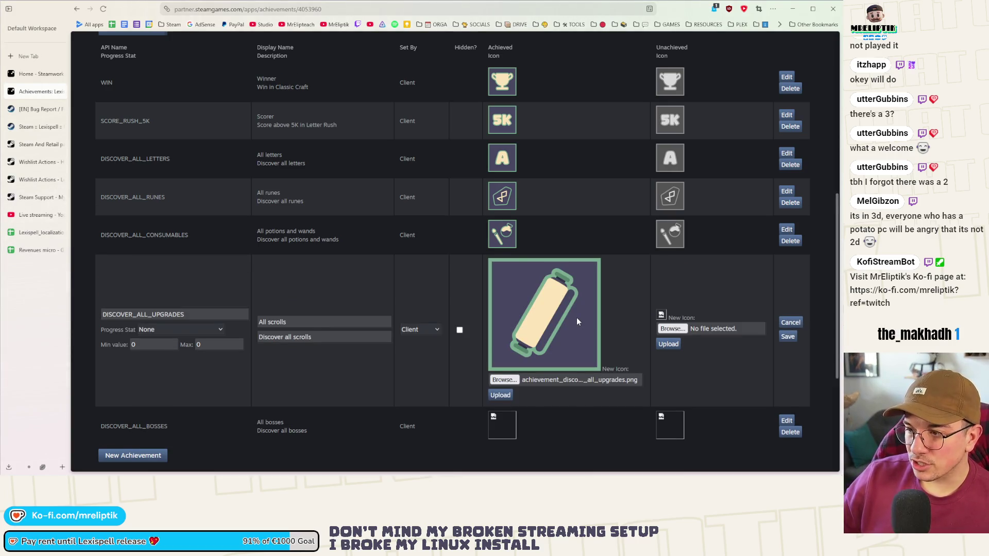
{"action": "scroll", "coordinate": [577, 325], "scroll_direction": "down", "scroll_amount": 2}
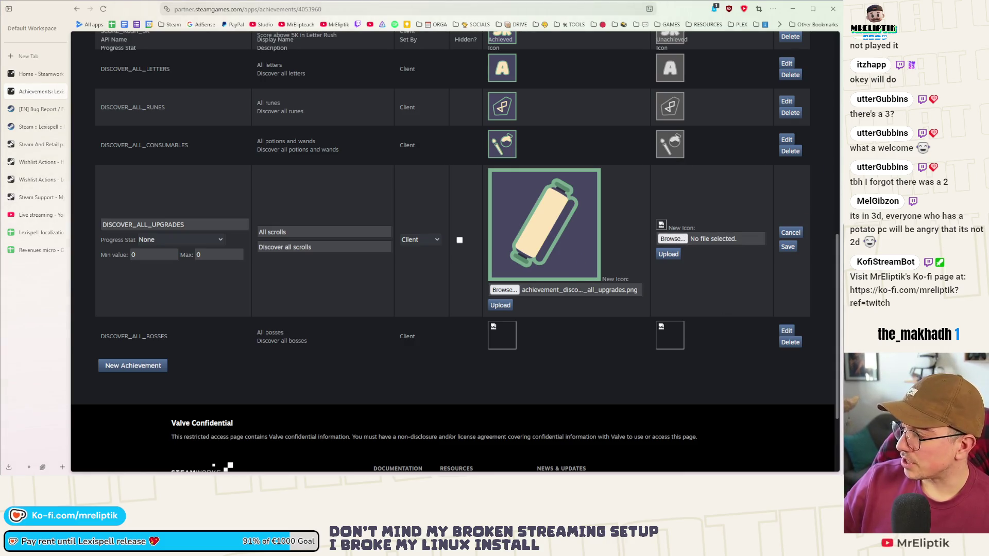
{"action": "key", "text": "Return"}
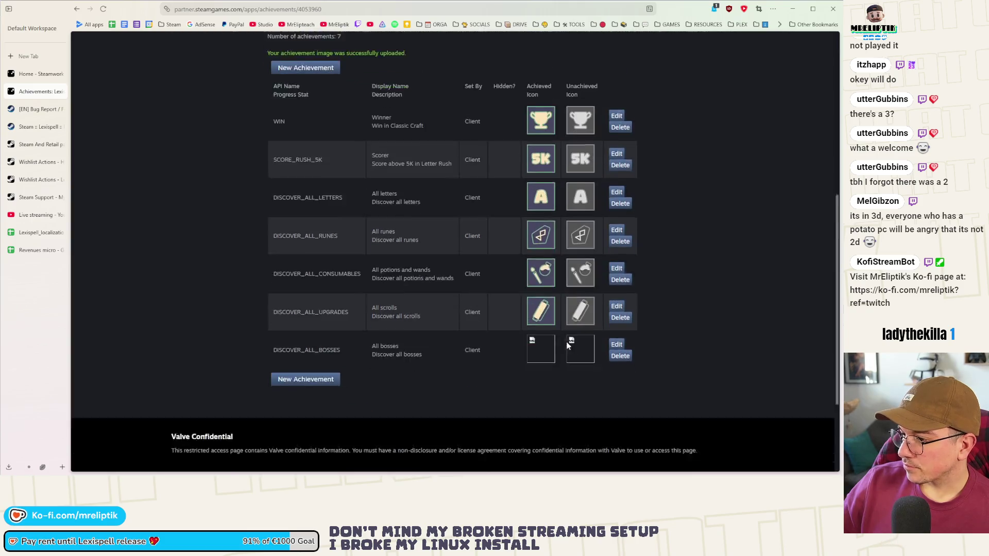
{"action": "left_click", "coordinate": [605, 304]}
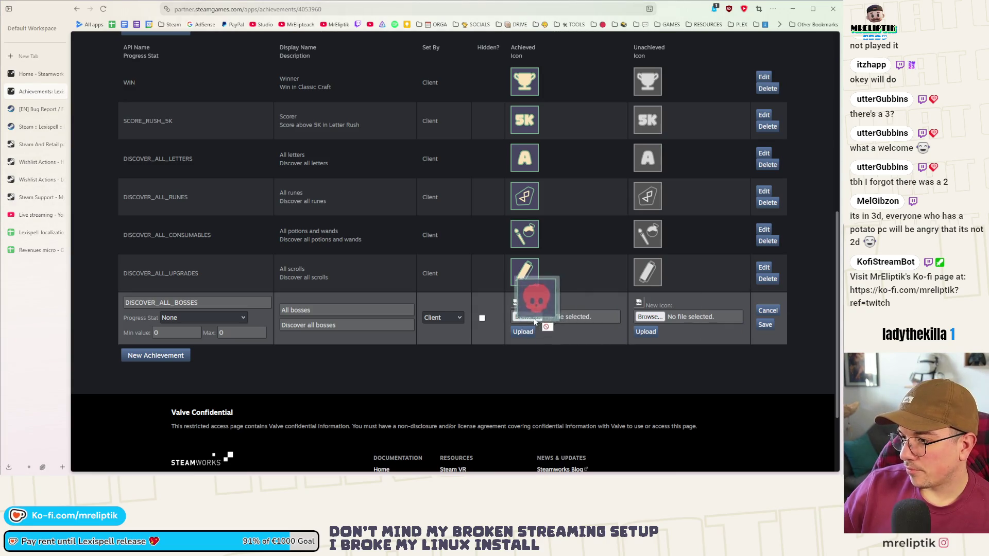
- Upload the red and grey skull icons for DISCOVER_ALL_BOSSES and go to the Publish page
{"action": "left_click_drag", "start_coordinate": [676, 322], "coordinate": [528, 333]}
{"action": "left_click", "coordinate": [506, 332]}
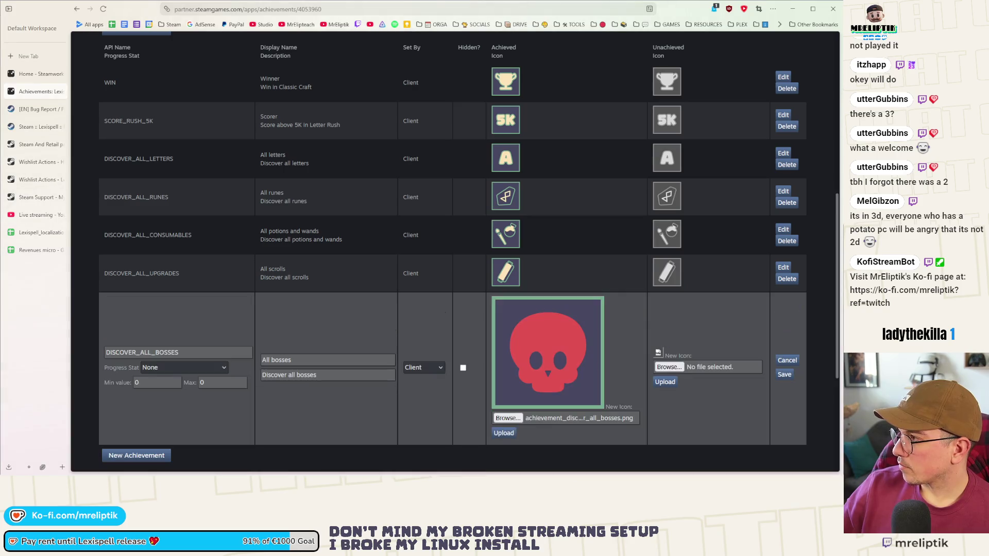
{"action": "left_click_drag", "start_coordinate": [618, 405], "coordinate": [669, 368]}
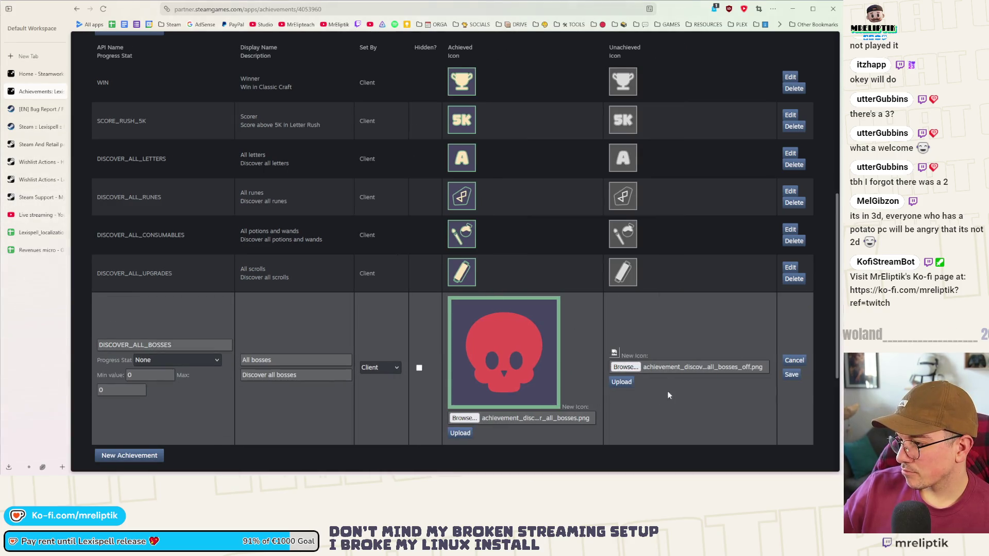
{"action": "left_click", "coordinate": [792, 374]}
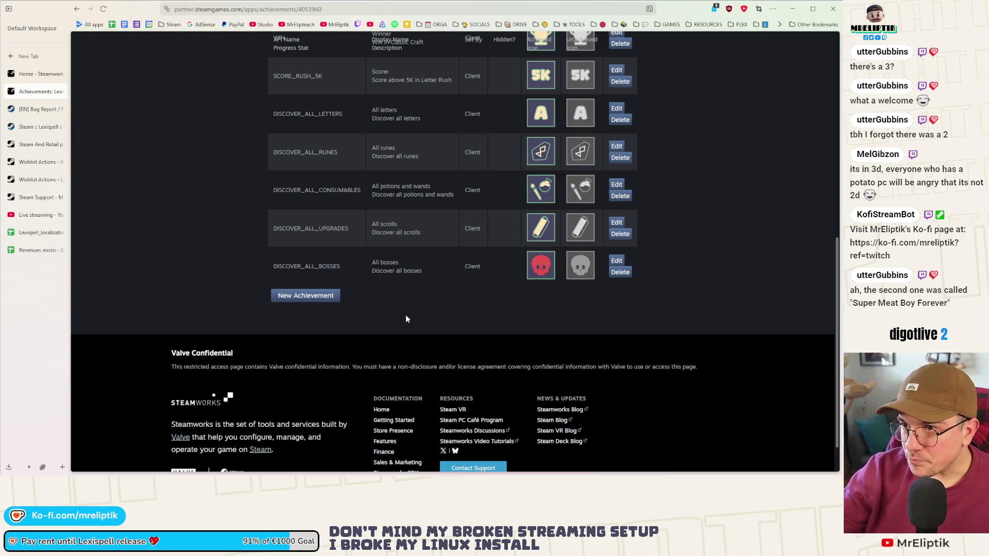
{"action": "scroll", "coordinate": [354, 238], "scroll_direction": "up", "scroll_amount": 10}
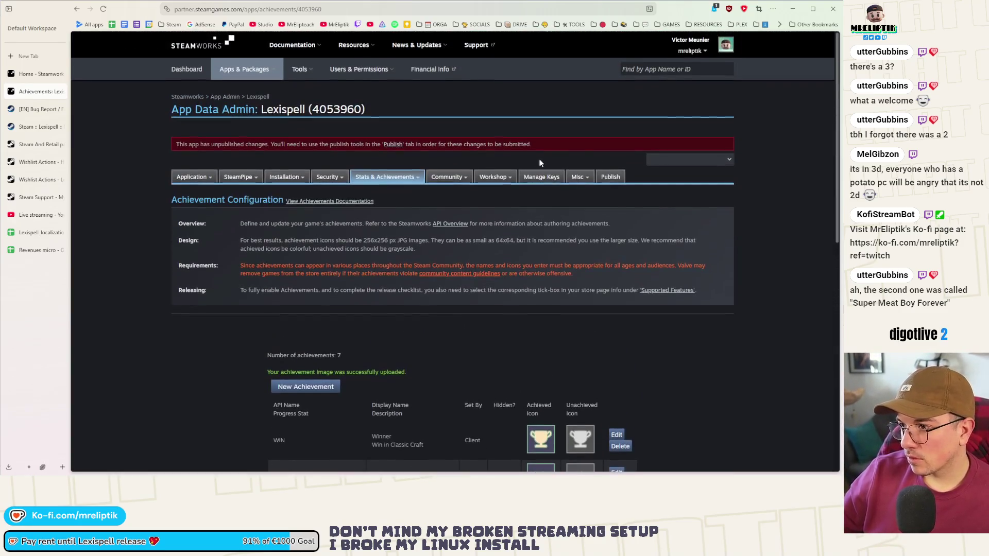
{"action": "left_click", "coordinate": [609, 176]}
{"action": "scroll", "coordinate": [229, 188], "scroll_direction": "down", "scroll_amount": 2}
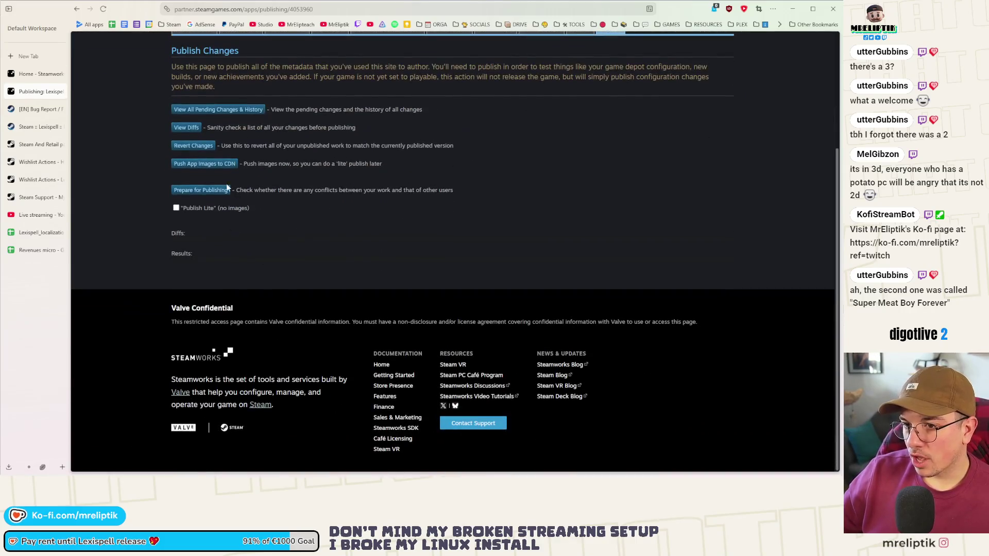
- Publish the changes to Steam with the note 'Achievements icons' and minimize the browser
{"action": "left_click", "coordinate": [205, 190]}
{"action": "left_click", "coordinate": [189, 237]}
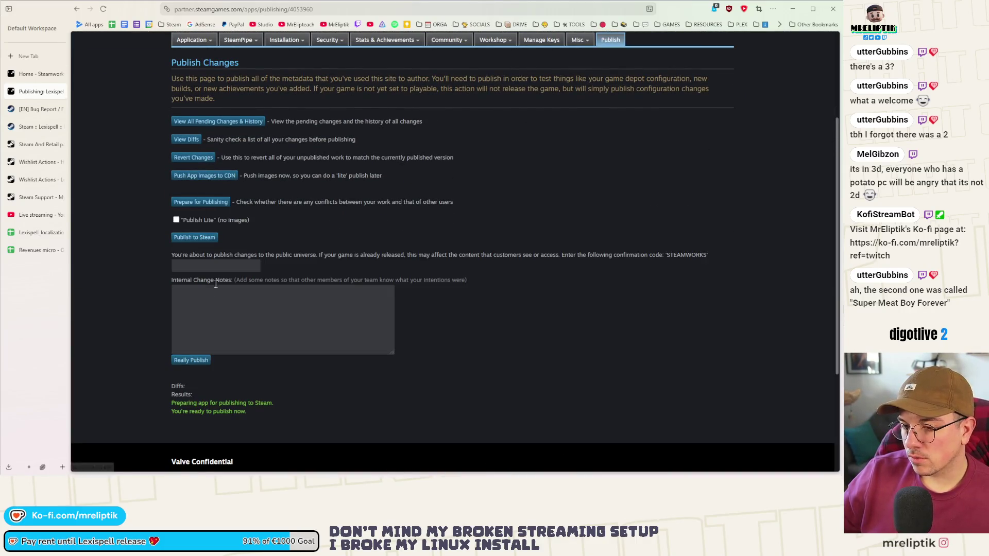
{"action": "left_click", "coordinate": [212, 267]}
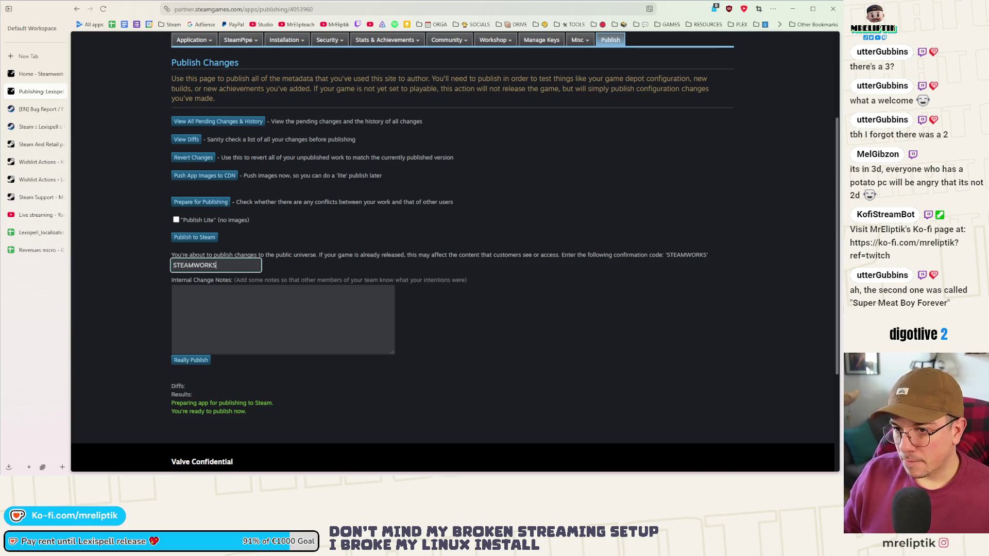
{"action": "key", "text": "Tab"}
{"action": "type", "text": "hievements"}
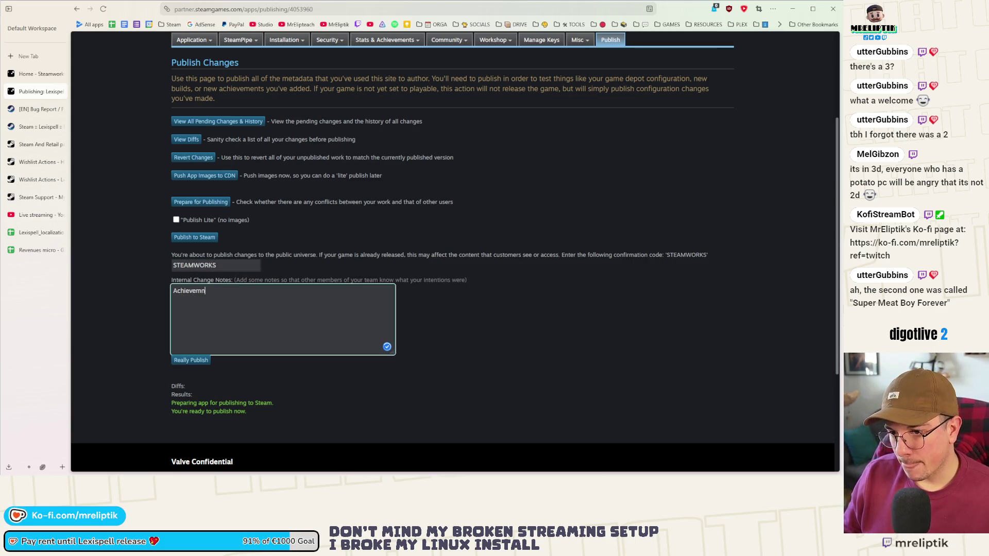
{"action": "type", "text": " icons"}
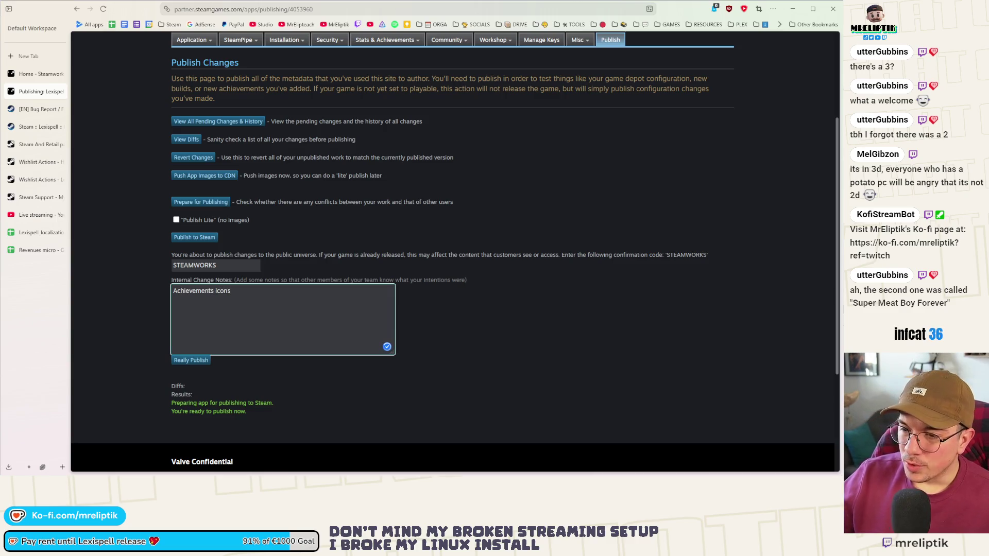
{"action": "left_click", "coordinate": [192, 360]}
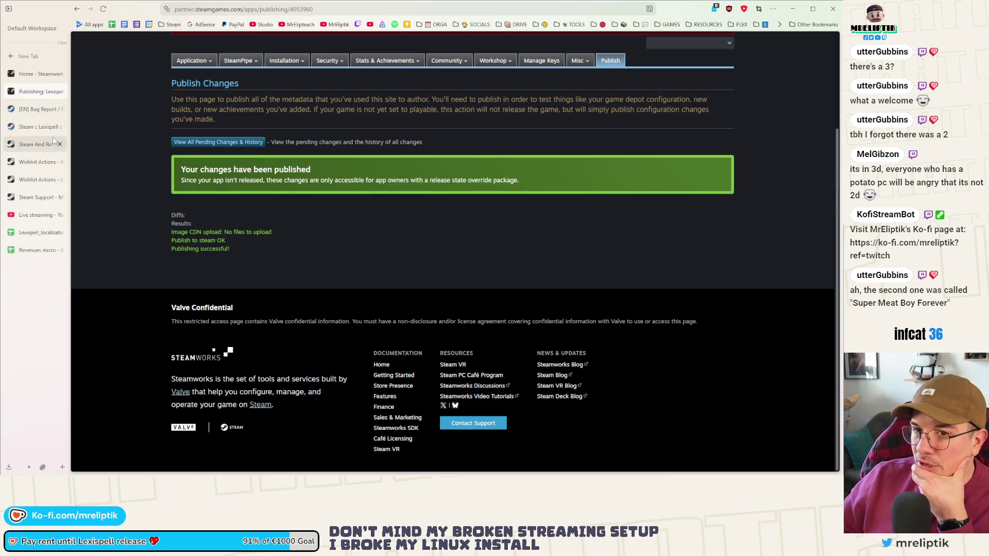
{"action": "left_click", "coordinate": [790, 11]}
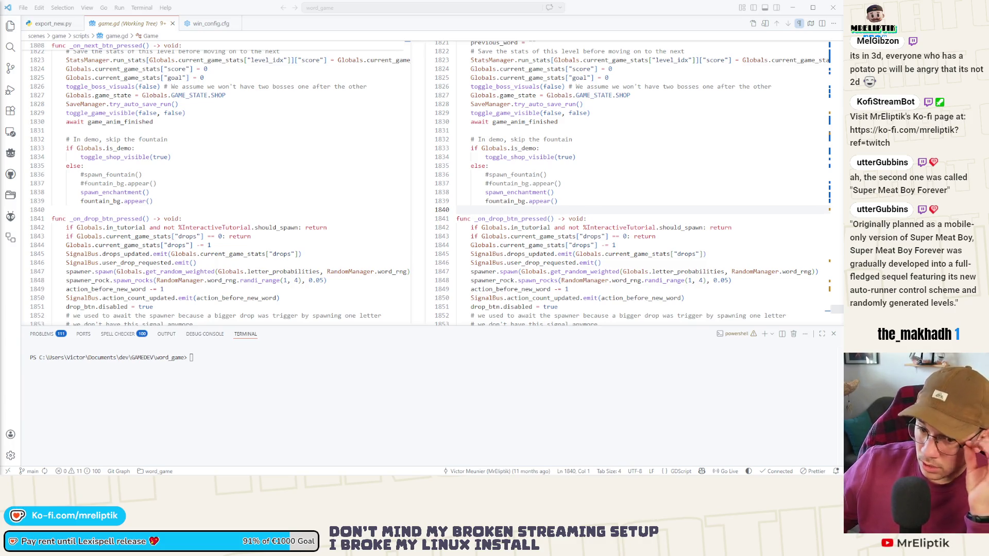
- Minimize the code editor window to reveal Godot
{"action": "left_click", "coordinate": [792, 7]}
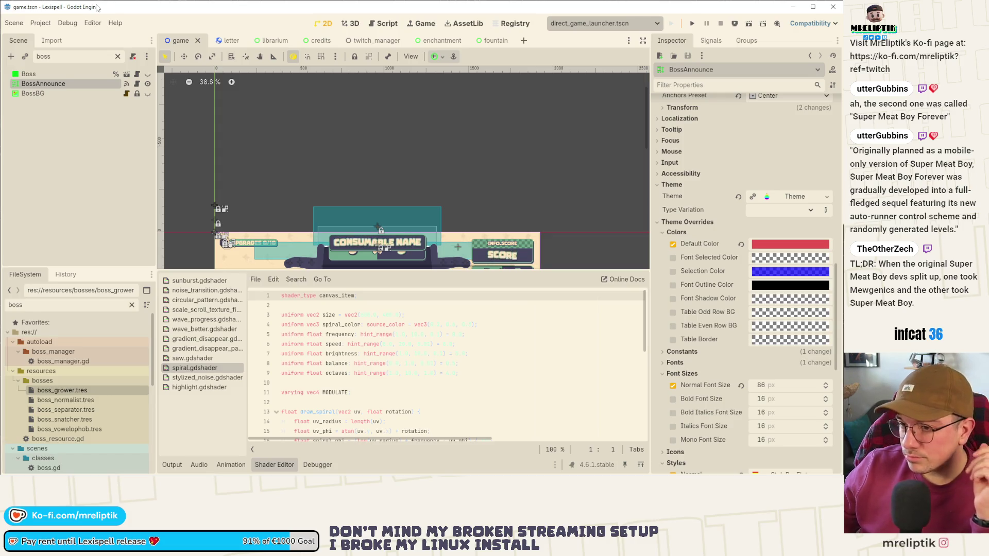
- Collapse the bottom panel to Output, minimize Affinity Designer and deselect the BossAnnounce node
{"action": "left_click", "coordinate": [171, 464]}
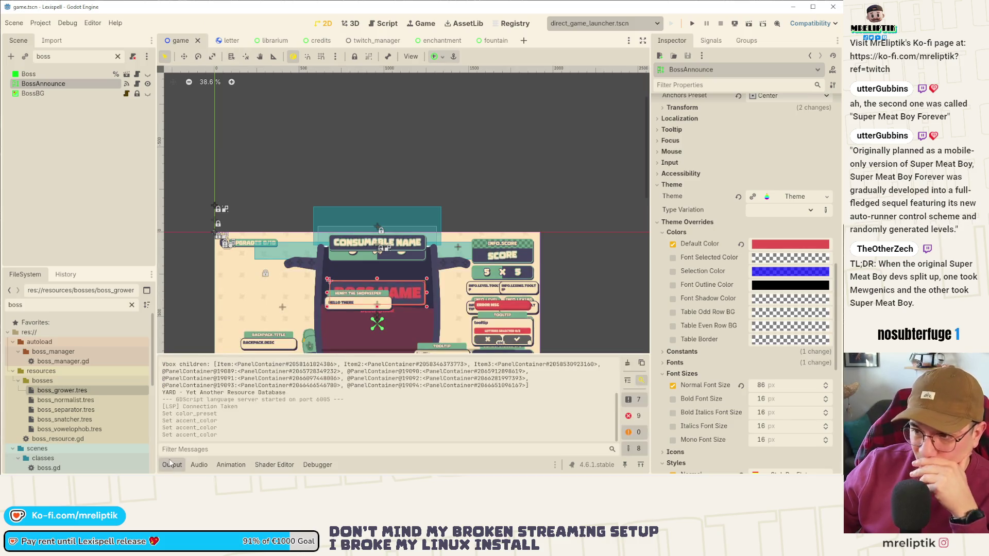
{"action": "scroll", "coordinate": [271, 166], "scroll_direction": "down", "scroll_amount": 5}
{"action": "scroll", "coordinate": [334, 207], "scroll_direction": "up", "scroll_amount": 4}
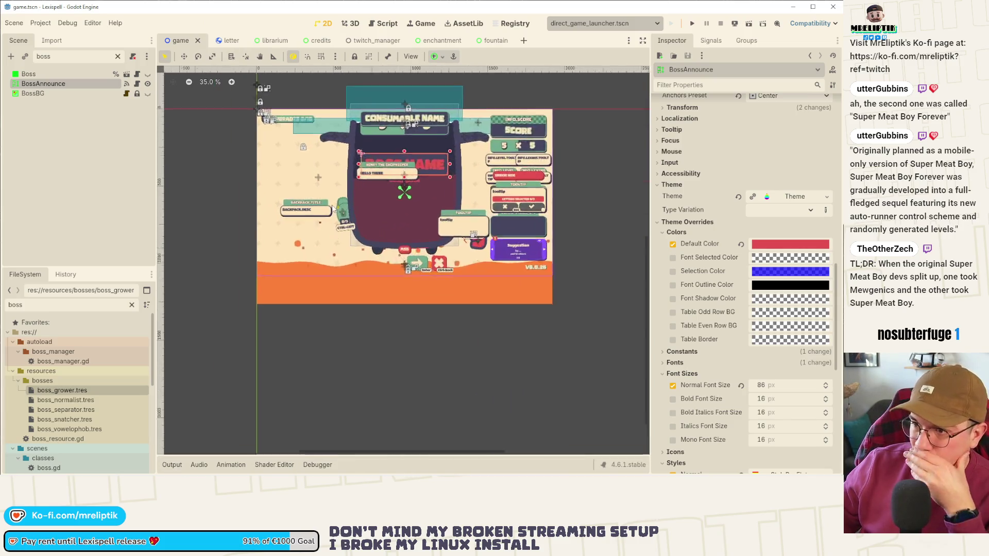
{"action": "scroll", "coordinate": [333, 209], "scroll_direction": "up", "scroll_amount": 2}
{"action": "scroll", "coordinate": [351, 224], "scroll_direction": "up", "scroll_amount": 1}
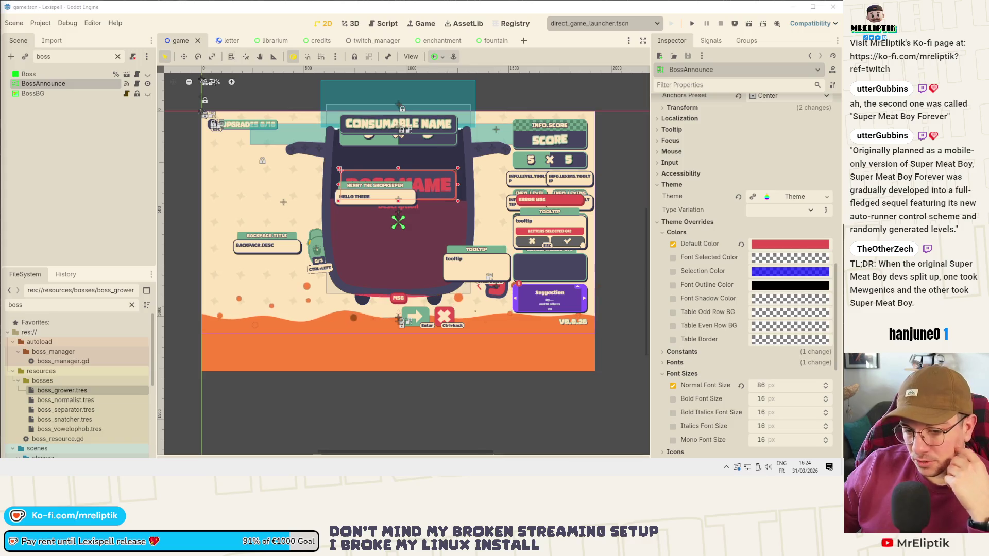
{"action": "key", "text": "alt+Tab"}
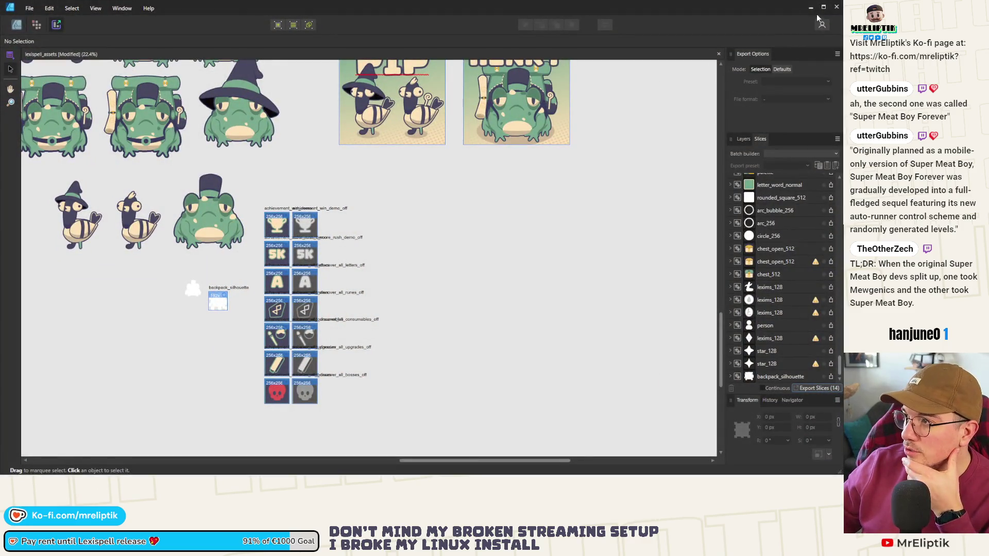
{"action": "left_click", "coordinate": [811, 7]}
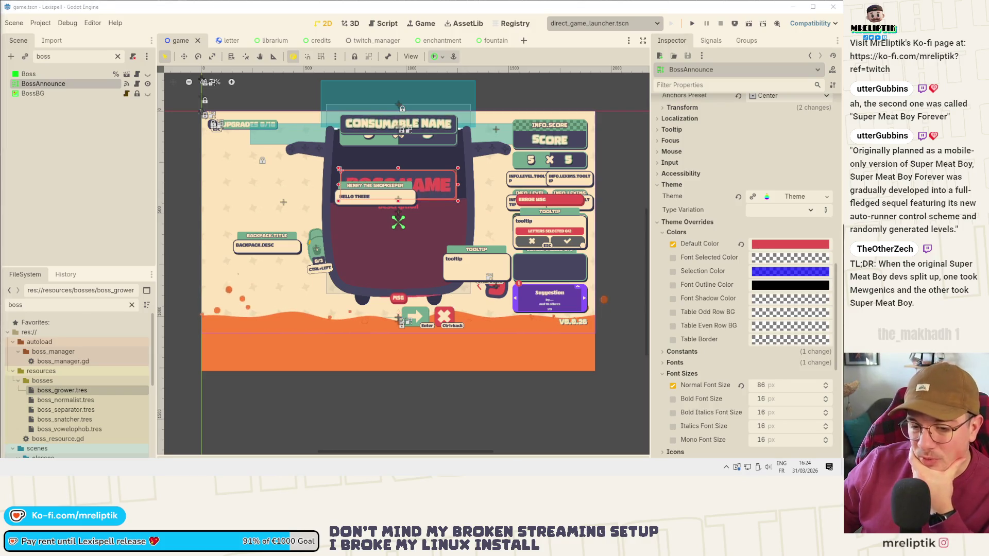
{"action": "scroll", "coordinate": [339, 210], "scroll_direction": "up", "scroll_amount": 2}
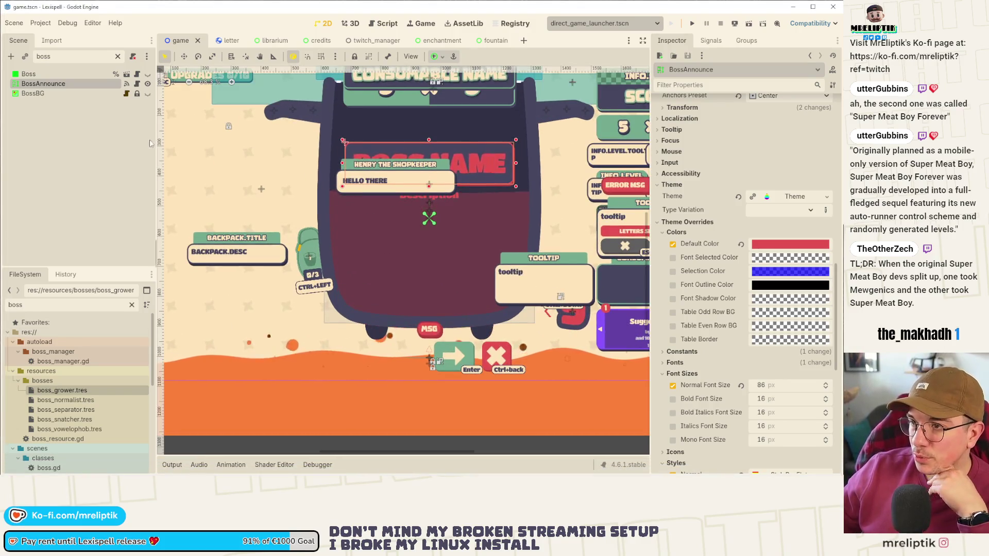
{"action": "left_click", "coordinate": [343, 203]}
{"action": "scroll", "coordinate": [345, 197], "scroll_direction": "down", "scroll_amount": 3}
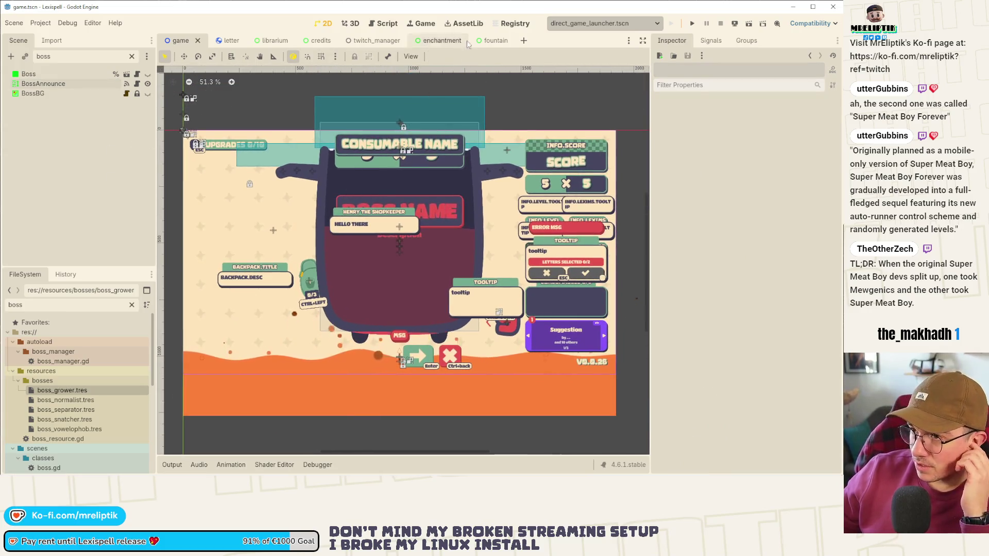
- Close the twitch_manager scene, return to the librarium scene and inspect the Codex and StatsBtn nodes
{"action": "left_click", "coordinate": [435, 40]}
{"action": "middle_click", "coordinate": [391, 40]}
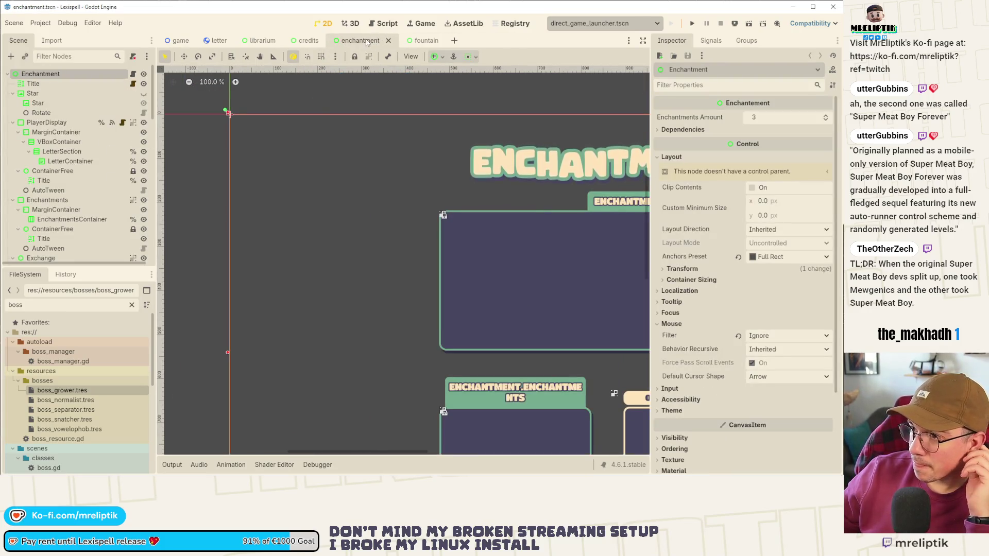
{"action": "scroll", "coordinate": [236, 150], "scroll_direction": "down", "scroll_amount": 3}
{"action": "scroll", "coordinate": [243, 164], "scroll_direction": "down", "scroll_amount": 2}
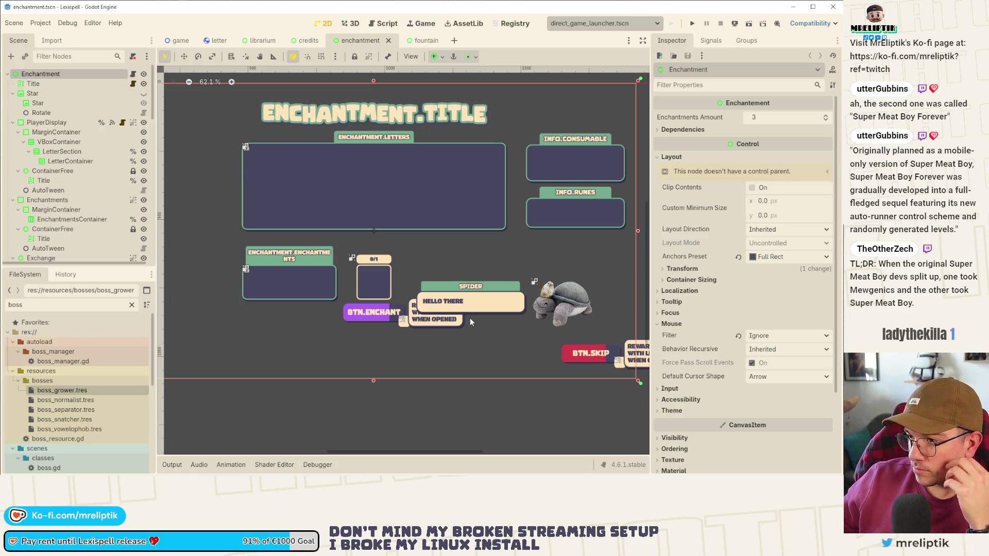
{"action": "left_click", "coordinate": [301, 42]}
{"action": "left_click", "coordinate": [259, 40]}
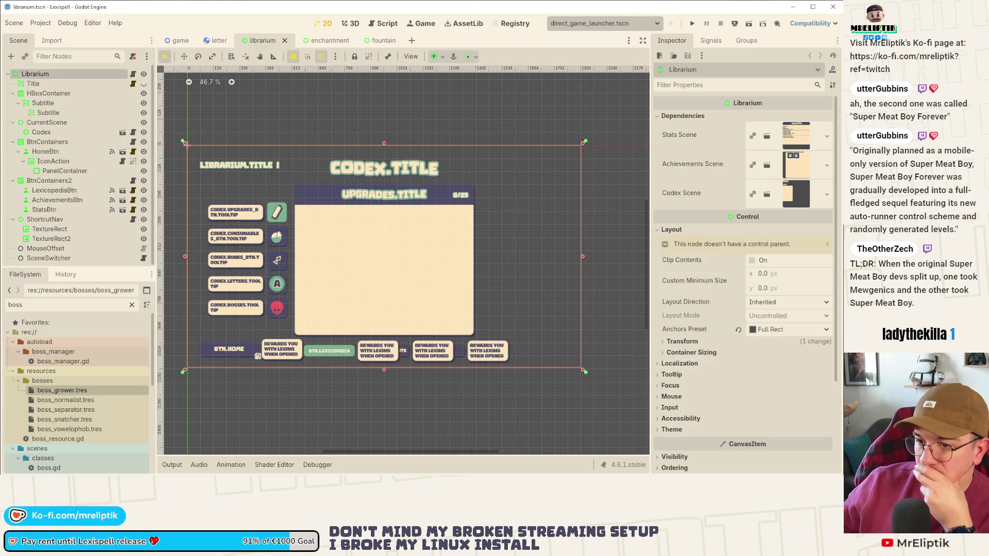
{"action": "scroll", "coordinate": [276, 322], "scroll_direction": "up", "scroll_amount": 2}
{"action": "scroll", "coordinate": [276, 322], "scroll_direction": "up", "scroll_amount": 3}
{"action": "left_click", "coordinate": [280, 295]}
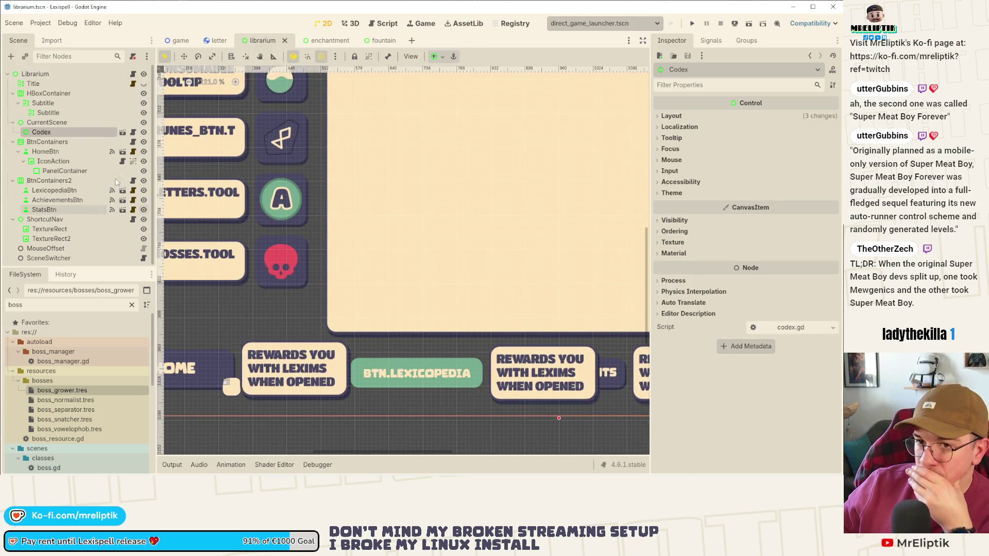
{"action": "left_click", "coordinate": [57, 209]}
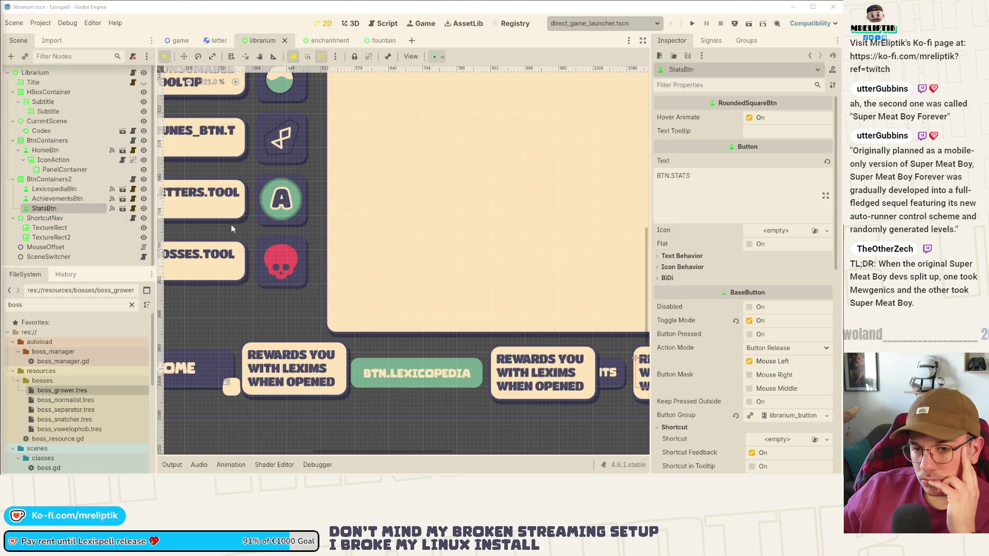
{"action": "scroll", "coordinate": [260, 241], "scroll_direction": "down", "scroll_amount": 3}
{"action": "scroll", "coordinate": [275, 215], "scroll_direction": "up", "scroll_amount": 2}
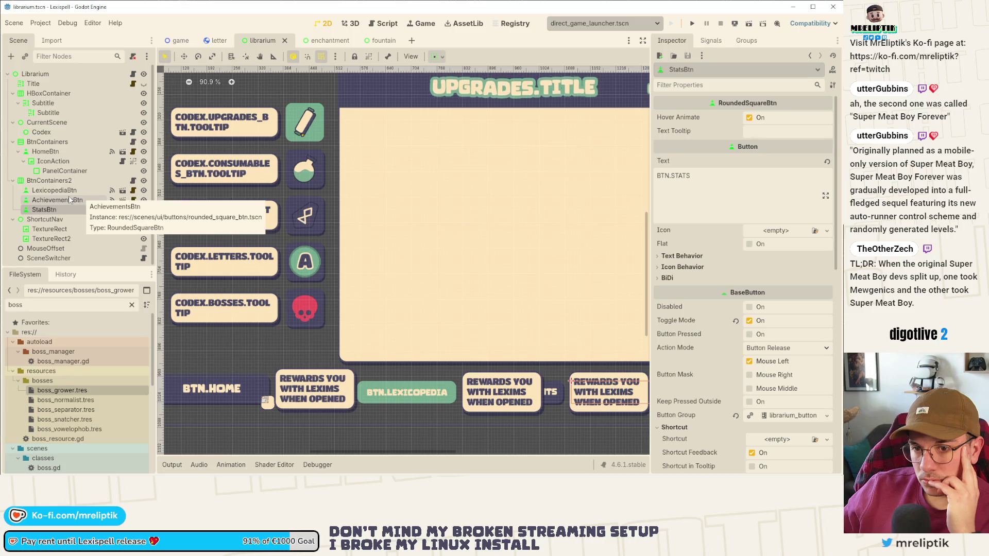
- Open codex.tscn from the Codex node, inspect BossesCodexDisplay, then close the codex scene
{"action": "left_click", "coordinate": [108, 132]}
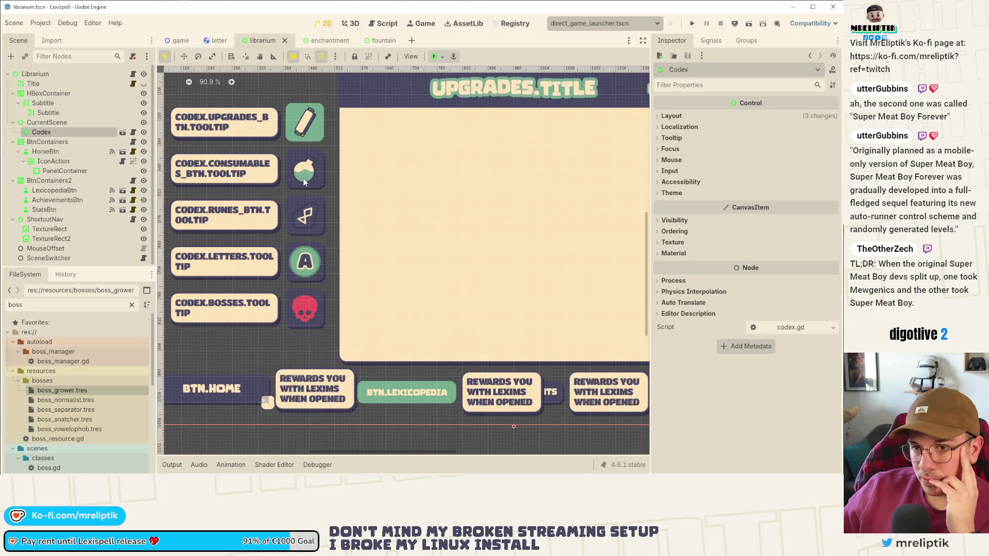
{"action": "left_click", "coordinate": [121, 132]}
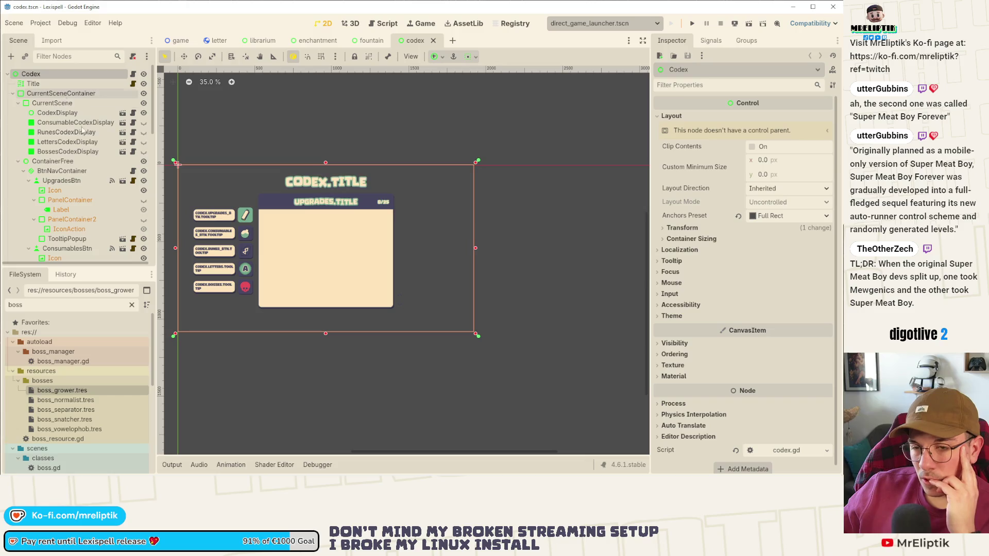
{"action": "left_click", "coordinate": [77, 153]}
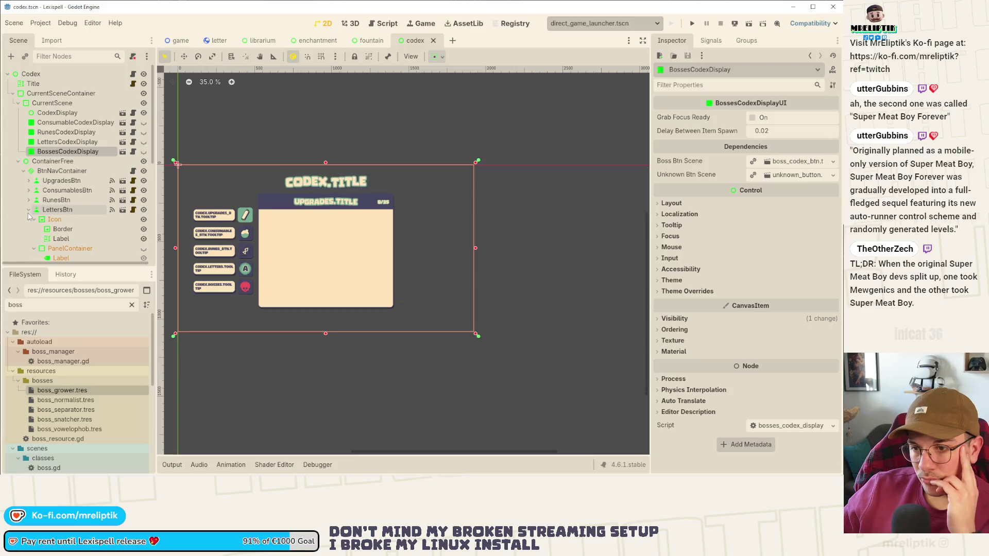
{"action": "middle_click", "coordinate": [410, 44]}
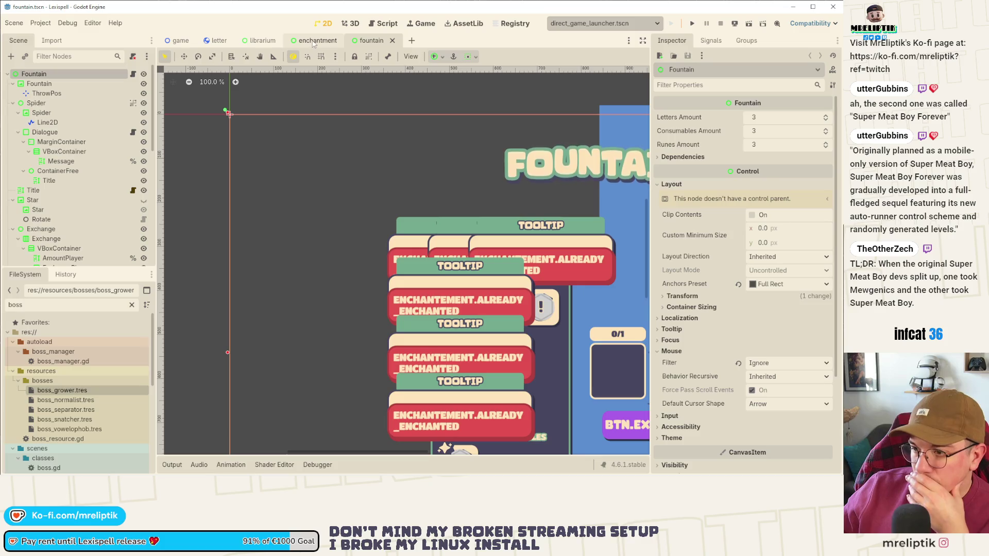
- Frame the whole Fountain scene, close the enchantment scene and switch to Affinity Designer
{"action": "key", "text": "shift+f"}
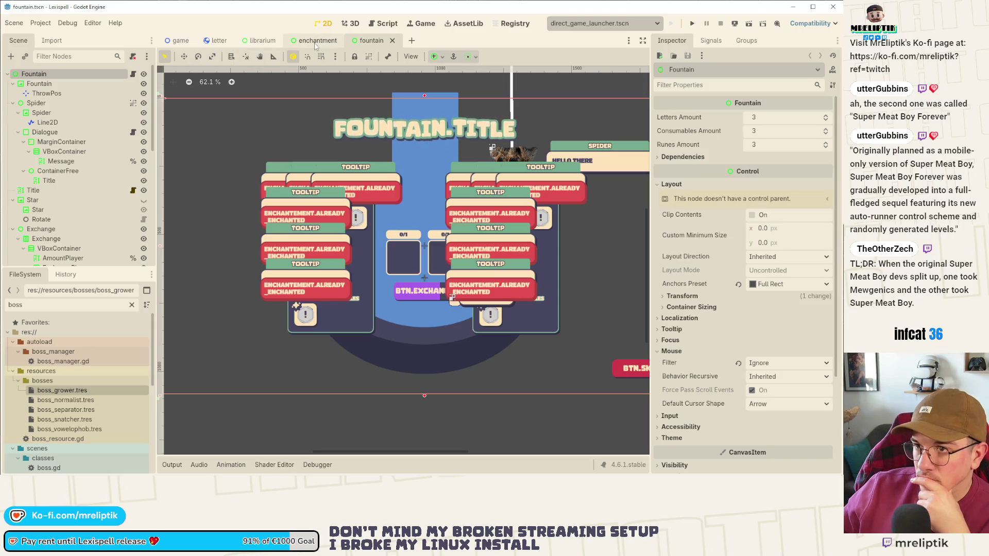
{"action": "middle_click", "coordinate": [315, 42]}
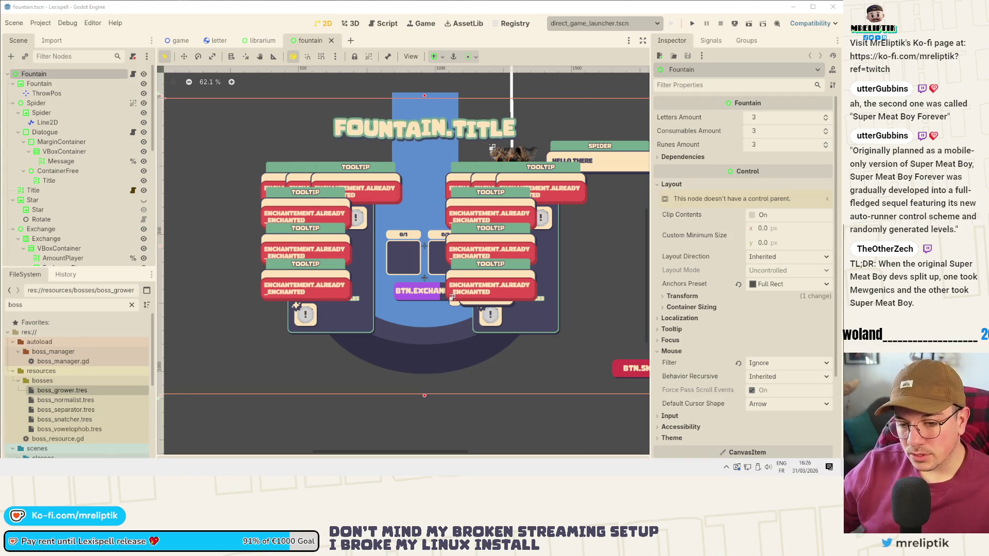
{"action": "key", "text": "alt+Tab"}
{"action": "scroll", "coordinate": [354, 185], "scroll_direction": "down", "scroll_amount": 2}
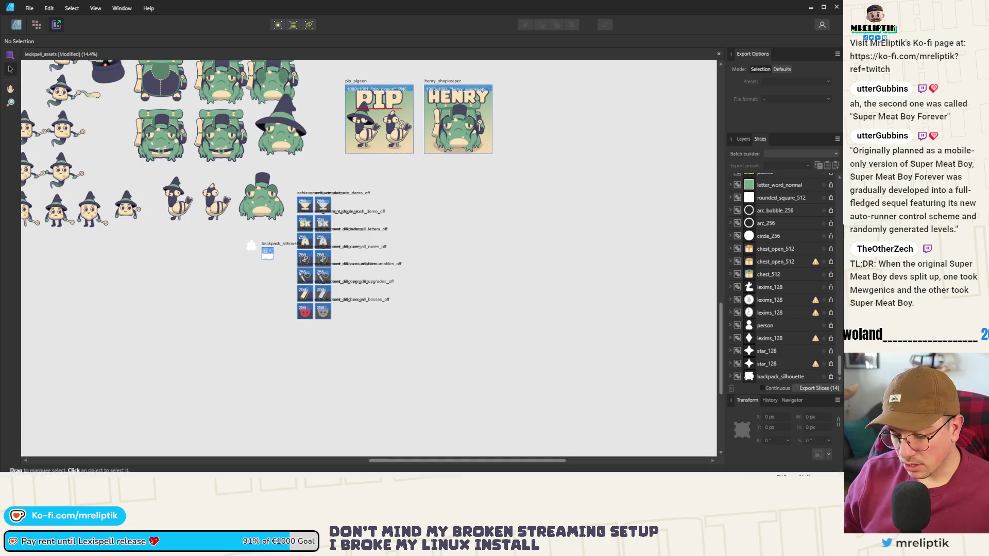
- Switch from the asset sheet to the Lexispell mockups in Figma
{"action": "key", "text": "alt+Tab"}
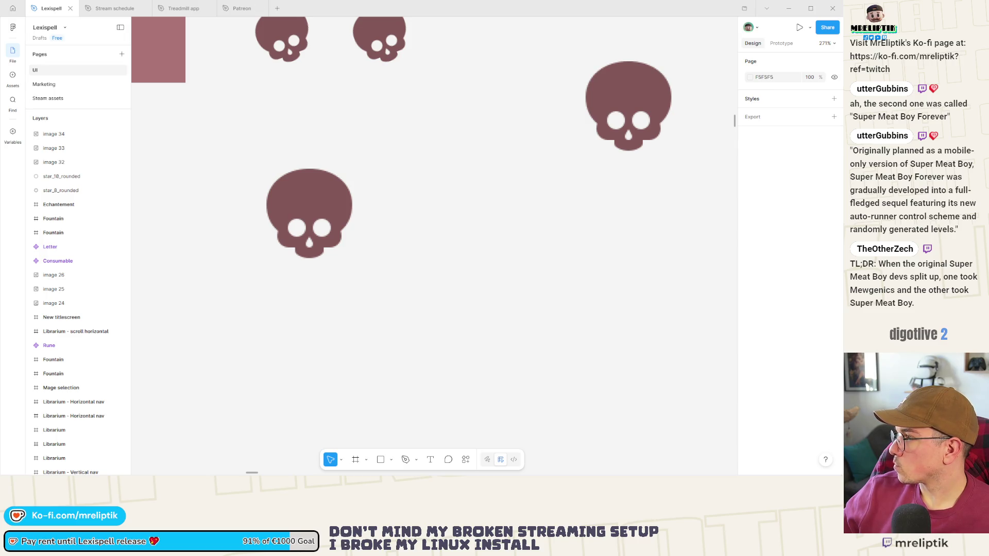
{"action": "scroll", "coordinate": [267, 270], "scroll_direction": "down", "scroll_amount": 3}
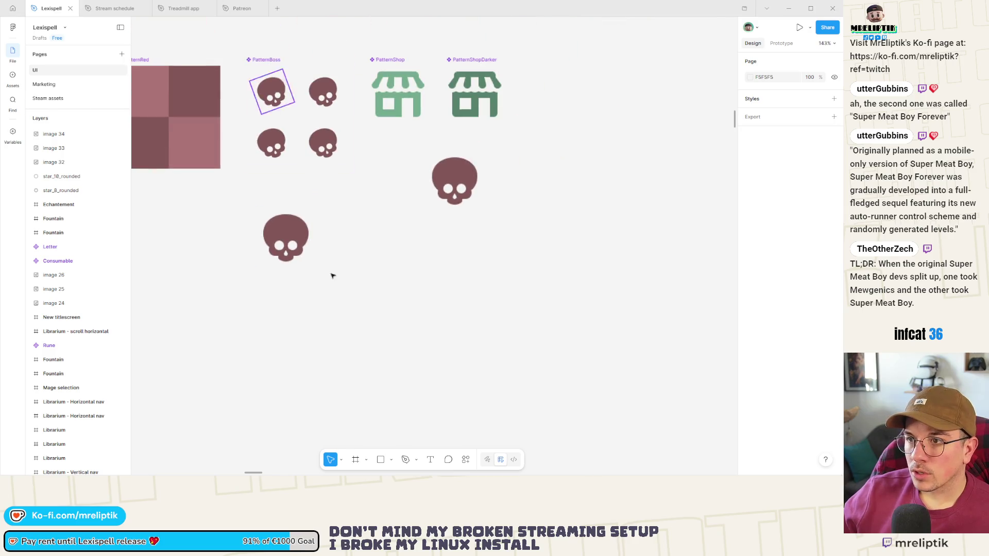
{"action": "scroll", "coordinate": [332, 276], "scroll_direction": "down", "scroll_amount": 3}
{"action": "scroll", "coordinate": [274, 248], "scroll_direction": "down", "scroll_amount": 2}
{"action": "scroll", "coordinate": [159, 188], "scroll_direction": "down", "scroll_amount": 5}
{"action": "scroll", "coordinate": [296, 247], "scroll_direction": "down", "scroll_amount": 3}
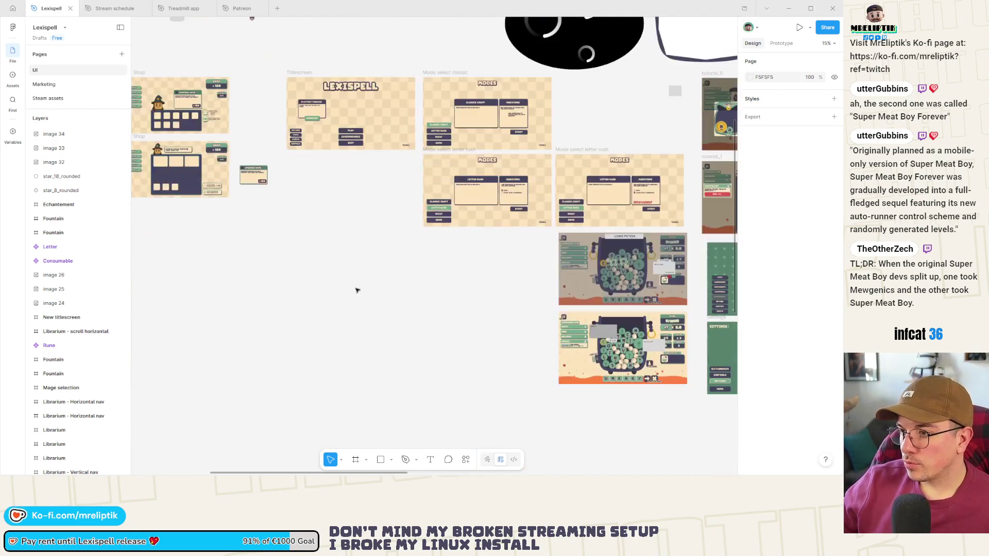
{"action": "scroll", "coordinate": [624, 225], "scroll_direction": "down", "scroll_amount": 3}
- Pan across the Lexispell UI mockups in Figma, then return to the sprite asset document
{"action": "left_click_drag", "start_coordinate": [625, 224], "coordinate": [320, 302]}
{"action": "scroll", "coordinate": [319, 302], "scroll_direction": "right", "scroll_amount": 5}
{"action": "scroll", "coordinate": [213, 150], "scroll_direction": "down", "scroll_amount": 5}
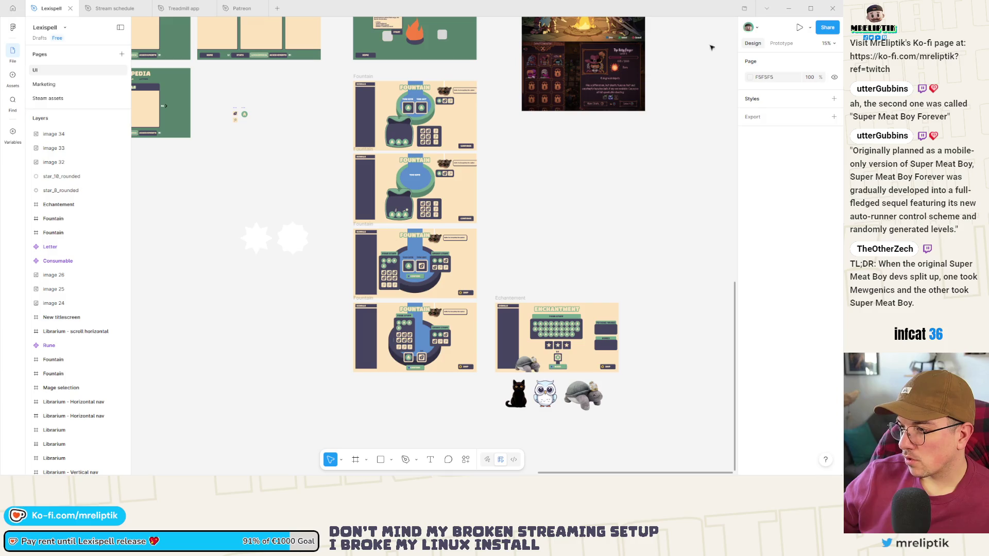
{"action": "left_click", "coordinate": [789, 9]}
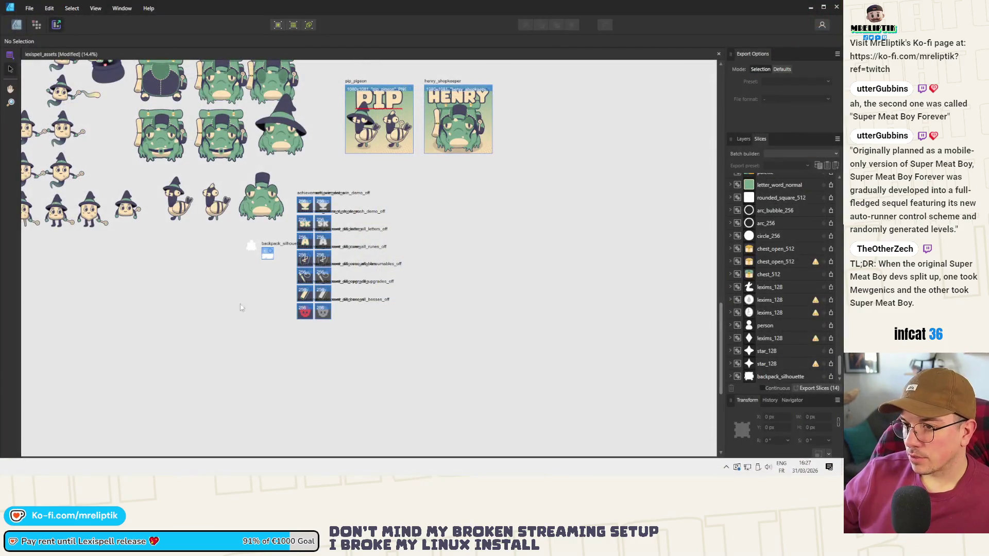
{"action": "scroll", "coordinate": [259, 313], "scroll_direction": "down", "scroll_amount": 3}
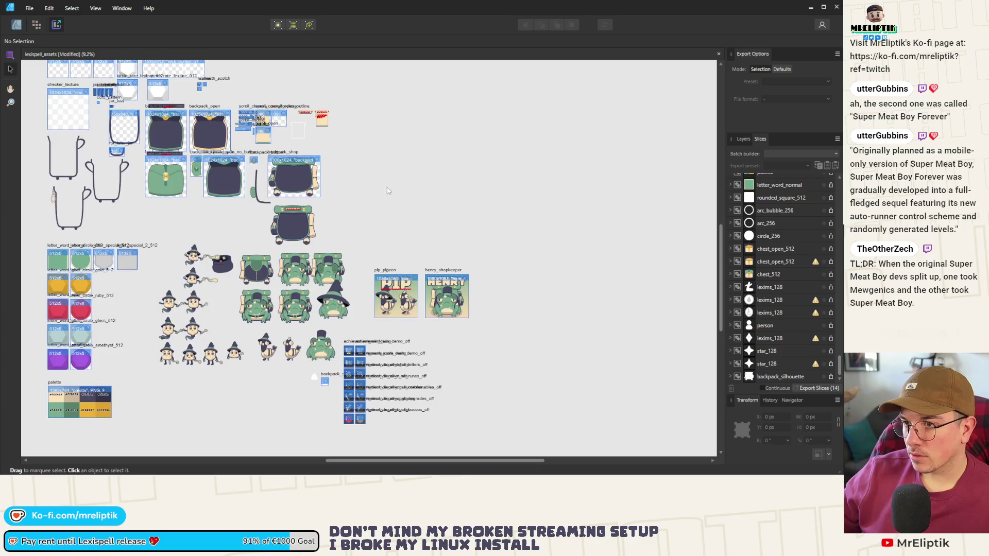
{"action": "scroll", "coordinate": [96, 85], "scroll_direction": "up", "scroll_amount": 5}
- Enter the Designer Persona and paste the blue fountain reference image onto the asset canvas
{"action": "left_click", "coordinate": [16, 24]}
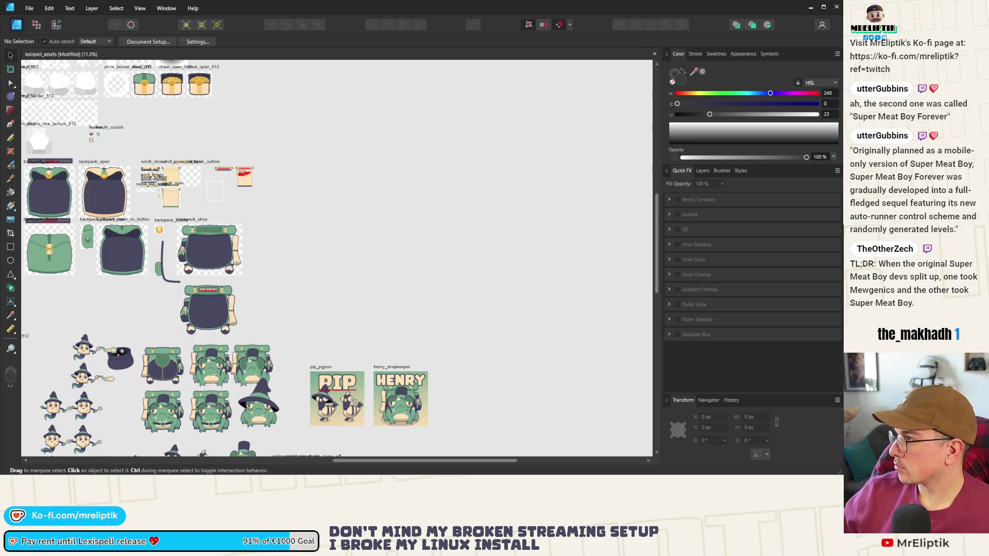
{"action": "key", "text": "ctrl+v"}
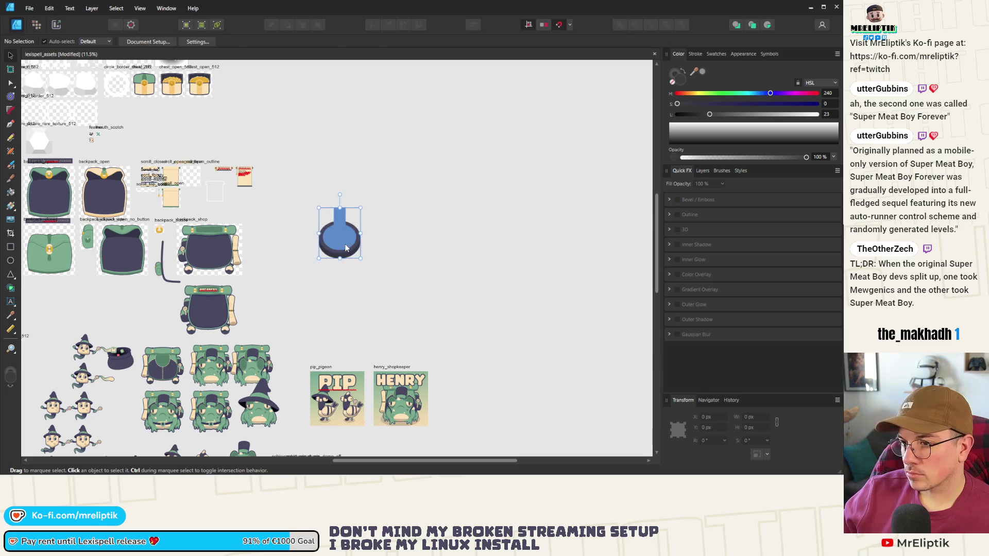
- Move the fountain image aside and create a new 960 by 1054 px artboard beside the backpack
{"action": "mouse_move", "coordinate": [336, 232]}
{"action": "left_mouse_down"}
{"action": "mouse_move", "coordinate": [283, 265]}
{"action": "mouse_move", "coordinate": [459, 286]}
{"action": "left_mouse_up"}
{"action": "scroll", "coordinate": [281, 275], "scroll_direction": "up", "scroll_amount": 3}
{"action": "left_click", "coordinate": [281, 275]}
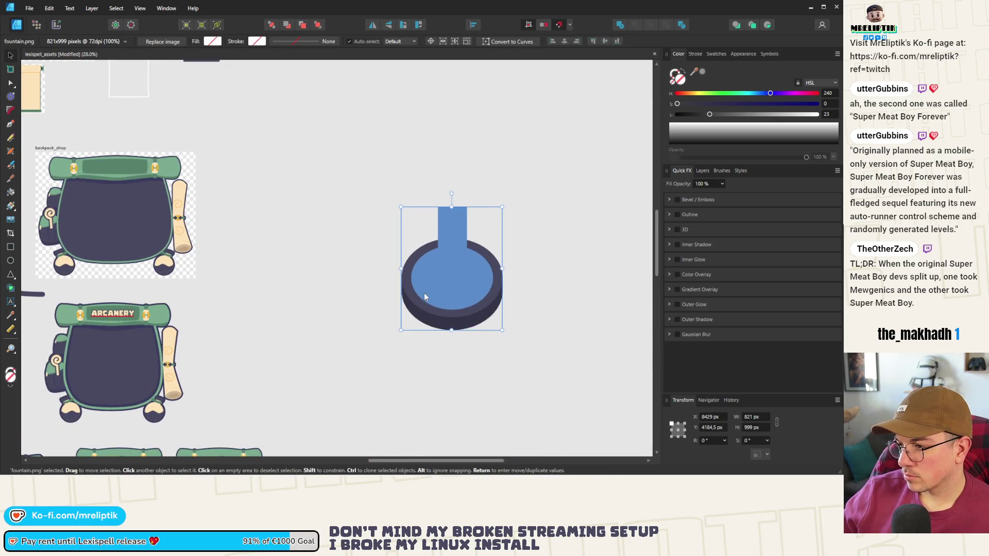
{"action": "left_click", "coordinate": [10, 68]}
{"action": "scroll", "coordinate": [221, 154], "scroll_direction": "up", "scroll_amount": 2}
{"action": "left_click_drag", "start_coordinate": [236, 118], "coordinate": [438, 310]}
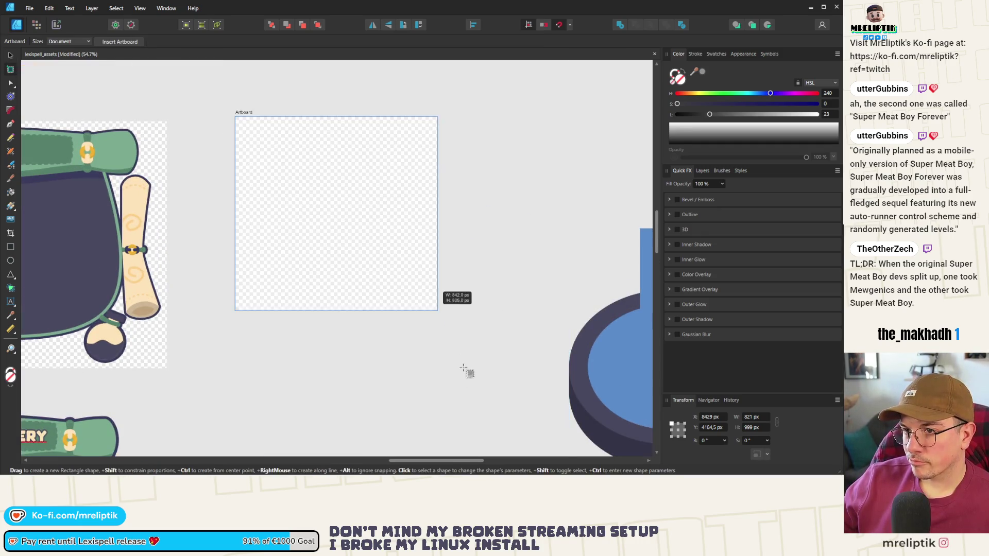
{"action": "left_click_drag", "start_coordinate": [463, 370], "coordinate": [484, 397]}
{"action": "left_click", "coordinate": [753, 427]}
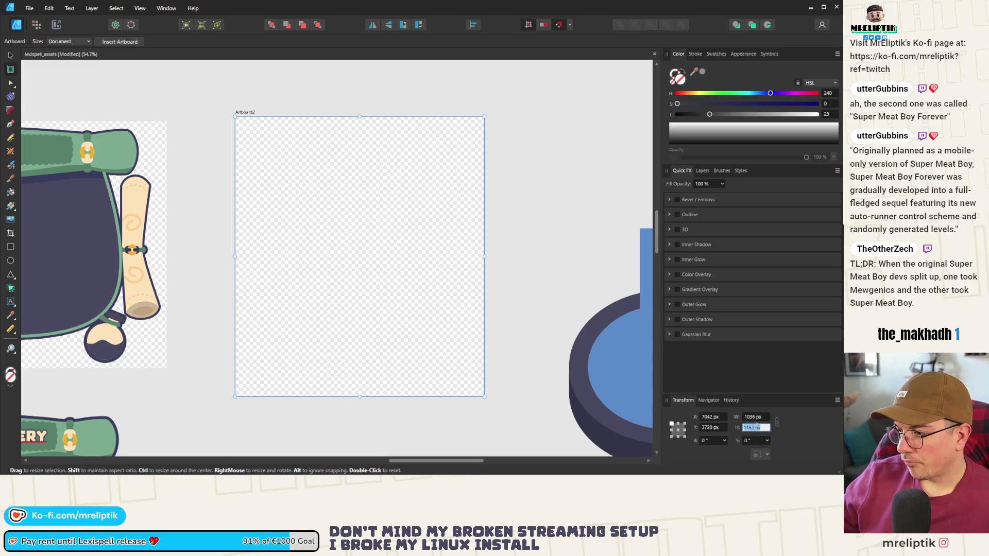
{"action": "type", "text": "1054"}
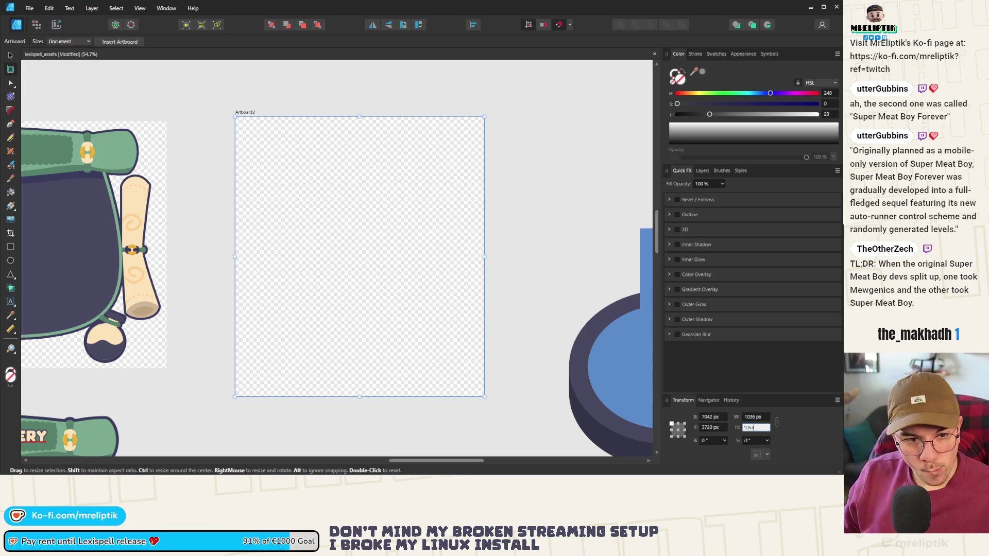
{"action": "key", "text": "Return"}
{"action": "key", "text": "m"}
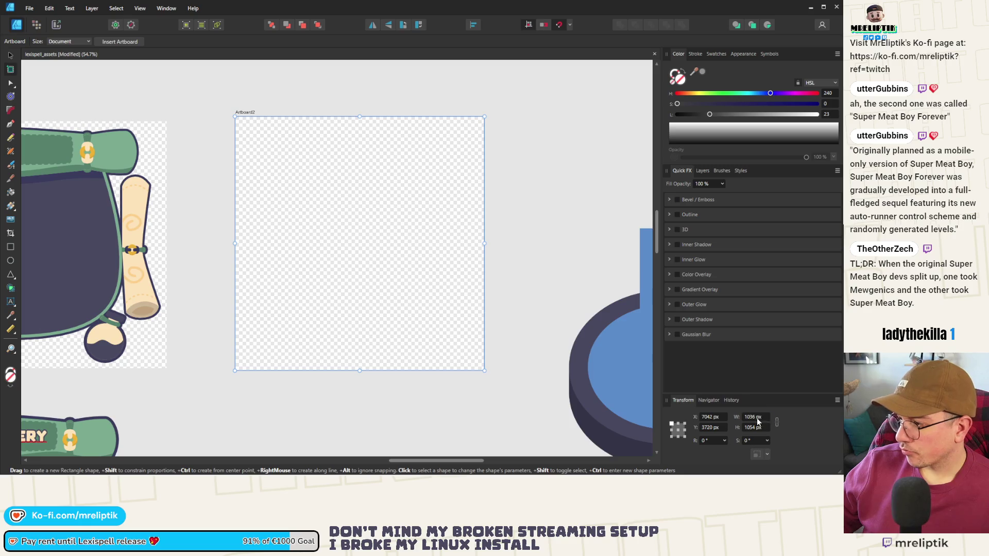
{"action": "left_click", "coordinate": [756, 418]}
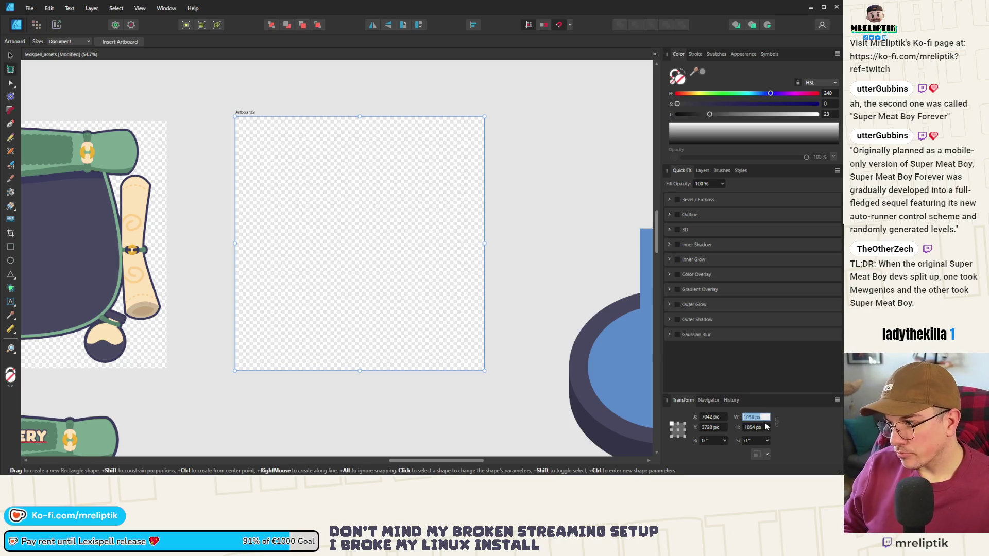
{"action": "type", "text": "960"}
{"action": "key", "text": "Return"}
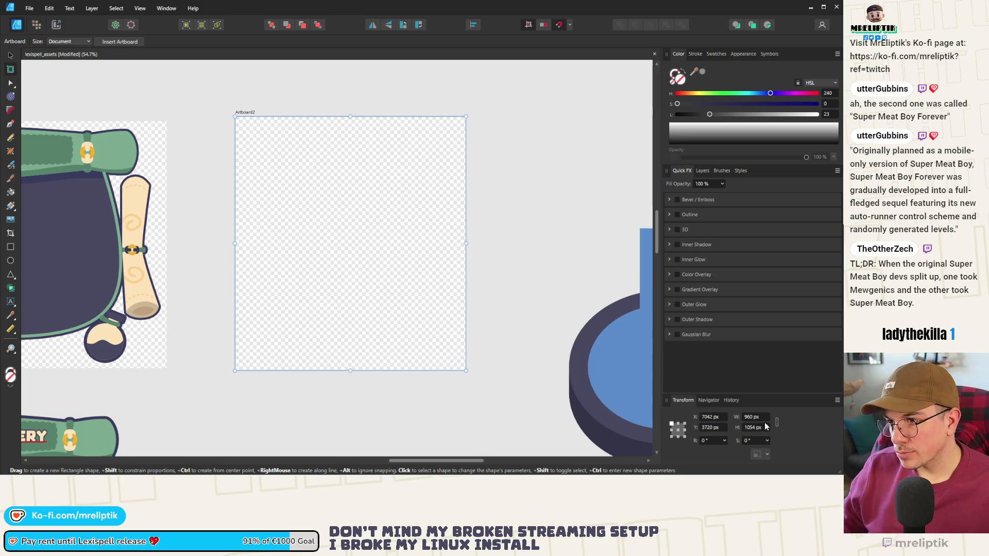
{"action": "scroll", "coordinate": [186, 346], "scroll_direction": "down", "scroll_amount": 3}
- Place the fountain image inside Artboard2 and raise the artboard's height to 1280 px
{"action": "left_click", "coordinate": [15, 54]}
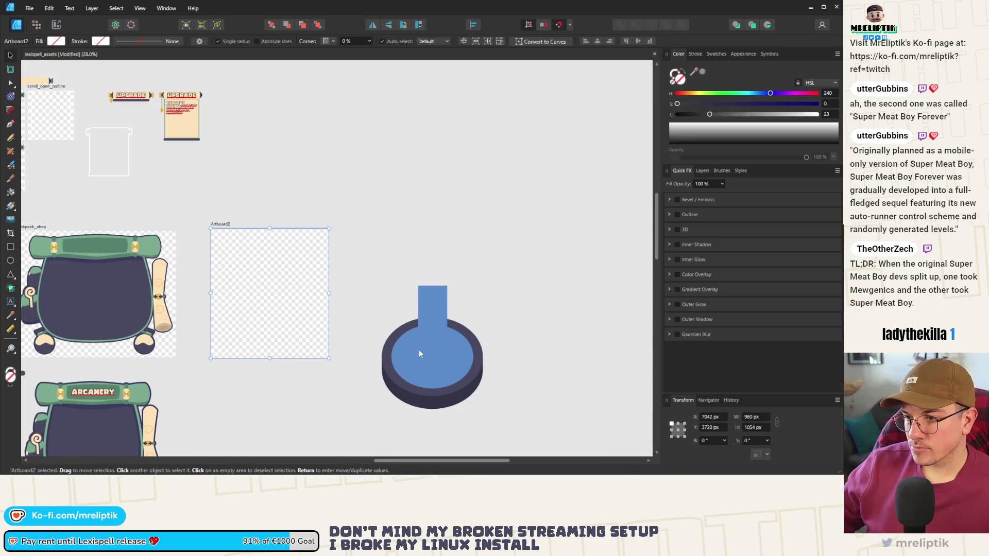
{"action": "left_click_drag", "start_coordinate": [419, 350], "coordinate": [279, 323]}
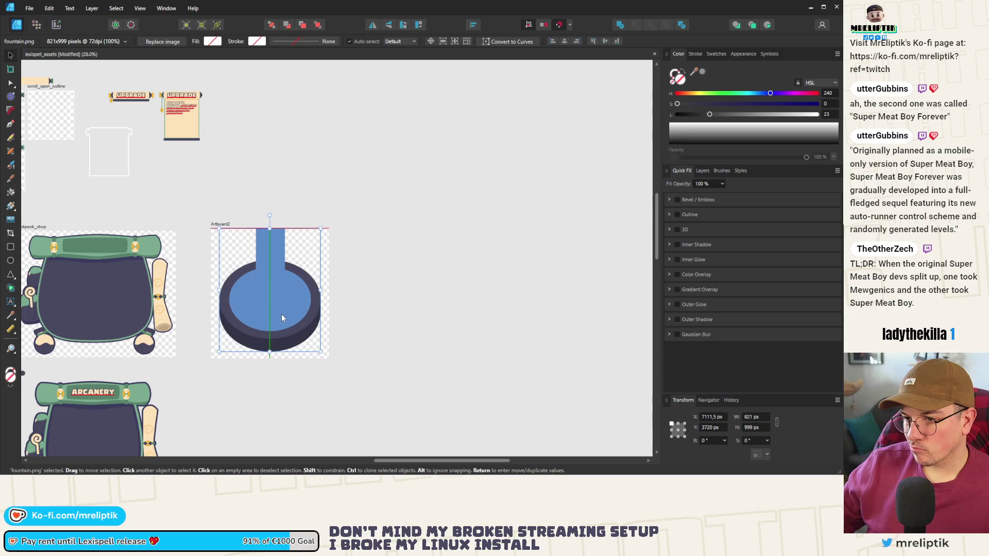
{"action": "key", "text": "ctrl+d"}
{"action": "scroll", "coordinate": [269, 275], "scroll_direction": "up", "scroll_amount": 2}
{"action": "left_click", "coordinate": [189, 185]}
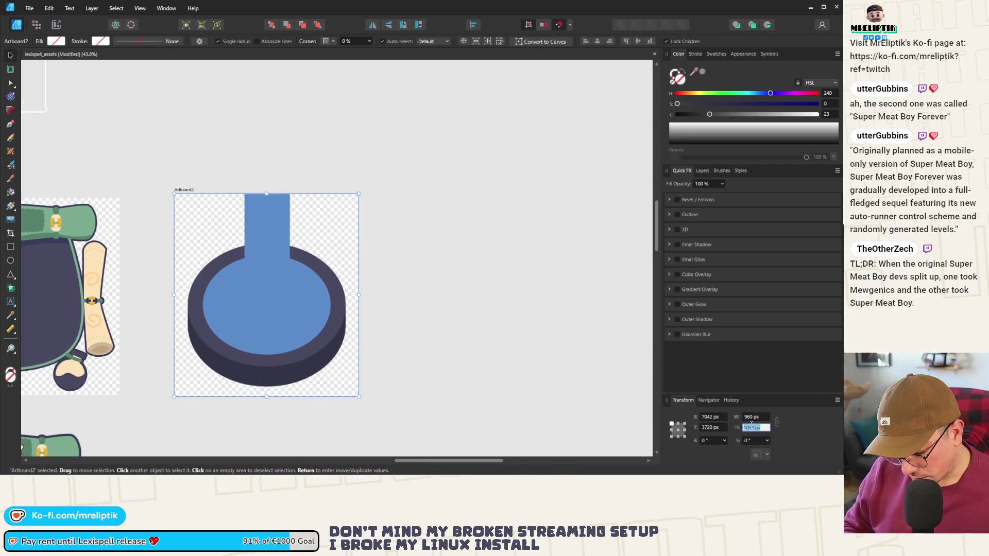
{"action": "type", "text": "1280"}
{"action": "key", "text": "Return"}
{"action": "scroll", "coordinate": [264, 268], "scroll_direction": "down", "scroll_amount": 2}
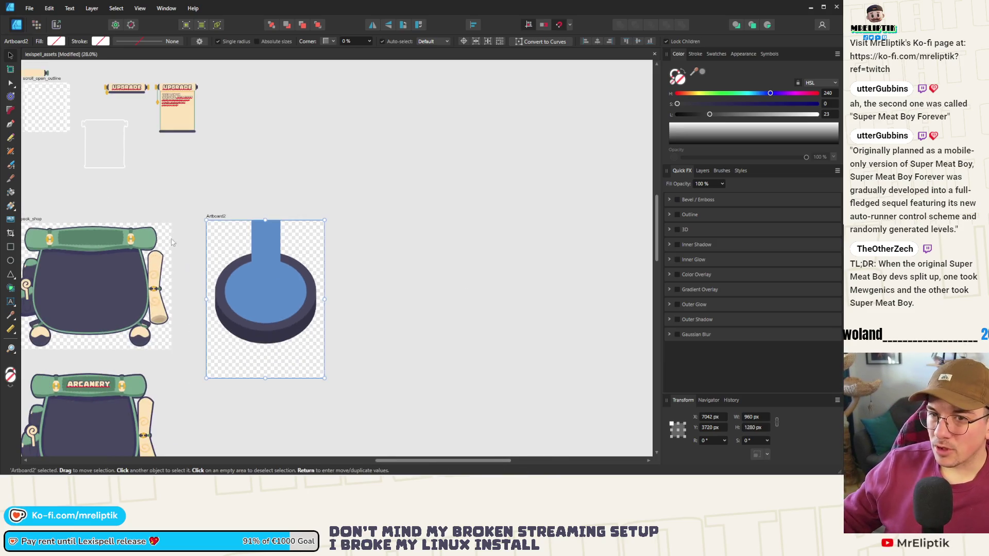
{"action": "left_click", "coordinate": [11, 261]}
{"action": "scroll", "coordinate": [216, 267], "scroll_direction": "up", "scroll_amount": 3}
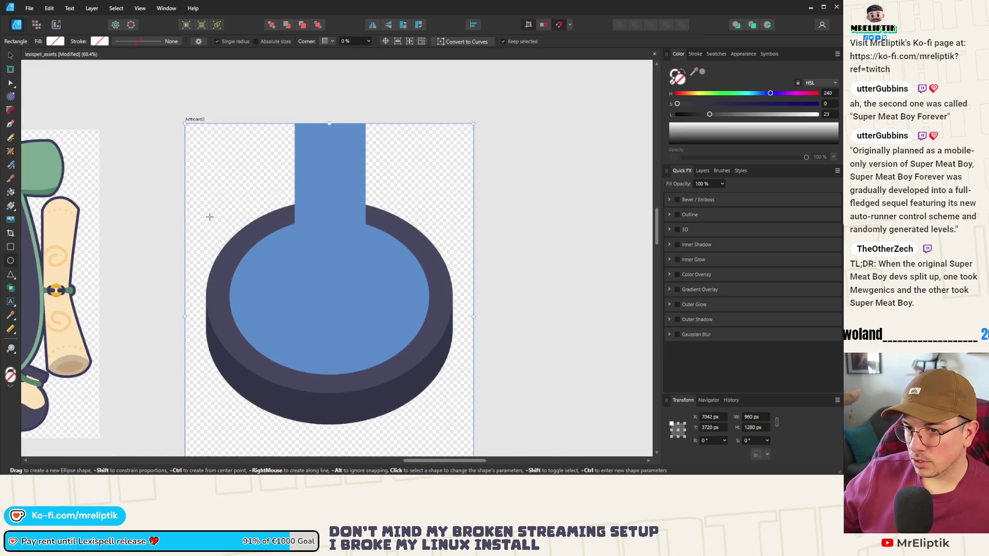
- Draw a dark ellipse over the well's rim, adjust its height and move it down below the bowl
{"action": "mouse_move", "coordinate": [205, 207]}
{"action": "left_mouse_down"}
{"action": "mouse_move", "coordinate": [451, 390]}
{"action": "mouse_move", "coordinate": [453, 381]}
{"action": "left_mouse_up"}
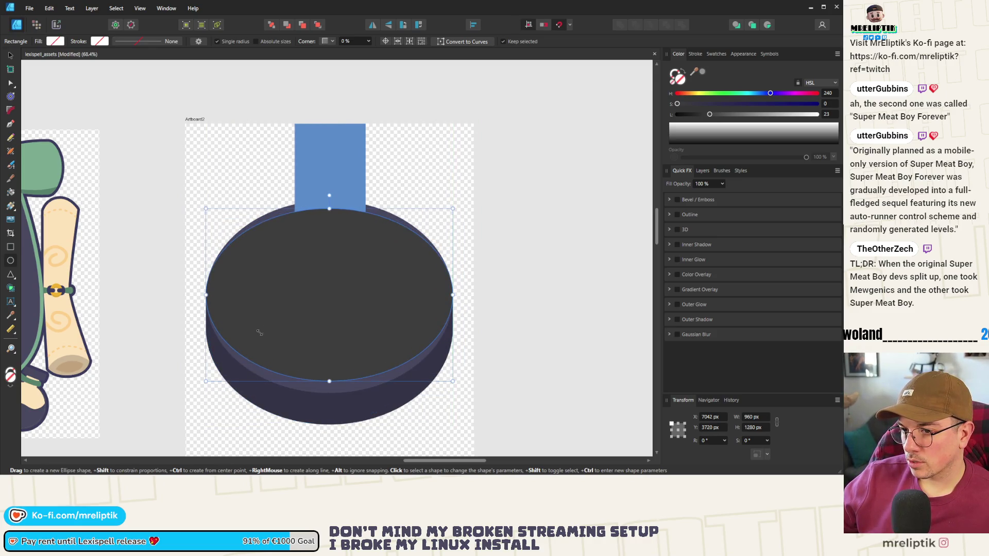
{"action": "left_click_drag", "start_coordinate": [330, 210], "coordinate": [329, 200]}
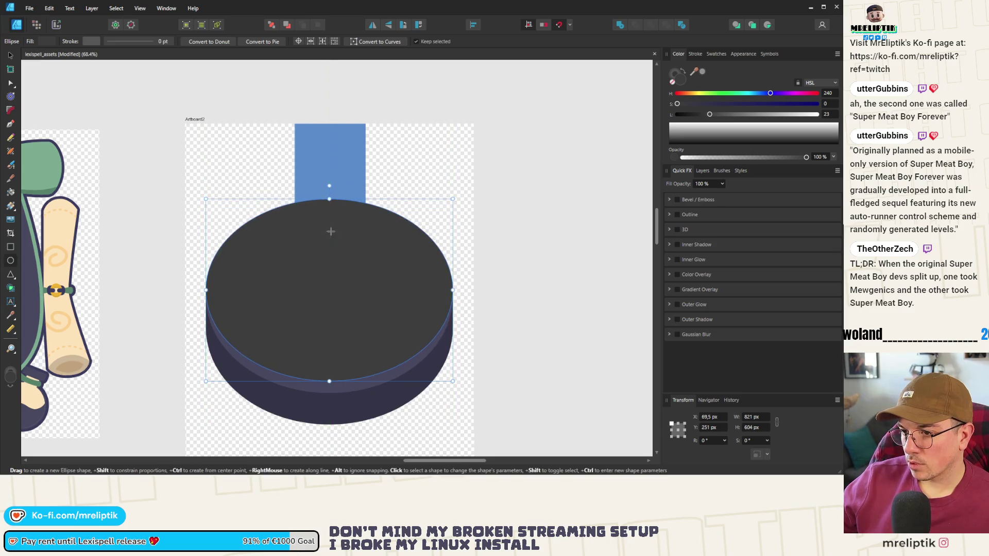
{"action": "left_click_drag", "start_coordinate": [329, 381], "coordinate": [329, 393]}
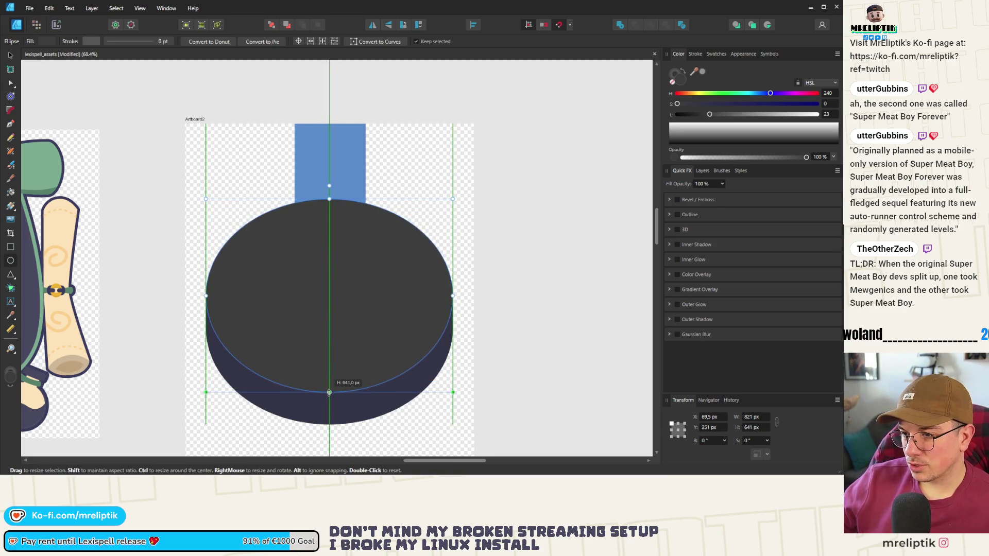
{"action": "scroll", "coordinate": [218, 251], "scroll_direction": "down", "scroll_amount": 2}
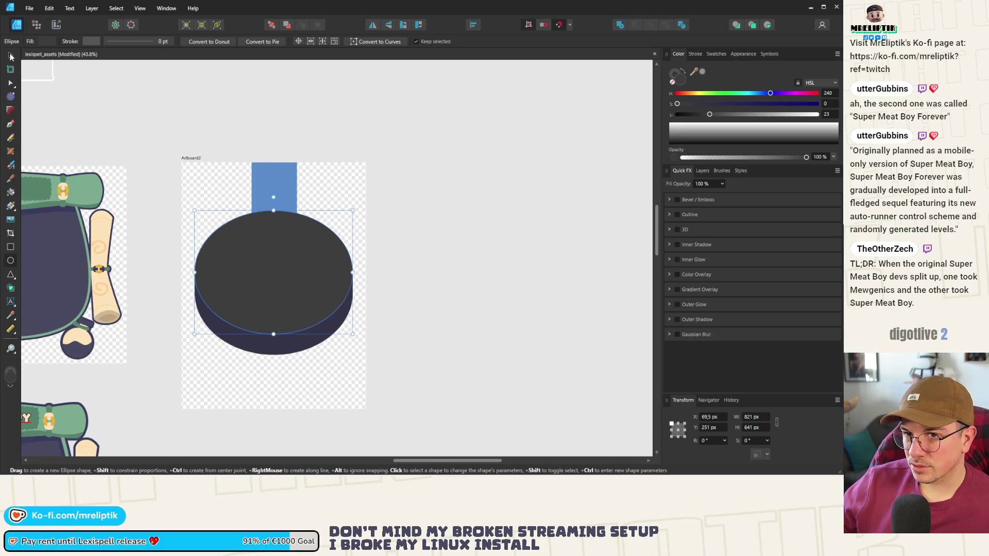
{"action": "left_click", "coordinate": [10, 56]}
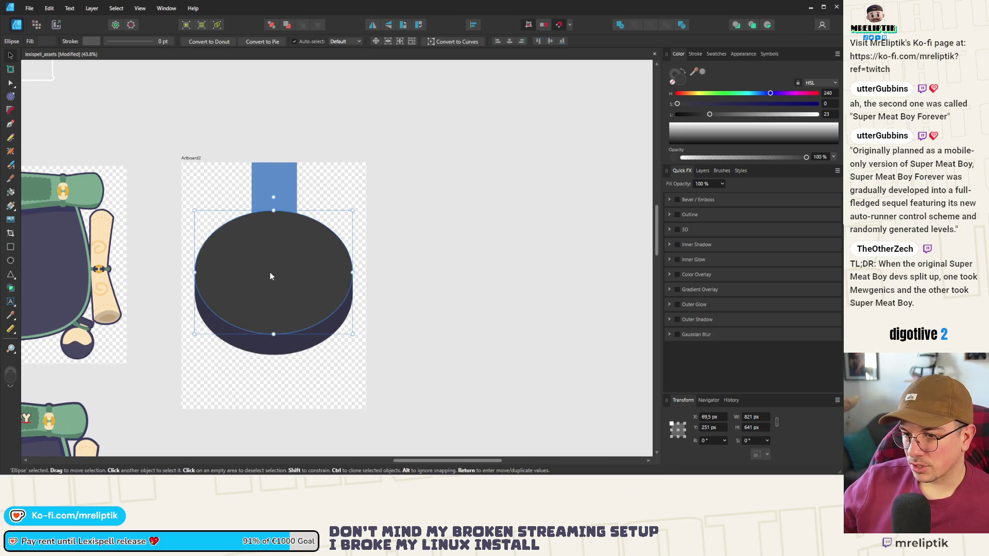
{"action": "left_click_drag", "start_coordinate": [270, 276], "coordinate": [280, 443]}
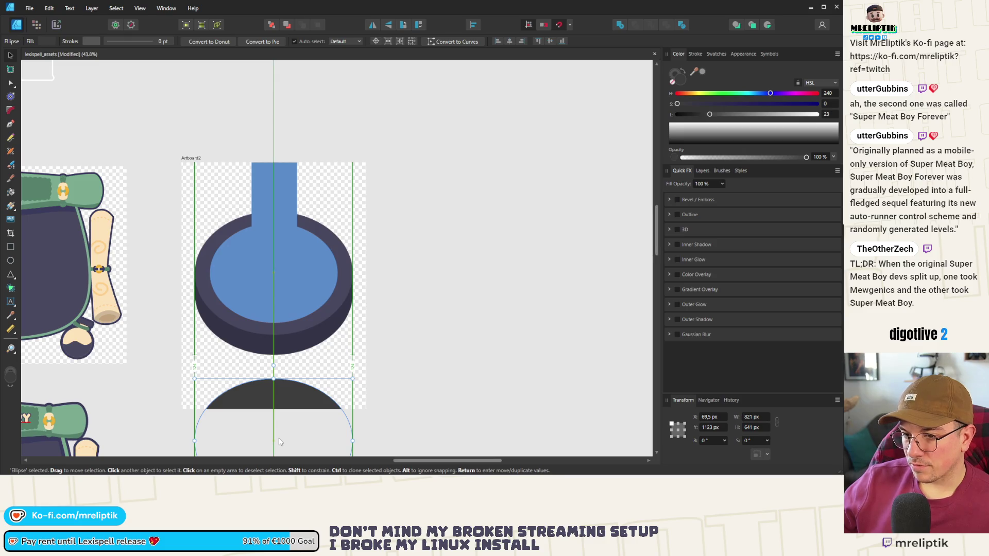
{"action": "left_click", "coordinate": [408, 341]}
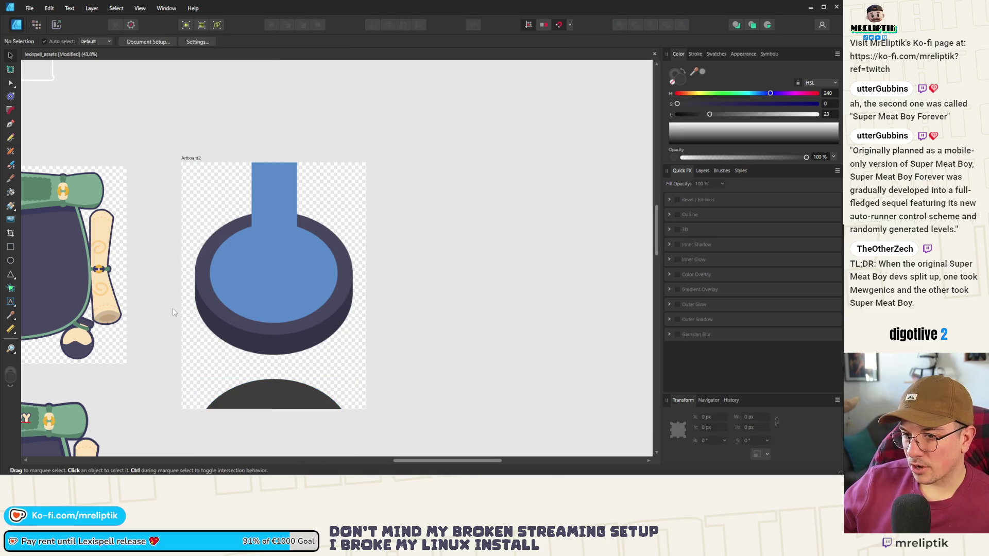
- Draw a dark rectangle from the bowl down to the lower ellipse and send it behind the bowl shapes
{"action": "key", "text": "m"}
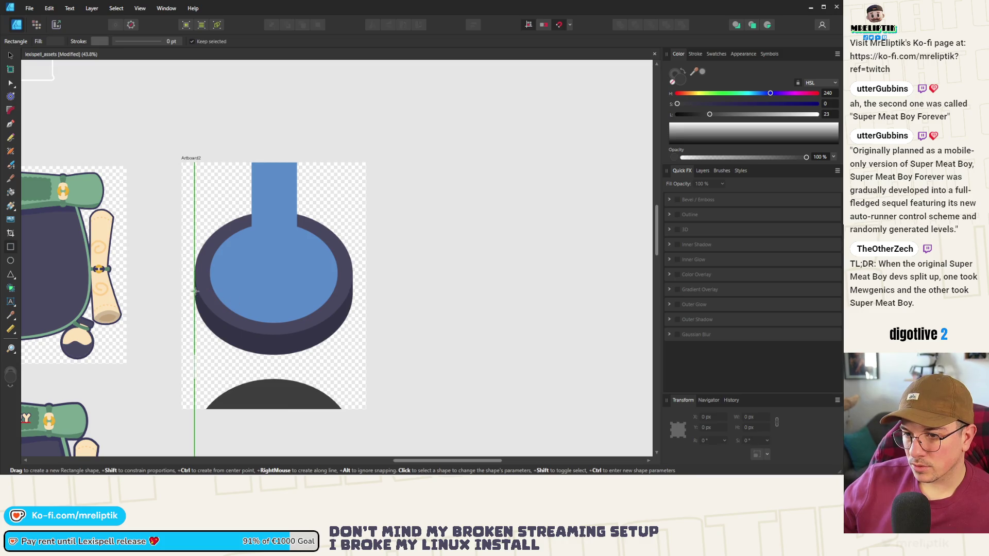
{"action": "left_click_drag", "start_coordinate": [193, 295], "coordinate": [352, 341]}
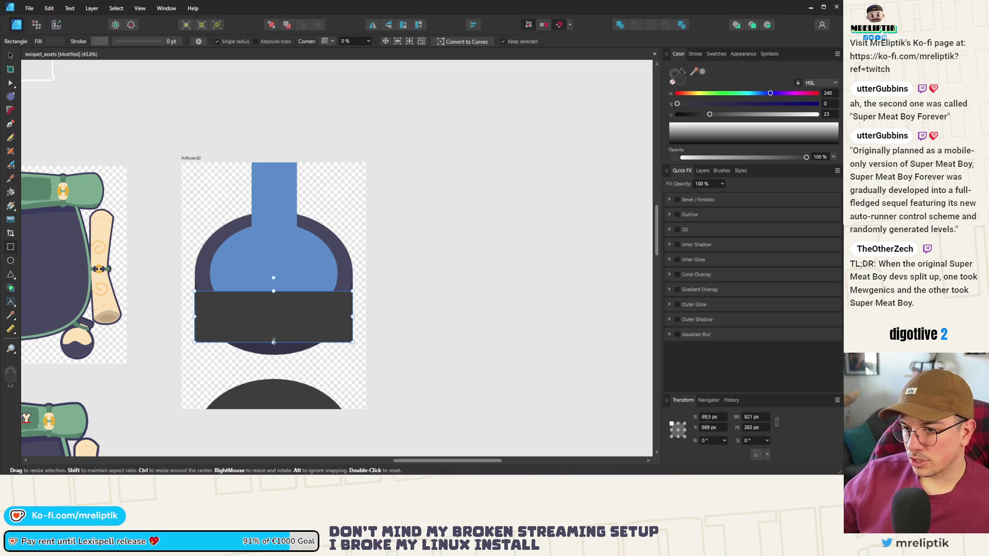
{"action": "left_click_drag", "start_coordinate": [274, 341], "coordinate": [274, 452]}
{"action": "key", "text": "v"}
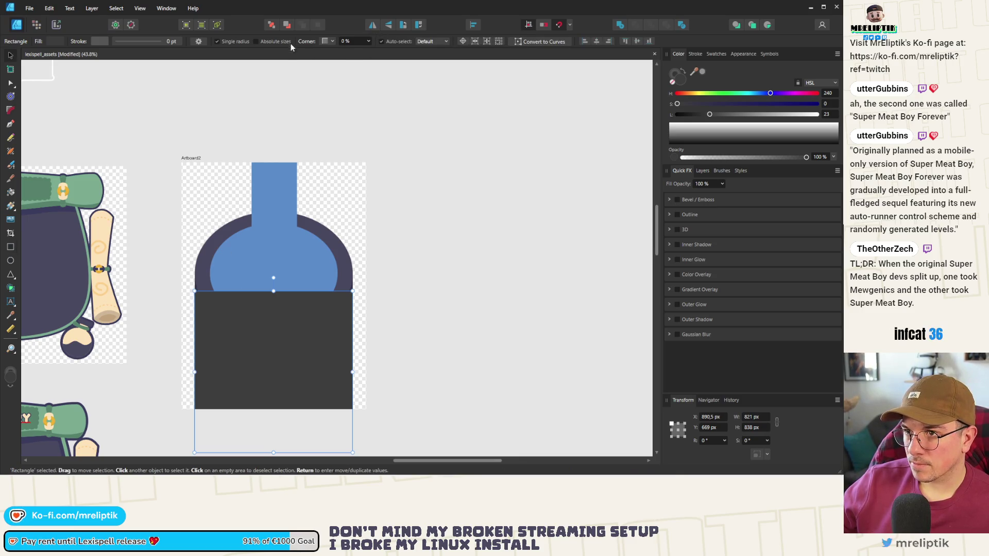
{"action": "left_click", "coordinate": [280, 26]}
{"action": "scroll", "coordinate": [253, 324], "scroll_direction": "up", "scroll_amount": 2}
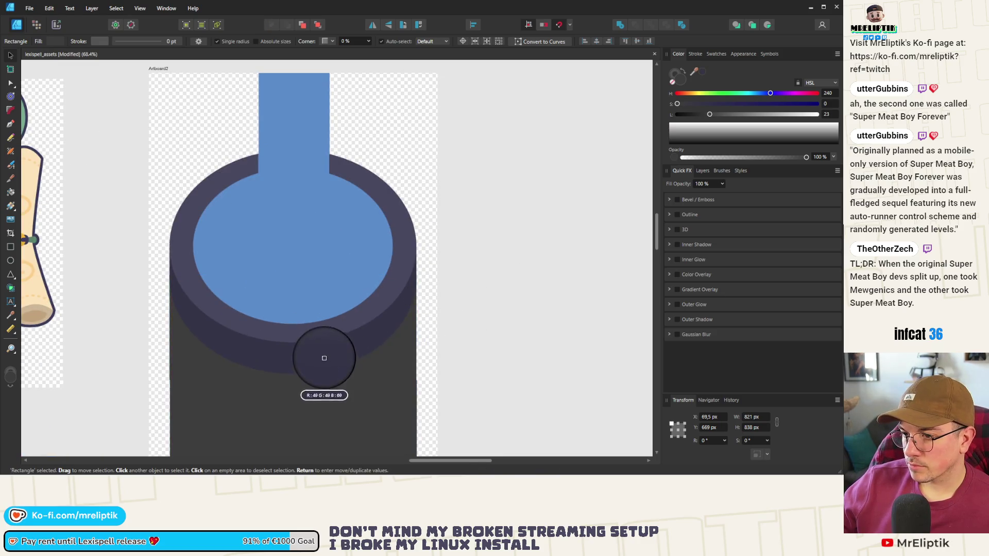
- Nudge the lower ellipse up and subtract it from the dark body to round the well's bottom
{"action": "left_click_drag", "start_coordinate": [324, 352], "coordinate": [324, 417]}
{"action": "scroll", "coordinate": [335, 307], "scroll_direction": "down", "scroll_amount": 2}
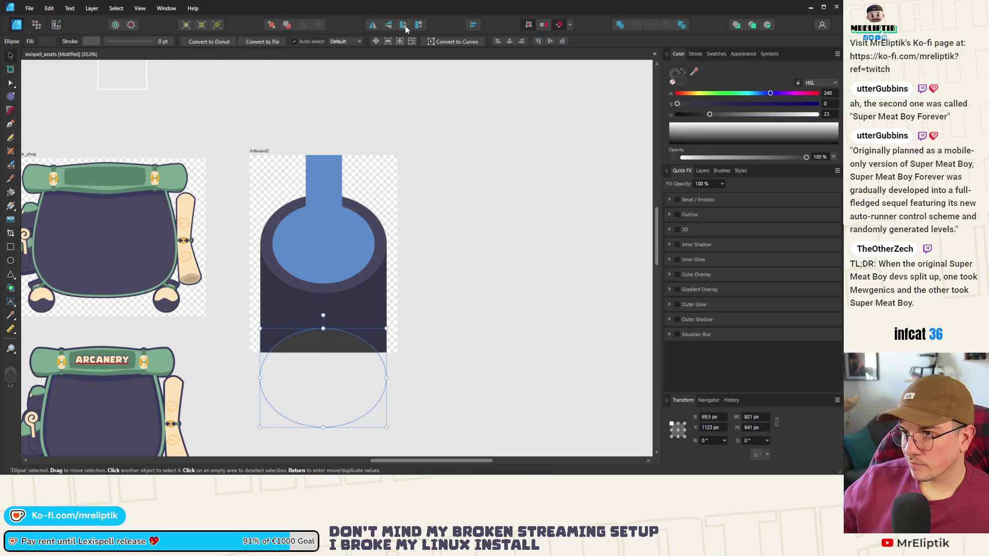
{"action": "key", "text": "shift+Up"}
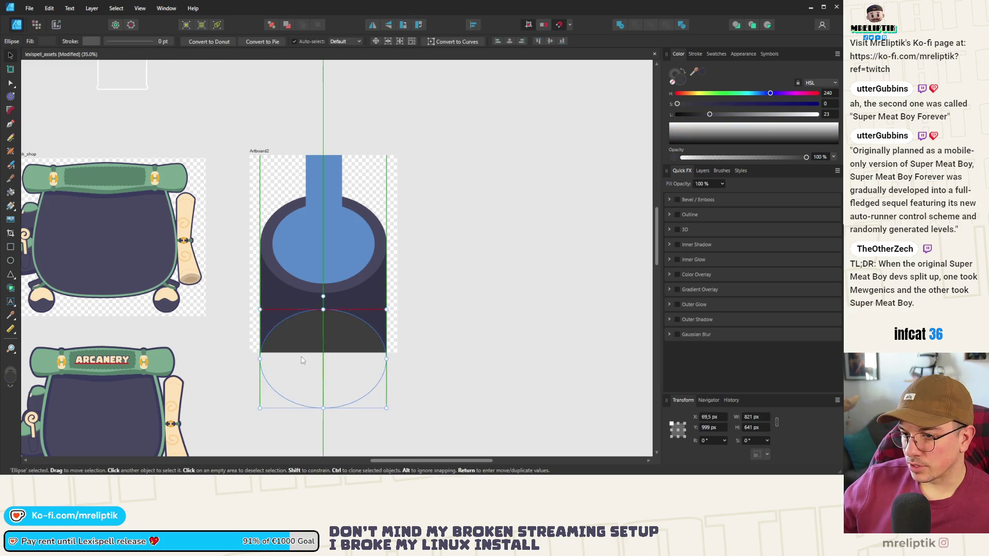
{"action": "key", "text": "shift+Up"}
{"action": "key", "text": "shift+Up"}
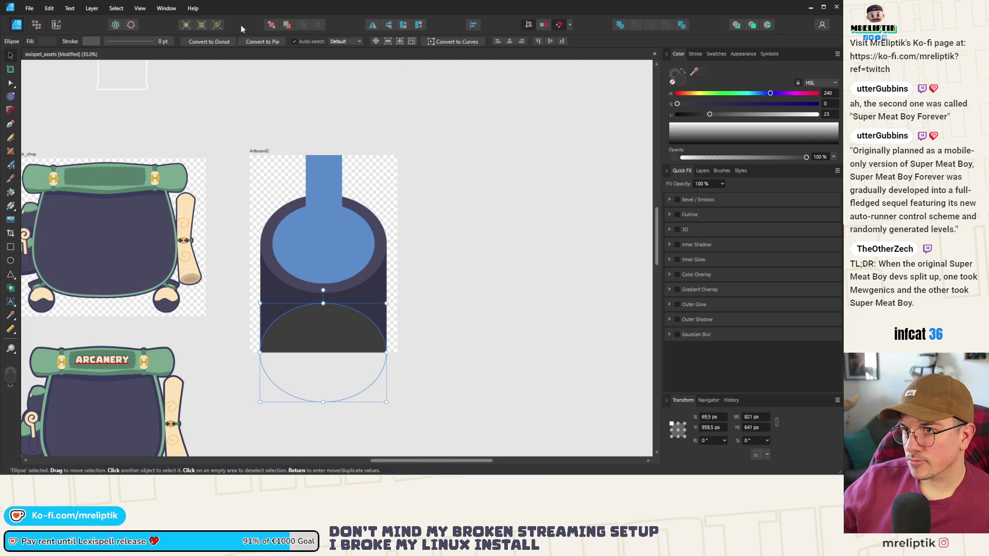
{"action": "left_click", "coordinate": [271, 25]}
{"action": "left_click", "coordinate": [492, 260]}
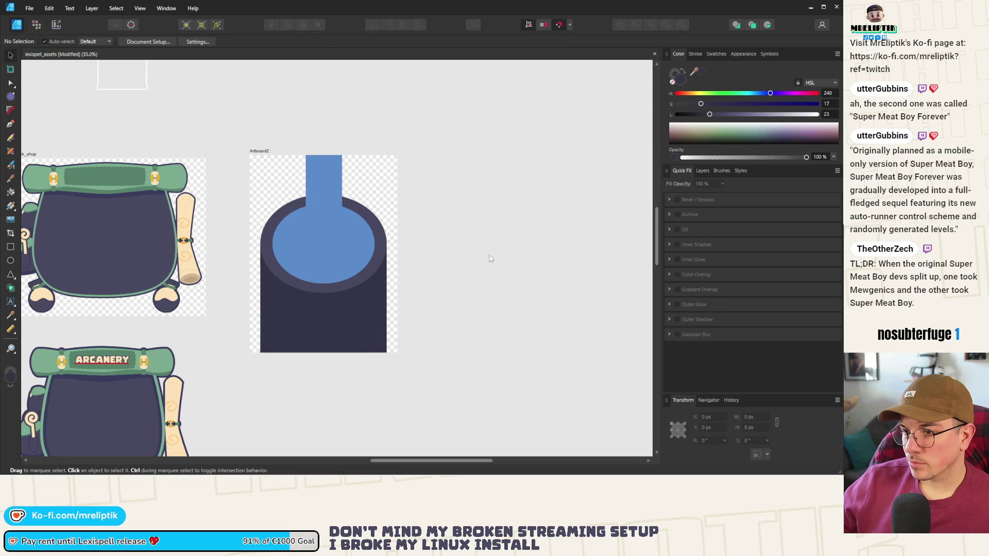
{"action": "scroll", "coordinate": [276, 238], "scroll_direction": "down", "scroll_amount": 2}
{"action": "scroll", "coordinate": [301, 257], "scroll_direction": "up", "scroll_amount": 2}
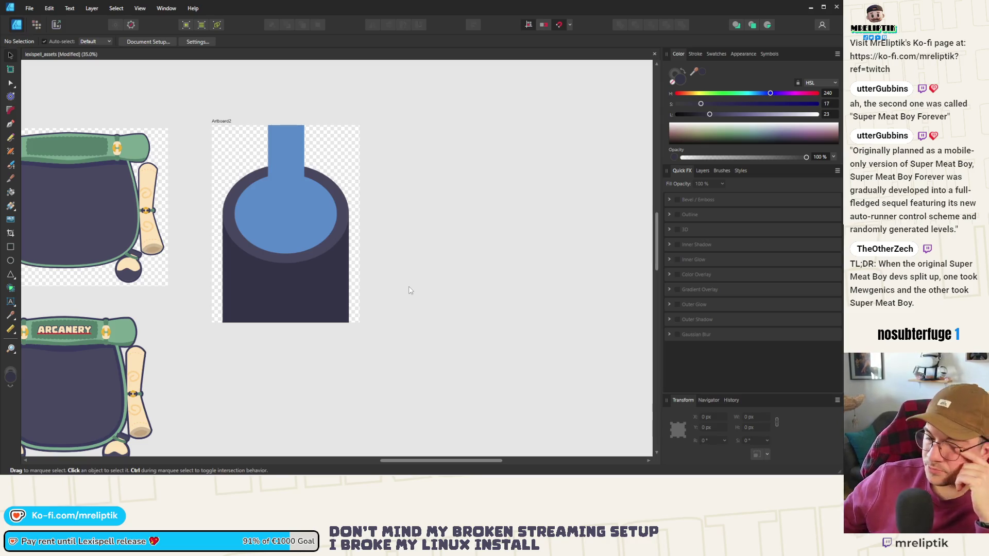
{"action": "scroll", "coordinate": [314, 263], "scroll_direction": "up", "scroll_amount": 2}
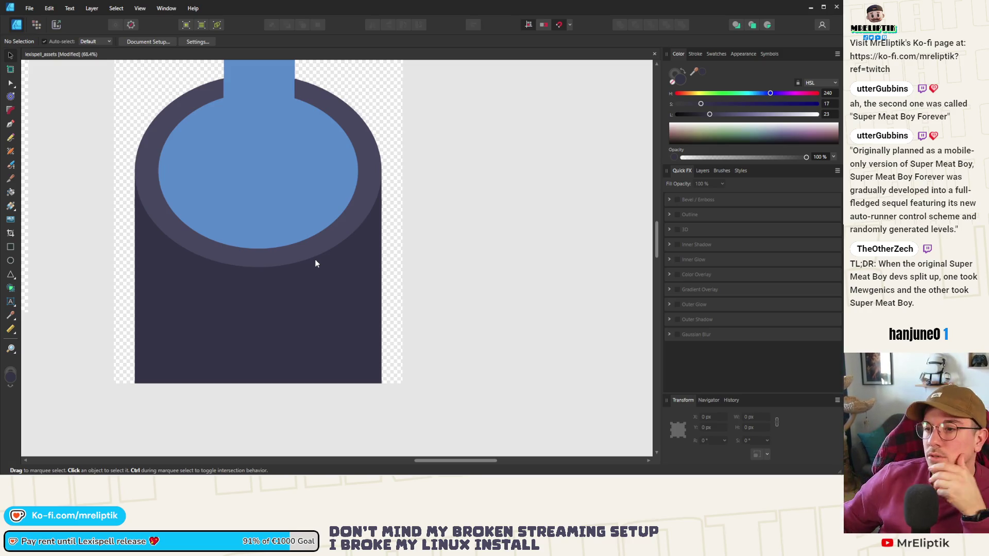
{"action": "left_click", "coordinate": [271, 146]}
{"action": "scroll", "coordinate": [304, 206], "scroll_direction": "down", "scroll_amount": 2}
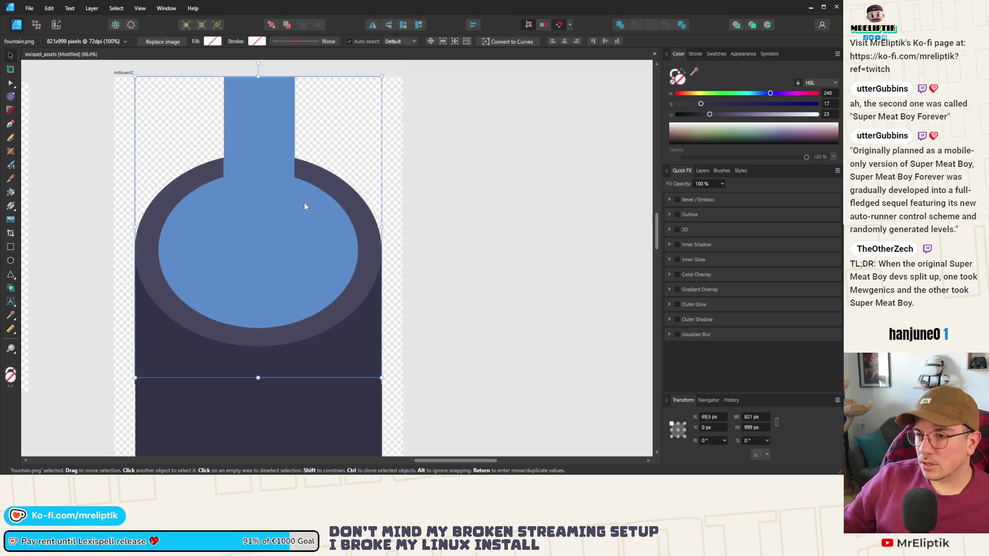
{"action": "scroll", "coordinate": [283, 207], "scroll_direction": "down", "scroll_amount": 3}
{"action": "scroll", "coordinate": [284, 209], "scroll_direction": "up", "scroll_amount": 3}
{"action": "scroll", "coordinate": [303, 132], "scroll_direction": "up", "scroll_amount": 2}
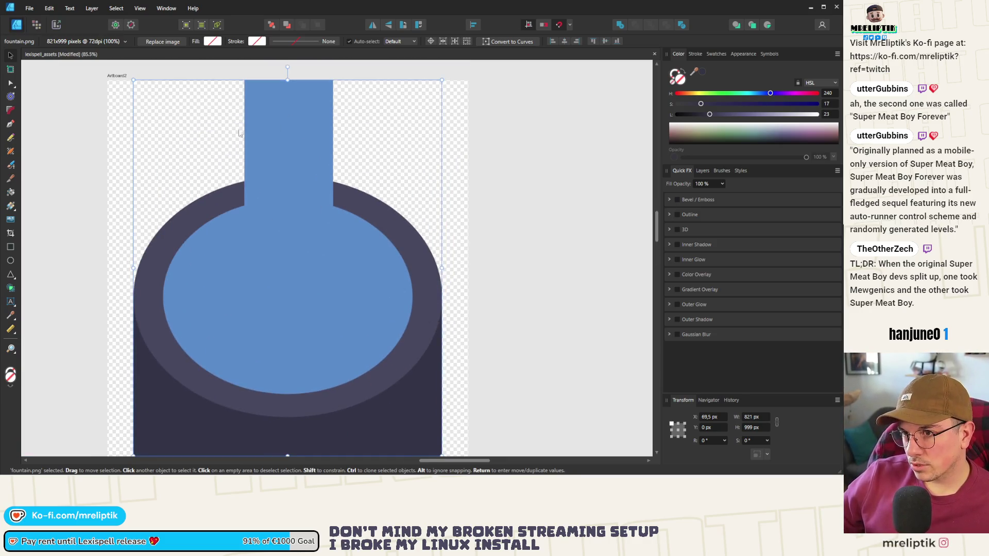
{"action": "scroll", "coordinate": [314, 206], "scroll_direction": "down", "scroll_amount": 2}
{"action": "mouse_move", "coordinate": [333, 216]}
{"action": "left_mouse_down"}
{"action": "mouse_move", "coordinate": [250, 254]}
{"action": "mouse_move", "coordinate": [334, 240]}
{"action": "mouse_move", "coordinate": [176, 290]}
{"action": "mouse_move", "coordinate": [319, 276]}
{"action": "mouse_move", "coordinate": [304, 177]}
{"action": "left_mouse_up"}
{"action": "key", "text": "ctrl+z"}
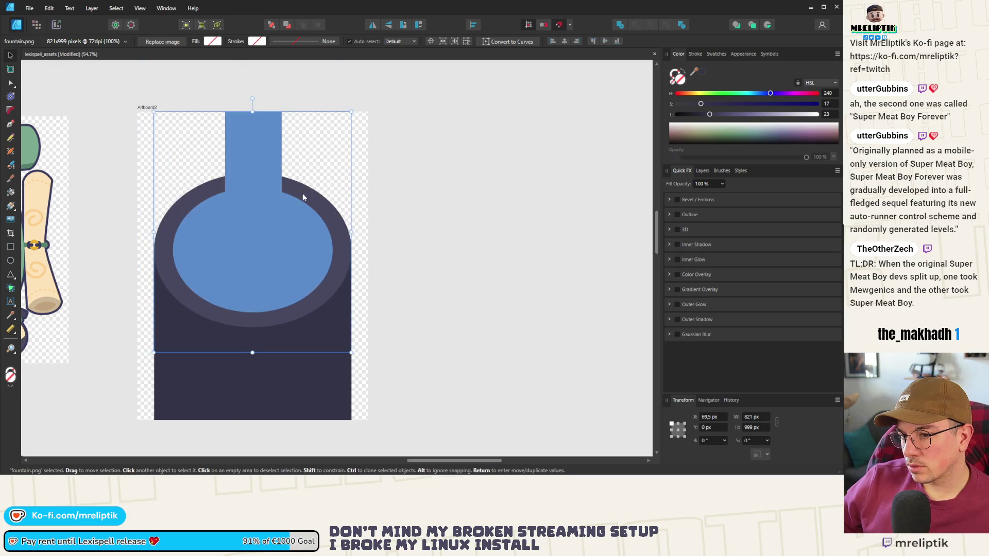
{"action": "left_click", "coordinate": [669, 199]}
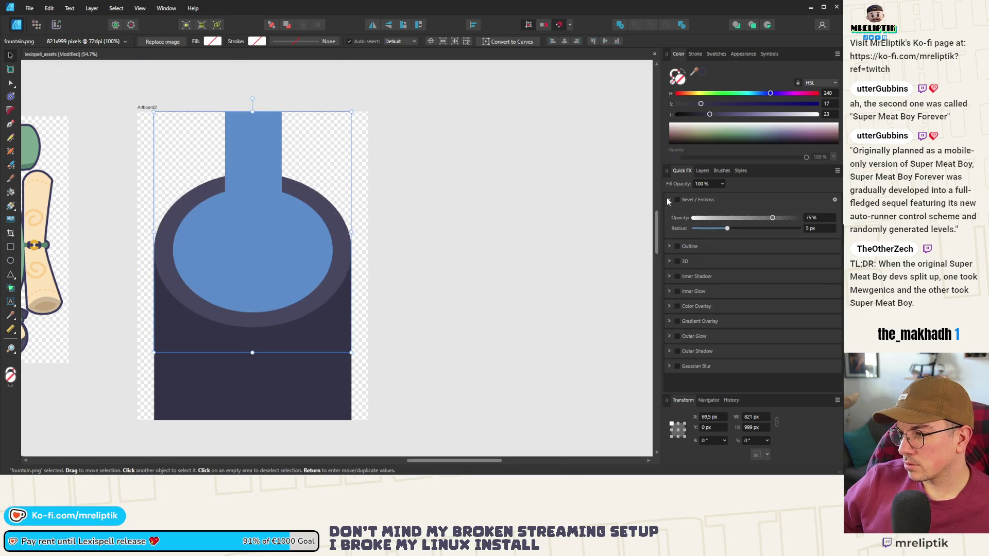
- Rename Artboard2 to 'well' in the Layers panel
{"action": "left_click", "coordinate": [702, 171]}
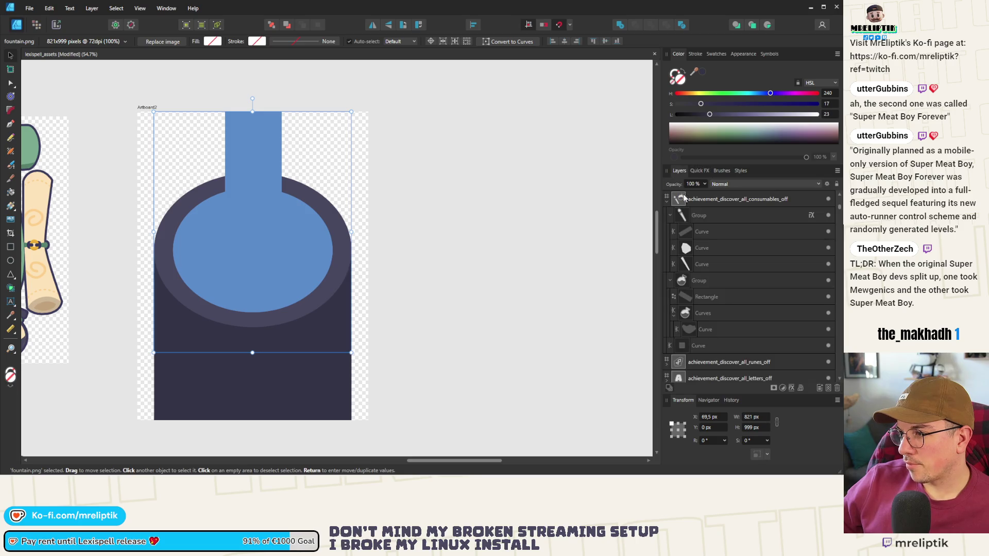
{"action": "left_click", "coordinate": [149, 108]}
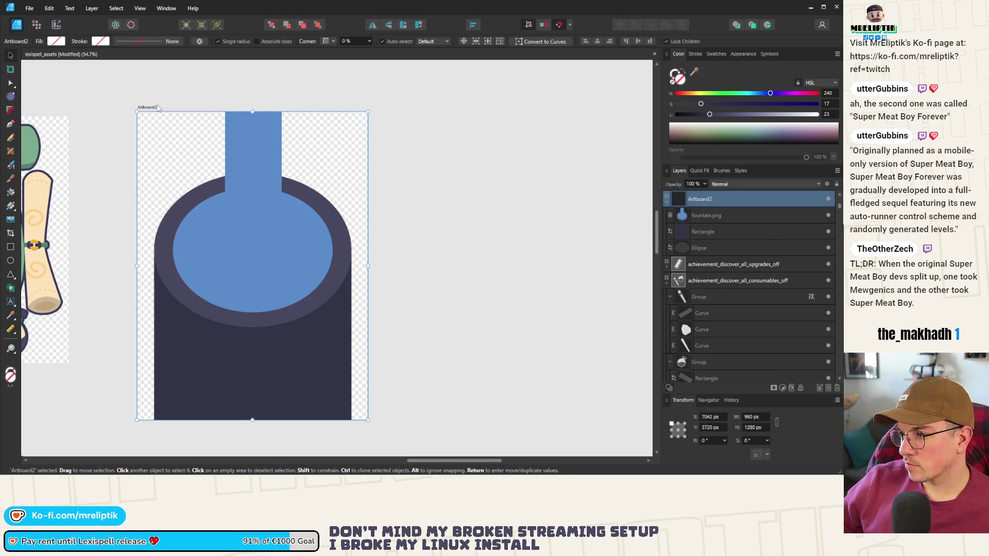
{"action": "double_click", "coordinate": [159, 108]}
{"action": "type", "text": "well"}
{"action": "key", "text": "Return"}
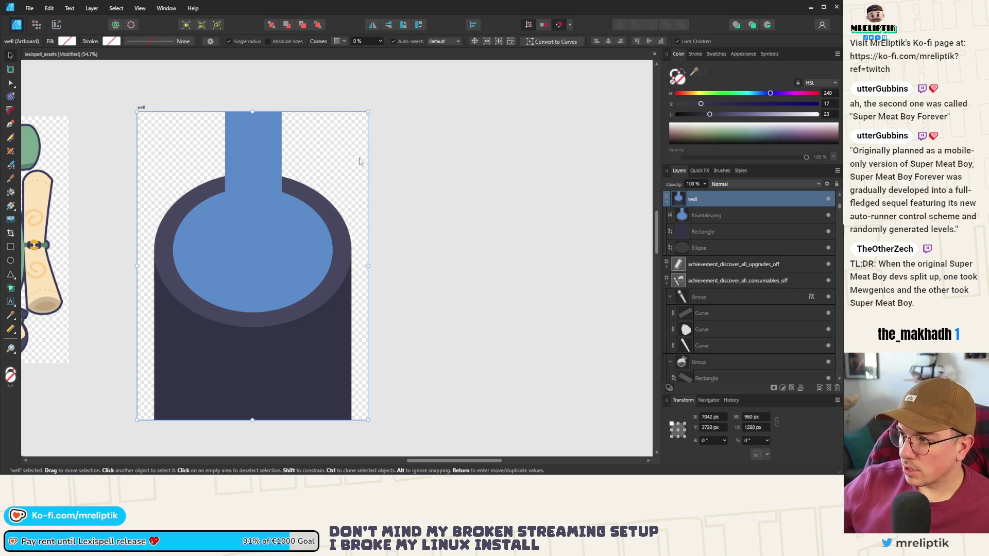
- Move the ellipse up to the well's top, stack it above the Rectangle and give it the dark rim colour
{"action": "left_click", "coordinate": [705, 246]}
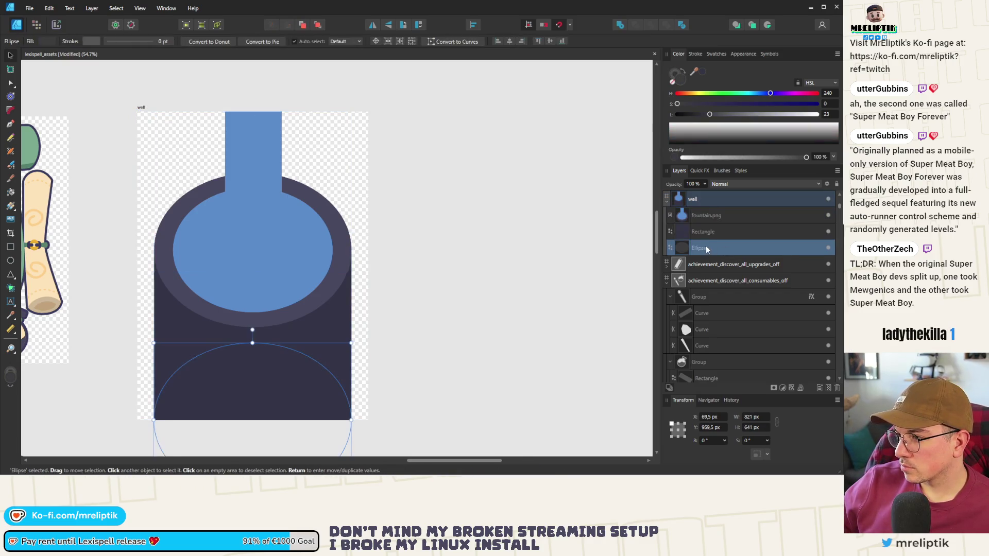
{"action": "left_click_drag", "start_coordinate": [282, 403], "coordinate": [263, 245]}
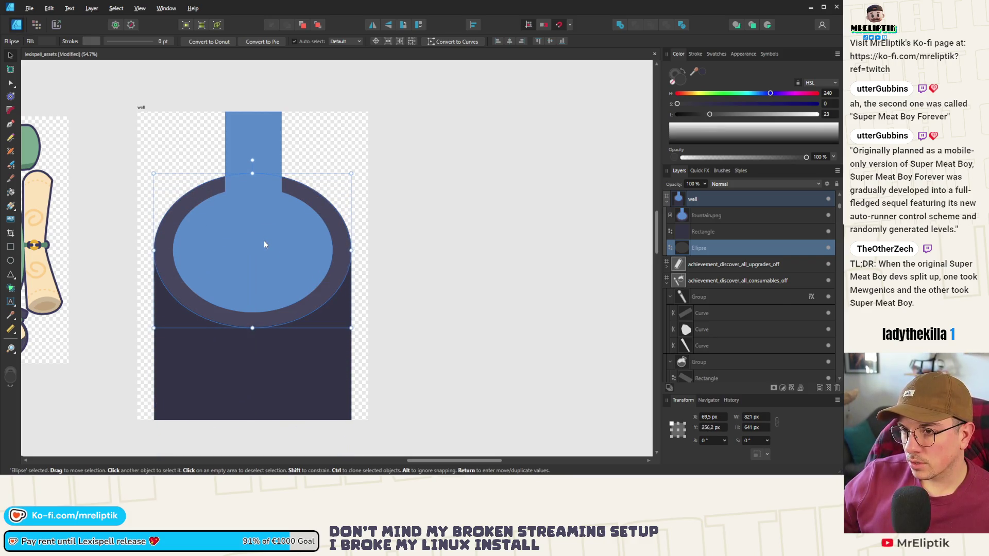
{"action": "left_click", "coordinate": [263, 241], "text": "shift"}
{"action": "left_click", "coordinate": [715, 248]}
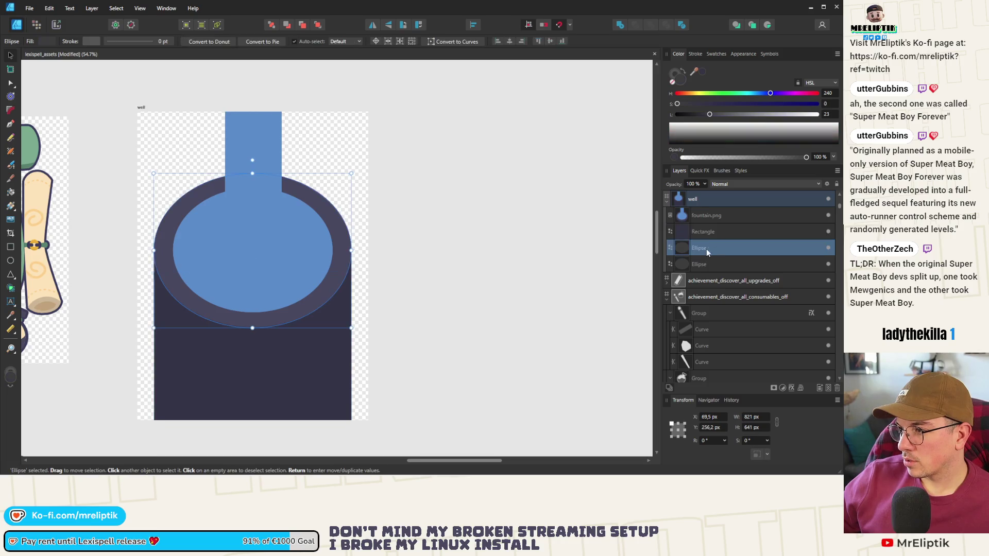
{"action": "left_click_drag", "start_coordinate": [716, 247], "coordinate": [695, 225]}
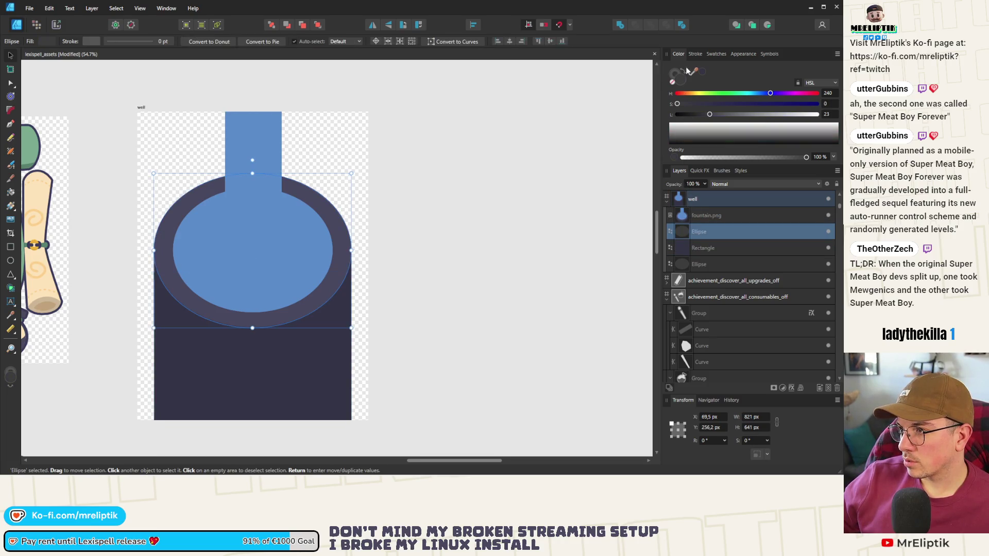
{"action": "left_click_drag", "start_coordinate": [696, 73], "coordinate": [328, 282]}
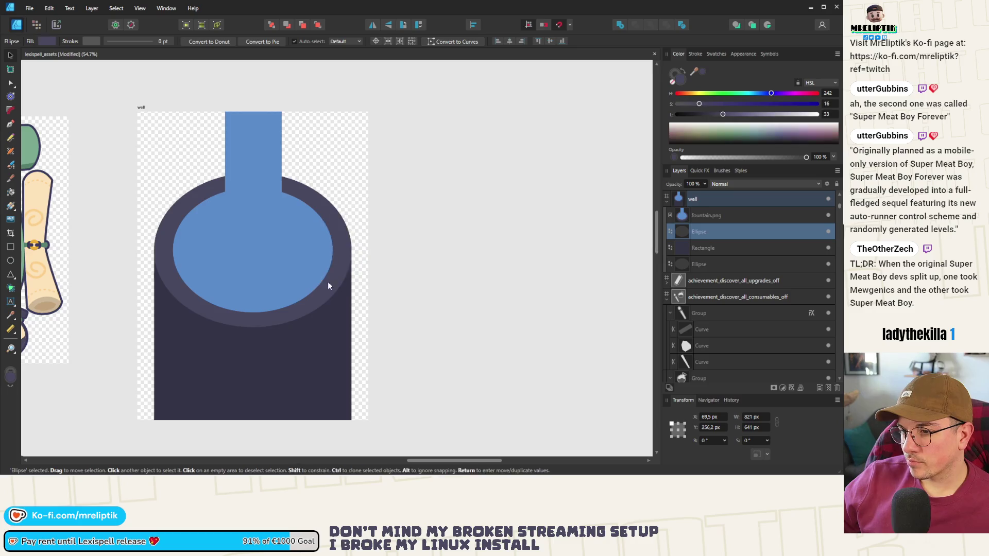
- Duplicate the rim ellipse above the fountain image, shrink it inside the rim and fill it with the reference blue
{"action": "left_click", "coordinate": [706, 216]}
{"action": "left_click", "coordinate": [709, 231]}
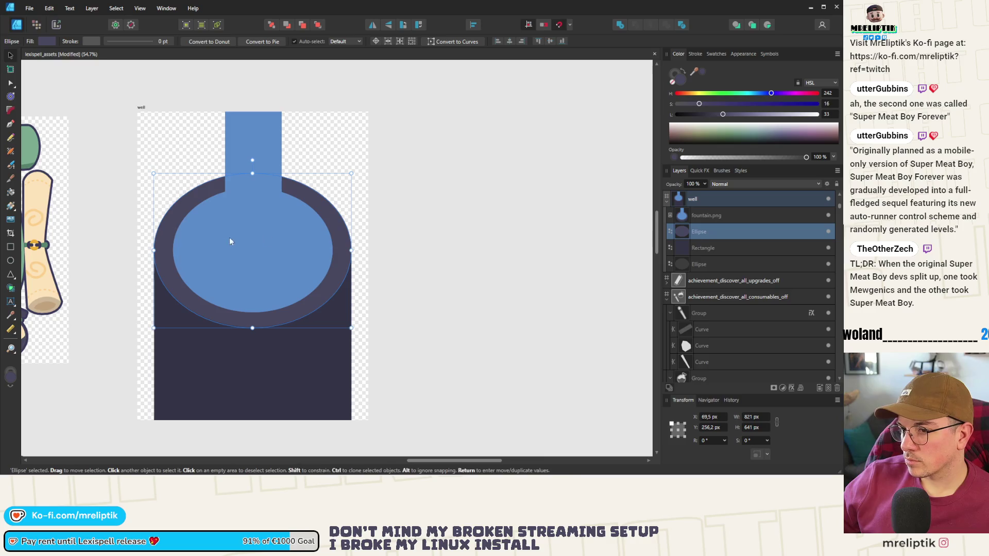
{"action": "key", "text": "ctrl+j"}
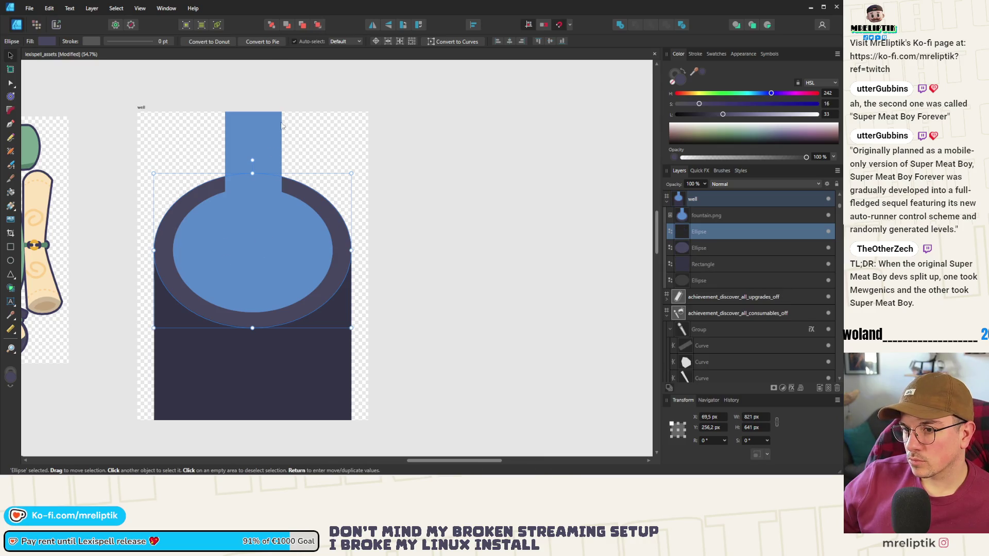
{"action": "key", "text": "ctrl+bracketright"}
{"action": "scroll", "coordinate": [309, 170], "scroll_direction": "up", "scroll_amount": 3}
{"action": "left_click_drag", "start_coordinate": [407, 167], "coordinate": [377, 190]}
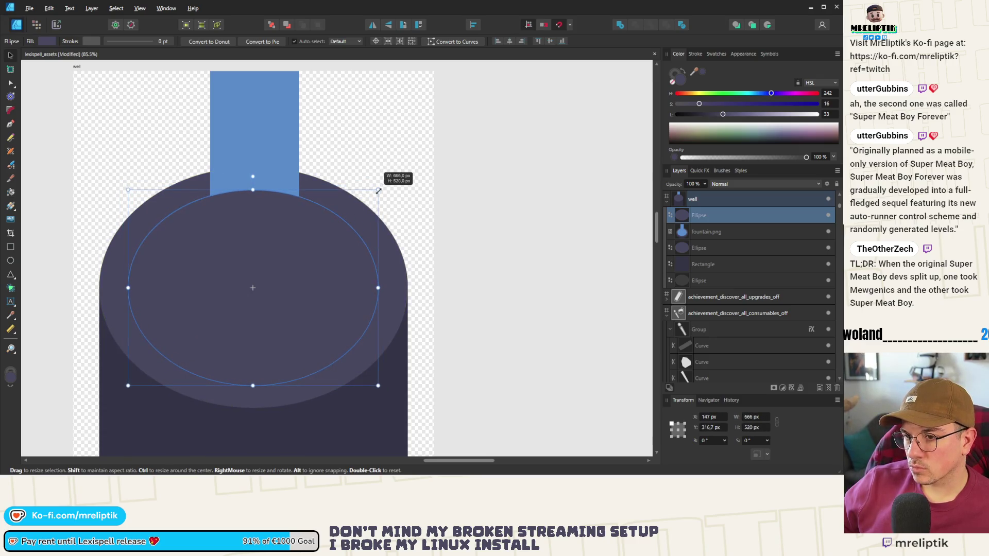
{"action": "left_click_drag", "start_coordinate": [693, 72], "coordinate": [236, 156]}
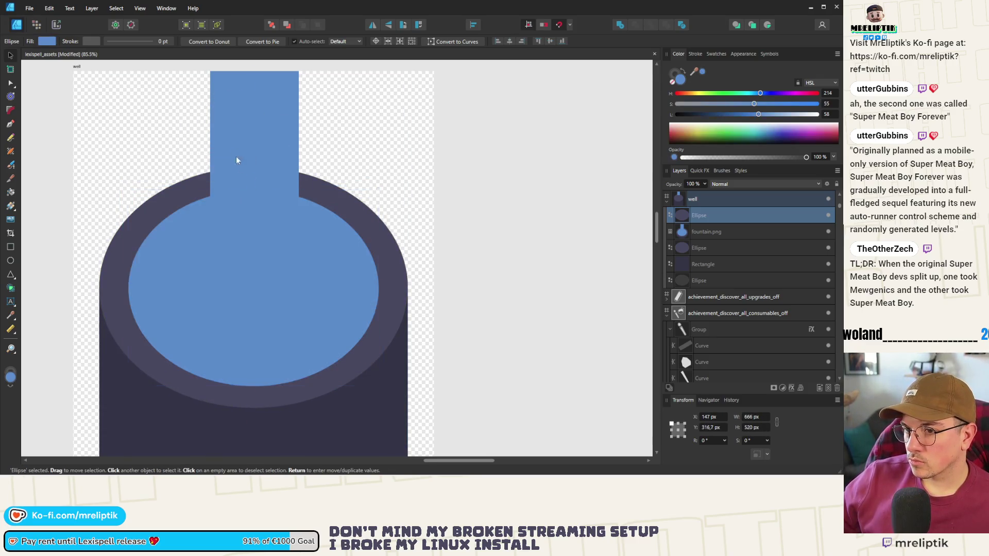
{"action": "scroll", "coordinate": [236, 157], "scroll_direction": "down", "scroll_amount": 3}
{"action": "left_click", "coordinate": [353, 232]}
{"action": "scroll", "coordinate": [363, 217], "scroll_direction": "left", "scroll_amount": 5}
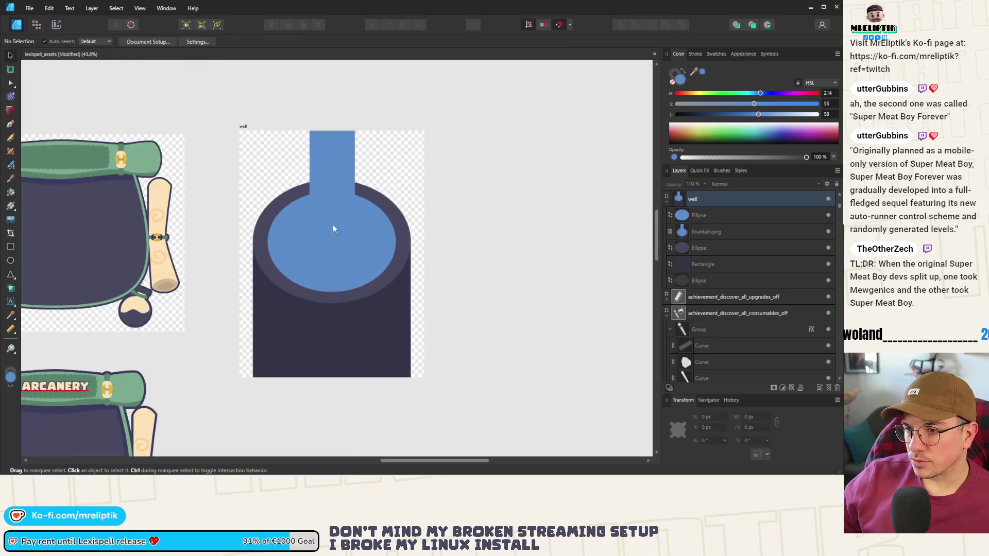
- Try sampled and HSL colours on the inner ellipse, settling on a pale light-blue water fill
{"action": "left_click", "coordinate": [333, 225]}
{"action": "scroll", "coordinate": [333, 225], "scroll_direction": "down", "scroll_amount": 2}
{"action": "left_click_drag", "start_coordinate": [695, 71], "coordinate": [217, 183]}
{"action": "scroll", "coordinate": [285, 223], "scroll_direction": "up", "scroll_amount": 4}
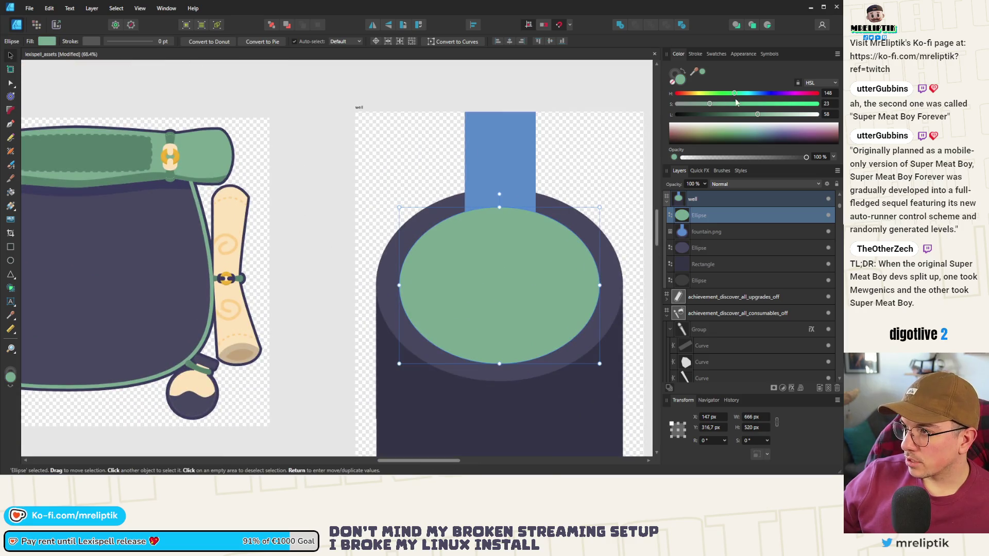
{"action": "left_click_drag", "start_coordinate": [747, 96], "coordinate": [755, 96]}
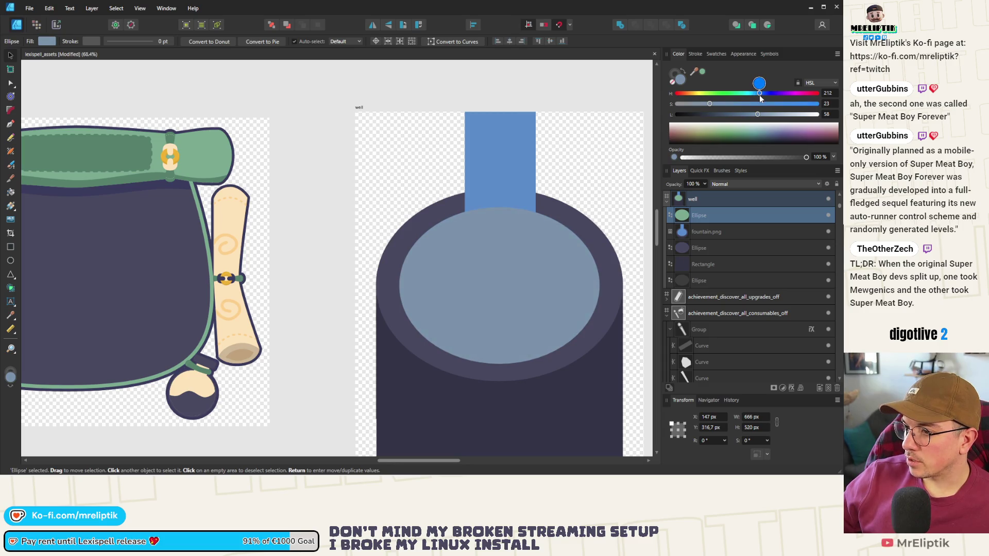
{"action": "mouse_move", "coordinate": [761, 95]}
{"action": "left_mouse_down"}
{"action": "mouse_move", "coordinate": [743, 101]}
{"action": "mouse_move", "coordinate": [756, 106]}
{"action": "left_mouse_up"}
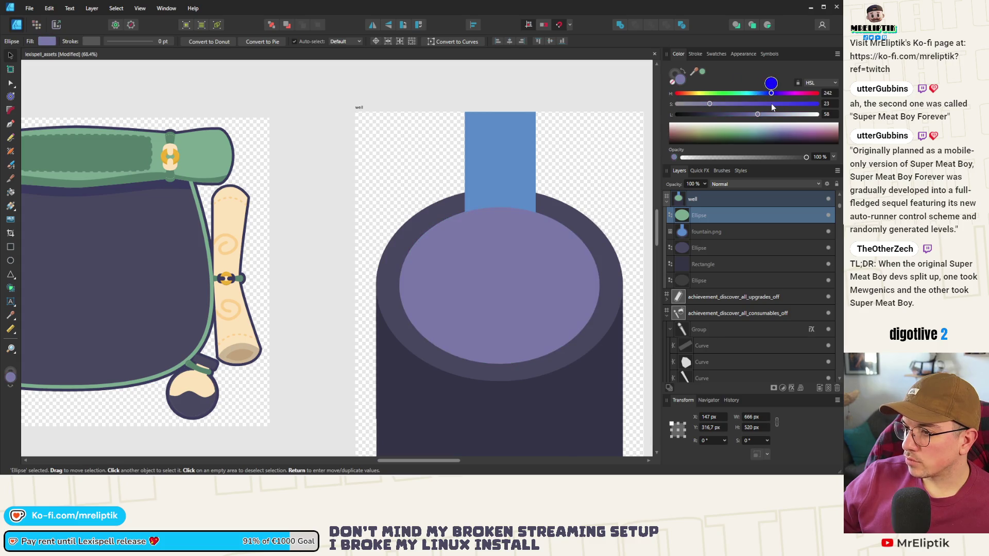
{"action": "left_click_drag", "start_coordinate": [693, 71], "coordinate": [371, 233]}
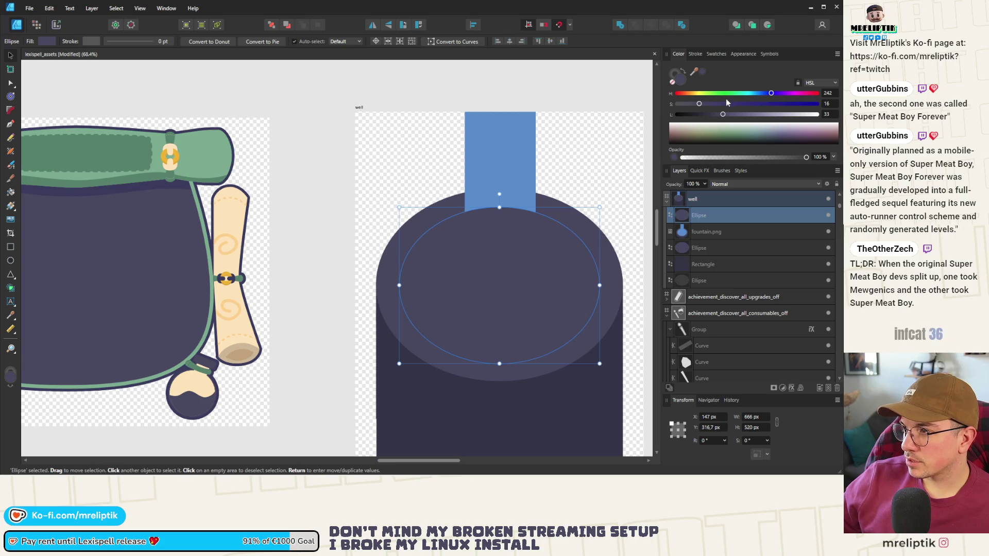
{"action": "left_click", "coordinate": [700, 77]}
{"action": "left_click_drag", "start_coordinate": [693, 71], "coordinate": [226, 212]}
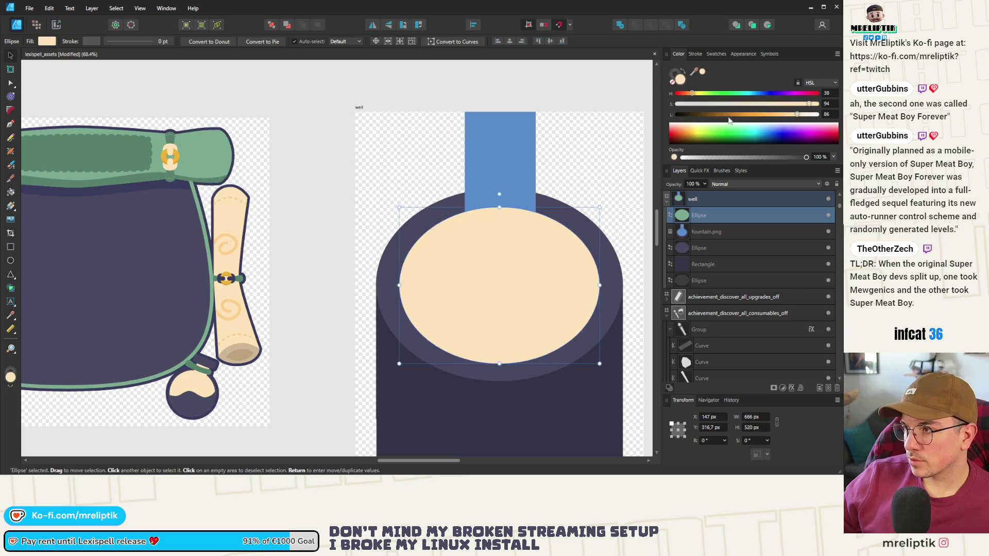
{"action": "left_click_drag", "start_coordinate": [686, 94], "coordinate": [760, 97]}
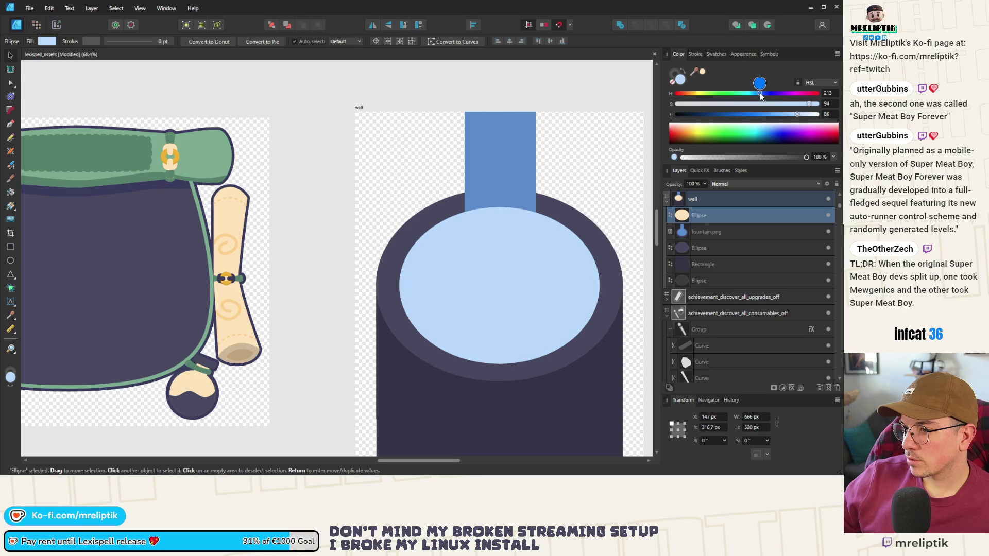
{"action": "left_click_drag", "start_coordinate": [762, 95], "coordinate": [757, 96]}
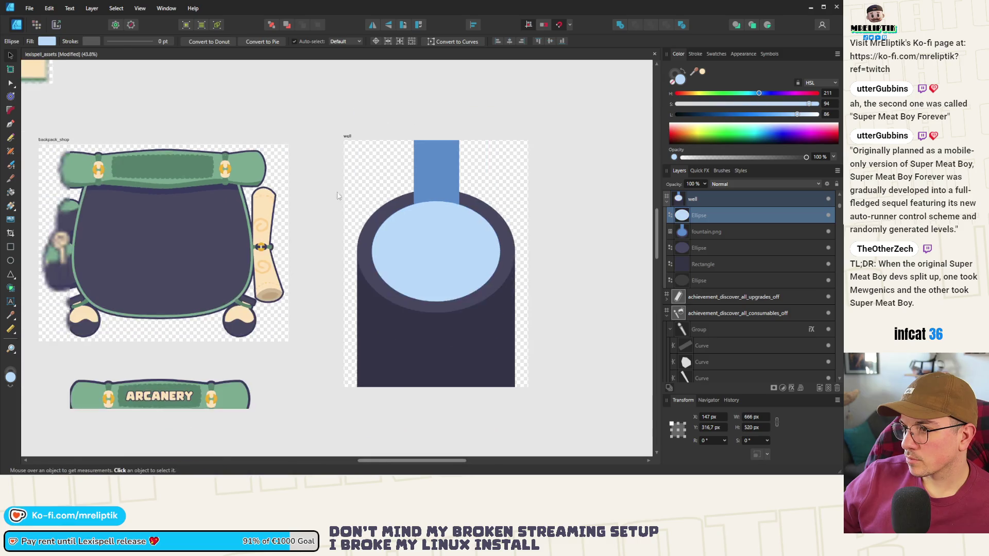
{"action": "scroll", "coordinate": [333, 169], "scroll_direction": "down", "scroll_amount": 2}
- Delete the fountain reference image, raise the body rectangle up behind the rim and switch to Godot
{"action": "left_click", "coordinate": [446, 165]}
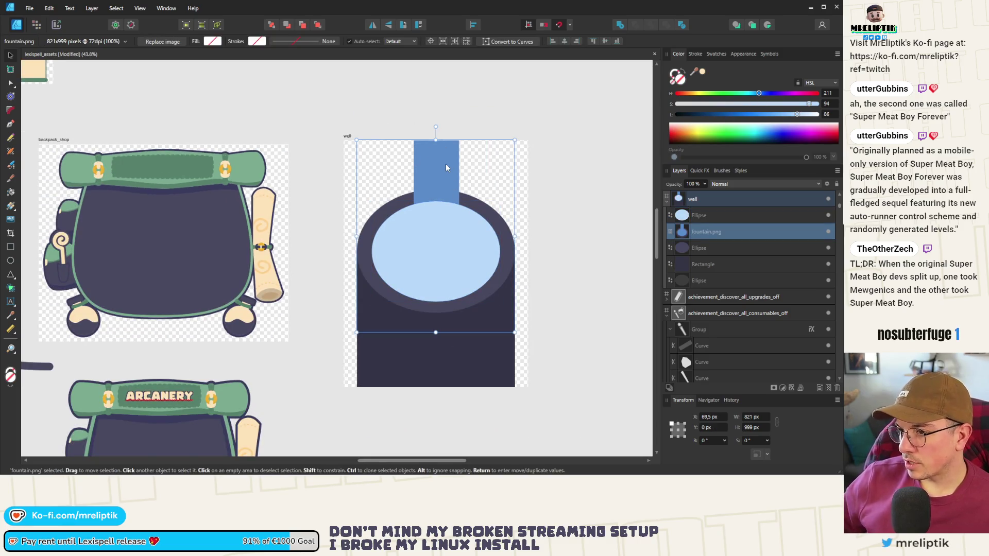
{"action": "key", "text": "Delete"}
{"action": "scroll", "coordinate": [197, 251], "scroll_direction": "down", "scroll_amount": 2}
{"action": "scroll", "coordinate": [196, 251], "scroll_direction": "up", "scroll_amount": 3}
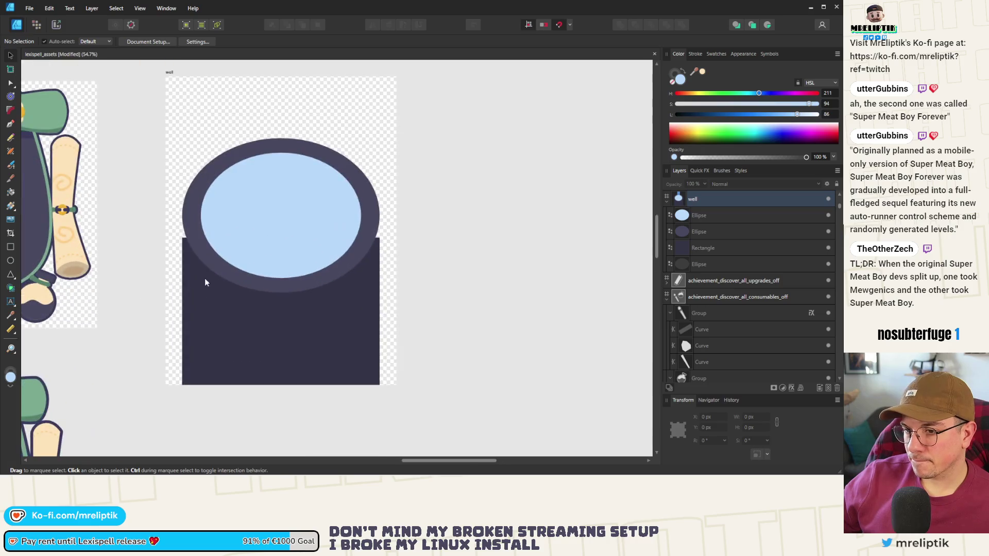
{"action": "left_click", "coordinate": [195, 256]}
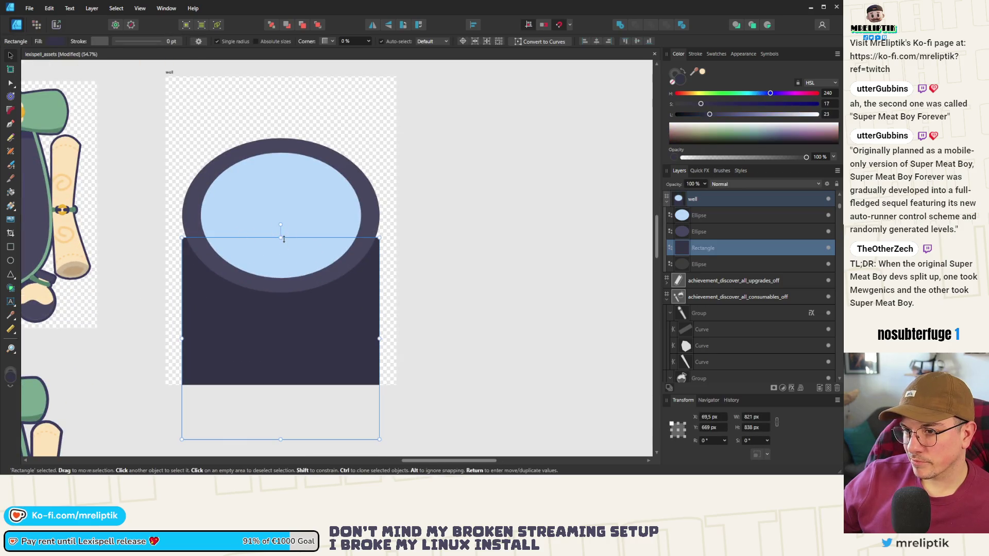
{"action": "left_click_drag", "start_coordinate": [282, 239], "coordinate": [282, 210]}
{"action": "left_click", "coordinate": [384, 200]}
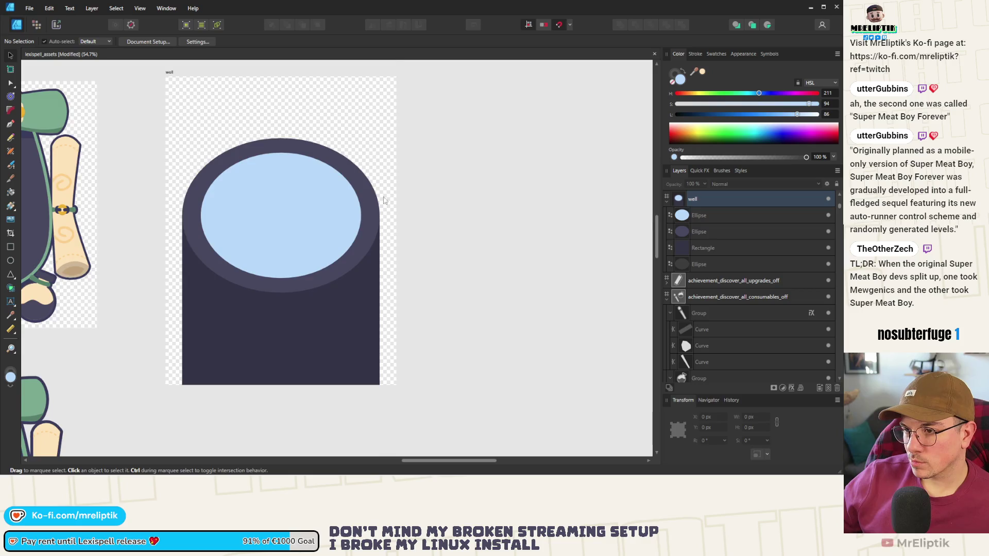
{"action": "scroll", "coordinate": [387, 248], "scroll_direction": "down", "scroll_amount": 2}
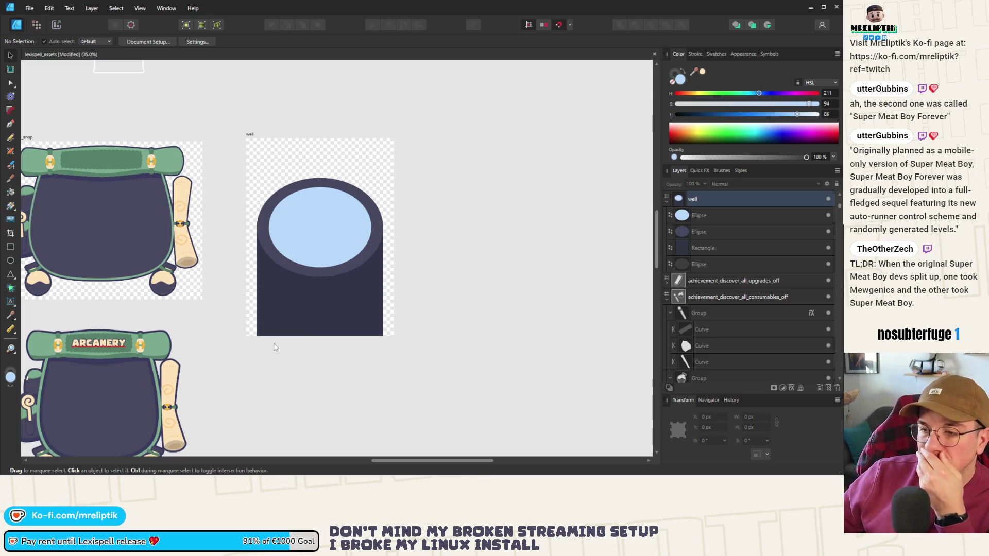
{"action": "left_click", "coordinate": [339, 328]}
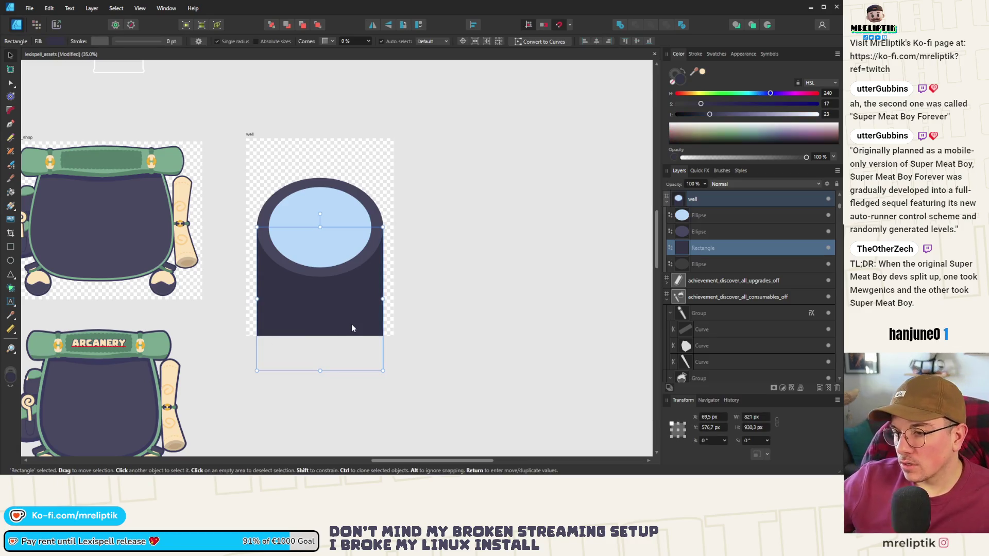
{"action": "key", "text": "alt+Tab"}
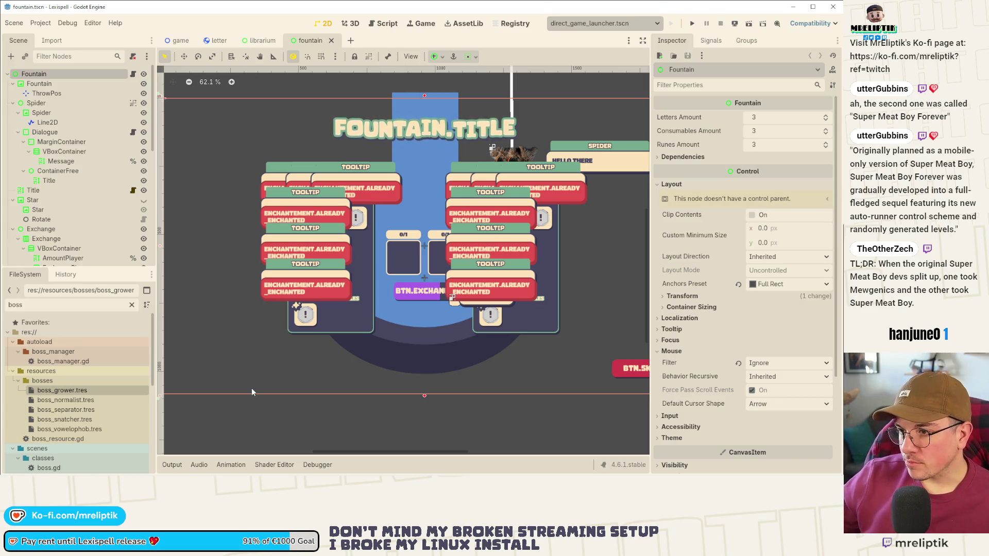
{"action": "key", "text": "alt+Tab"}
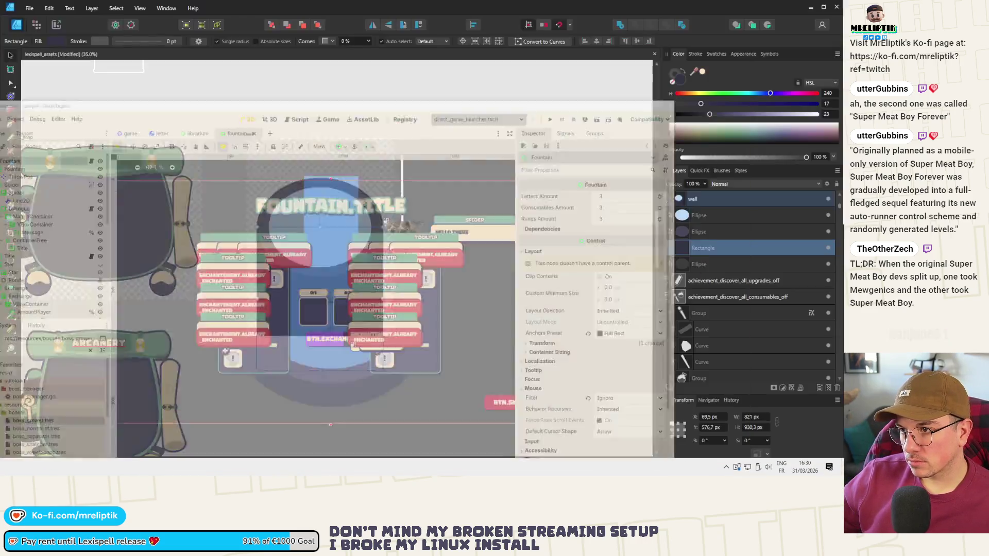
{"action": "scroll", "coordinate": [316, 300], "scroll_direction": "down", "scroll_amount": 1}
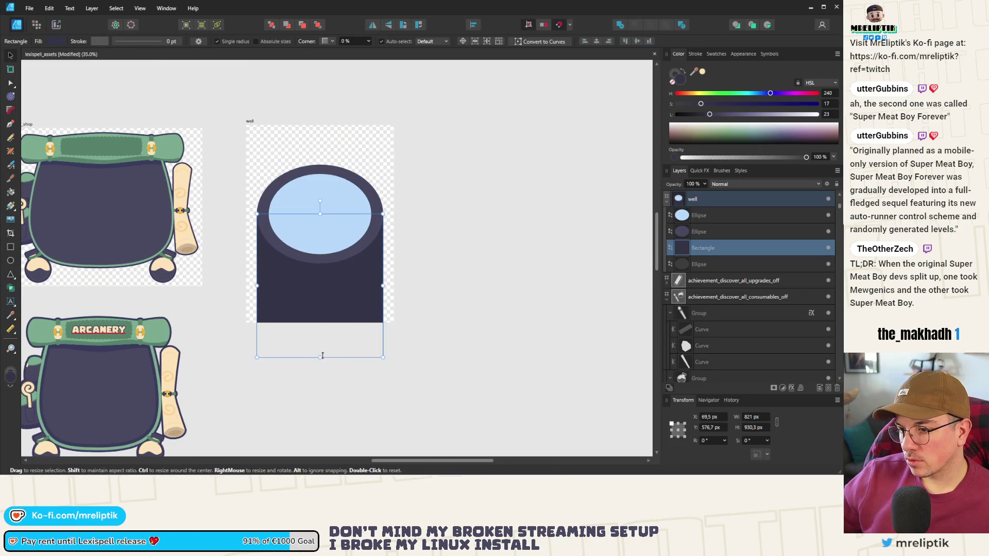
- Shorten the body rectangle from its bottom edge and give the bottom ellipse the body's purple
{"action": "left_click_drag", "start_coordinate": [318, 356], "coordinate": [330, 232]}
{"action": "key", "text": "ctrl+z"}
{"action": "left_click_drag", "start_coordinate": [319, 355], "coordinate": [319, 255]}
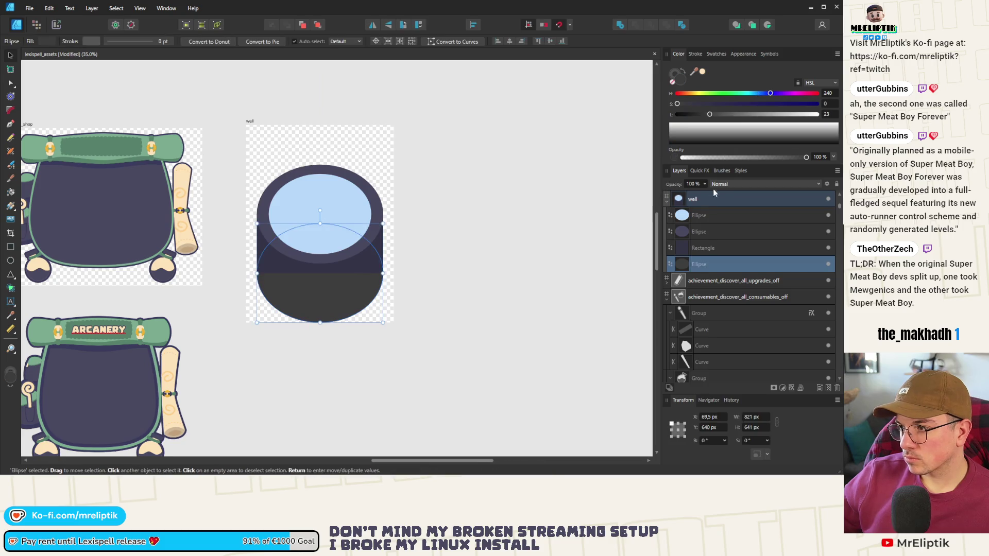
{"action": "left_click_drag", "start_coordinate": [693, 74], "coordinate": [356, 272]}
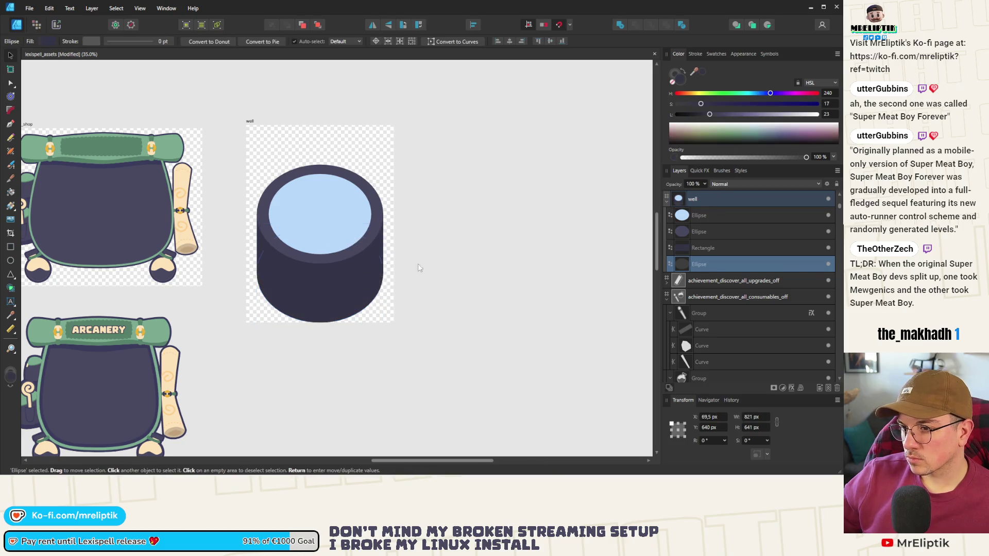
{"action": "key", "text": "ctrl+d"}
{"action": "scroll", "coordinate": [315, 286], "scroll_direction": "up", "scroll_amount": 3}
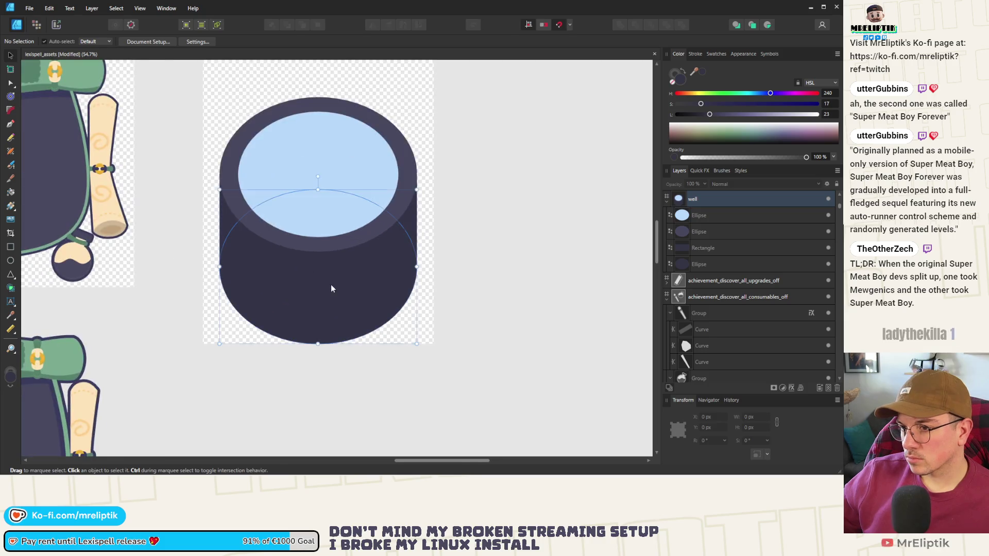
{"action": "scroll", "coordinate": [331, 287], "scroll_direction": "up", "scroll_amount": 2}
- Raise the bottom ellipse under the body and shorten the body rectangle to meet it
{"action": "left_click_drag", "start_coordinate": [329, 289], "coordinate": [347, 248]}
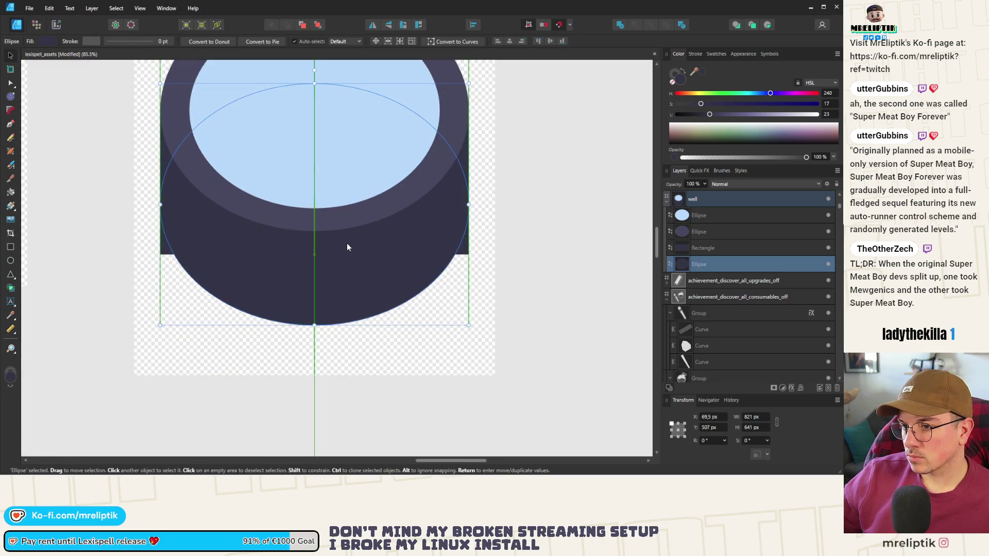
{"action": "left_click", "coordinate": [324, 254]}
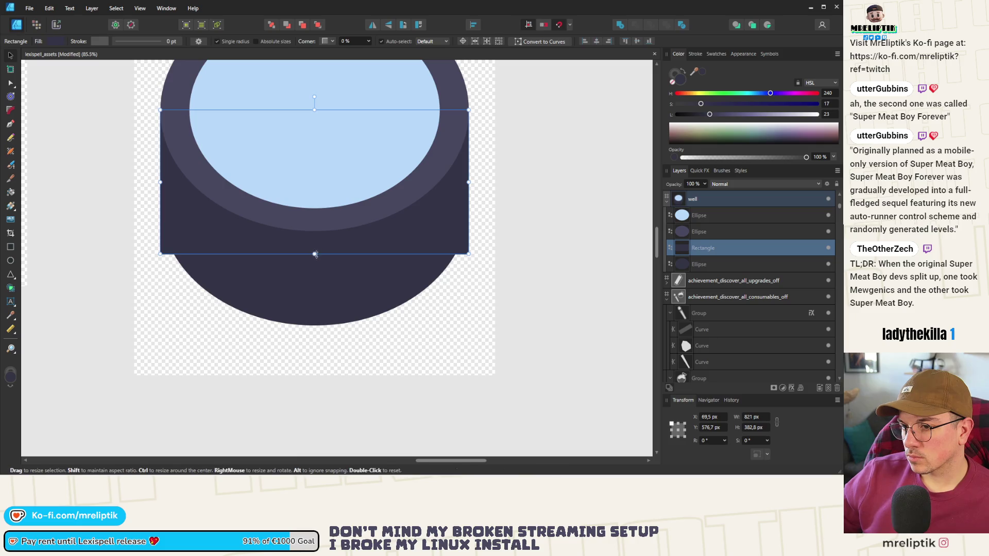
{"action": "left_click_drag", "start_coordinate": [315, 254], "coordinate": [321, 206]}
{"action": "key", "text": "ctrl+d"}
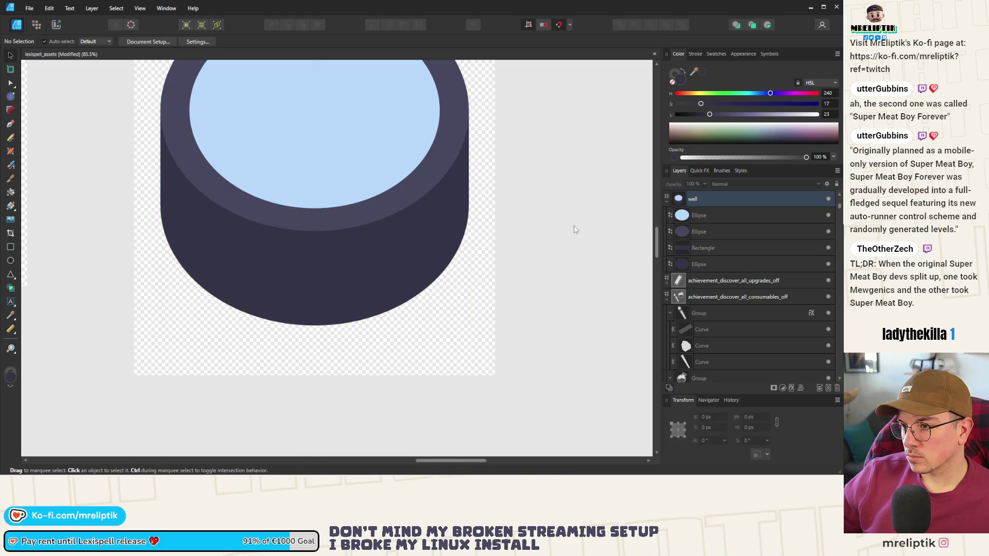
{"action": "scroll", "coordinate": [288, 223], "scroll_direction": "down", "scroll_amount": 2}
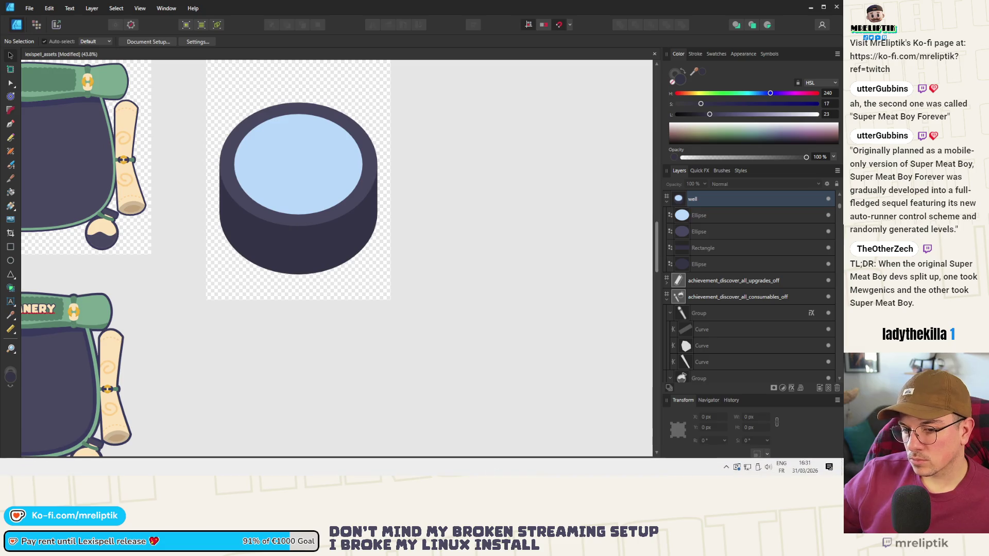
- Raise the well's bottom ellipse again and trim the body rectangle's lower edge to match
{"action": "key", "text": "alt+Tab"}
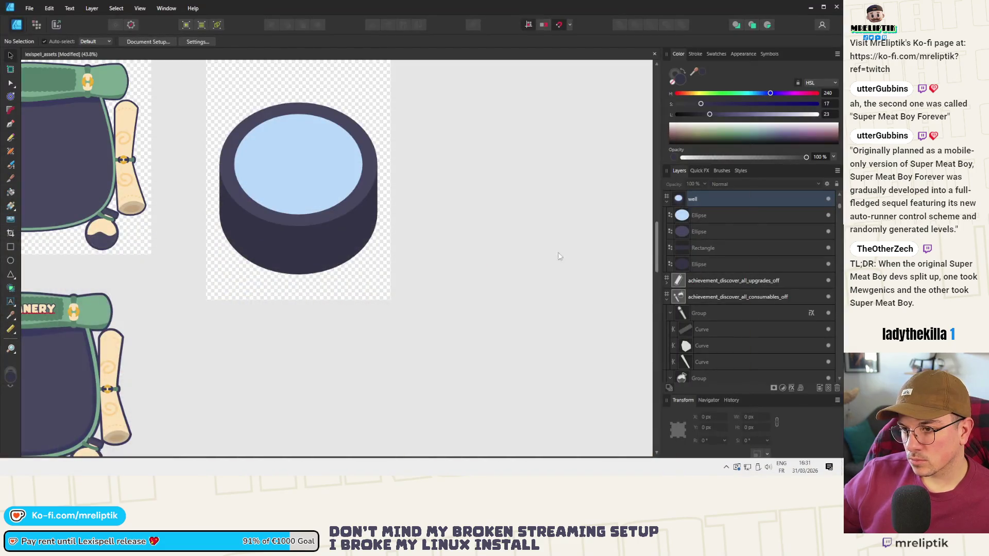
{"action": "left_click", "coordinate": [255, 227]}
{"action": "scroll", "coordinate": [313, 302], "scroll_direction": "up", "scroll_amount": 3}
{"action": "scroll", "coordinate": [330, 363], "scroll_direction": "up", "scroll_amount": 2}
{"action": "left_click_drag", "start_coordinate": [330, 362], "coordinate": [339, 345]}
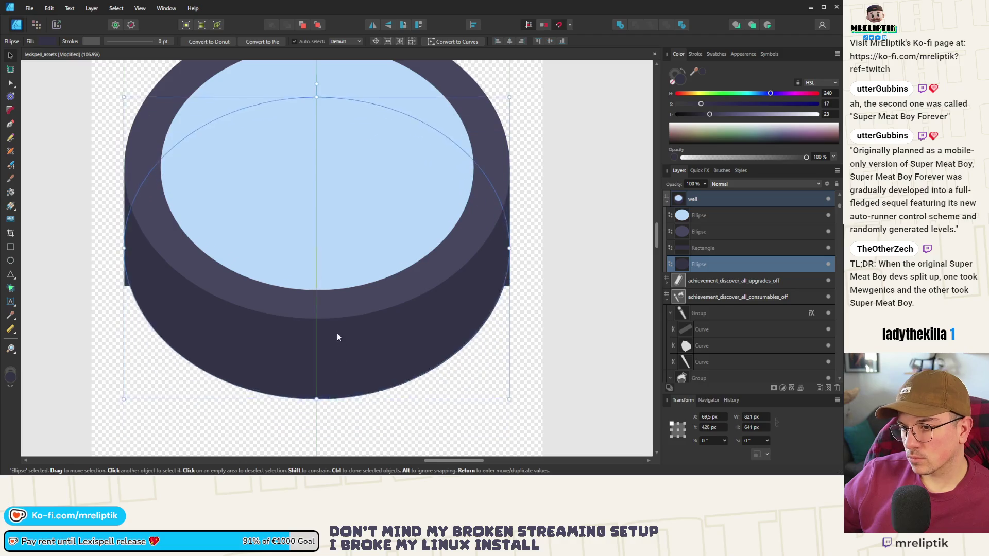
{"action": "left_click", "coordinate": [495, 241]}
{"action": "left_click_drag", "start_coordinate": [314, 285], "coordinate": [317, 258]}
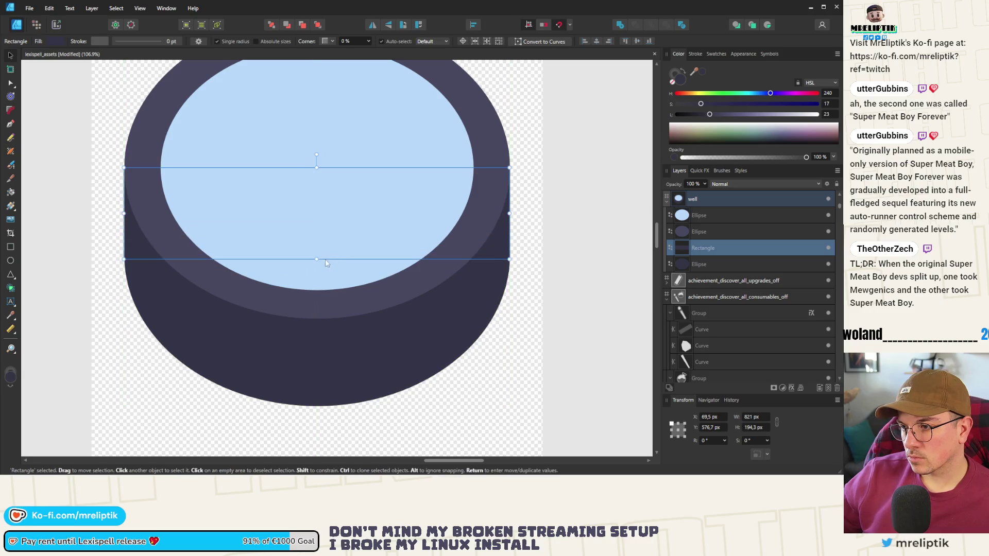
{"action": "left_click_drag", "start_coordinate": [316, 257], "coordinate": [314, 260]}
{"action": "scroll", "coordinate": [420, 256], "scroll_direction": "down", "scroll_amount": 5}
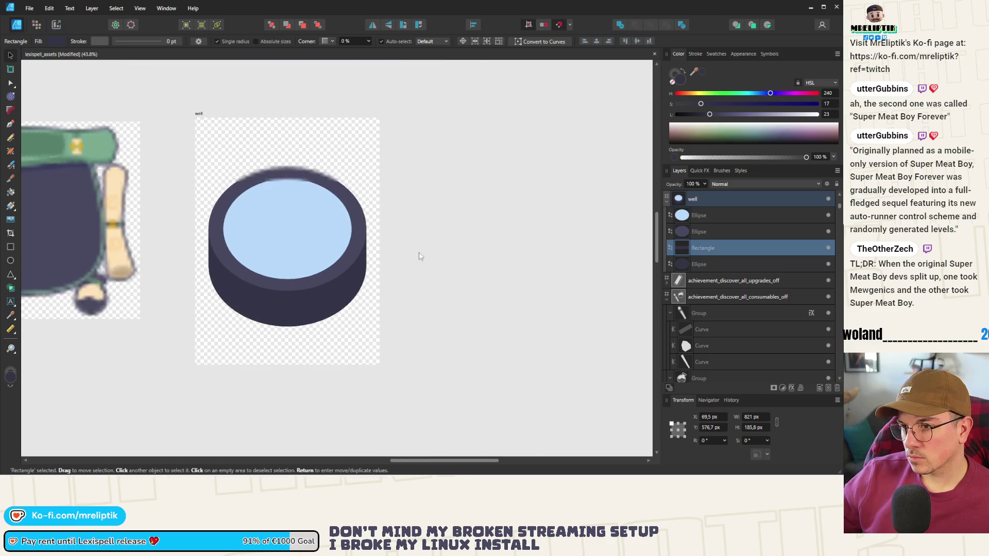
{"action": "left_click", "coordinate": [420, 256]}
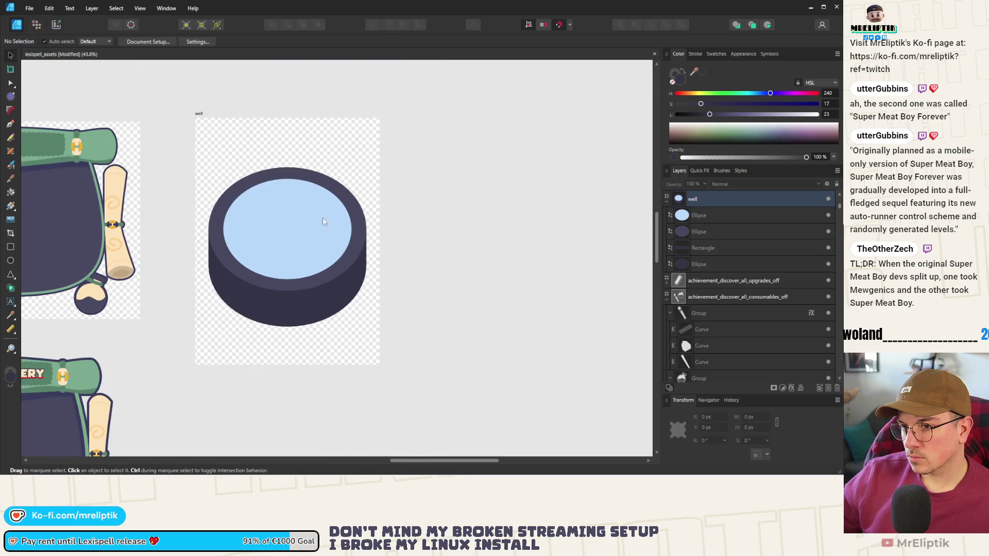
- Duplicate the dark rim ellipse and shrink the copy into an inner ellipse
{"action": "left_click", "coordinate": [286, 188]}
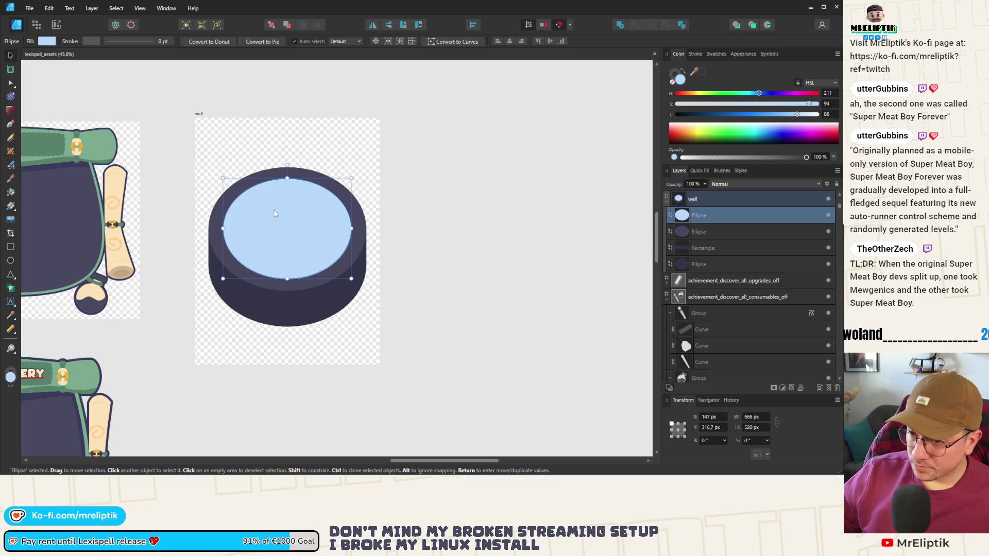
{"action": "scroll", "coordinate": [283, 195], "scroll_direction": "up", "scroll_amount": 5}
{"action": "left_click_drag", "start_coordinate": [311, 130], "coordinate": [311, 162]}
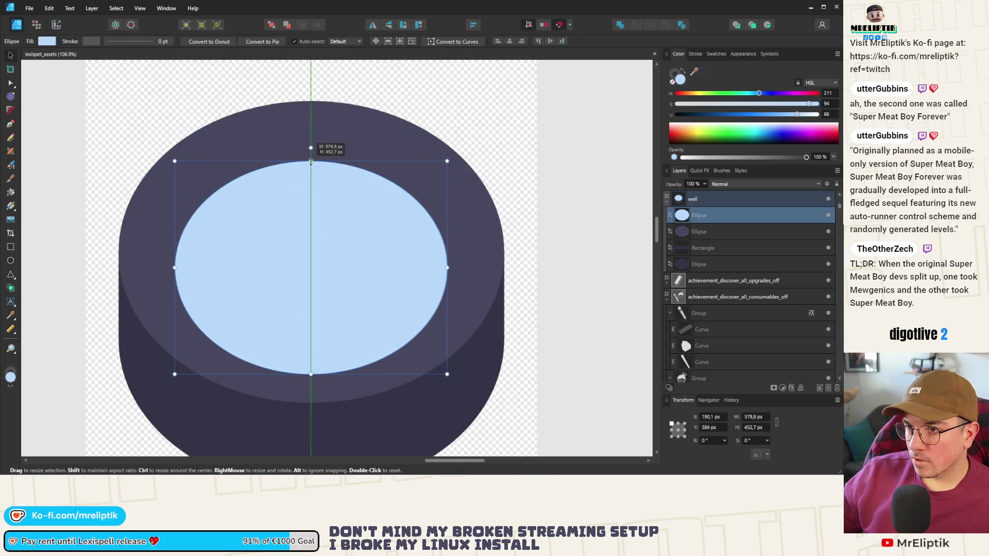
{"action": "key", "text": "ctrl+z"}
{"action": "left_click", "coordinate": [354, 131]}
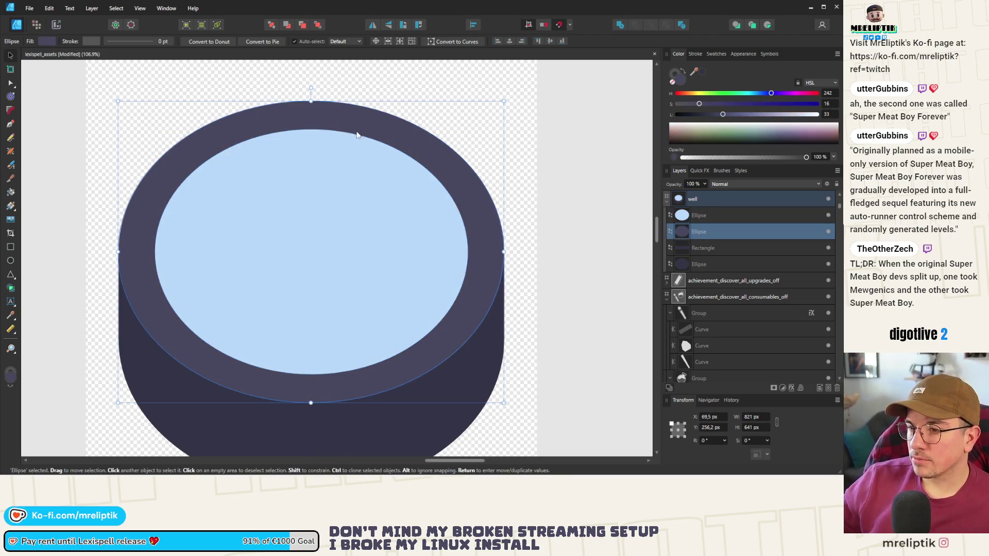
{"action": "key", "text": "ctrl+j"}
{"action": "mouse_move", "coordinate": [504, 101]}
{"action": "left_mouse_down"}
{"action": "mouse_move", "coordinate": [465, 118]}
{"action": "mouse_move", "coordinate": [401, 174]}
{"action": "left_mouse_up"}
{"action": "left_click", "coordinate": [298, 216]}
- Darken the inner ellipse's fill by lowering its Lightness
{"action": "left_click", "coordinate": [308, 148]}
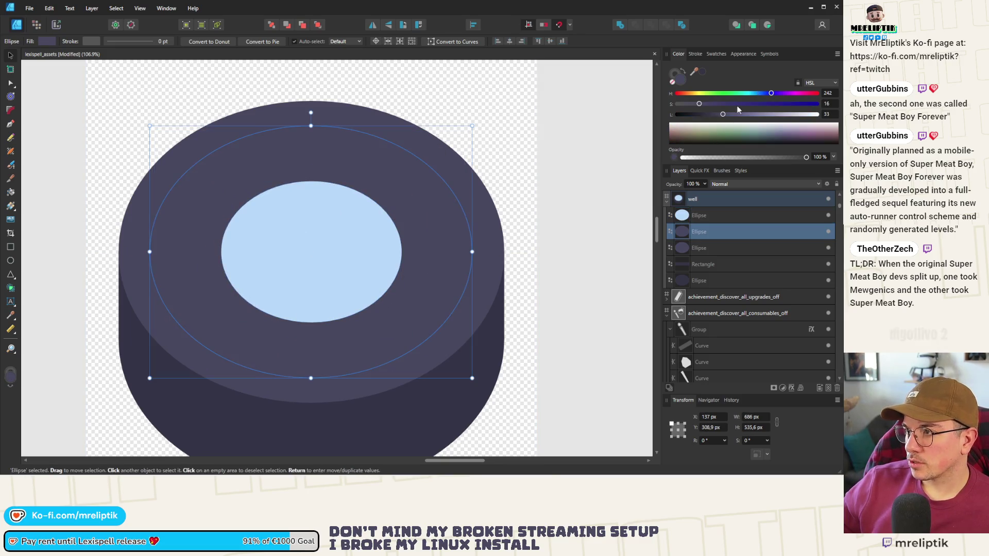
{"action": "left_click_drag", "start_coordinate": [697, 74], "coordinate": [432, 394]}
{"action": "scroll", "coordinate": [269, 208], "scroll_direction": "down", "scroll_amount": 2}
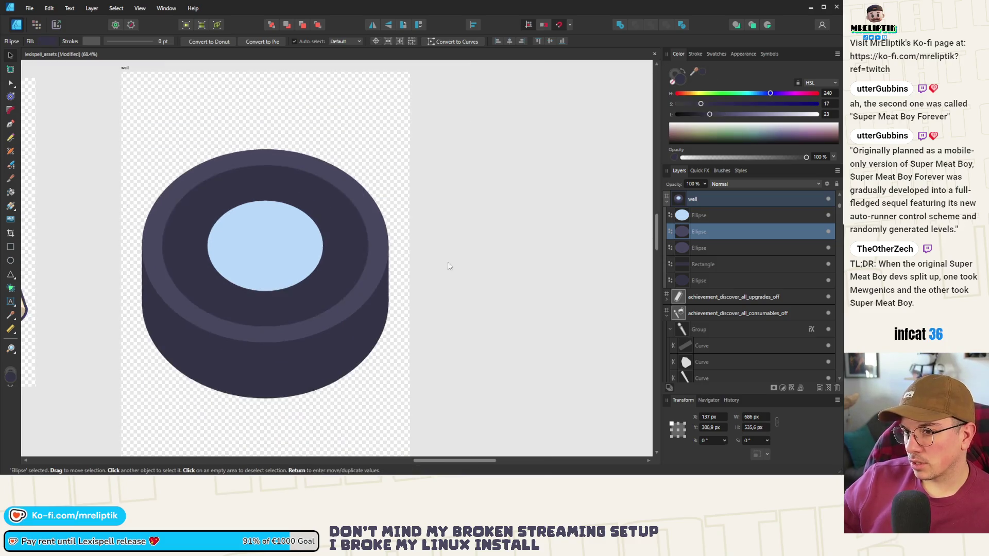
{"action": "key", "text": "ctrl+d"}
- Stretch the pale-blue water ellipse taller downward toward the inner rim
{"action": "left_click", "coordinate": [272, 256]}
{"action": "scroll", "coordinate": [272, 256], "scroll_direction": "up", "scroll_amount": 2}
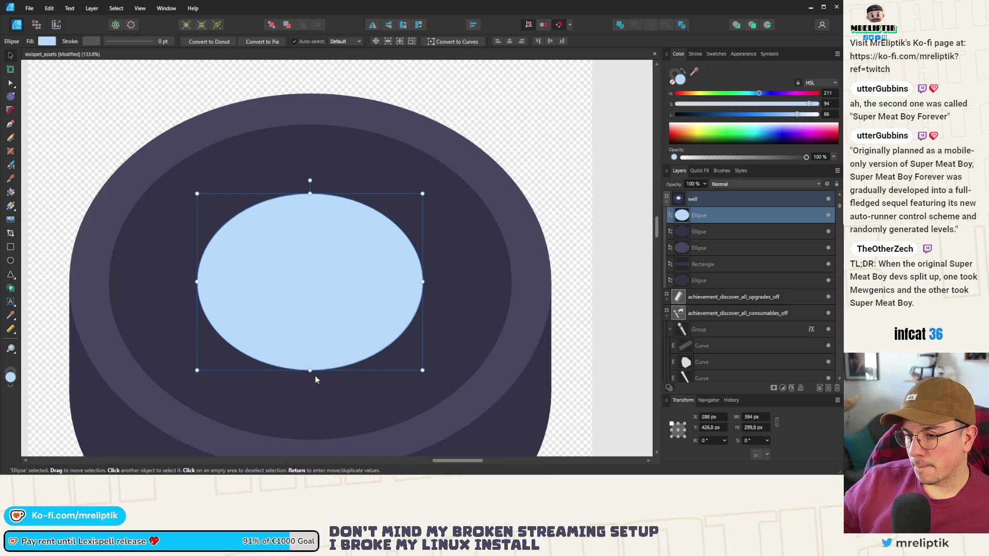
{"action": "left_click_drag", "start_coordinate": [310, 370], "coordinate": [310, 439]}
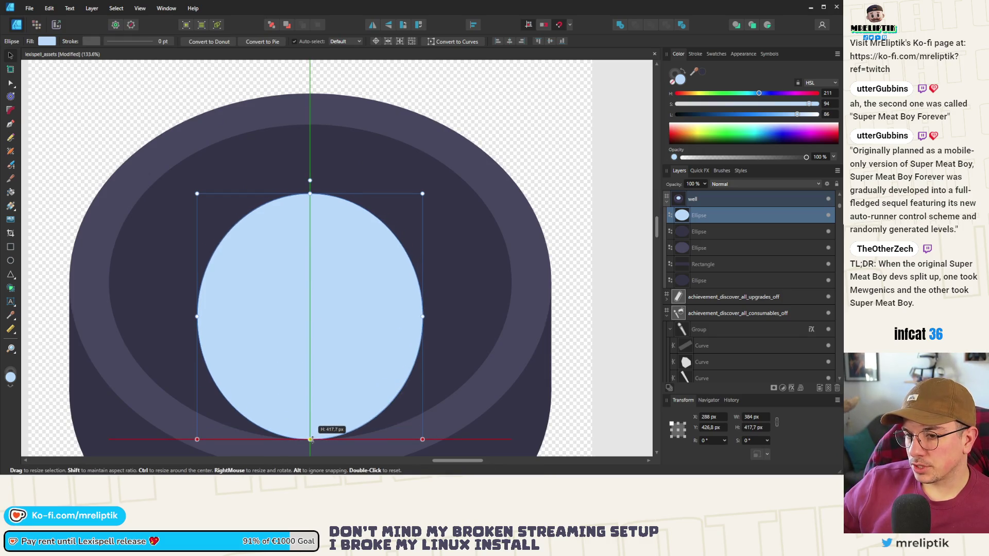
{"action": "left_click", "coordinate": [93, 266]}
{"action": "left_click", "coordinate": [203, 201]}
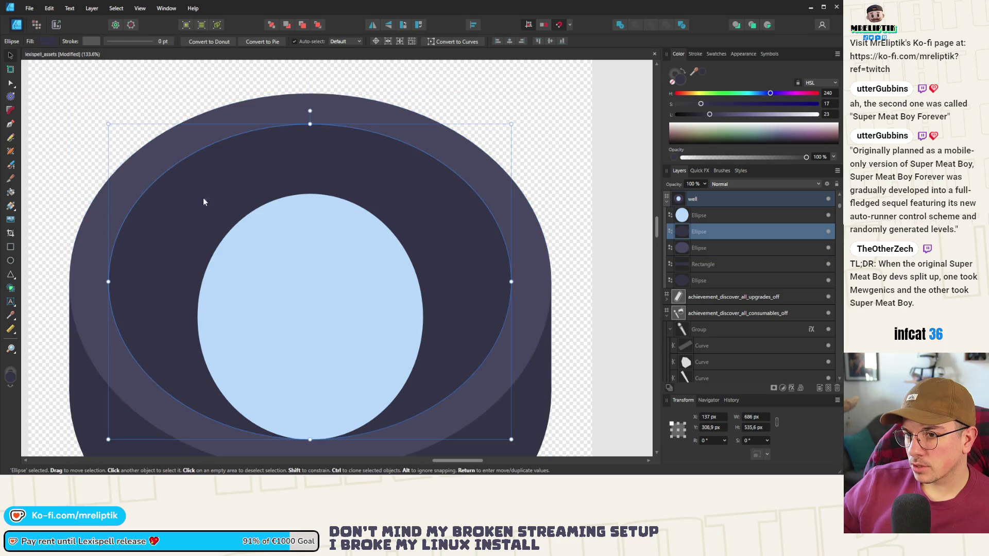
{"action": "scroll", "coordinate": [181, 203], "scroll_direction": "down", "scroll_amount": 2}
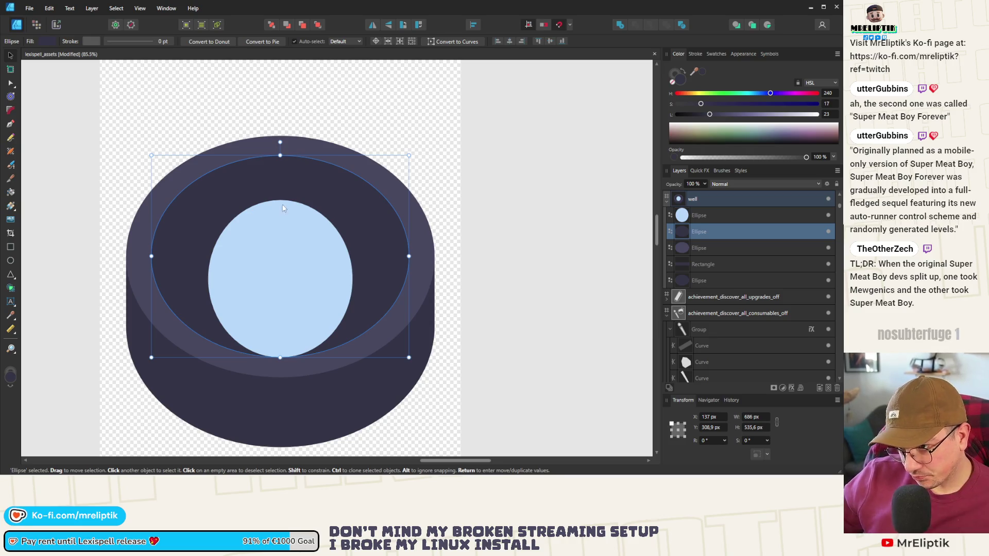
{"action": "key", "text": "ctrl+z"}
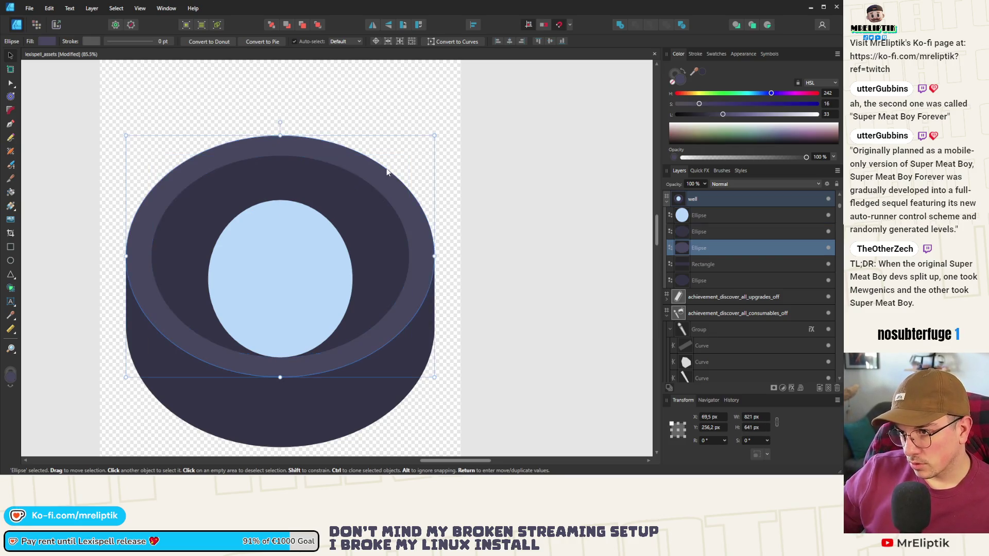
- Try cutting the inner ellipse out of the rim and shifting it, undoing both
{"action": "key", "text": "ctrl+shift+z"}
{"action": "left_click", "coordinate": [384, 189], "text": "shift"}
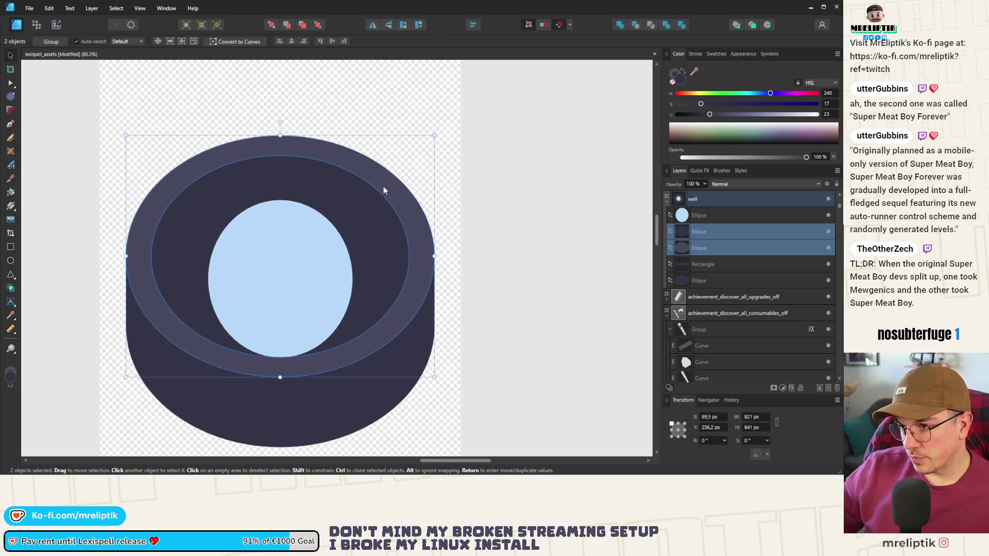
{"action": "left_click", "coordinate": [634, 26]}
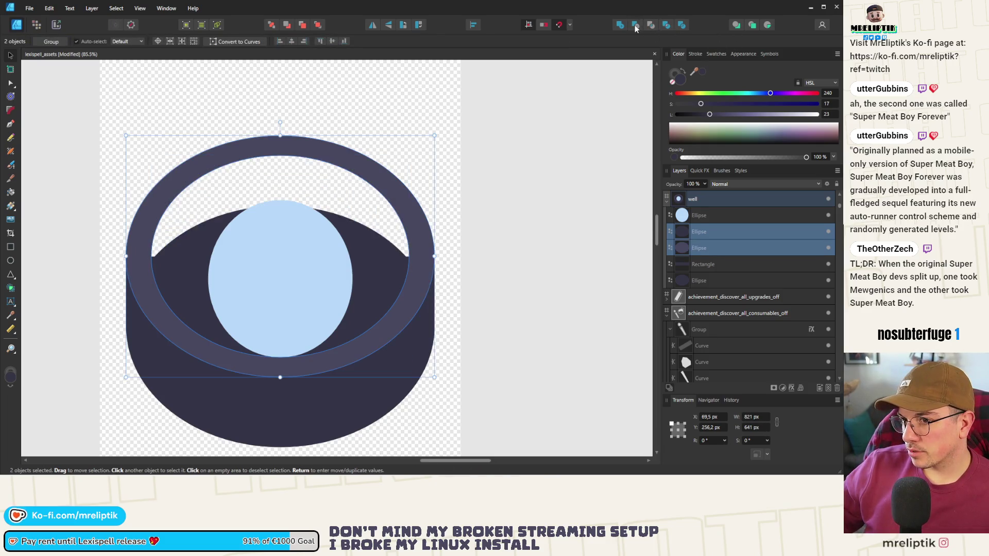
{"action": "key", "text": "ctrl+z"}
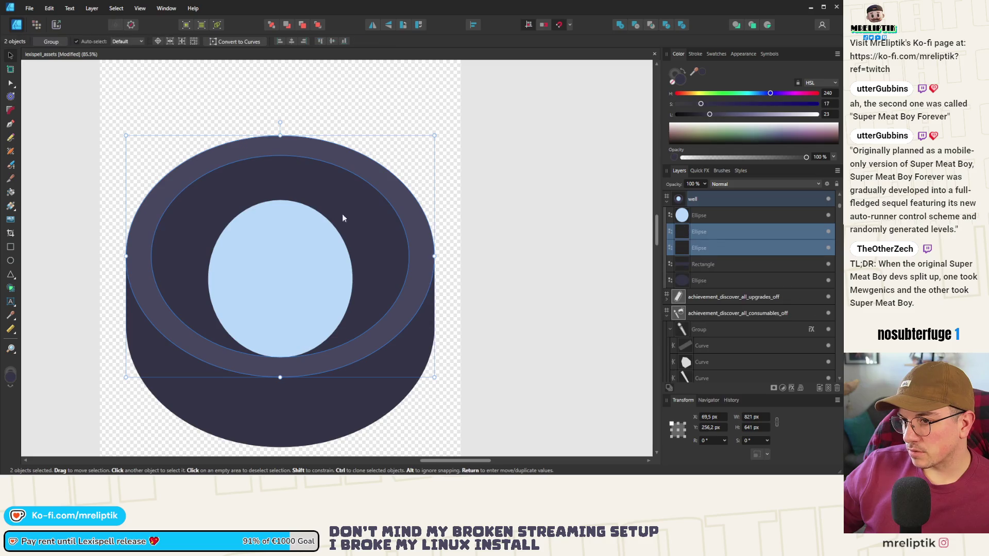
{"action": "left_click", "coordinate": [355, 187]}
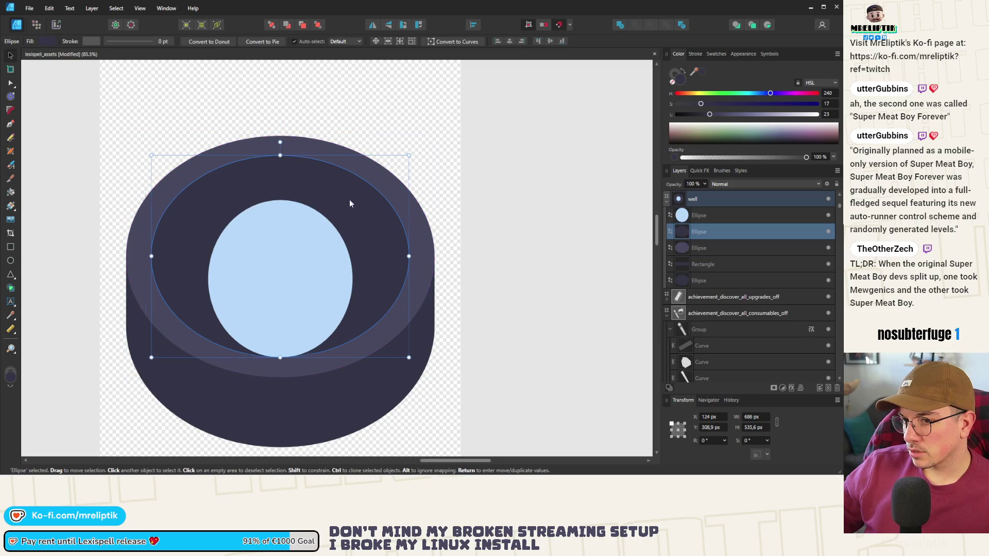
{"action": "left_click_drag", "start_coordinate": [350, 200], "coordinate": [269, 200]}
{"action": "key", "text": "ctrl+z"}
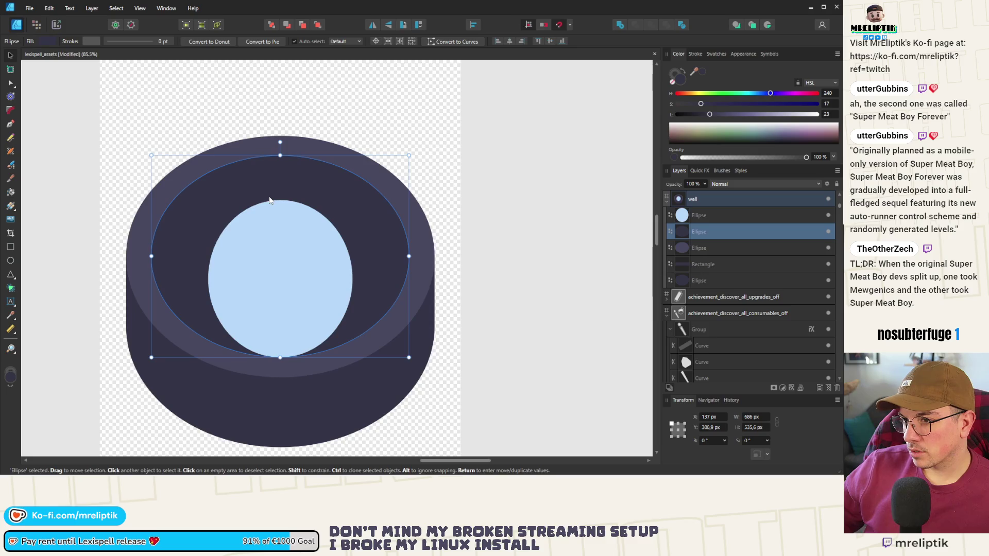
- Subtract a copy of the inner ellipse from the rim to make a ring and bring it in front of the water
{"action": "key", "text": "ctrl+j"}
{"action": "left_click", "coordinate": [362, 166], "text": "shift"}
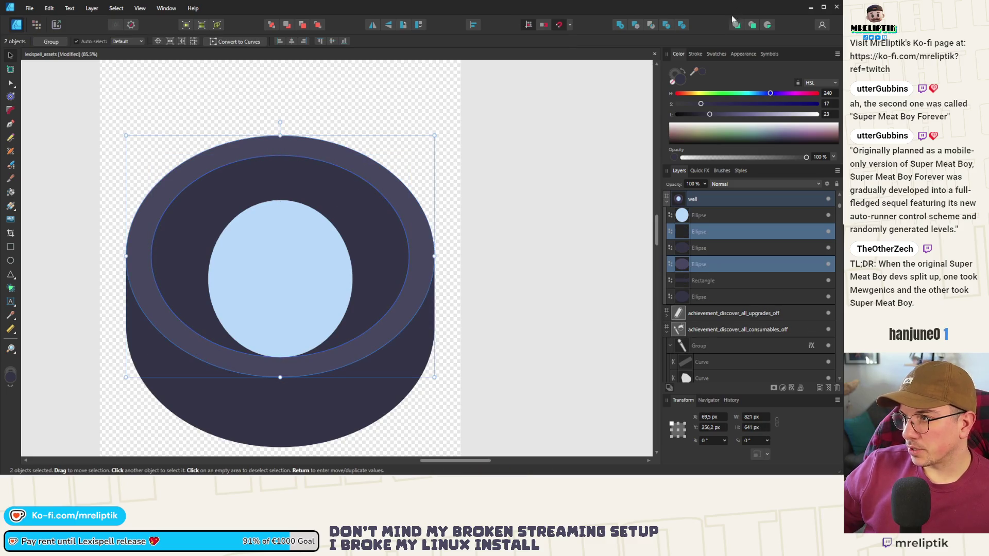
{"action": "left_click", "coordinate": [635, 25]}
{"action": "left_click", "coordinate": [326, 190]}
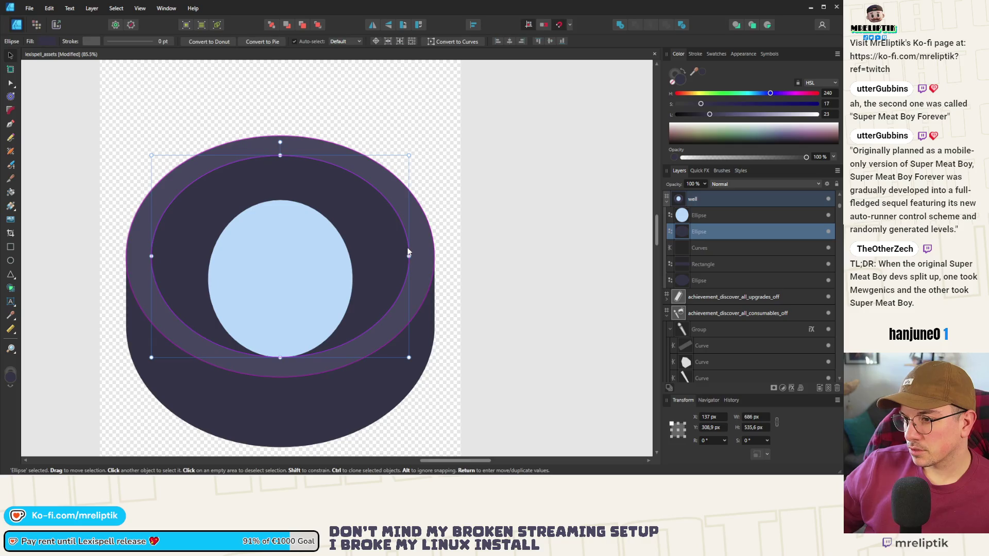
{"action": "left_click", "coordinate": [387, 323]}
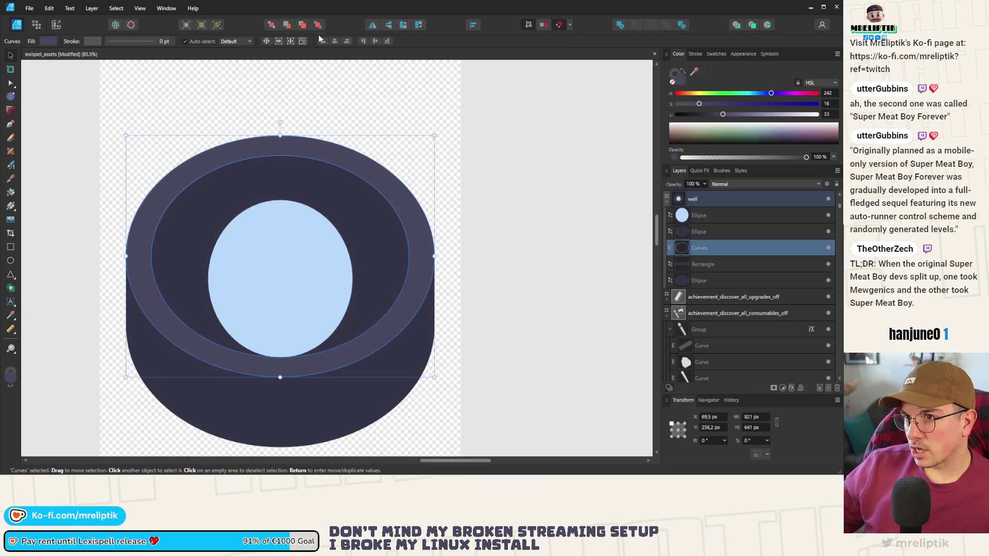
{"action": "key", "text": "ctrl+shift+bracketright"}
{"action": "left_click", "coordinate": [307, 286]}
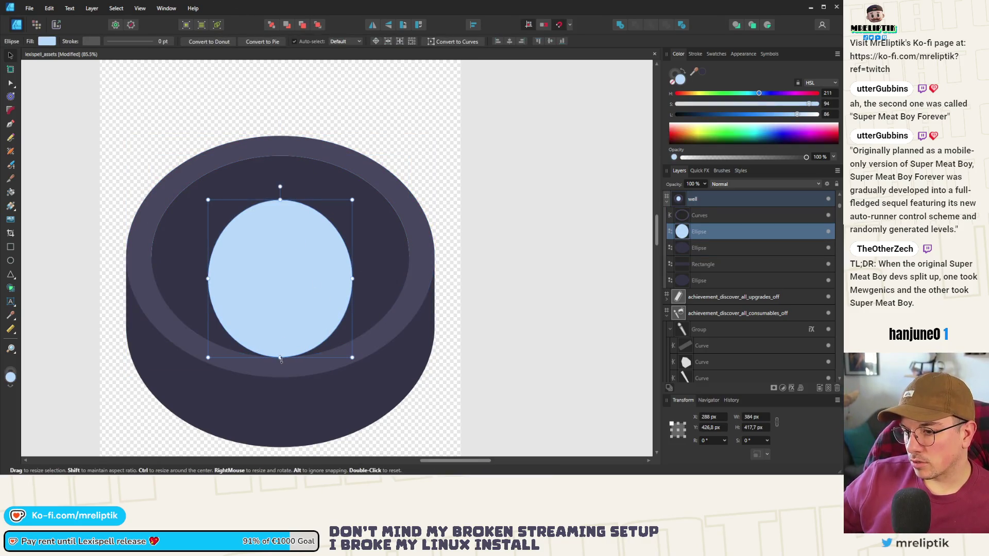
- Widen and raise the water ellipse to fill the rim opening
{"action": "left_click_drag", "start_coordinate": [352, 278], "coordinate": [409, 280]}
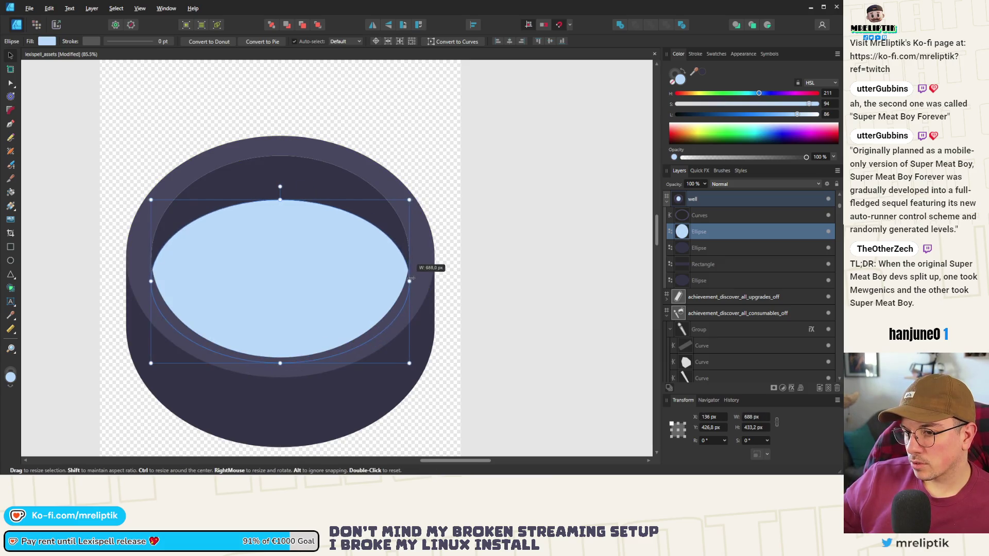
{"action": "left_click_drag", "start_coordinate": [280, 200], "coordinate": [277, 166]}
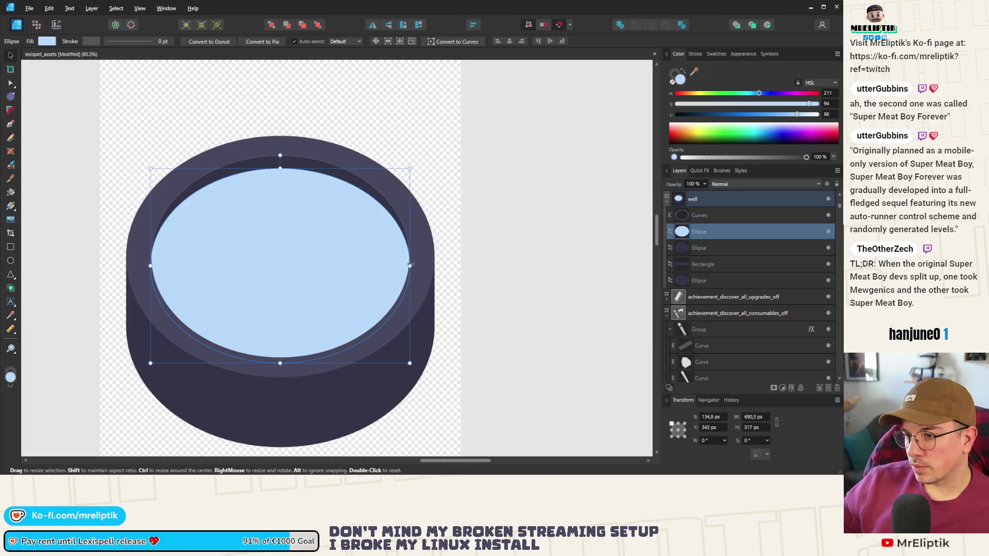
{"action": "left_click_drag", "start_coordinate": [410, 265], "coordinate": [411, 266]}
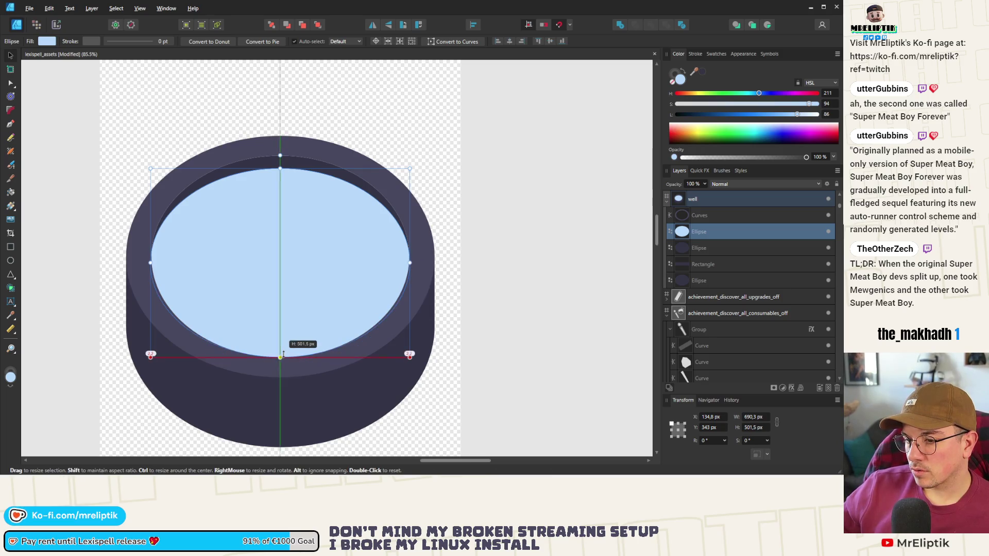
- Lower the water ellipse's top and narrow it evenly on both sides
{"action": "left_click_drag", "start_coordinate": [410, 264], "coordinate": [408, 263]}
{"action": "left_click_drag", "start_coordinate": [280, 169], "coordinate": [280, 177]}
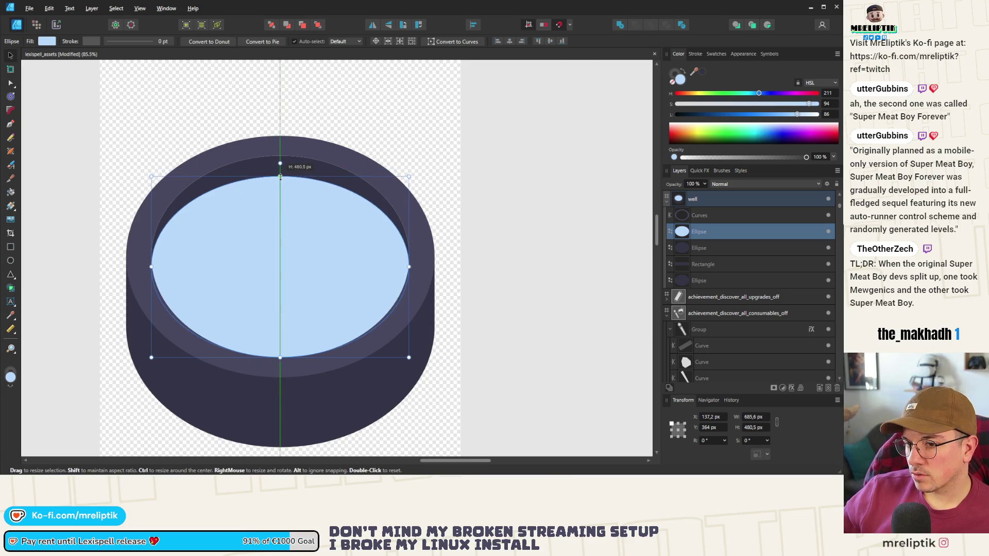
{"action": "left_click_drag", "start_coordinate": [409, 266], "coordinate": [403, 268]}
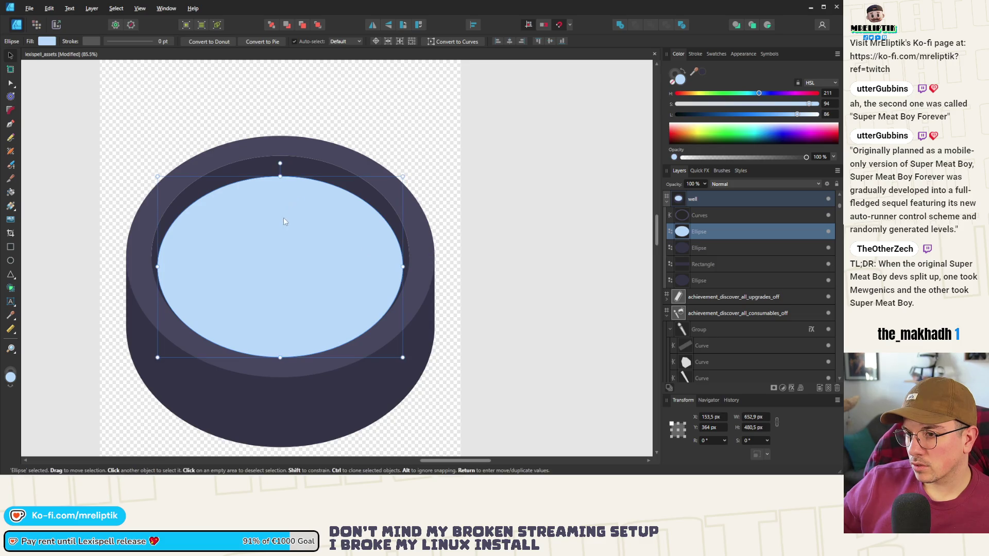
{"action": "key", "text": "ctrl+d"}
{"action": "scroll", "coordinate": [284, 225], "scroll_direction": "down", "scroll_amount": 5}
{"action": "scroll", "coordinate": [269, 239], "scroll_direction": "up", "scroll_amount": 5}
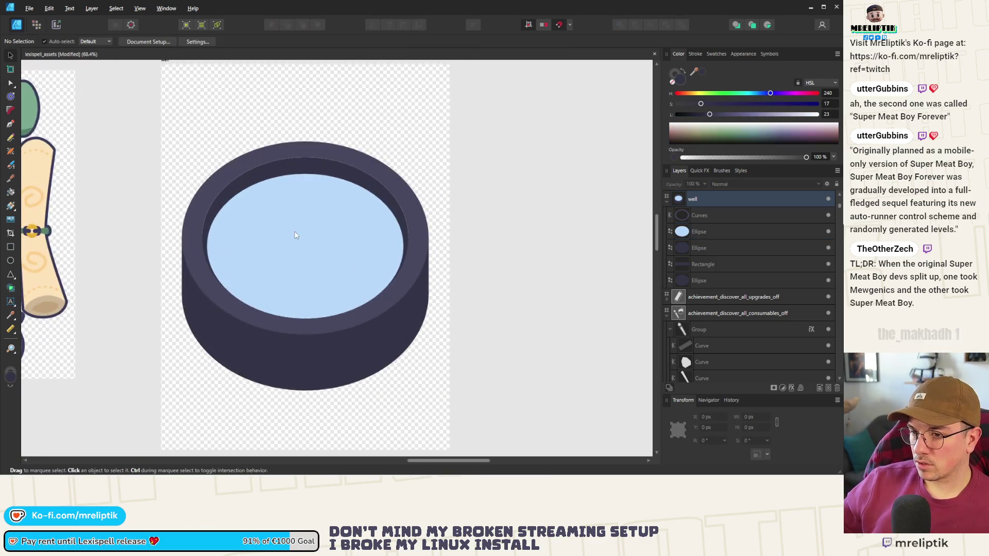
- Resize the water ellipse taller to about 653 by 533 px, filling the inner opening
{"action": "left_click", "coordinate": [294, 235]}
{"action": "scroll", "coordinate": [294, 235], "scroll_direction": "up", "scroll_amount": 3}
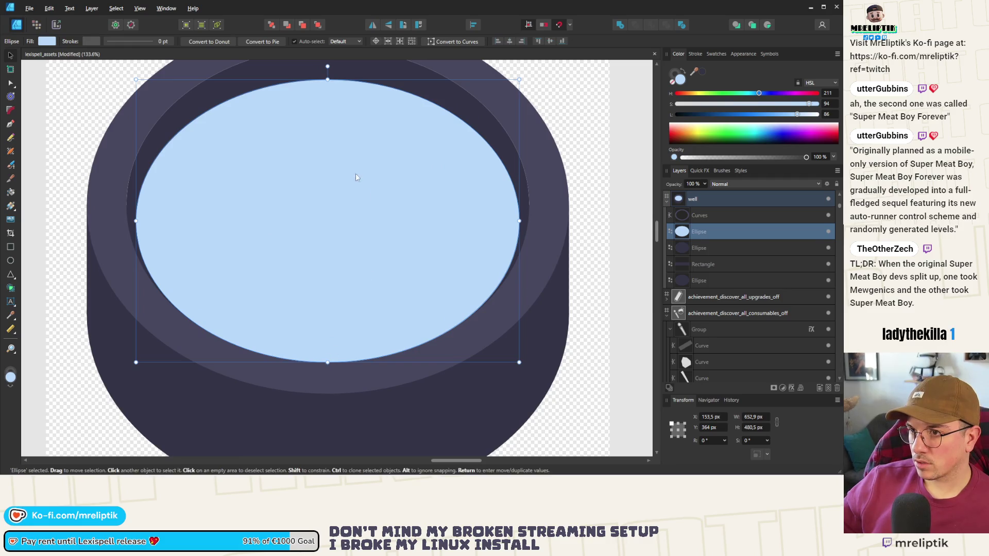
{"action": "scroll", "coordinate": [350, 131], "scroll_direction": "down", "scroll_amount": 3}
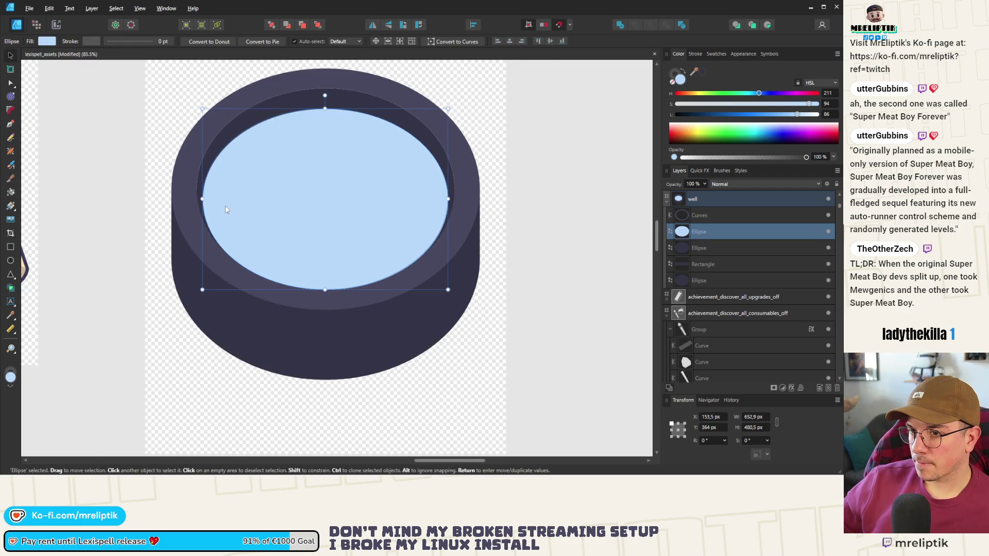
{"action": "left_click_drag", "start_coordinate": [206, 200], "coordinate": [207, 199]}
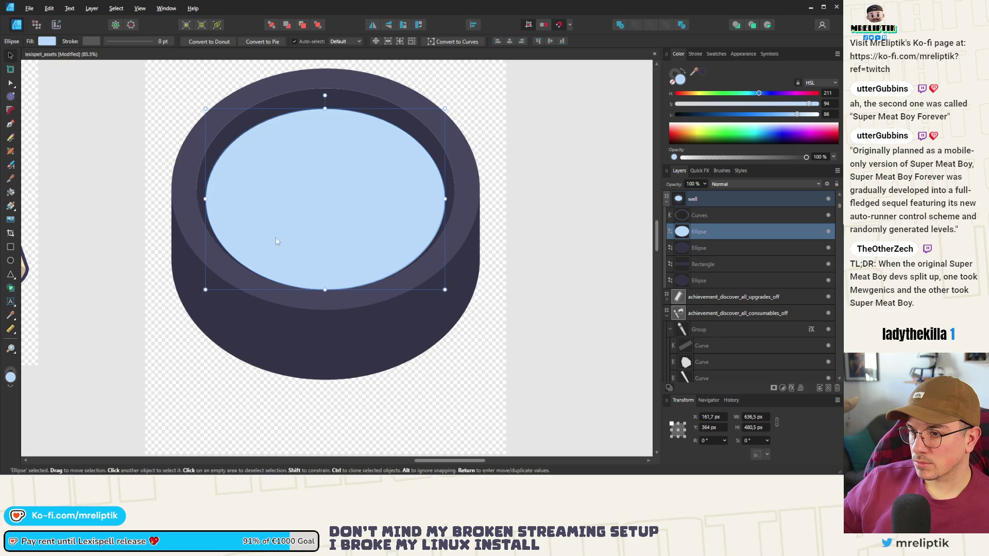
{"action": "left_click_drag", "start_coordinate": [324, 290], "coordinate": [324, 309]}
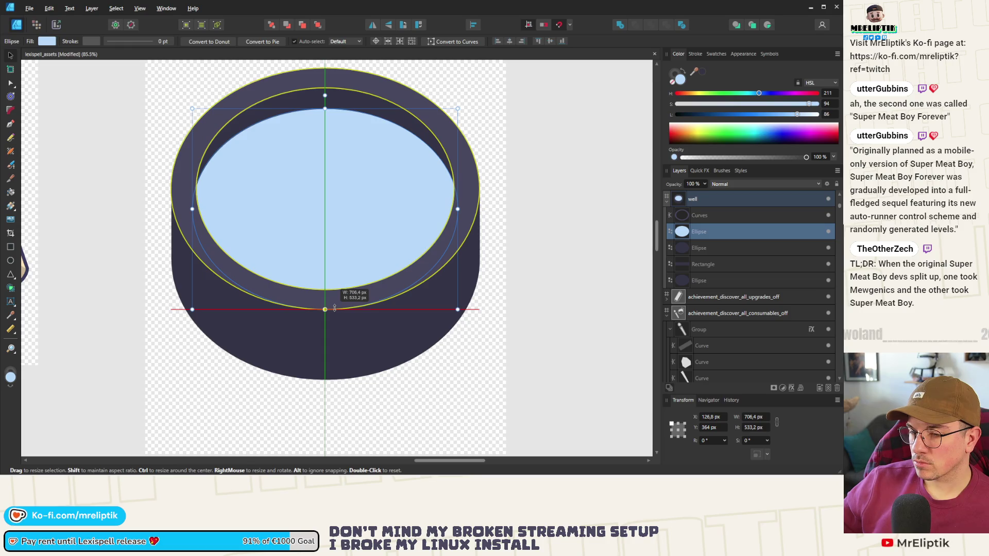
{"action": "left_click_drag", "start_coordinate": [334, 308], "coordinate": [334, 308]}
{"action": "key", "text": "ctrl+d"}
{"action": "scroll", "coordinate": [357, 205], "scroll_direction": "down", "scroll_amount": 3, "text": "ctrl"}
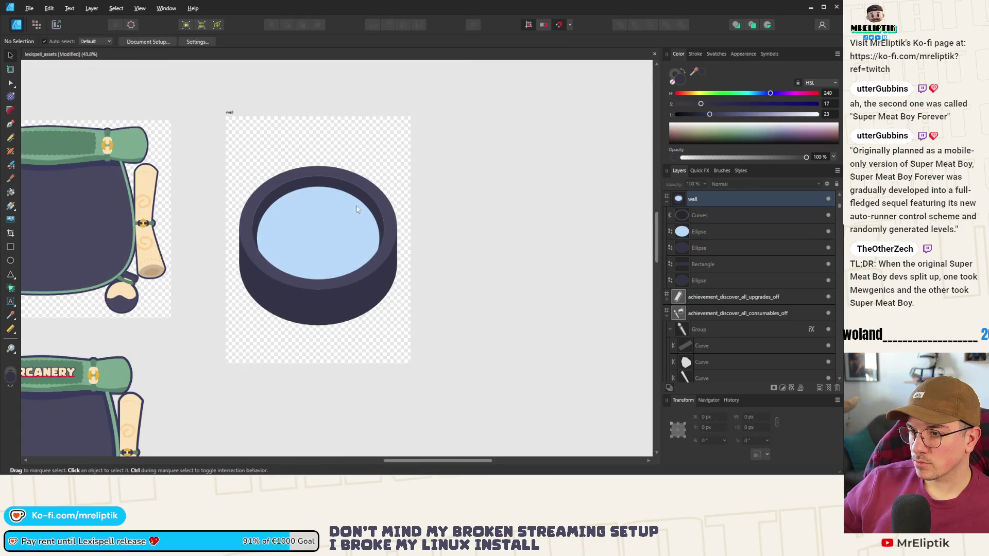
{"action": "scroll", "coordinate": [357, 205], "scroll_direction": "up", "scroll_amount": 2, "text": "ctrl"}
{"action": "scroll", "coordinate": [329, 225], "scroll_direction": "up", "scroll_amount": 2, "text": "ctrl"}
{"action": "left_click", "coordinate": [413, 252]}
{"action": "left_click_drag", "start_coordinate": [453, 249], "coordinate": [456, 252]}
{"action": "scroll", "coordinate": [460, 249], "scroll_direction": "down", "scroll_amount": 3}
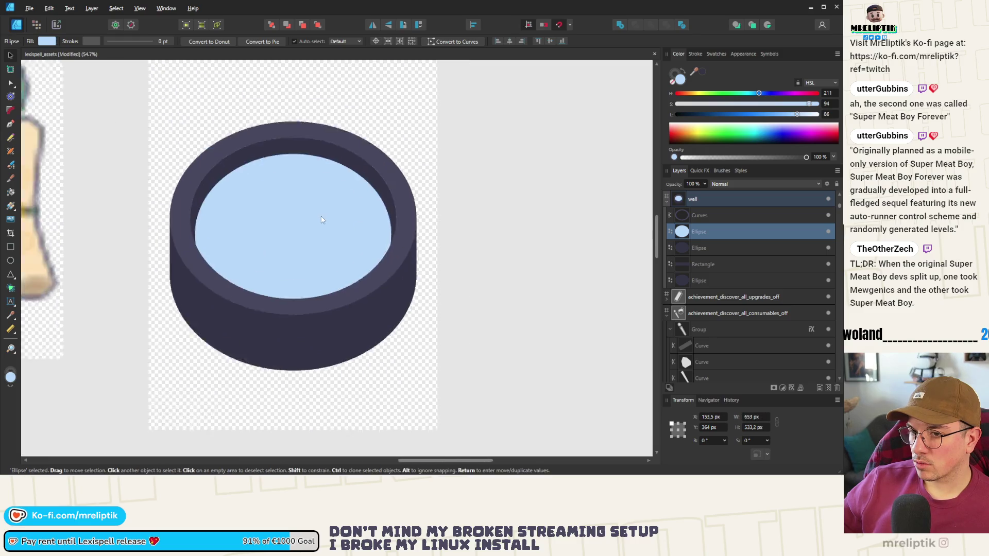
{"action": "left_click", "coordinate": [469, 242]}
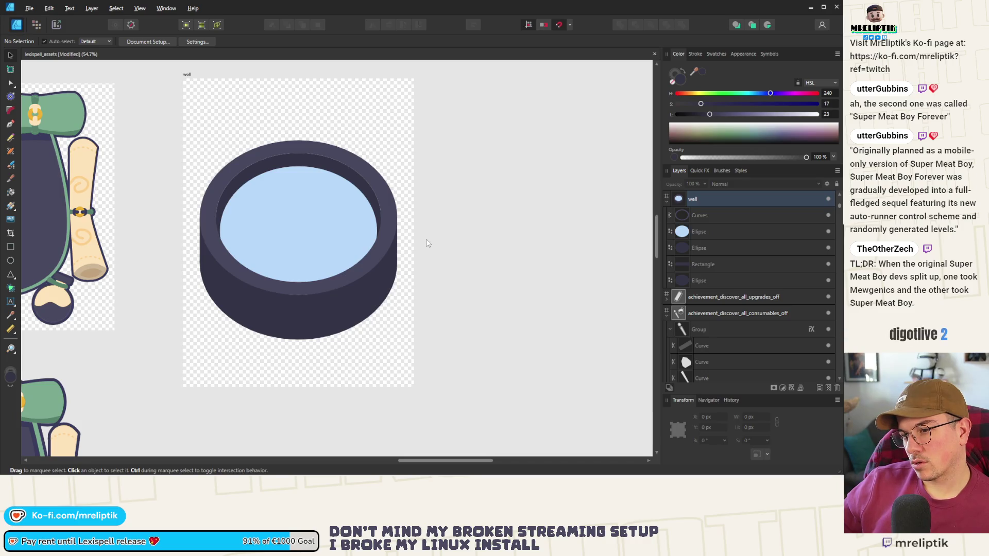
{"action": "scroll", "coordinate": [350, 234], "scroll_direction": "up", "scroll_amount": 2}
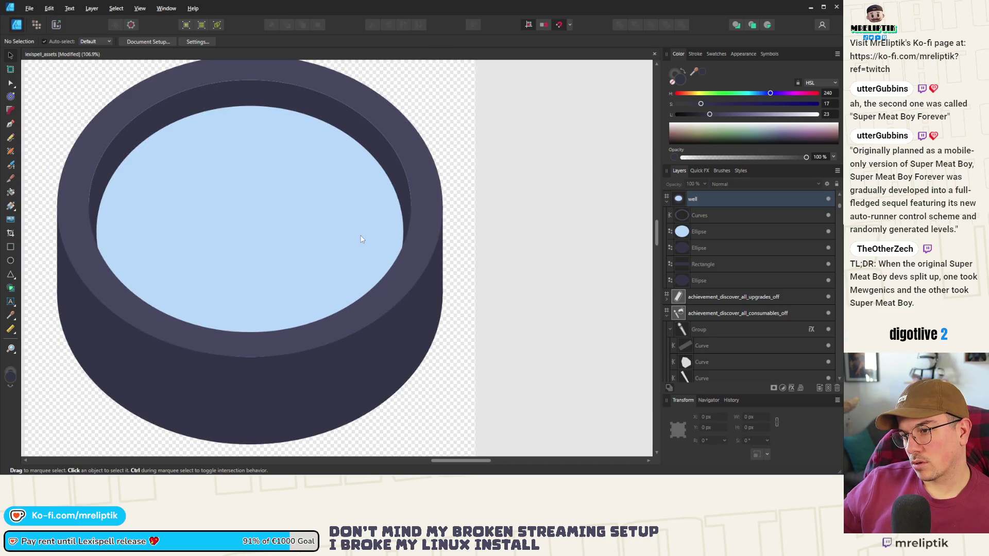
{"action": "scroll", "coordinate": [370, 249], "scroll_direction": "up", "scroll_amount": 2}
- Narrow the water ellipse slightly and stretch it down to about 640 by 615 px, past the rim
{"action": "left_click", "coordinate": [370, 249]}
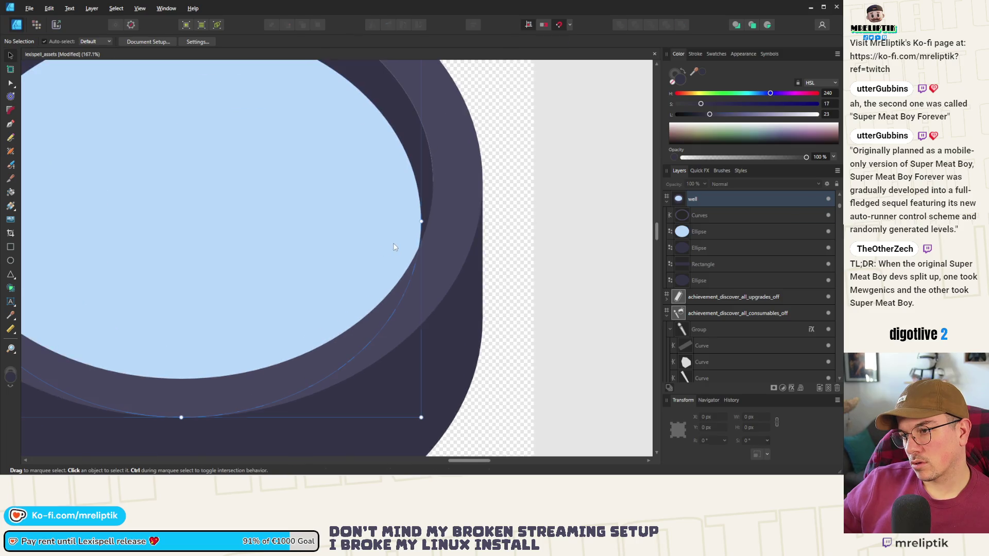
{"action": "left_click_drag", "start_coordinate": [421, 222], "coordinate": [415, 222]}
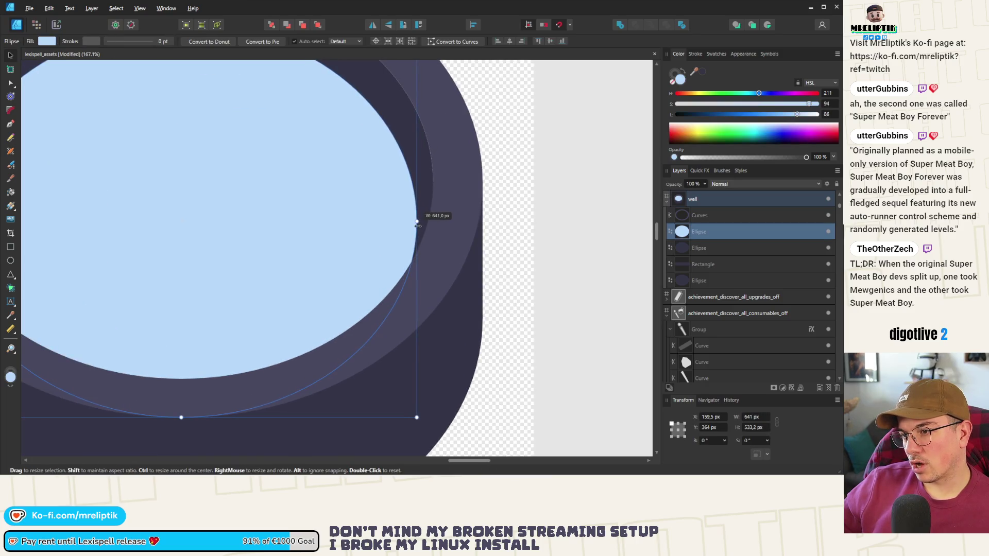
{"action": "scroll", "coordinate": [284, 357], "scroll_direction": "down", "scroll_amount": 1}
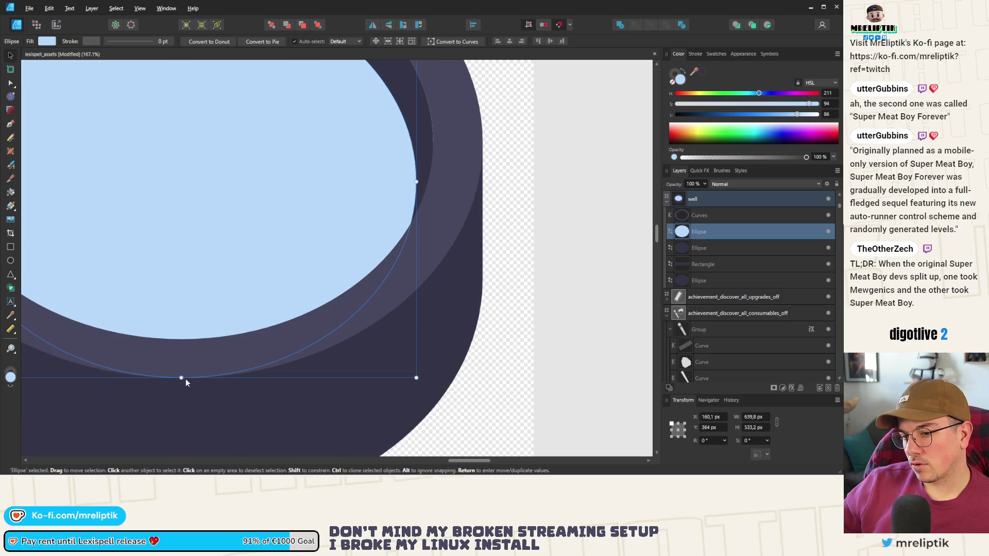
{"action": "left_click_drag", "start_coordinate": [181, 377], "coordinate": [171, 439]}
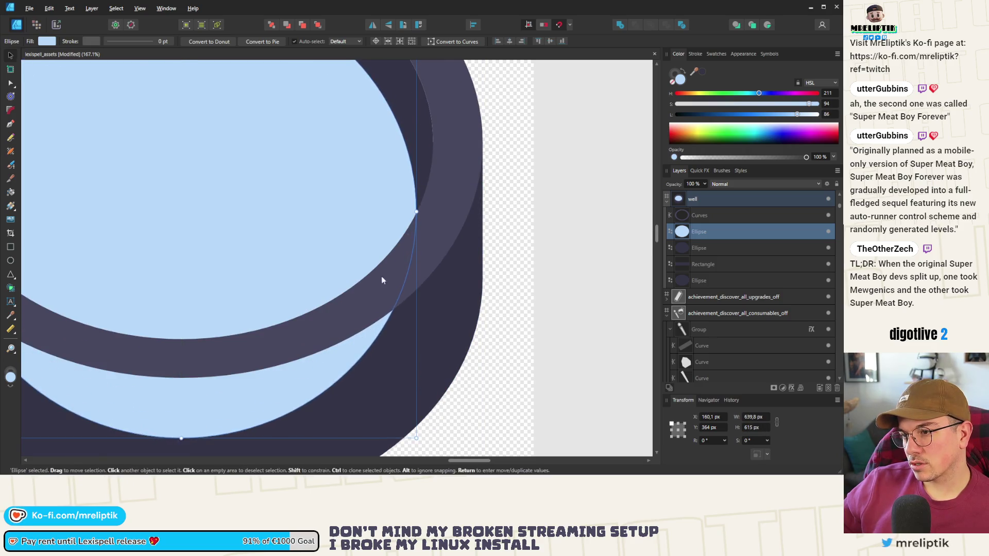
{"action": "scroll", "coordinate": [422, 246], "scroll_direction": "down", "scroll_amount": 2}
{"action": "scroll", "coordinate": [422, 247], "scroll_direction": "up", "scroll_amount": 1}
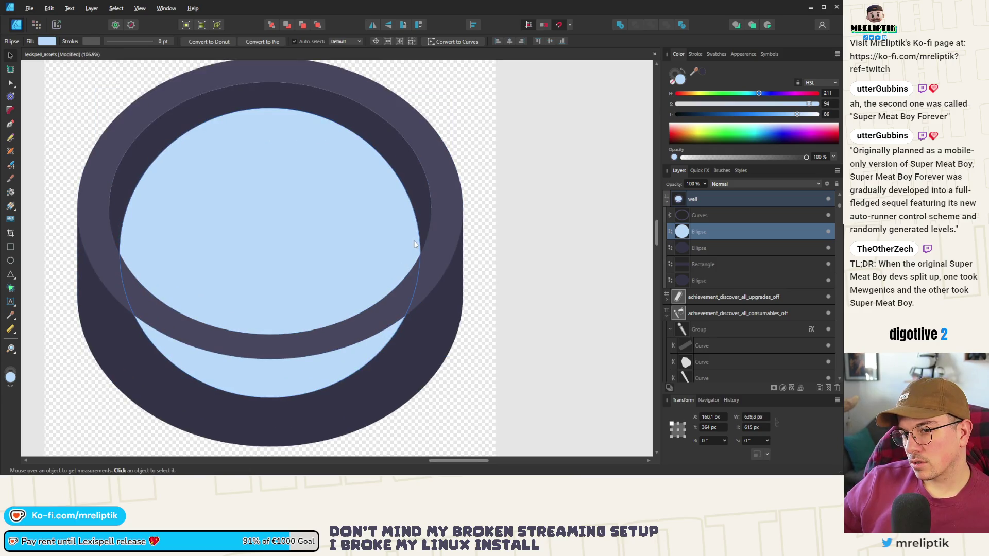
{"action": "left_click", "coordinate": [416, 244]}
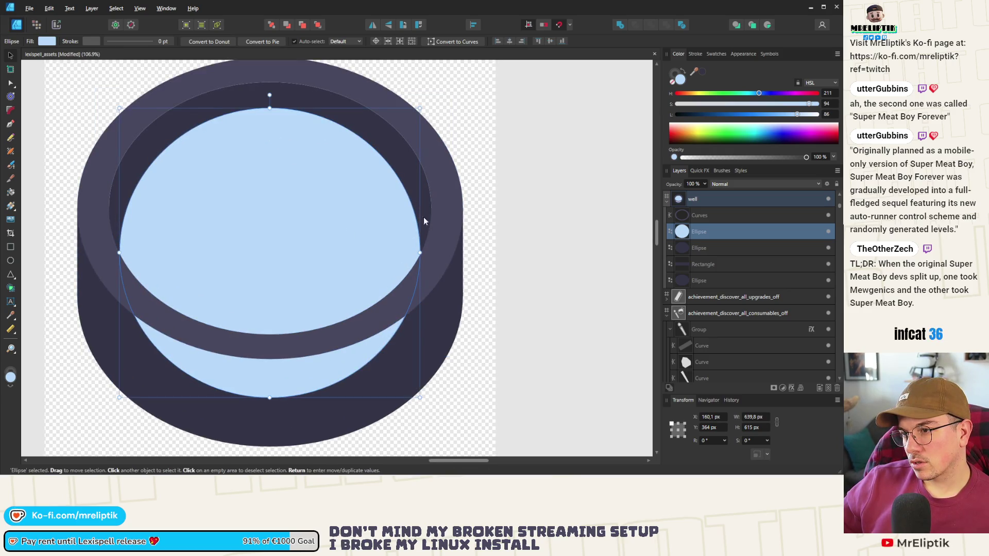
{"action": "key", "text": "ctrl+d"}
- Try moving the dark bottom ellipse above the water, then restore the original layer order
{"action": "left_click", "coordinate": [403, 354]}
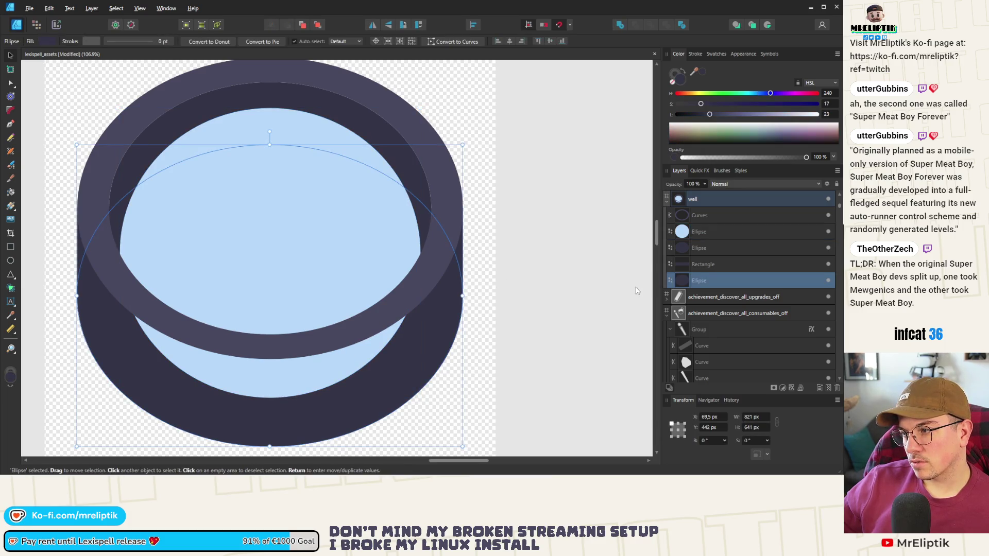
{"action": "left_click", "coordinate": [303, 26]}
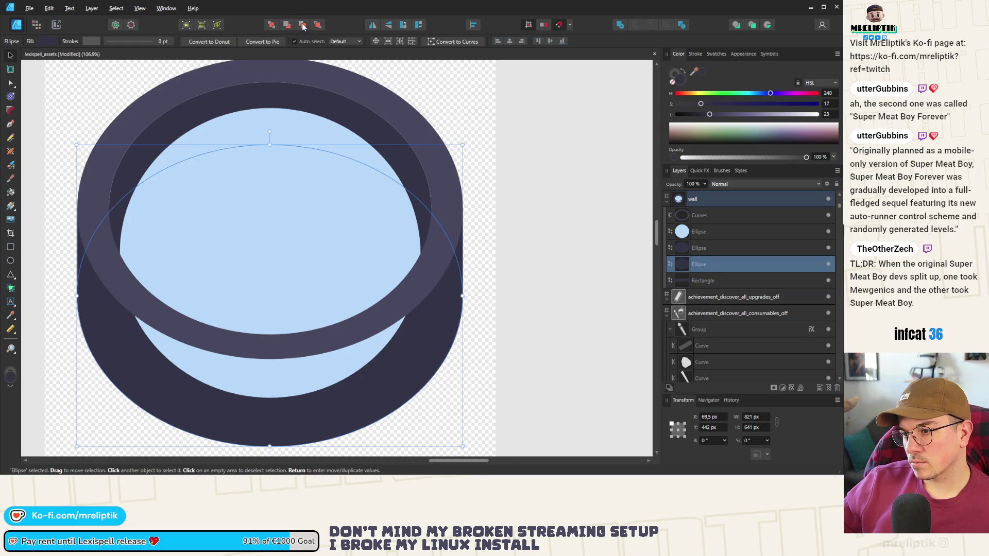
{"action": "left_click", "coordinate": [302, 26]}
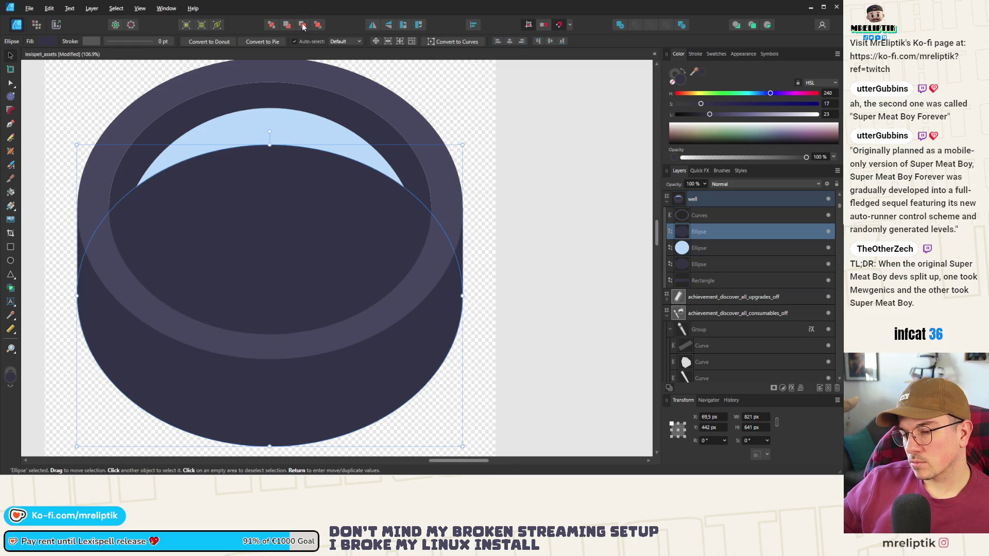
{"action": "key", "text": "ctrl+z"}
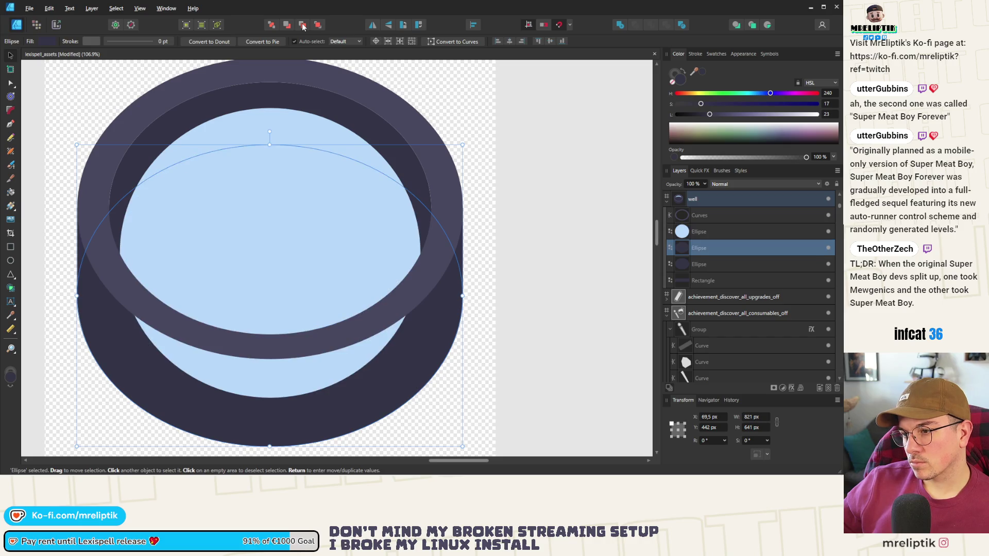
{"action": "key", "text": "ctrl+z"}
{"action": "left_click", "coordinate": [287, 26]}
{"action": "key", "text": "ctrl+d"}
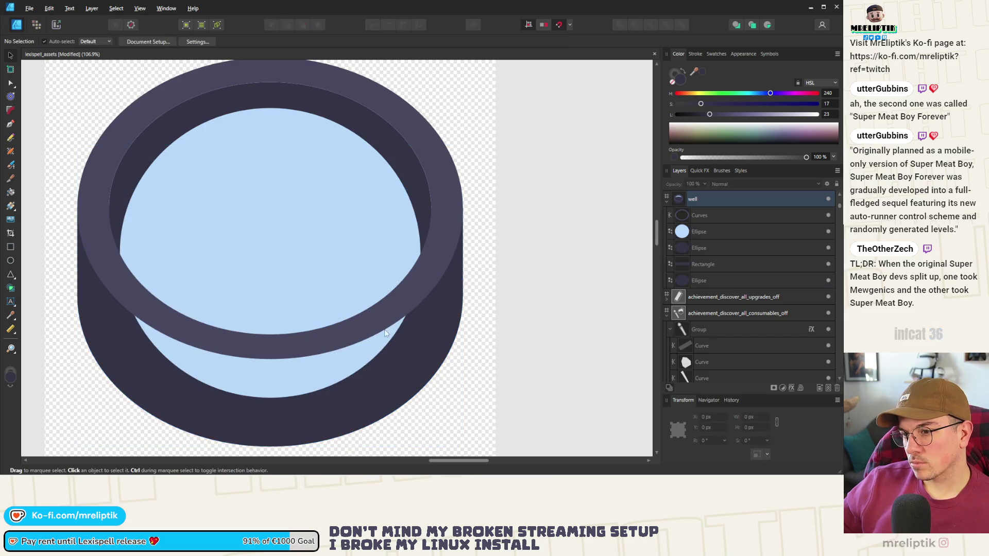
- Convert the water ellipse to curves and pull its bottom edge up behind the rim with the Node tool
{"action": "left_click", "coordinate": [306, 379]}
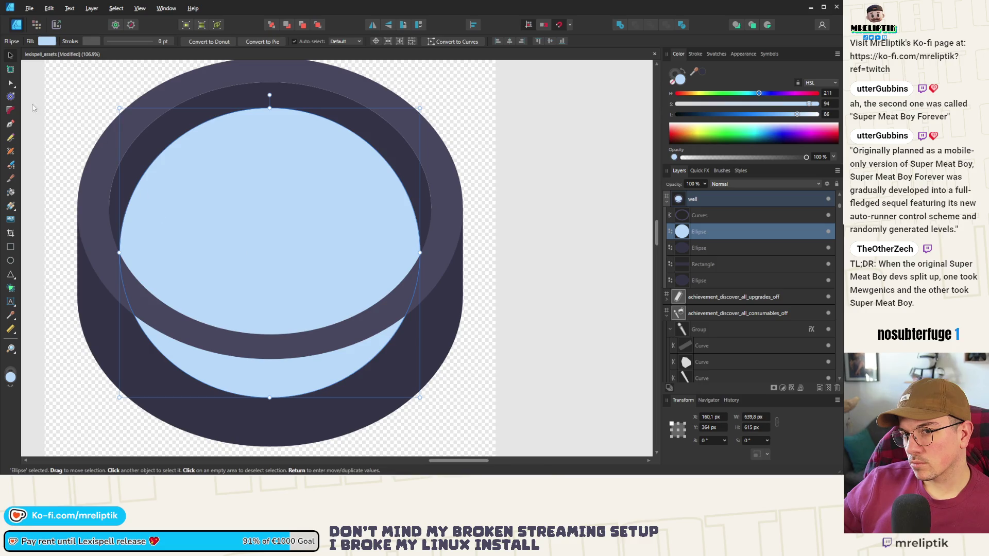
{"action": "left_click", "coordinate": [11, 84]}
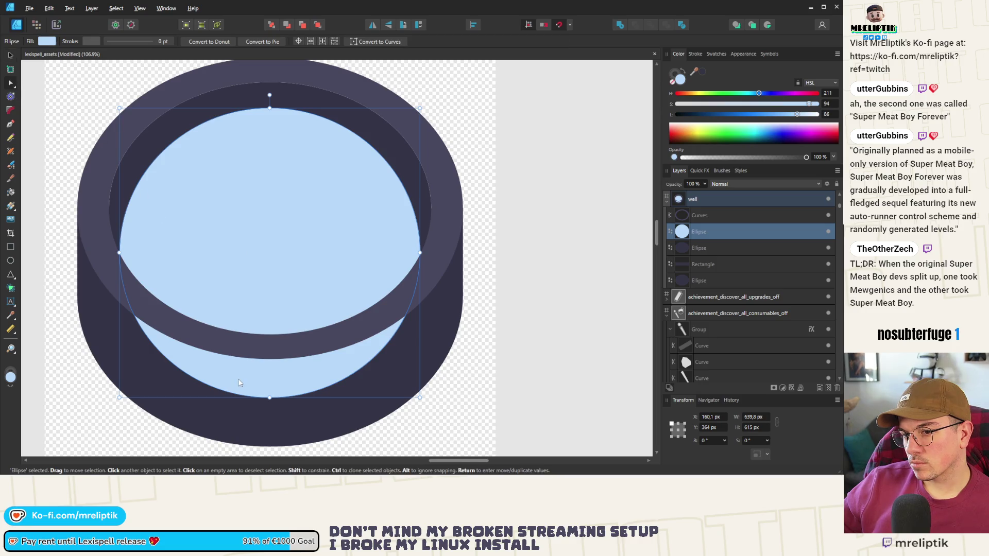
{"action": "right_click", "coordinate": [286, 379]}
{"action": "left_click", "coordinate": [323, 275]}
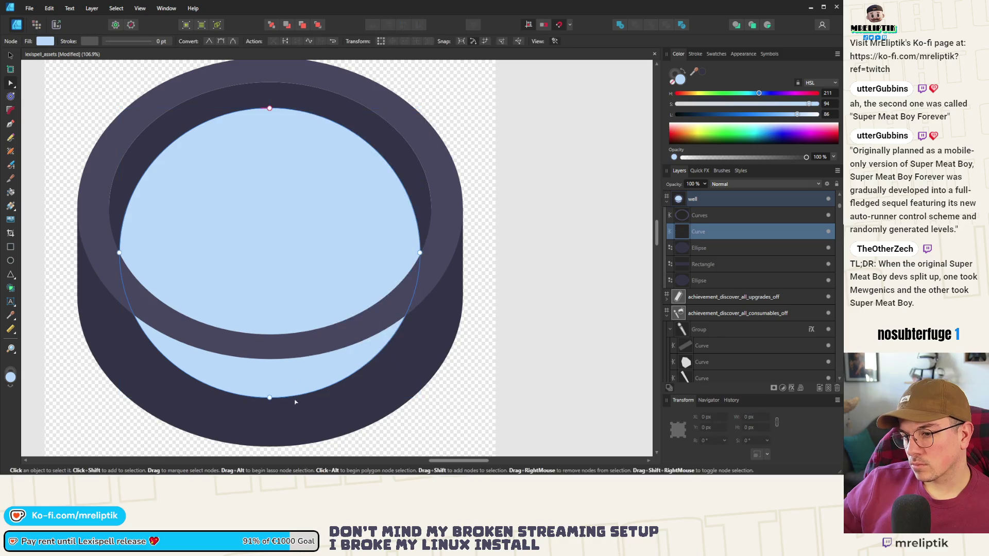
{"action": "left_click_drag", "start_coordinate": [269, 398], "coordinate": [269, 348]}
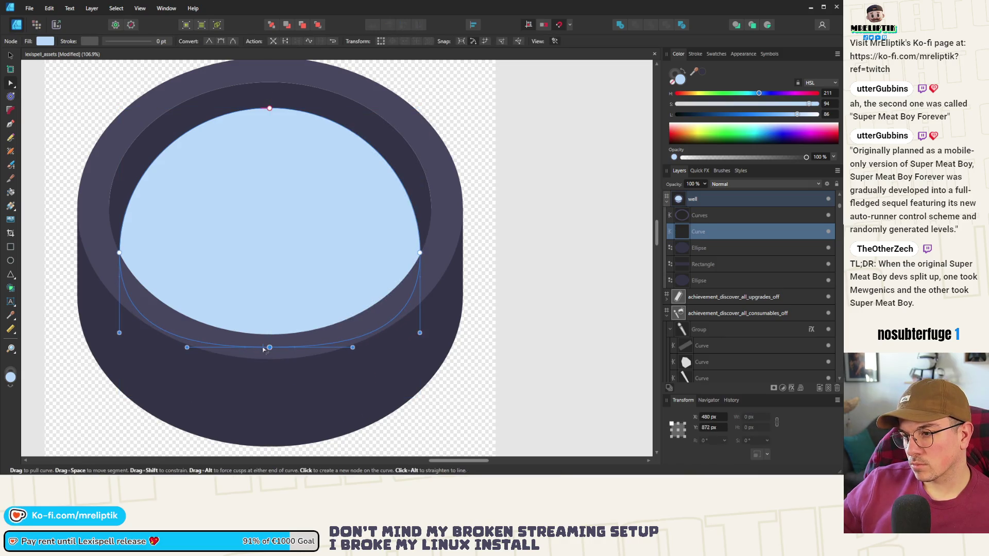
{"action": "key", "text": "ctrl+d"}
{"action": "scroll", "coordinate": [284, 327], "scroll_direction": "down", "scroll_amount": 3}
{"action": "scroll", "coordinate": [284, 326], "scroll_direction": "down", "scroll_amount": 2}
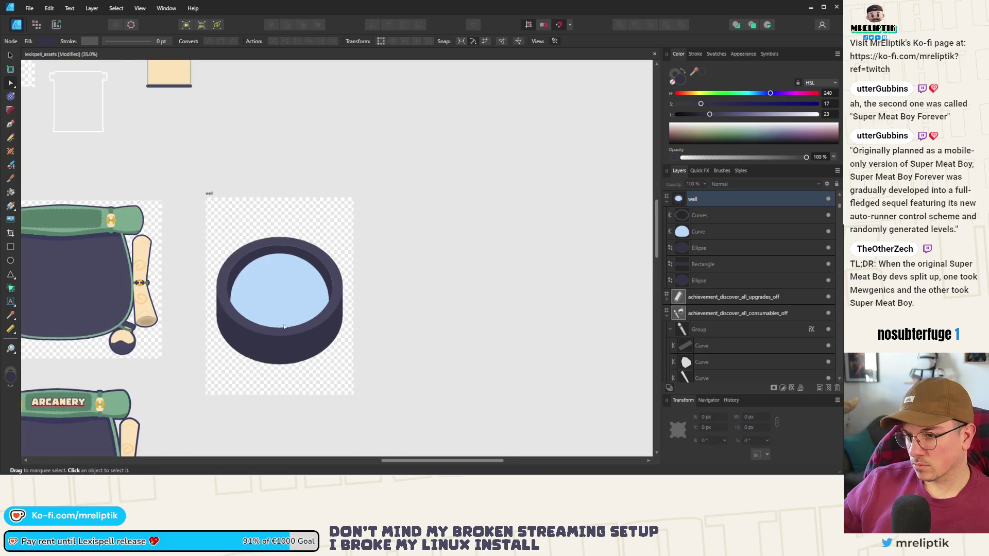
{"action": "scroll", "coordinate": [285, 327], "scroll_direction": "down", "scroll_amount": 2}
{"action": "scroll", "coordinate": [274, 313], "scroll_direction": "up", "scroll_amount": 4}
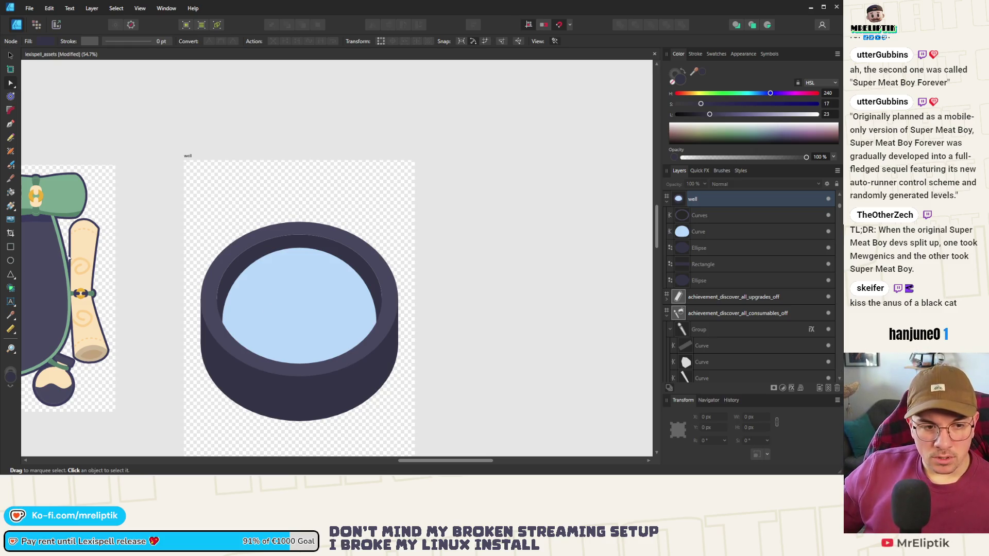
{"action": "left_click", "coordinate": [10, 55]}
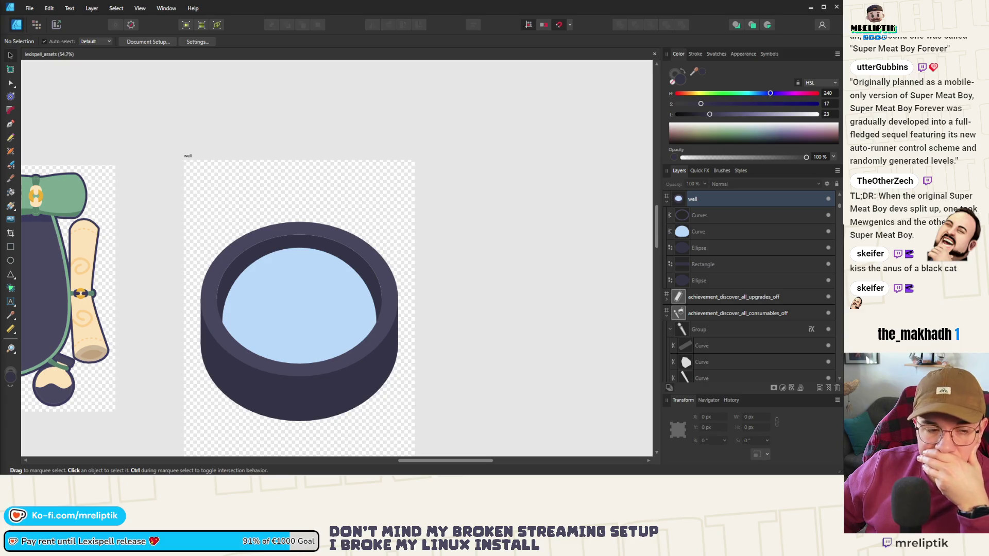
{"action": "left_click", "coordinate": [322, 275]}
{"action": "scroll", "coordinate": [301, 268], "scroll_direction": "up", "scroll_amount": 3}
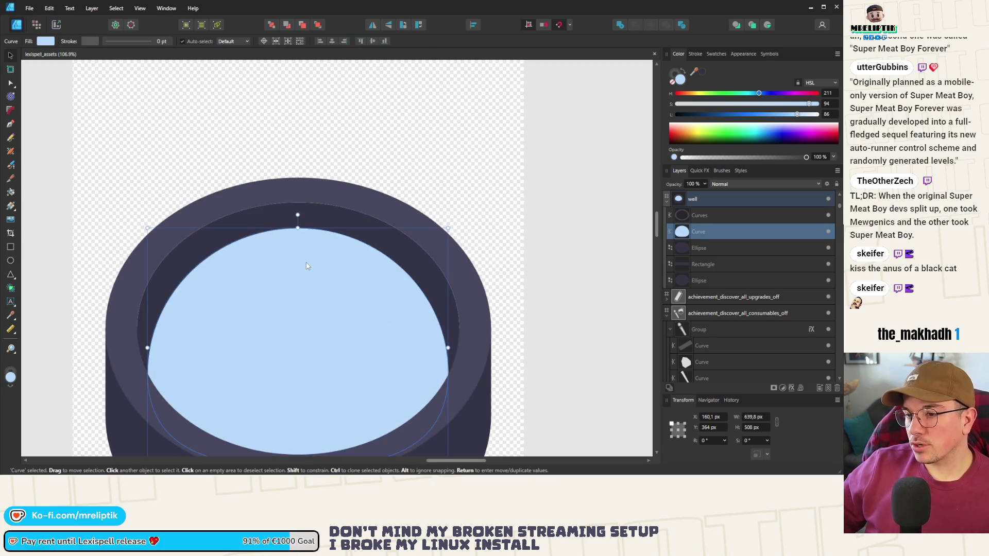
{"action": "left_click_drag", "start_coordinate": [306, 266], "coordinate": [308, 270]}
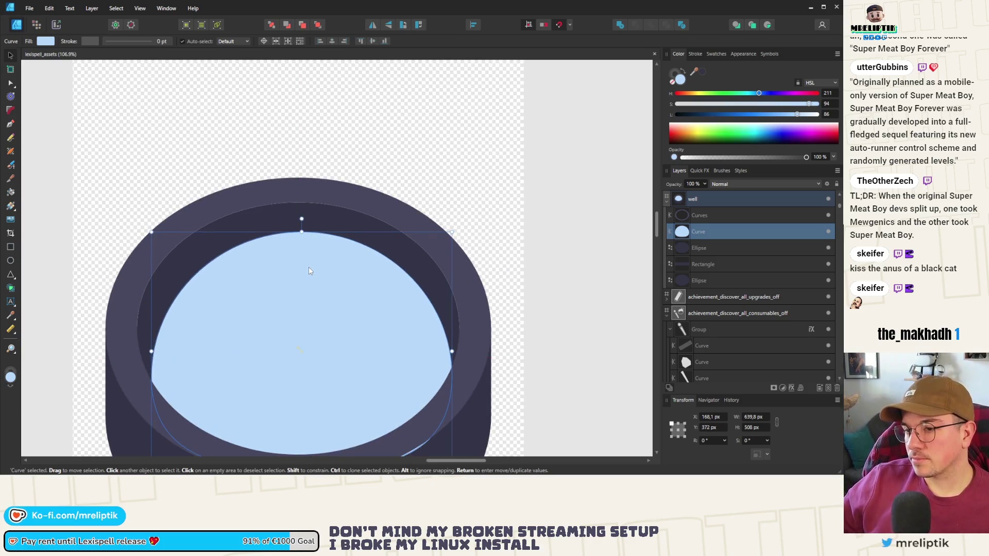
{"action": "scroll", "coordinate": [309, 267], "scroll_direction": "down", "scroll_amount": 3}
{"action": "key", "text": "ctrl+d"}
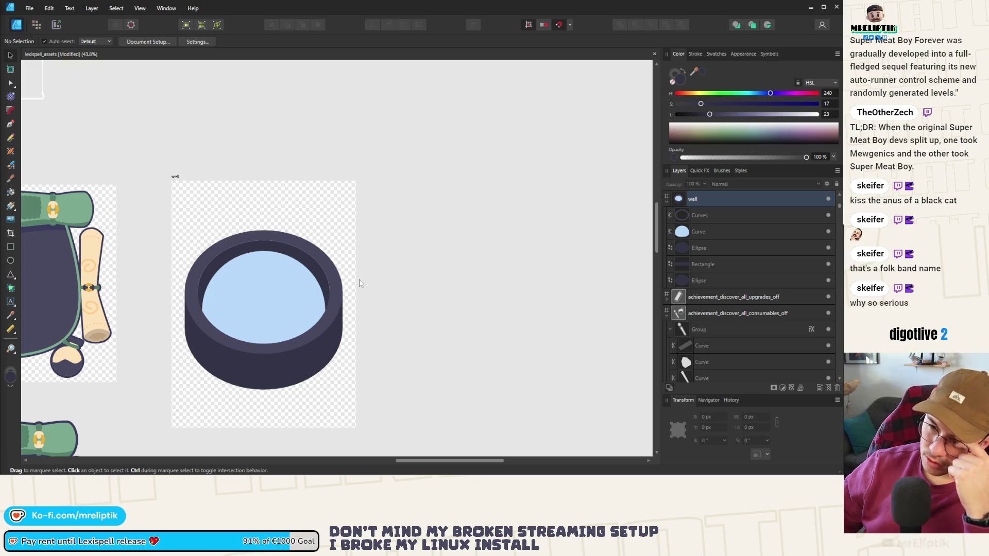
- Raise the bottom edge of the pale-blue water curve slightly
{"action": "left_click", "coordinate": [211, 296]}
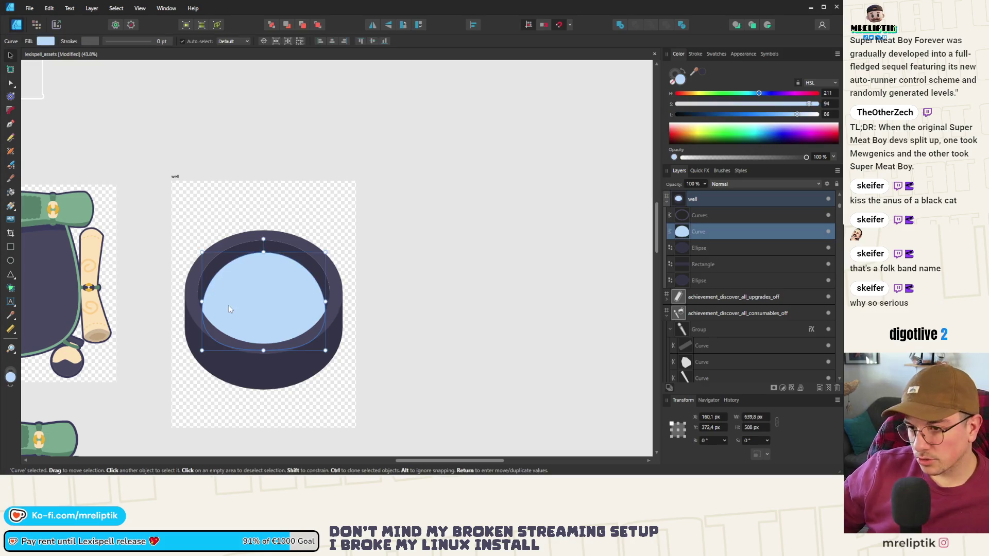
{"action": "scroll", "coordinate": [270, 328], "scroll_direction": "up", "scroll_amount": 3}
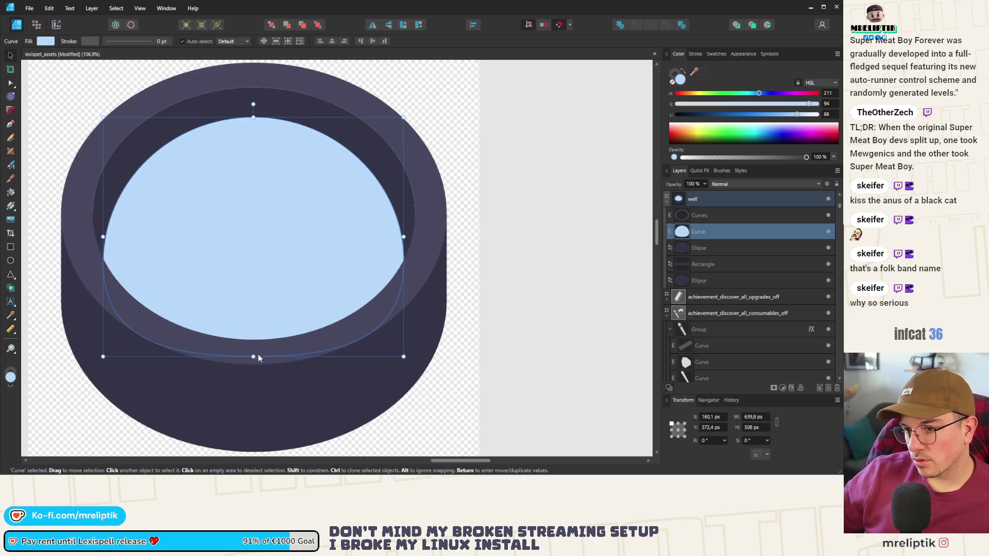
{"action": "mouse_move", "coordinate": [253, 356]}
{"action": "left_mouse_down"}
{"action": "mouse_move", "coordinate": [256, 313]}
{"action": "mouse_move", "coordinate": [254, 345]}
{"action": "left_mouse_up"}
{"action": "key", "text": "a"}
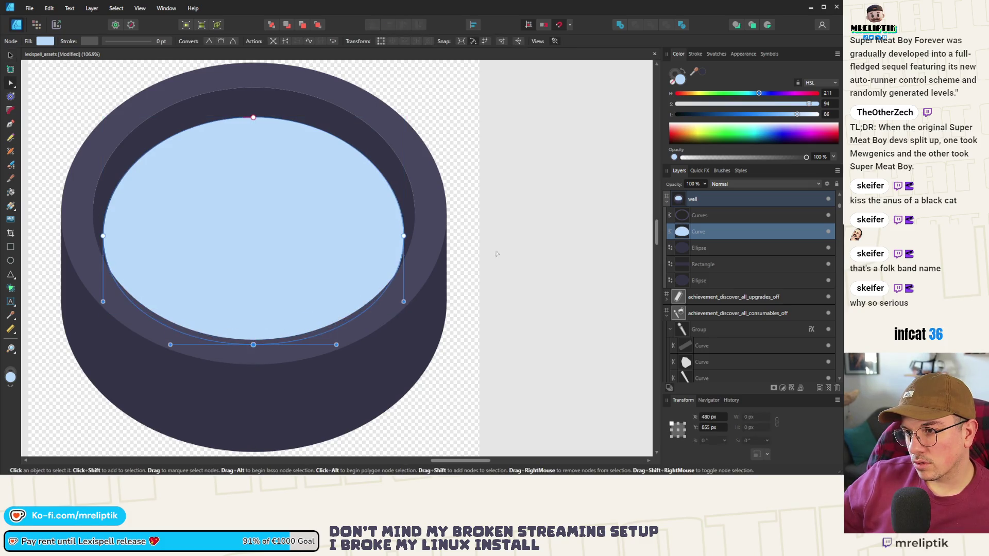
{"action": "key", "text": "ctrl+d"}
{"action": "scroll", "coordinate": [255, 232], "scroll_direction": "down", "scroll_amount": 3}
{"action": "scroll", "coordinate": [254, 234], "scroll_direction": "down", "scroll_amount": 2}
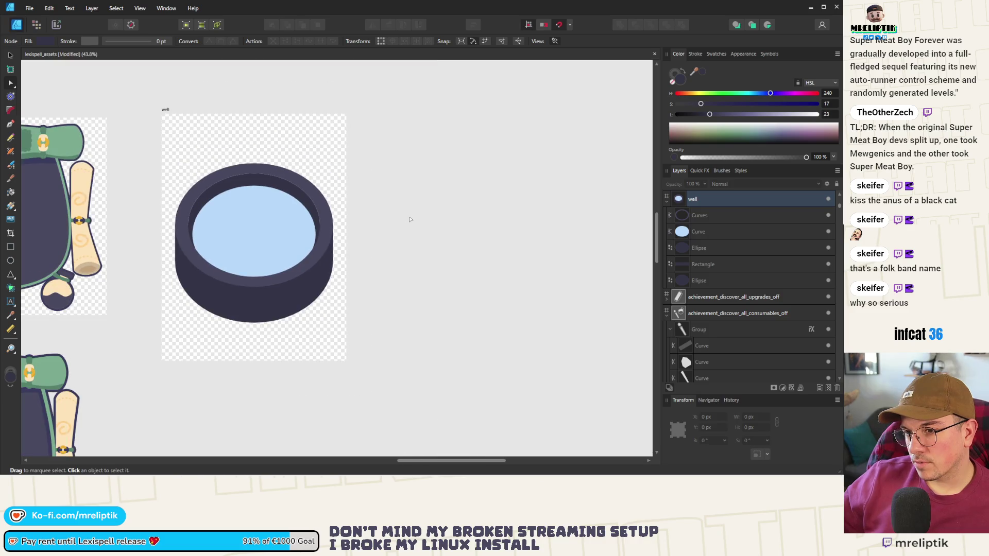
{"action": "scroll", "coordinate": [255, 216], "scroll_direction": "up", "scroll_amount": 2}
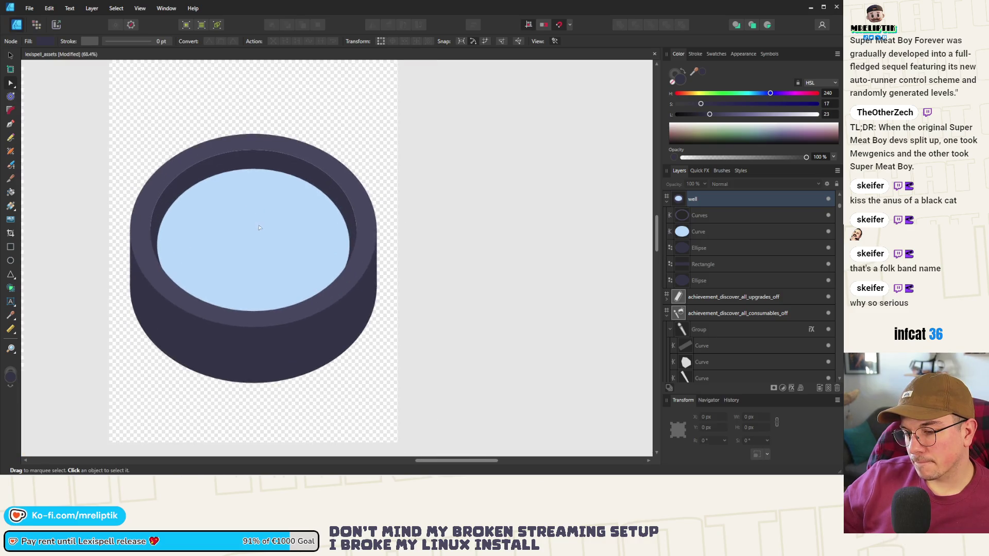
{"action": "scroll", "coordinate": [266, 277], "scroll_direction": "up", "scroll_amount": 2}
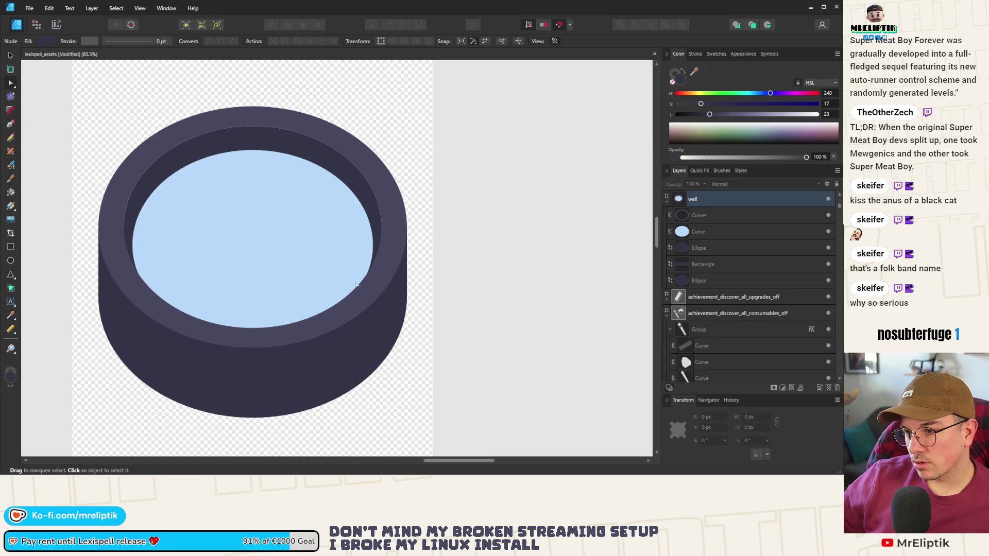
- Try reshaping the rim ring's bottom node and squashing the ring, undoing each
{"action": "left_click", "coordinate": [330, 319]}
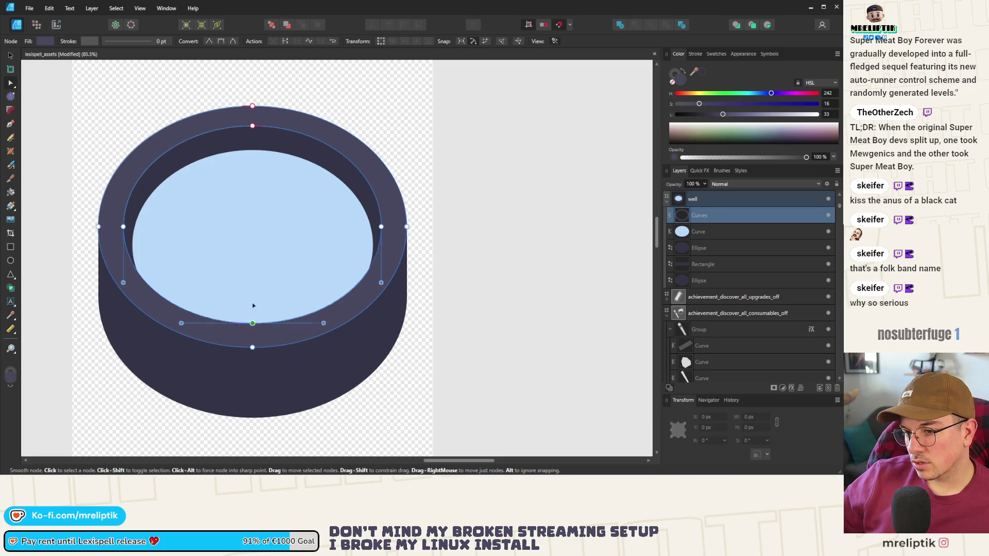
{"action": "left_click_drag", "start_coordinate": [252, 328], "coordinate": [252, 283]}
{"action": "key", "text": "ctrl+z"}
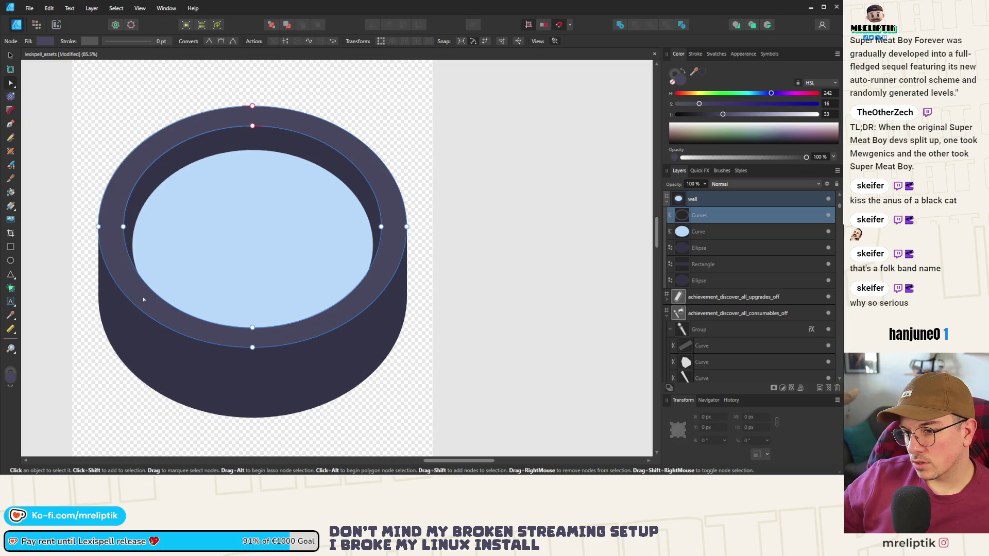
{"action": "key", "text": "v"}
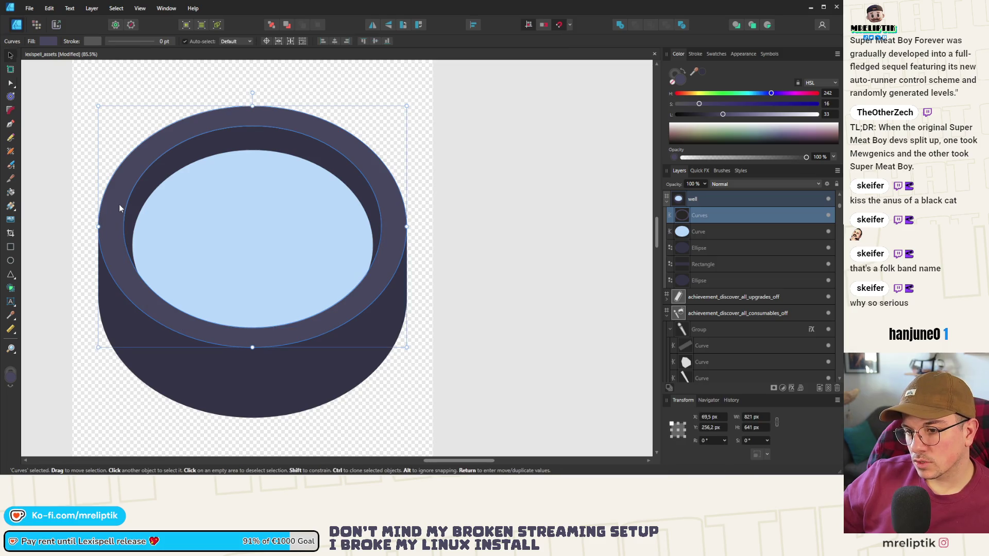
{"action": "key", "text": "alt+bracketleft"}
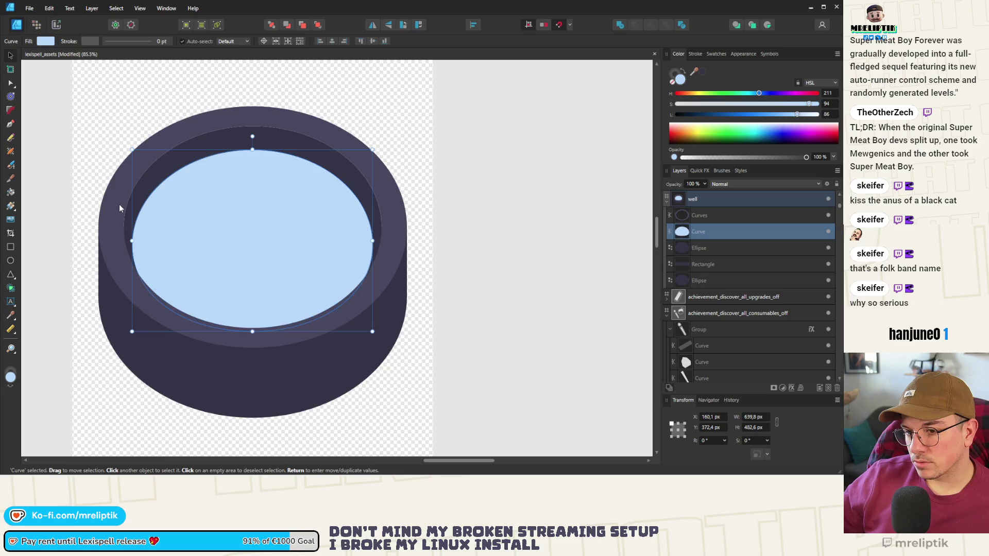
{"action": "left_click", "coordinate": [120, 208]}
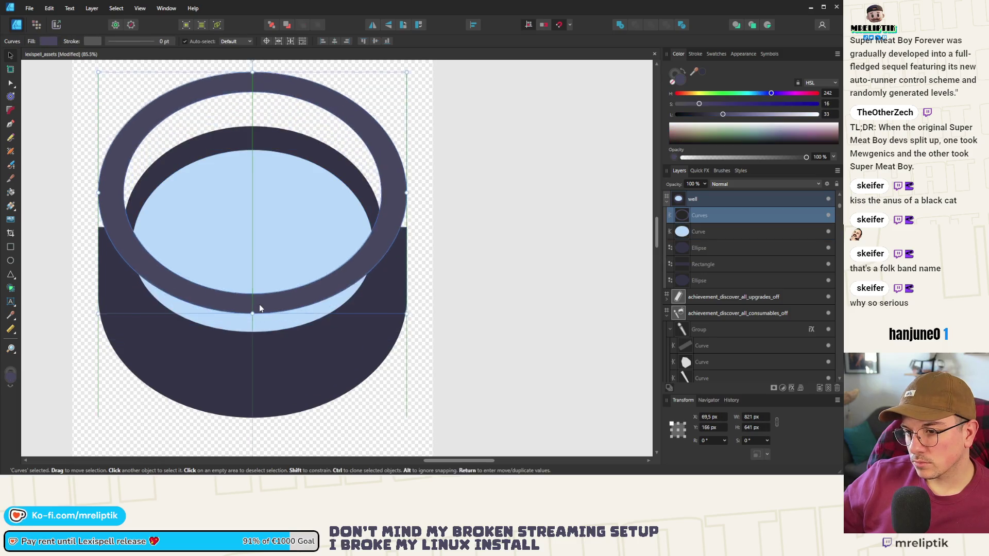
{"action": "left_click_drag", "start_coordinate": [257, 347], "coordinate": [259, 289]}
{"action": "key", "text": "ctrl+z"}
- Try squashing the water shape from below, undo it, and review the well
{"action": "left_click", "coordinate": [260, 282]}
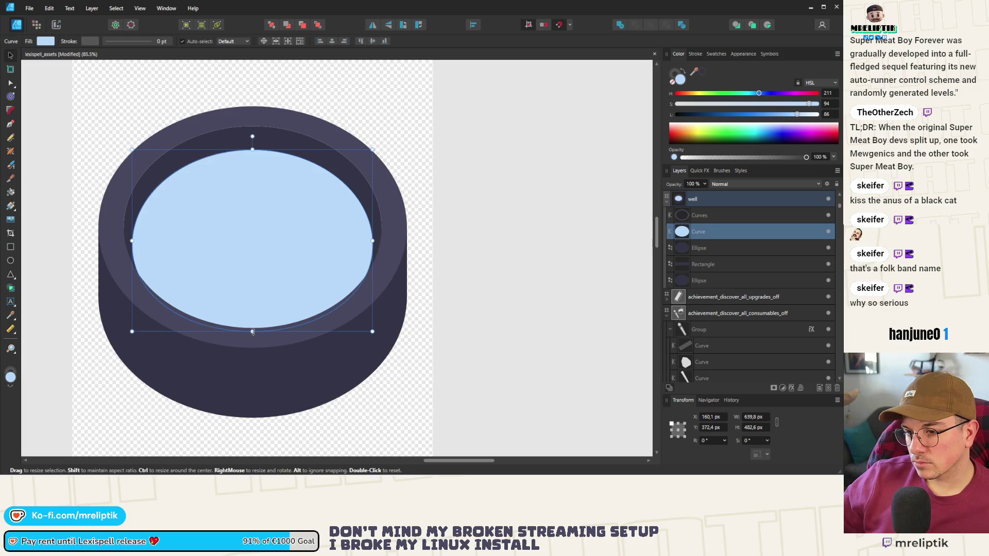
{"action": "left_click_drag", "start_coordinate": [252, 333], "coordinate": [266, 254]}
{"action": "key", "text": "ctrl+z"}
{"action": "left_click", "coordinate": [503, 239]}
{"action": "scroll", "coordinate": [231, 238], "scroll_direction": "down", "scroll_amount": 5}
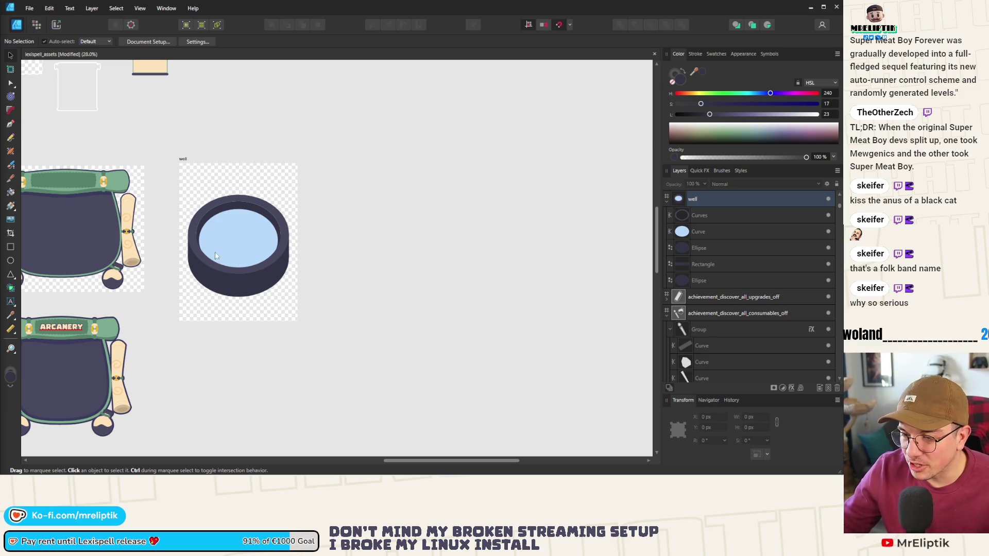
{"action": "left_click", "coordinate": [238, 236]}
{"action": "scroll", "coordinate": [244, 243], "scroll_direction": "up", "scroll_amount": 5}
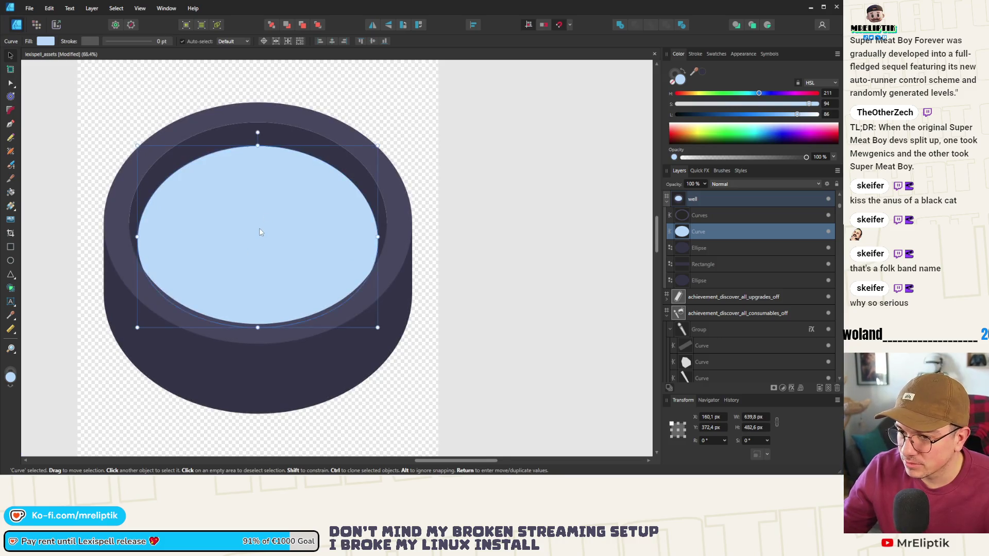
{"action": "scroll", "coordinate": [259, 228], "scroll_direction": "down", "scroll_amount": 3}
{"action": "left_click", "coordinate": [455, 231]}
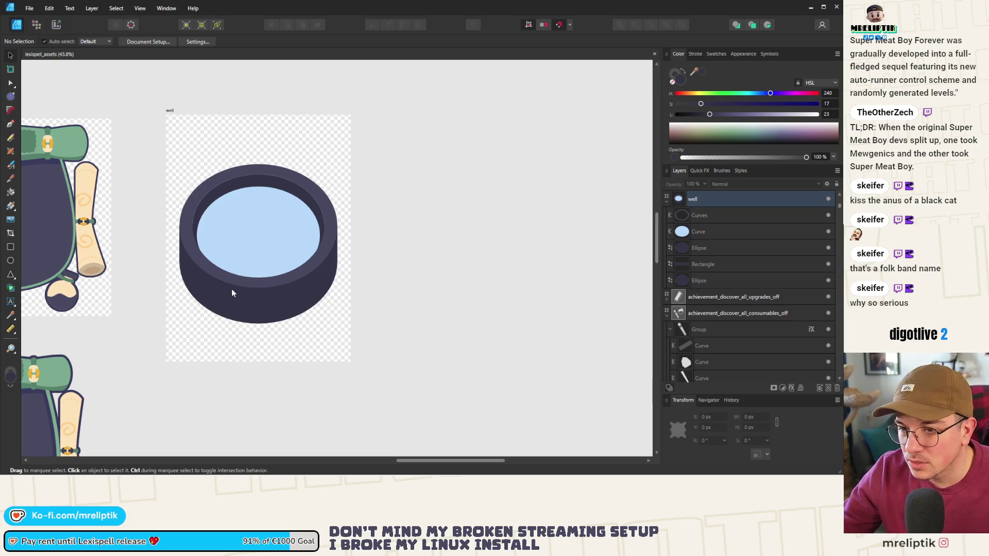
{"action": "left_click", "coordinate": [10, 246]}
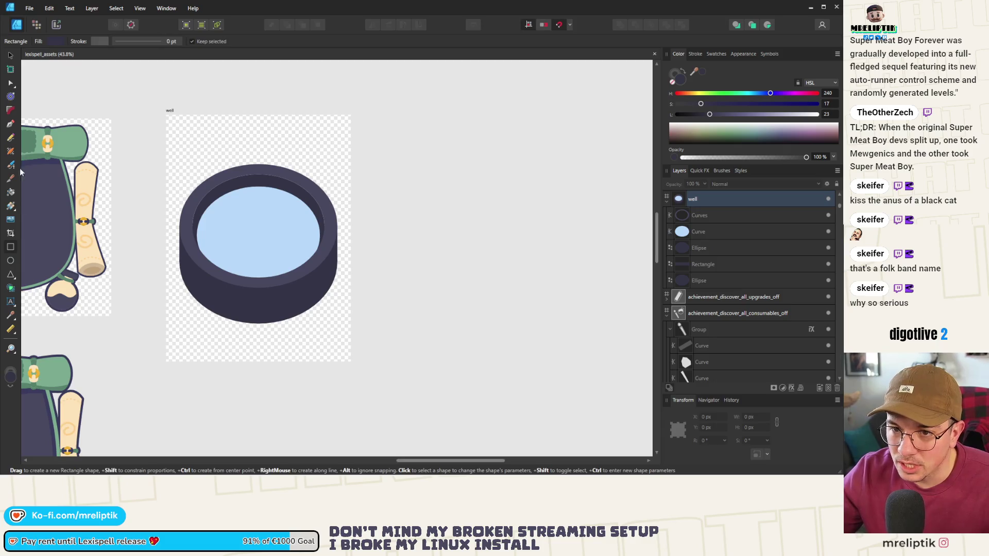
- Lower the well's base ellipse and Ctrl-drag a clone of it upward
{"action": "left_click", "coordinate": [10, 54]}
{"action": "left_click", "coordinate": [243, 292]}
{"action": "scroll", "coordinate": [242, 294], "scroll_direction": "up", "scroll_amount": 3}
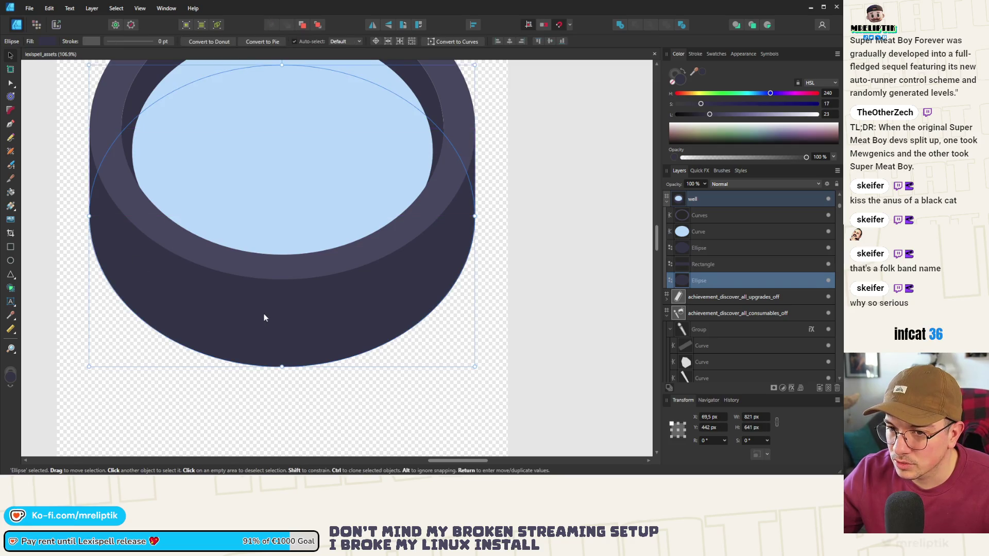
{"action": "left_click_drag", "start_coordinate": [264, 313], "coordinate": [259, 376]}
{"action": "scroll", "coordinate": [198, 303], "scroll_direction": "down", "scroll_amount": 2}
{"action": "left_click_drag", "start_coordinate": [209, 325], "coordinate": [223, 319]}
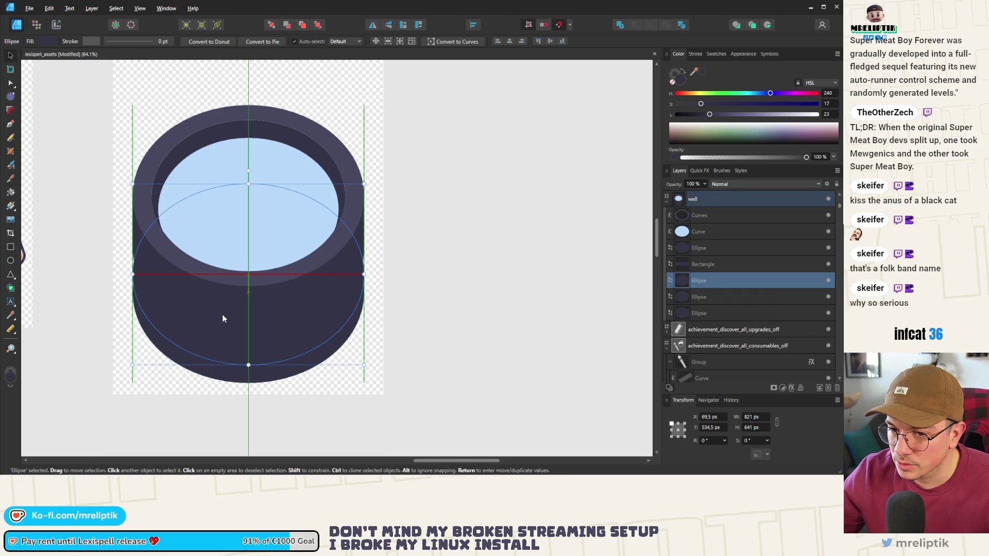
{"action": "left_click_drag", "start_coordinate": [223, 317], "coordinate": [223, 322]}
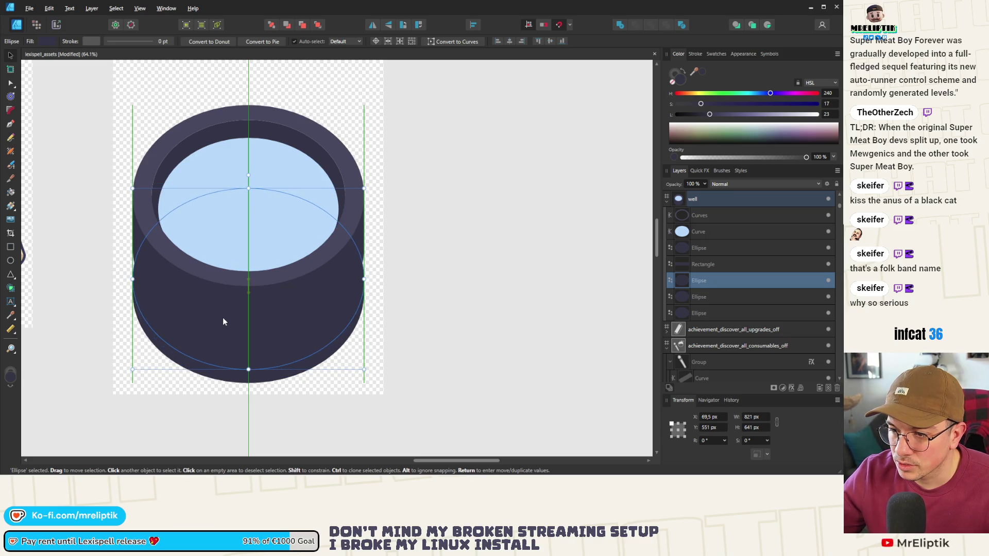
{"action": "left_click", "coordinate": [446, 315]}
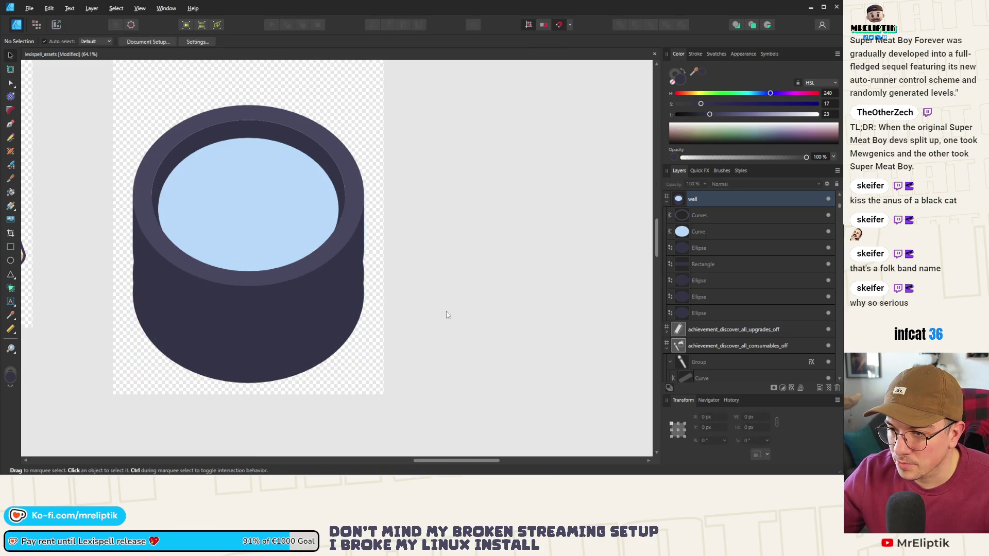
- Move both base ellipses right, off the well artboard
{"action": "left_click", "coordinate": [326, 300]}
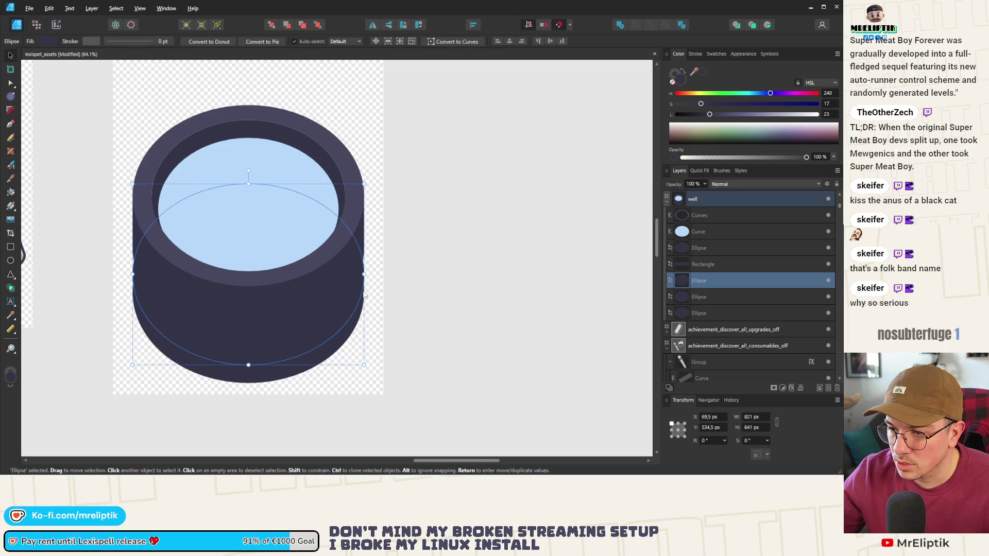
{"action": "scroll", "coordinate": [364, 307], "scroll_direction": "up", "scroll_amount": 2}
{"action": "scroll", "coordinate": [364, 307], "scroll_direction": "down", "scroll_amount": 2}
{"action": "left_click", "coordinate": [256, 318], "text": "shift"}
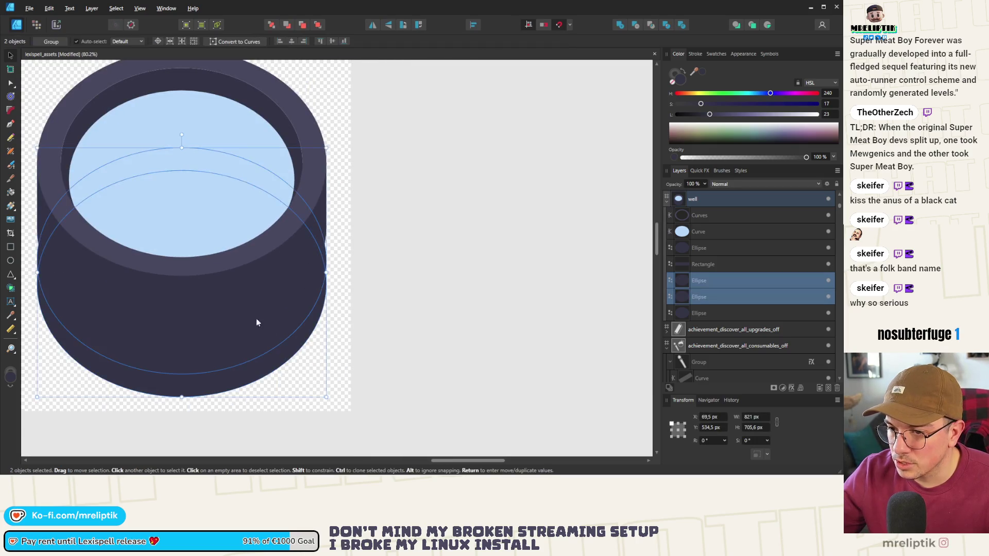
{"action": "left_click_drag", "start_coordinate": [256, 318], "coordinate": [557, 285]}
{"action": "scroll", "coordinate": [352, 273], "scroll_direction": "down", "scroll_amount": 3}
{"action": "left_click", "coordinate": [397, 358]}
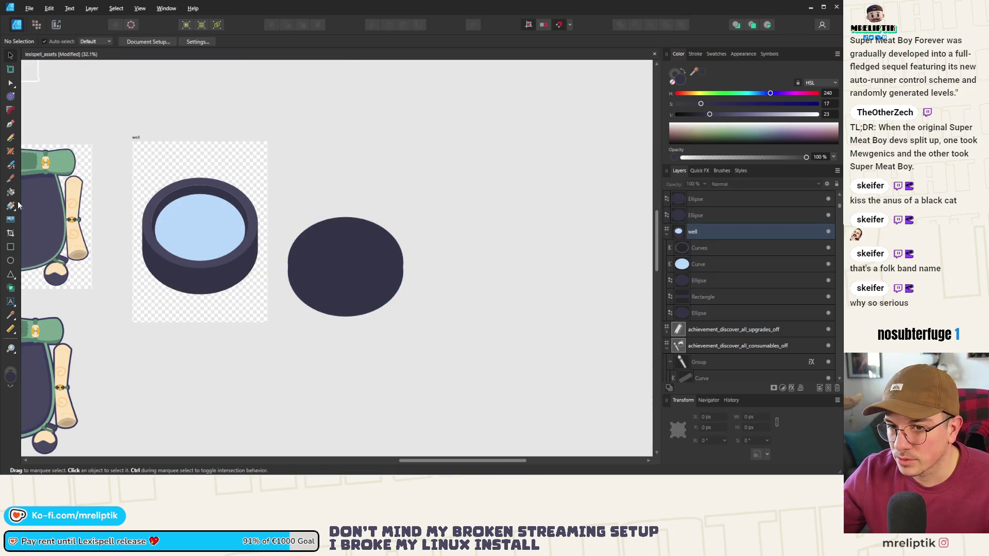
- Draw a rectangle between the two ovals and merge all three with Add into one cylinder shape
{"action": "left_click", "coordinate": [10, 248]}
{"action": "scroll", "coordinate": [254, 267], "scroll_direction": "up", "scroll_amount": 2}
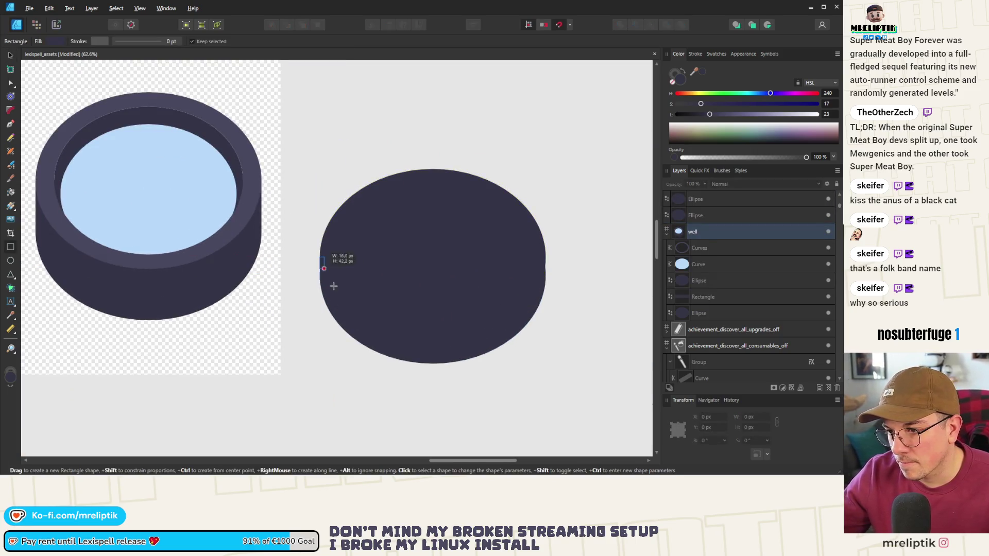
{"action": "mouse_move", "coordinate": [320, 258]}
{"action": "left_mouse_down"}
{"action": "mouse_move", "coordinate": [511, 284]}
{"action": "mouse_move", "coordinate": [546, 275]}
{"action": "left_mouse_up"}
{"action": "left_click", "coordinate": [546, 240]}
{"action": "scroll", "coordinate": [349, 201], "scroll_direction": "up", "scroll_amount": 1}
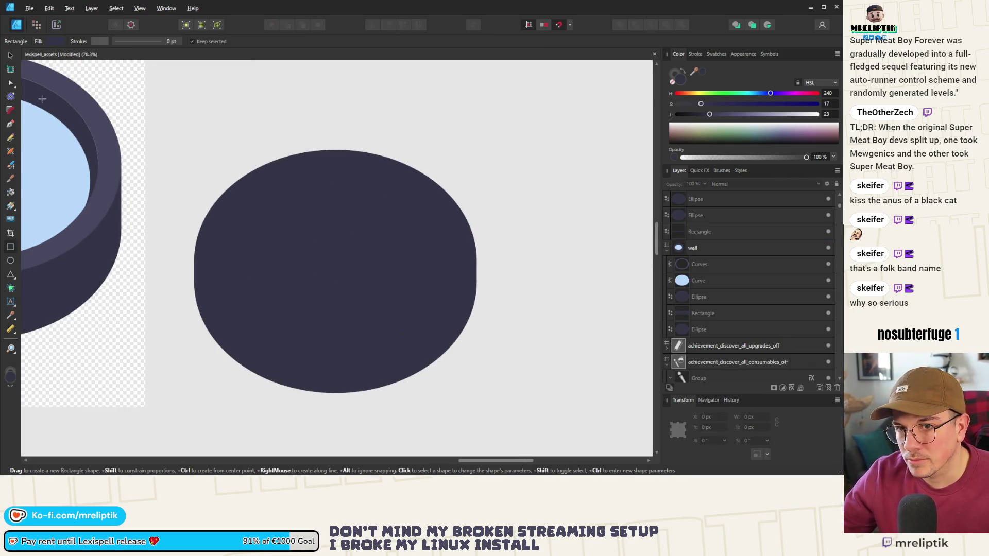
{"action": "key", "text": "v"}
{"action": "left_click", "coordinate": [325, 252]}
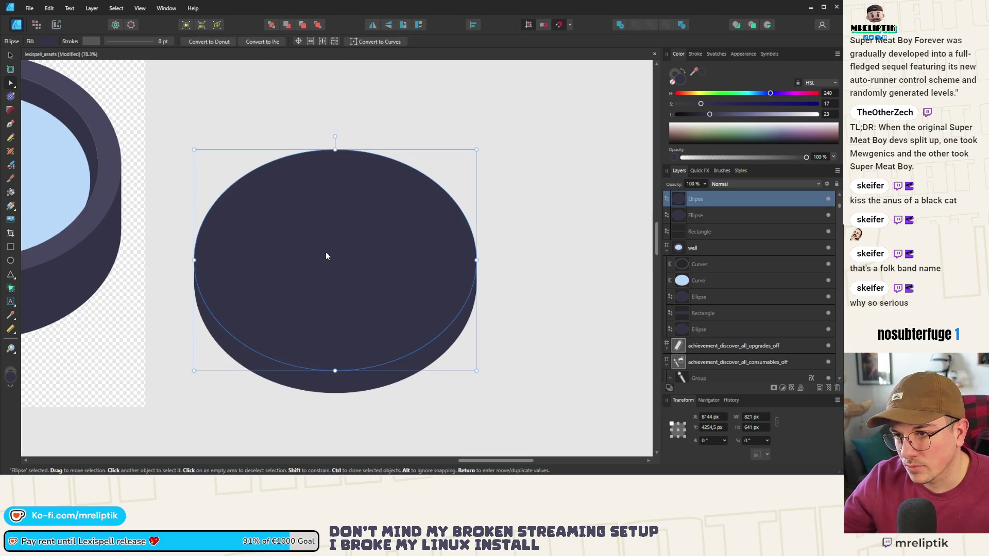
{"action": "left_click_drag", "start_coordinate": [561, 108], "coordinate": [163, 444]}
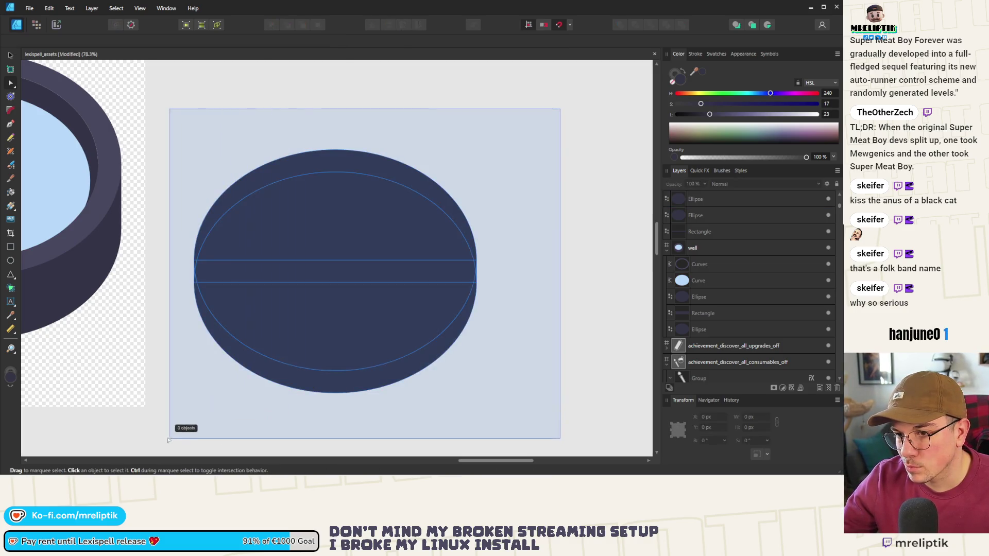
{"action": "scroll", "coordinate": [453, 280], "scroll_direction": "up", "scroll_amount": 3}
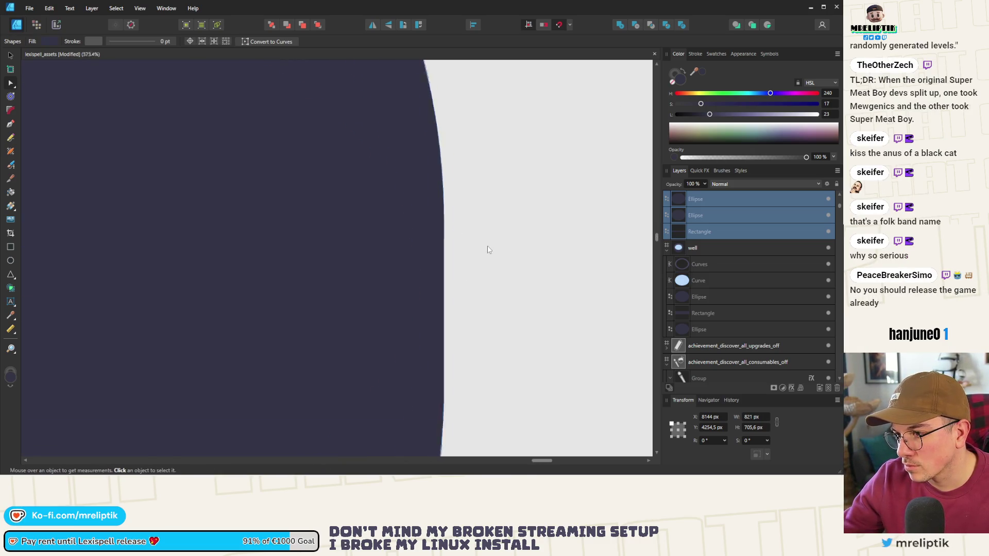
{"action": "scroll", "coordinate": [486, 248], "scroll_direction": "down", "scroll_amount": 5}
{"action": "left_click", "coordinate": [624, 27]}
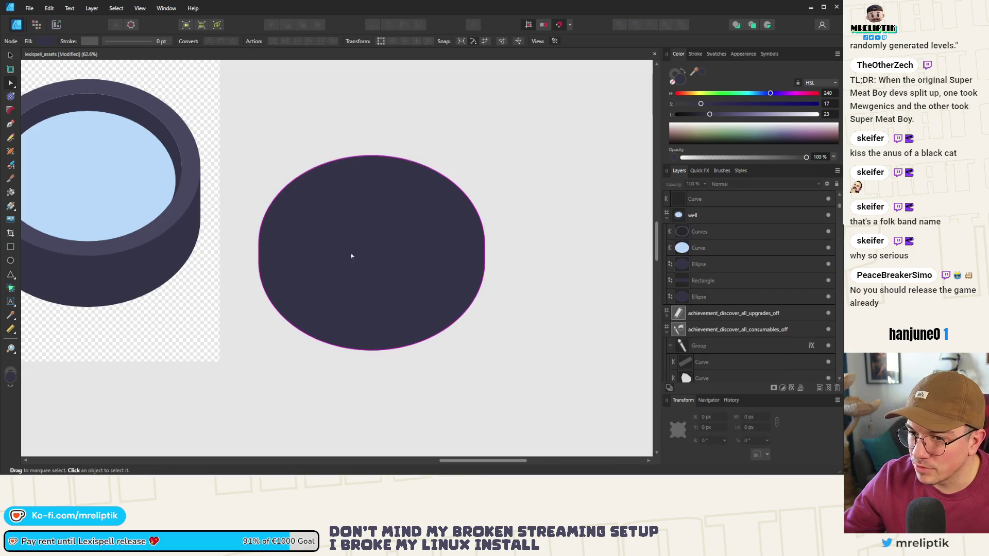
- Draw a wide dark rectangle across the base shape's upper half and extend its top upward
{"action": "left_click", "coordinate": [10, 246]}
{"action": "mouse_move", "coordinate": [237, 161]}
{"action": "left_mouse_down"}
{"action": "mouse_move", "coordinate": [578, 229]}
{"action": "mouse_move", "coordinate": [571, 245]}
{"action": "left_mouse_up"}
{"action": "left_click_drag", "start_coordinate": [404, 163], "coordinate": [405, 140]}
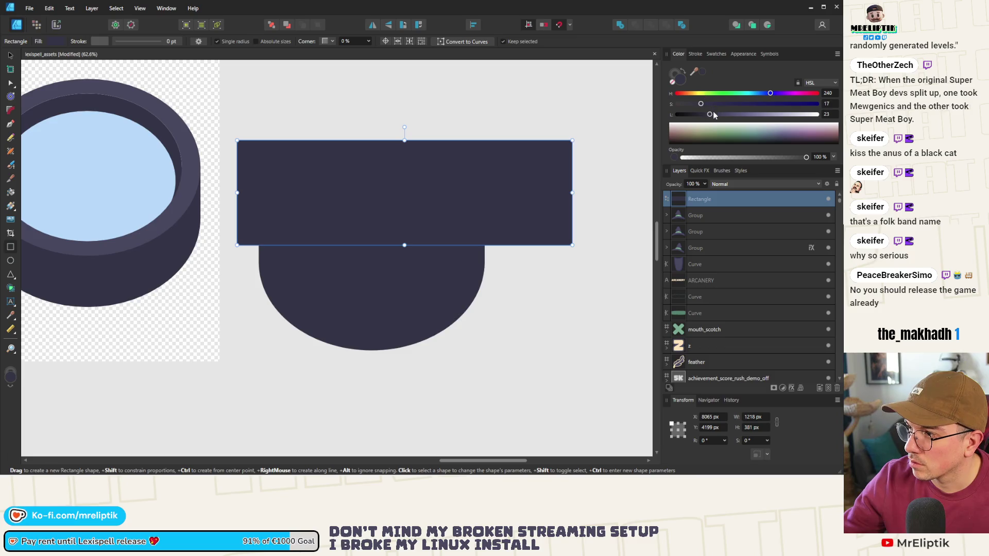
- Lighten the rectangle to purple-grey, narrow it to the ellipse's width and place a copy below
{"action": "left_click_drag", "start_coordinate": [710, 115], "coordinate": [770, 115]}
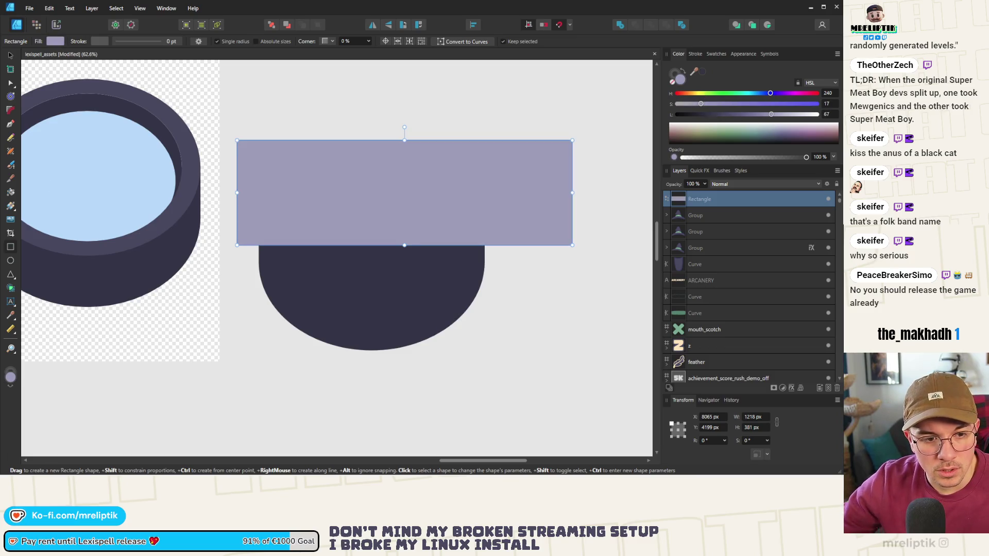
{"action": "key", "text": "v"}
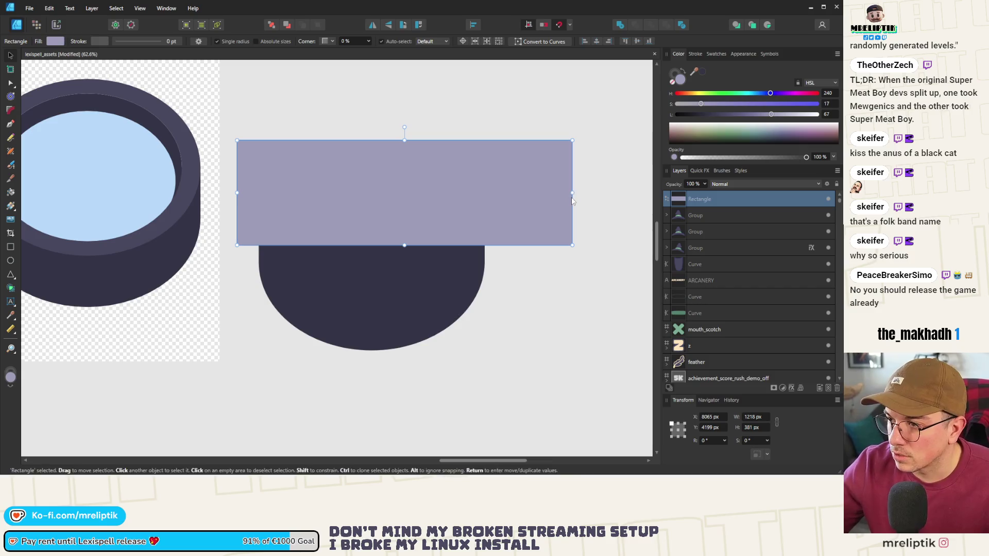
{"action": "left_click_drag", "start_coordinate": [573, 193], "coordinate": [507, 192]}
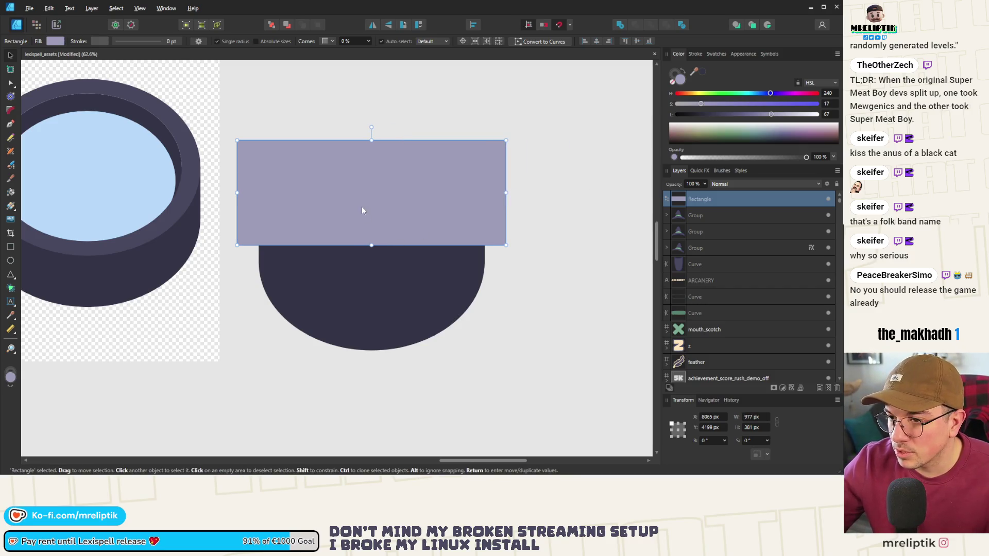
{"action": "left_click_drag", "start_coordinate": [362, 210], "coordinate": [402, 347], "text": "ctrl"}
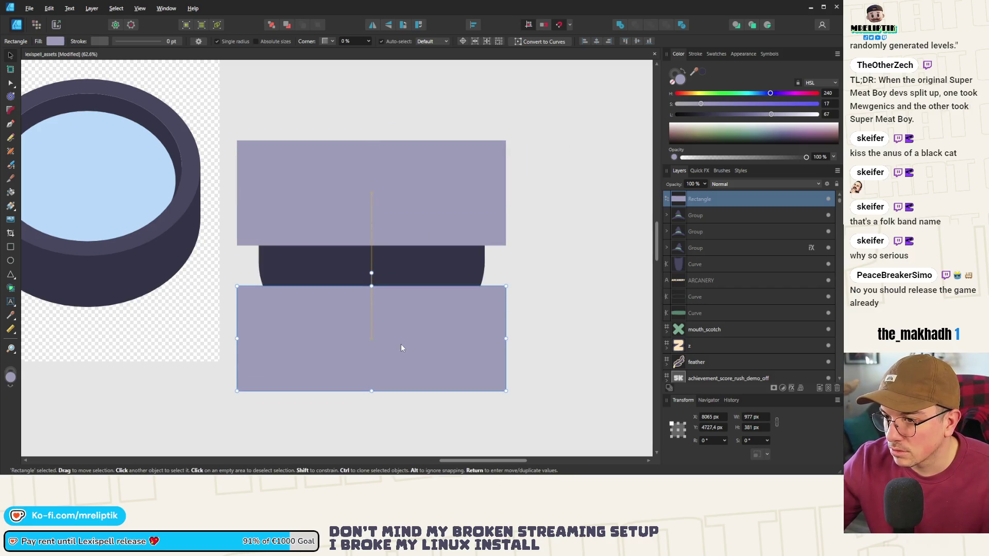
- Test moving the lower rectangle off the ellipse, then undo the move
{"action": "left_click_drag", "start_coordinate": [363, 238], "coordinate": [333, 231]}
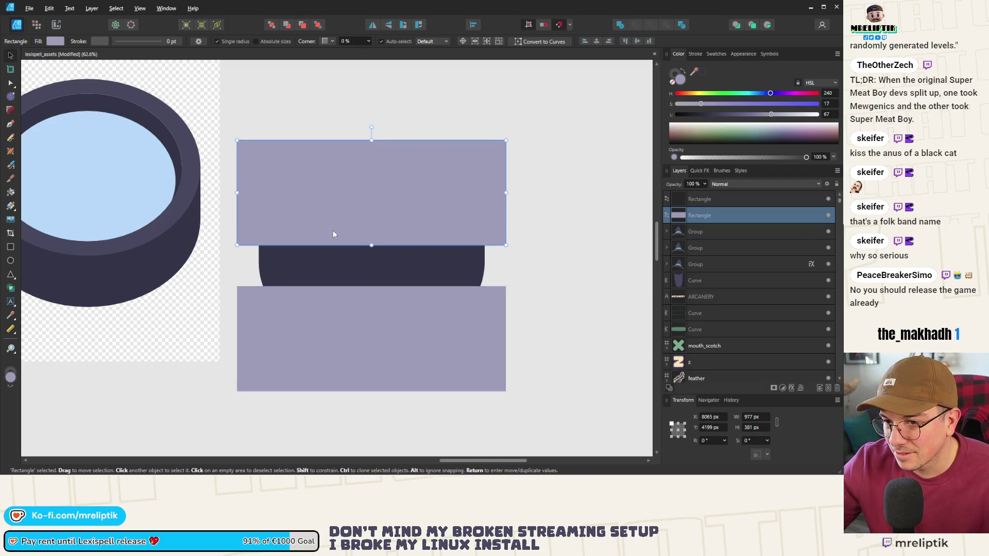
{"action": "scroll", "coordinate": [334, 231], "scroll_direction": "down", "scroll_amount": 2, "text": "ctrl"}
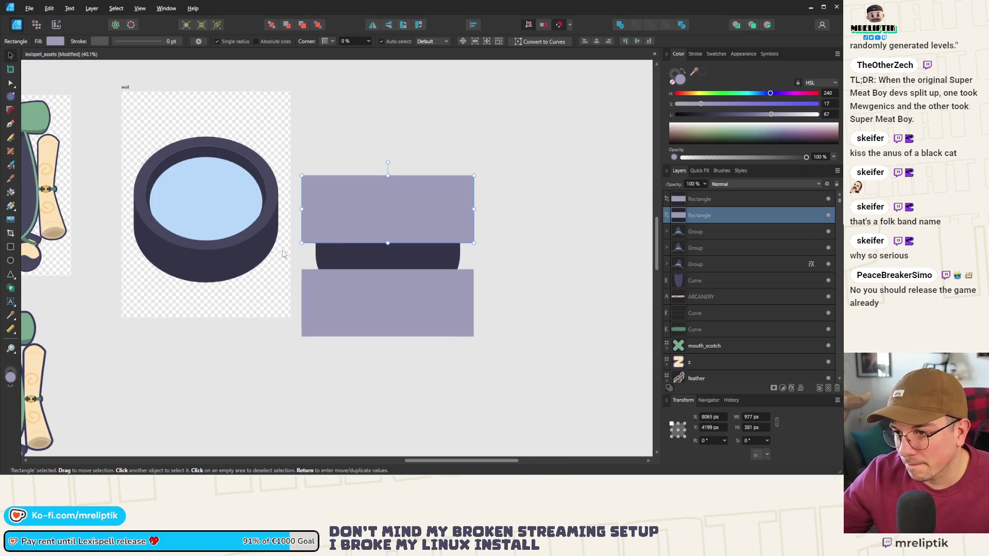
{"action": "left_click", "coordinate": [372, 251]}
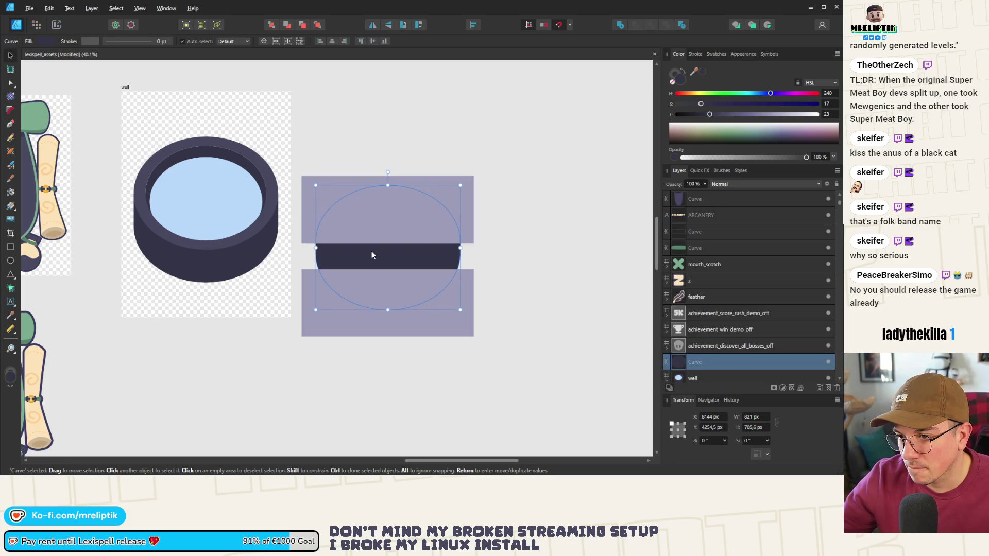
{"action": "left_click_drag", "start_coordinate": [394, 322], "coordinate": [377, 390]}
{"action": "left_click", "coordinate": [343, 272]}
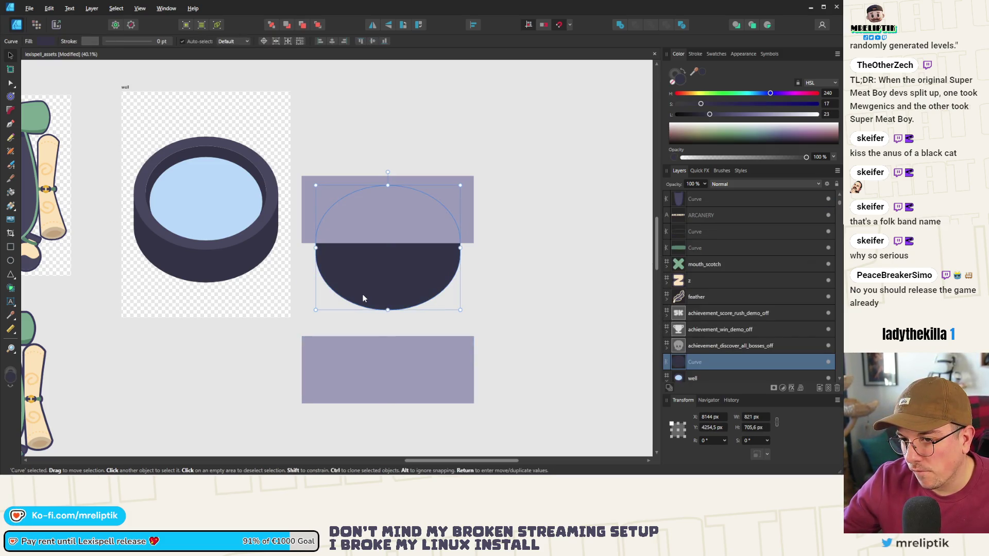
{"action": "key", "text": "ctrl+z"}
{"action": "key", "text": "ctrl+z"}
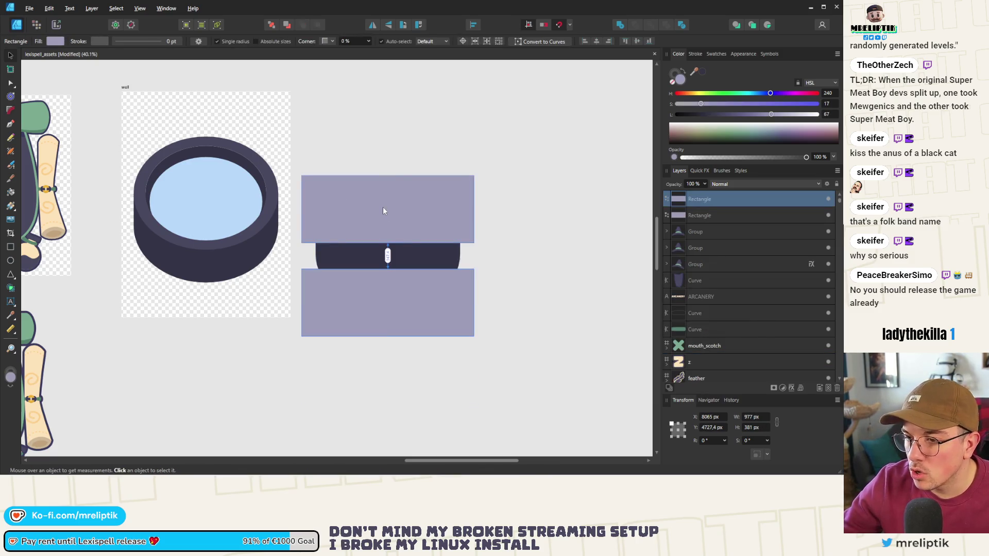
{"action": "key", "text": "ctrl+z"}
- Delete both purple rectangles, leaving the dark ellipse selected on its own
{"action": "left_click", "coordinate": [352, 299], "text": "shift"}
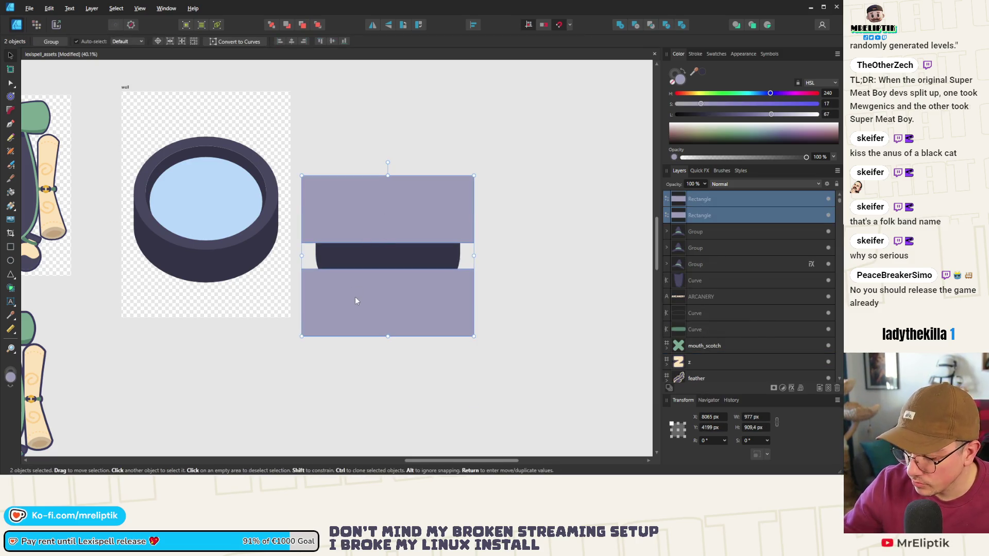
{"action": "key", "text": "Delete"}
{"action": "left_click", "coordinate": [366, 240]}
{"action": "scroll", "coordinate": [365, 240], "scroll_direction": "up", "scroll_amount": 2}
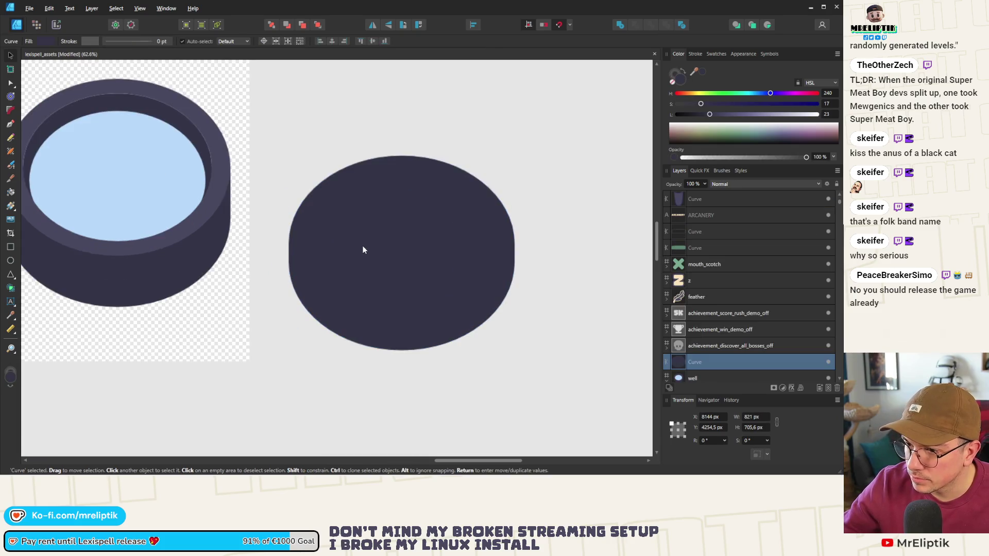
- Node-edit the ellipse into a crescent with a sharp right-side point
{"action": "double_click", "coordinate": [352, 221]}
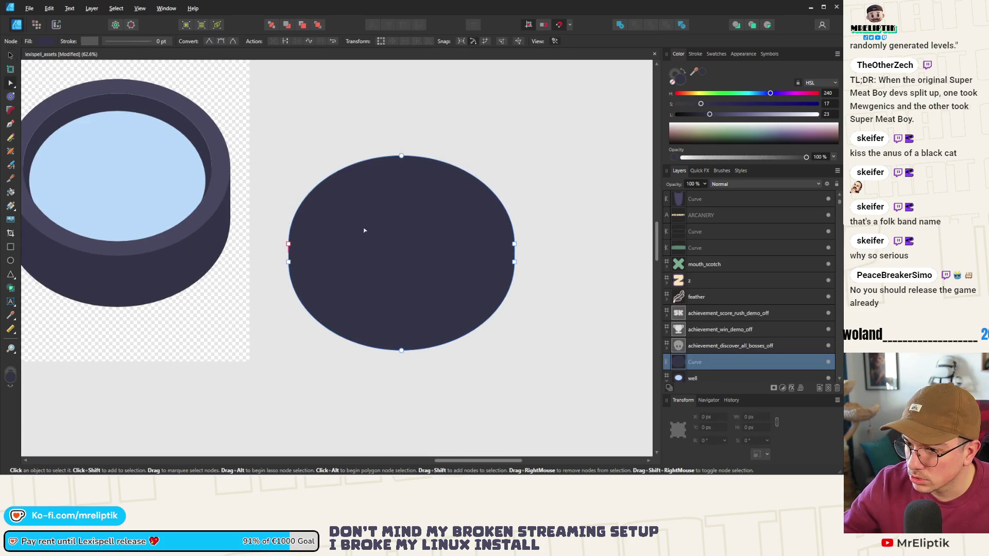
{"action": "left_click", "coordinate": [9, 56]}
{"action": "scroll", "coordinate": [414, 197], "scroll_direction": "down", "scroll_amount": 2}
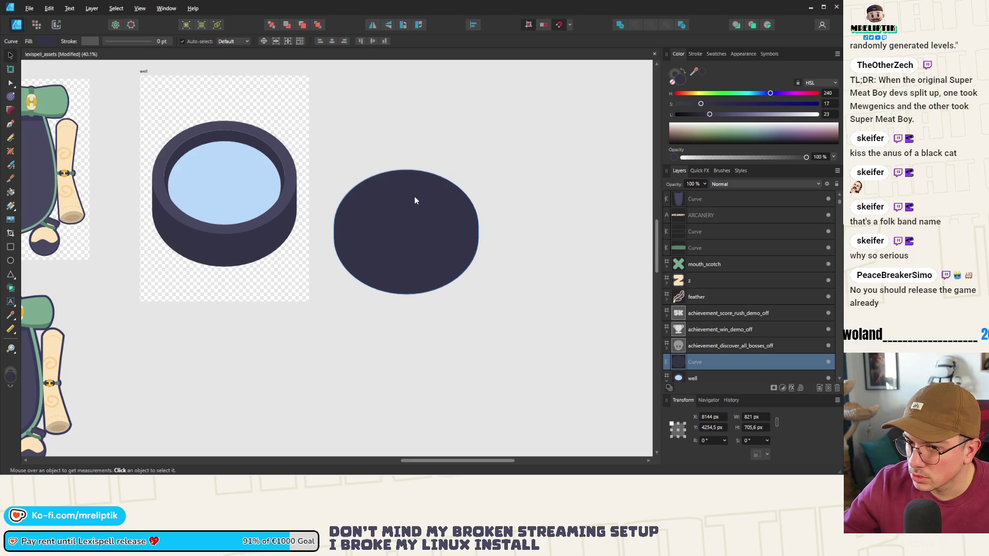
{"action": "scroll", "coordinate": [415, 198], "scroll_direction": "up", "scroll_amount": 2}
{"action": "double_click", "coordinate": [424, 232]}
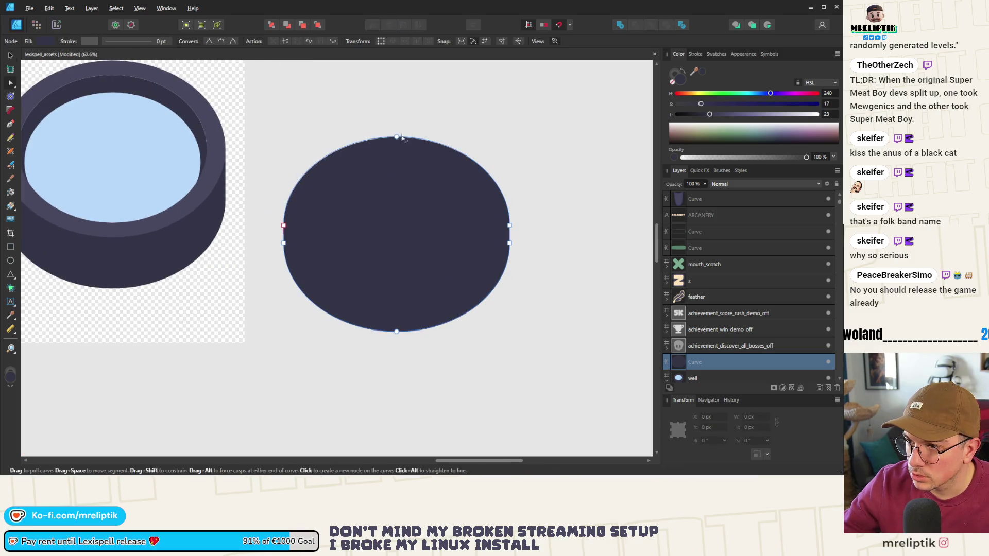
{"action": "left_click_drag", "start_coordinate": [397, 136], "coordinate": [396, 288]}
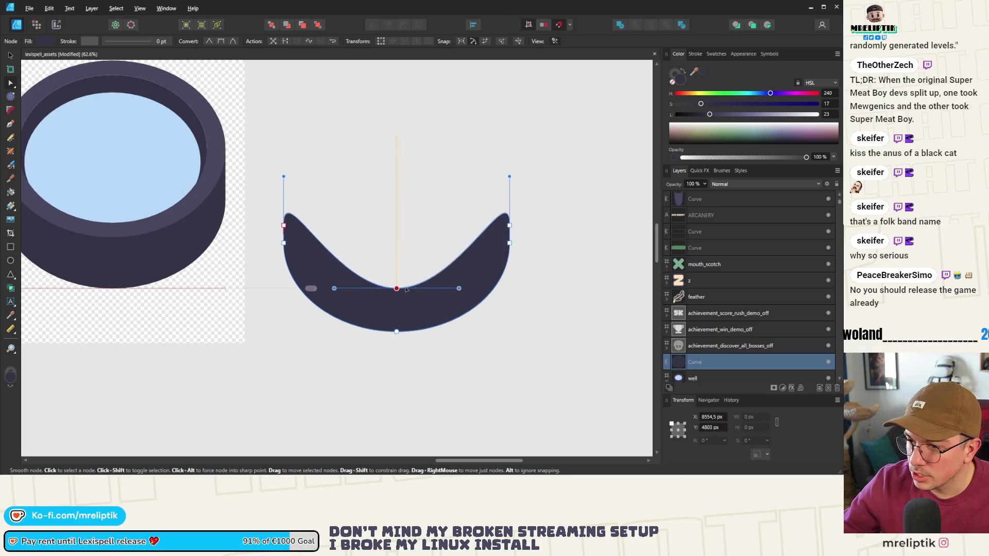
{"action": "left_click", "coordinate": [509, 224]}
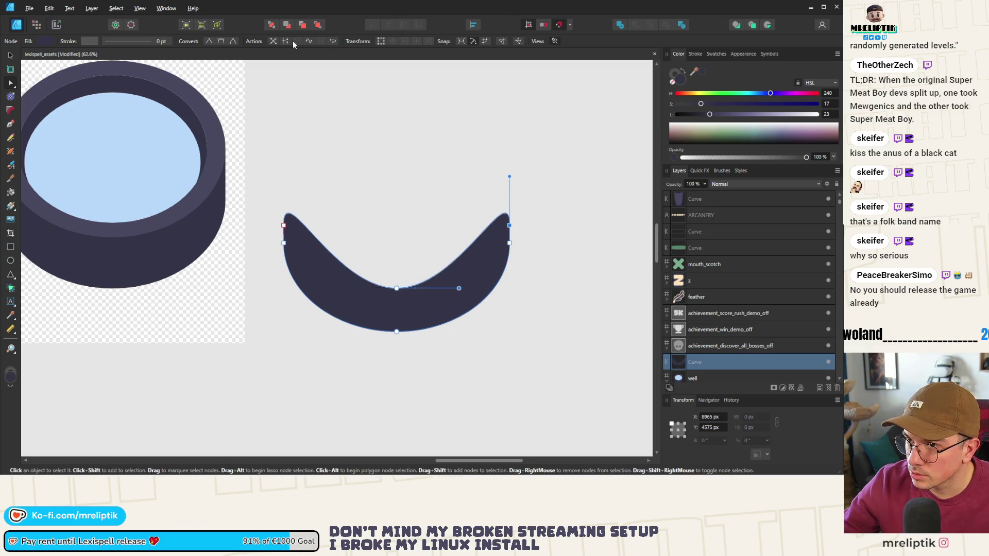
{"action": "left_click", "coordinate": [222, 43]}
- Undo back past the crescent reshaping and the merge, restoring separate base shapes
{"action": "key", "text": "ctrl+z"}
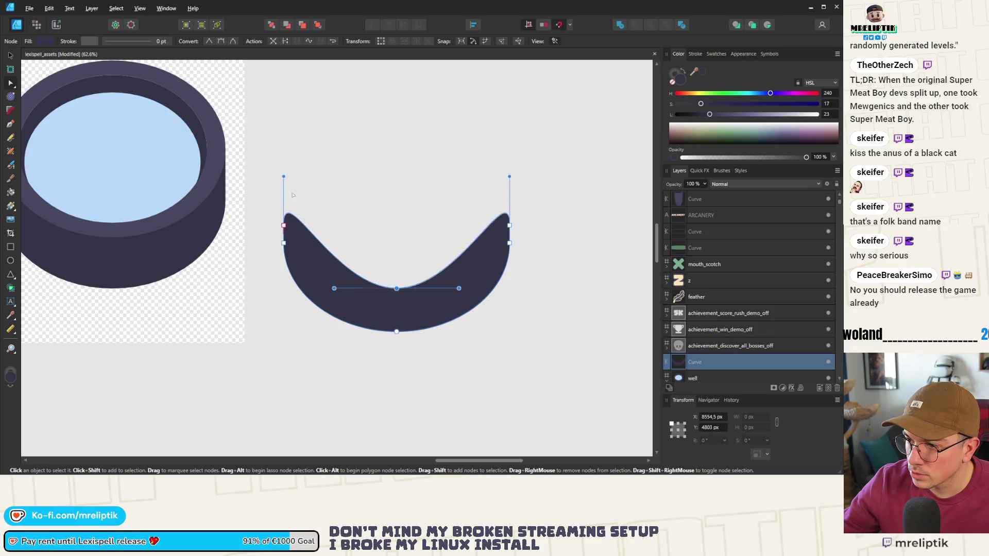
{"action": "key", "text": "ctrl+z"}
{"action": "key", "text": "ctrl+z"}
{"action": "key", "text": "ctrl+z"}
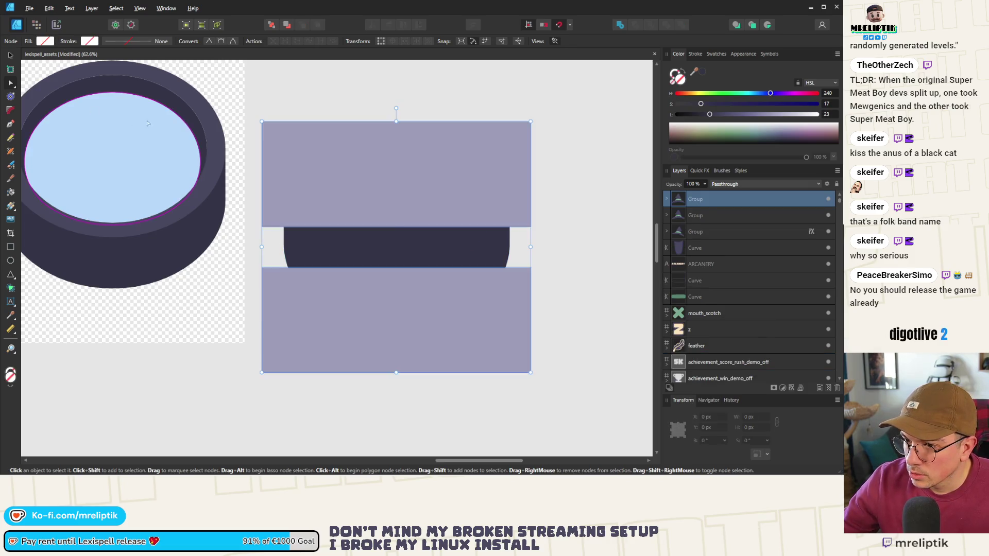
{"action": "key", "text": "ctrl+z"}
{"action": "key", "text": "ctrl+z"}
{"action": "key", "text": "ctrl+z"}
{"action": "key", "text": "ctrl+z"}
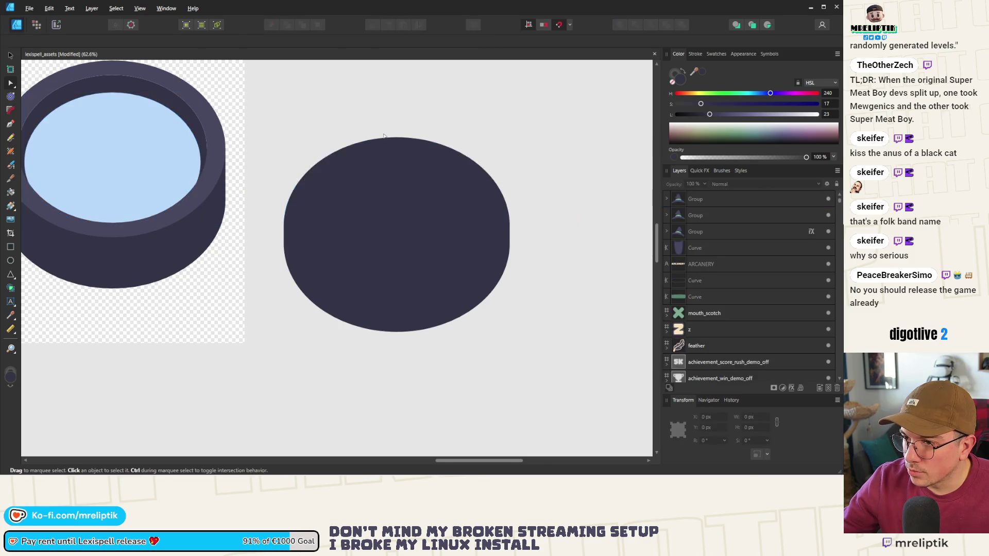
{"action": "key", "text": "ctrl+z"}
{"action": "key", "text": "ctrl+z"}
- Shift the lower ellipse down to lengthen the base
{"action": "left_click", "coordinate": [381, 138]}
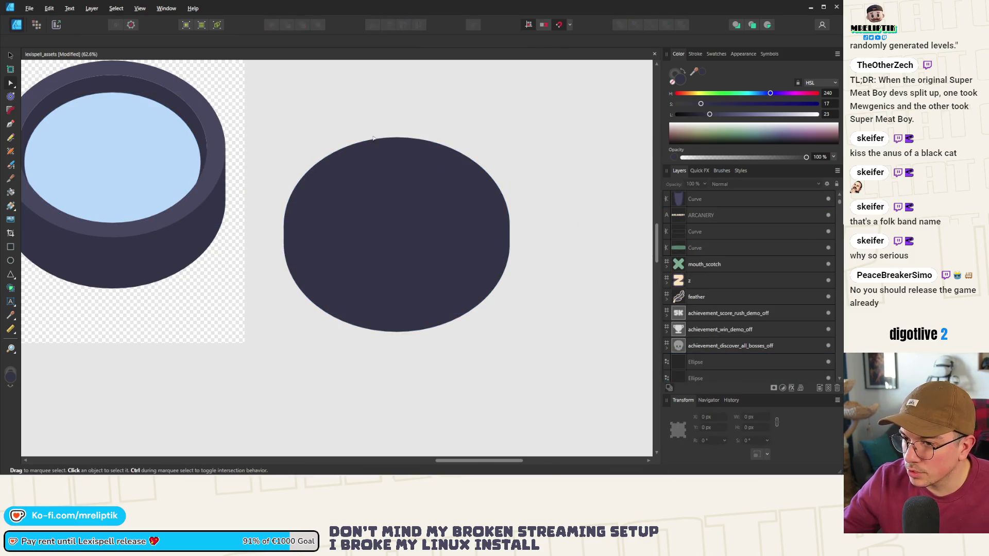
{"action": "left_click", "coordinate": [384, 230]}
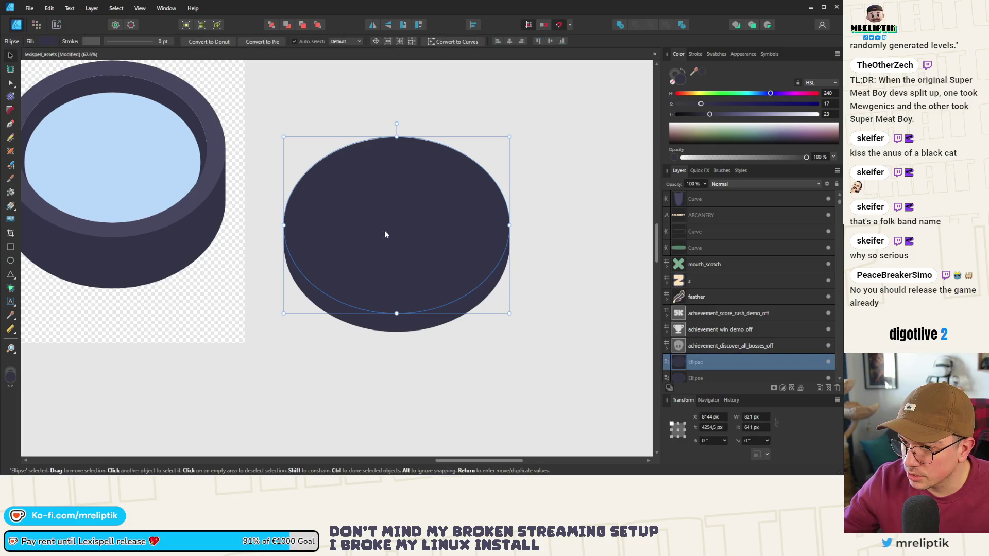
{"action": "scroll", "coordinate": [321, 240], "scroll_direction": "down", "scroll_amount": 3}
{"action": "scroll", "coordinate": [371, 229], "scroll_direction": "up", "scroll_amount": 4}
{"action": "left_click_drag", "start_coordinate": [309, 249], "coordinate": [308, 271]}
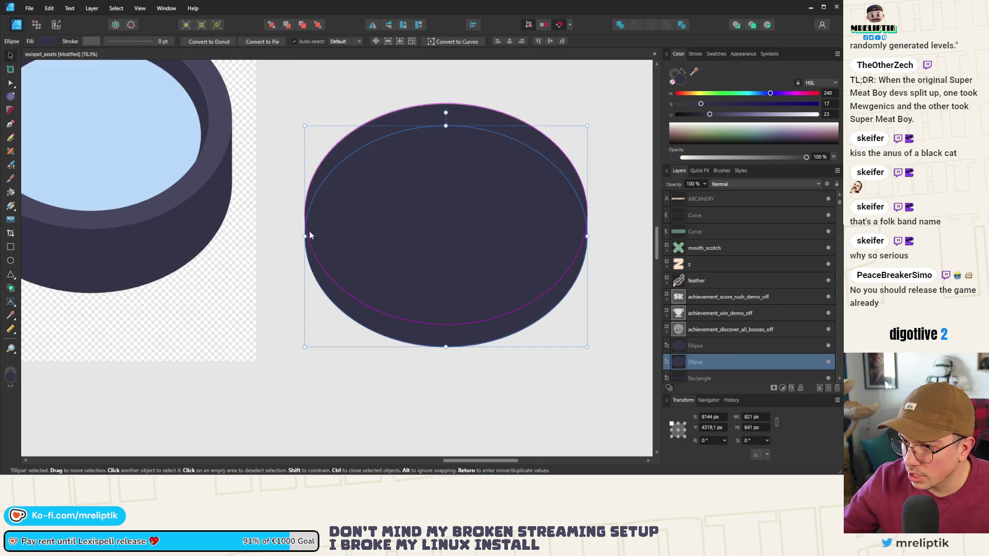
{"action": "left_click", "coordinate": [369, 254]}
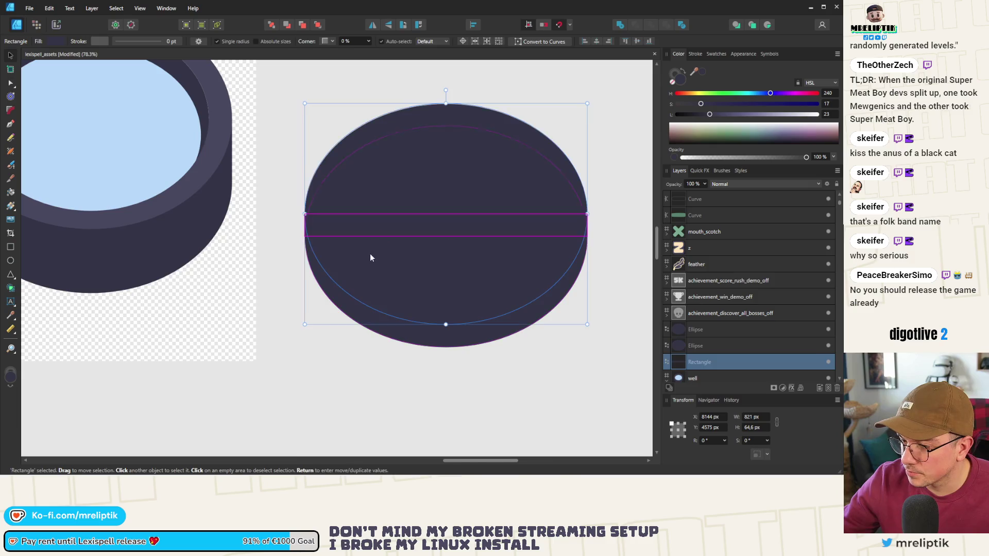
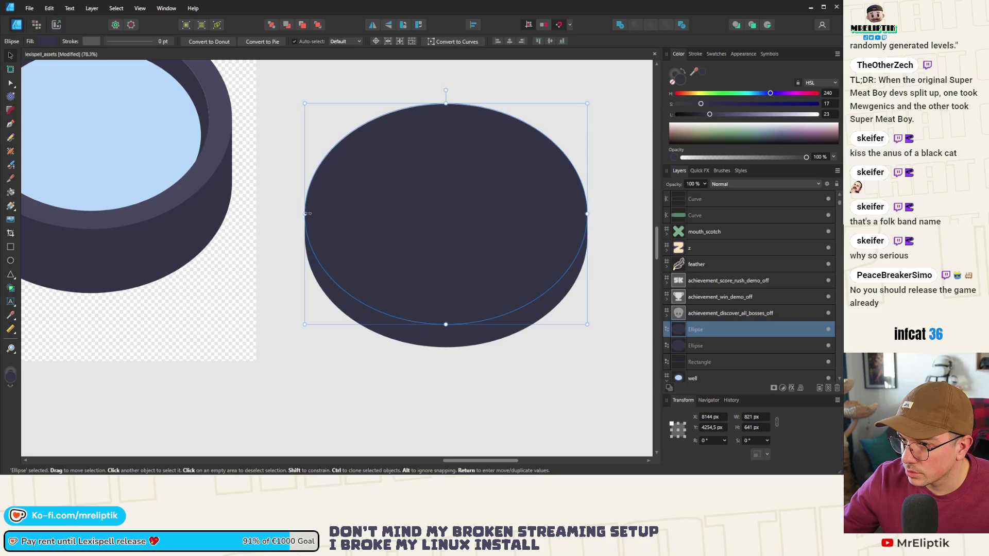
{"action": "scroll", "coordinate": [287, 217], "scroll_direction": "up", "scroll_amount": 1}
- Merge the two ellipses and the rectangle beside the well into one shape with Add
{"action": "left_click", "coordinate": [285, 219]}
{"action": "scroll", "coordinate": [285, 219], "scroll_direction": "down", "scroll_amount": 1}
{"action": "left_click", "coordinate": [381, 217]}
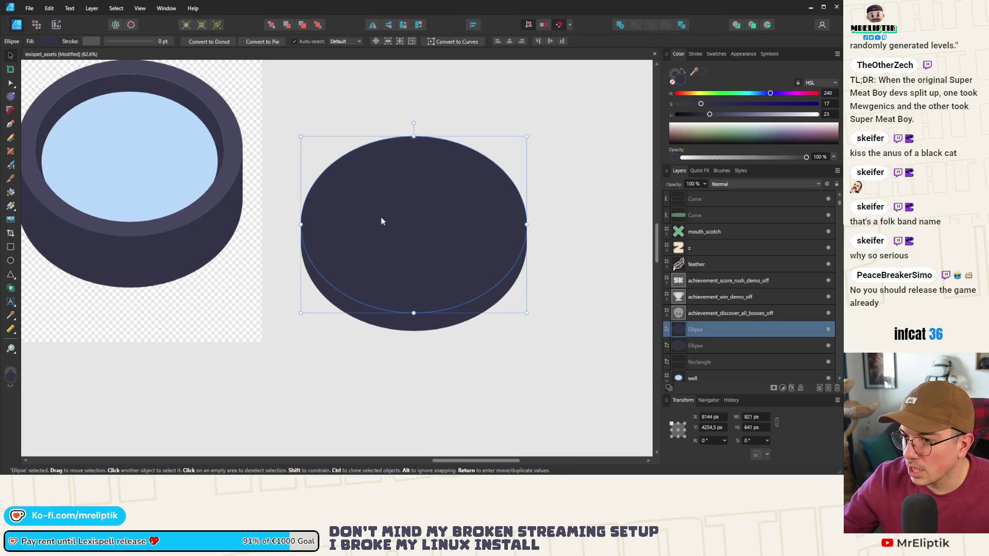
{"action": "left_click", "coordinate": [713, 363], "text": "shift"}
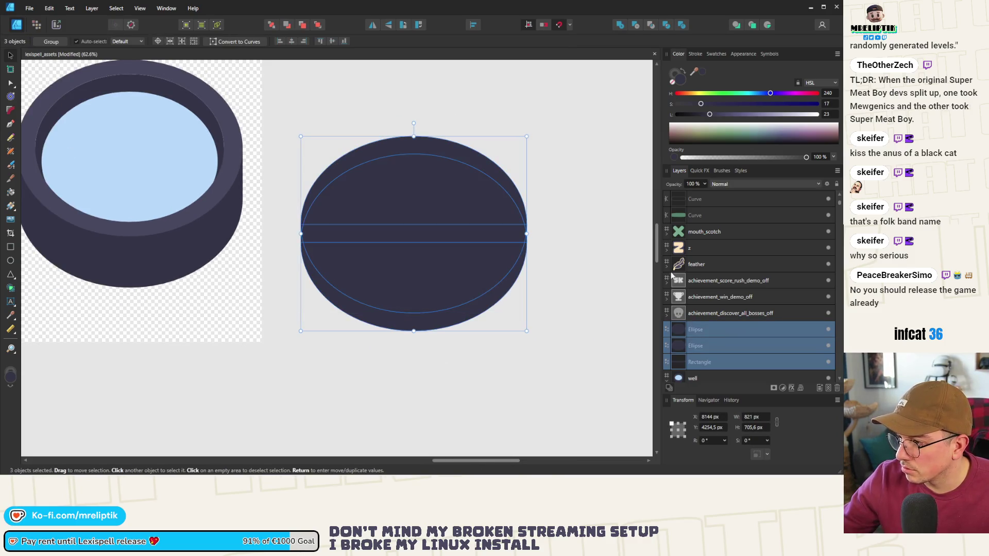
{"action": "left_click", "coordinate": [619, 27]}
- Draw a rectangle (M) covering the merged shape's top half and extend its bottom edge lower
{"action": "key", "text": "m"}
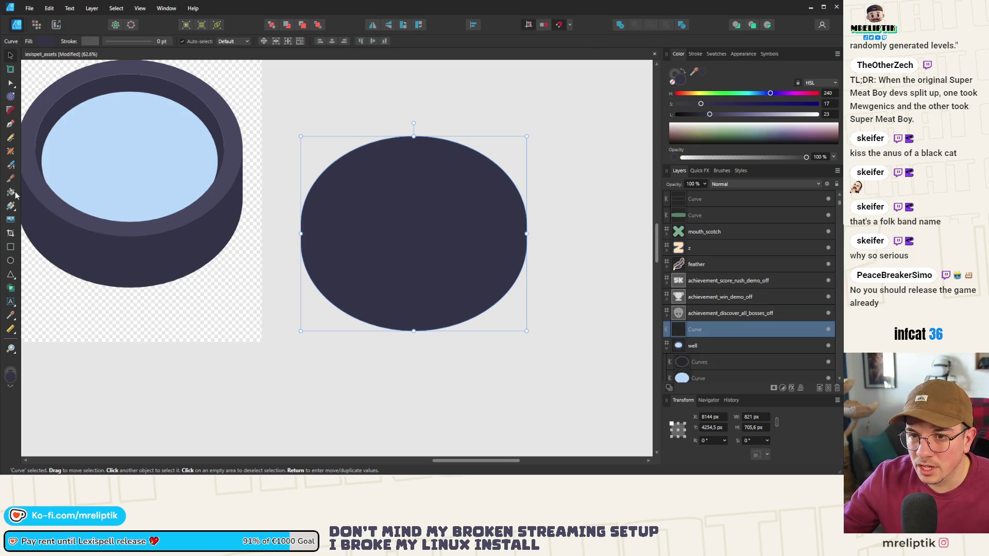
{"action": "left_click_drag", "start_coordinate": [278, 105], "coordinate": [558, 234]}
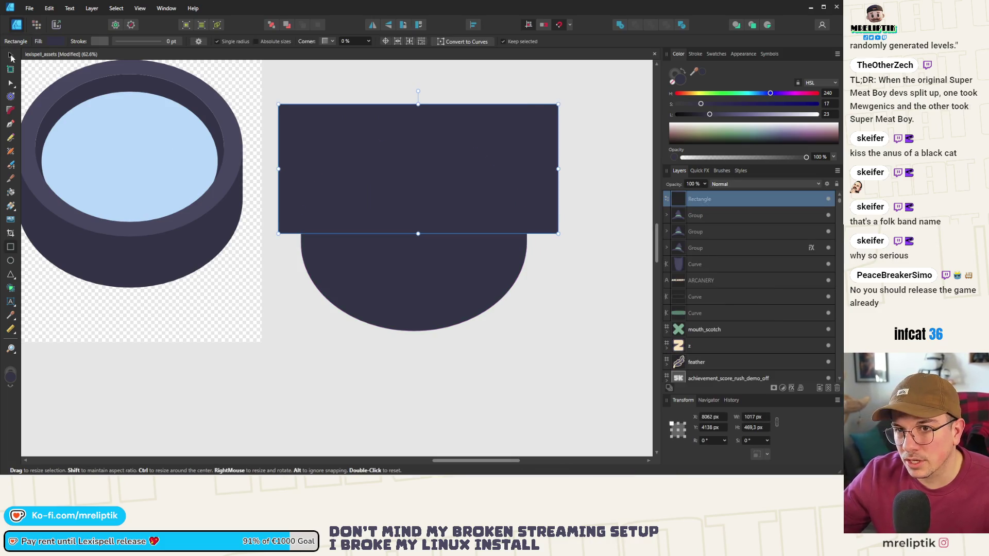
{"action": "scroll", "coordinate": [408, 235], "scroll_direction": "up", "scroll_amount": 2}
{"action": "scroll", "coordinate": [407, 236], "scroll_direction": "up", "scroll_amount": 2}
{"action": "key", "text": "ctrl+z"}
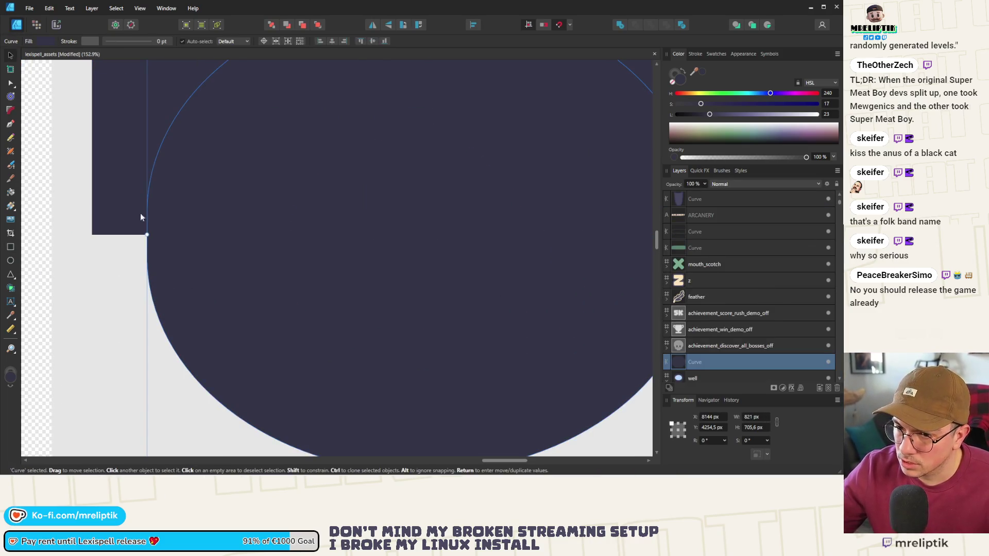
{"action": "key", "text": "ctrl+shift+z"}
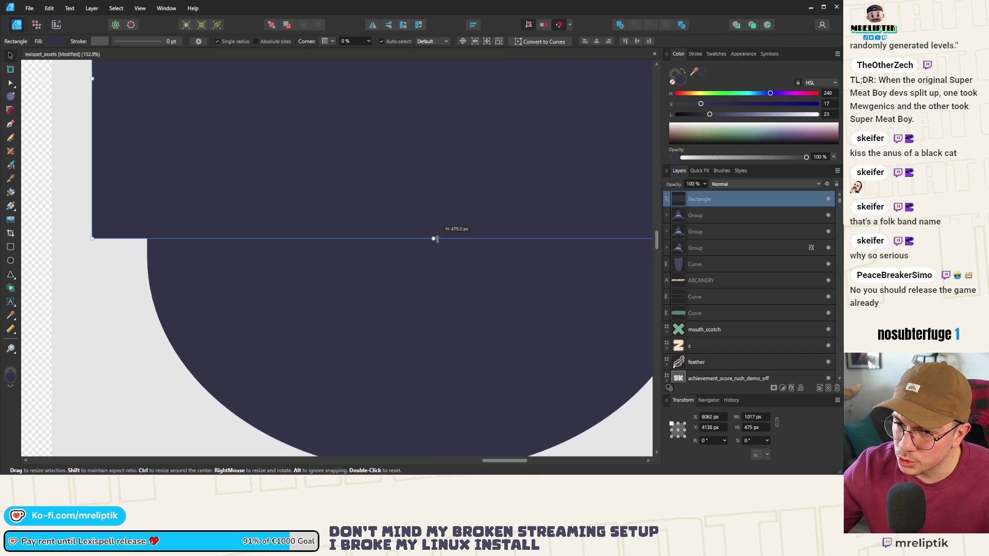
{"action": "left_click_drag", "start_coordinate": [434, 235], "coordinate": [434, 248]}
{"action": "scroll", "coordinate": [206, 230], "scroll_direction": "down", "scroll_amount": 1}
{"action": "scroll", "coordinate": [206, 229], "scroll_direction": "down", "scroll_amount": 2}
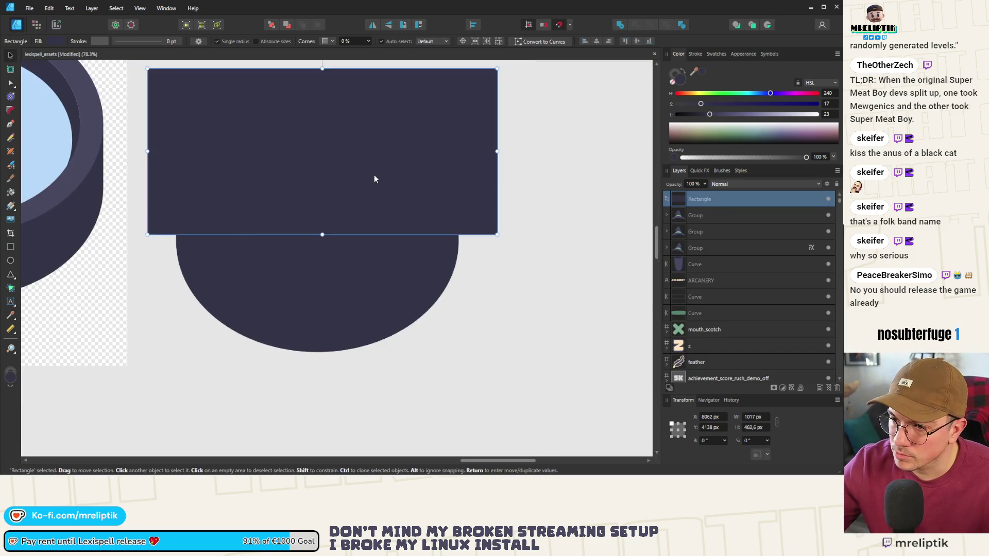
- Subtract the rectangle from the merged shape, leaving a dark half-ellipse
{"action": "key", "text": "Escape"}
{"action": "left_click", "coordinate": [407, 163]}
{"action": "left_click", "coordinate": [400, 290], "text": "shift"}
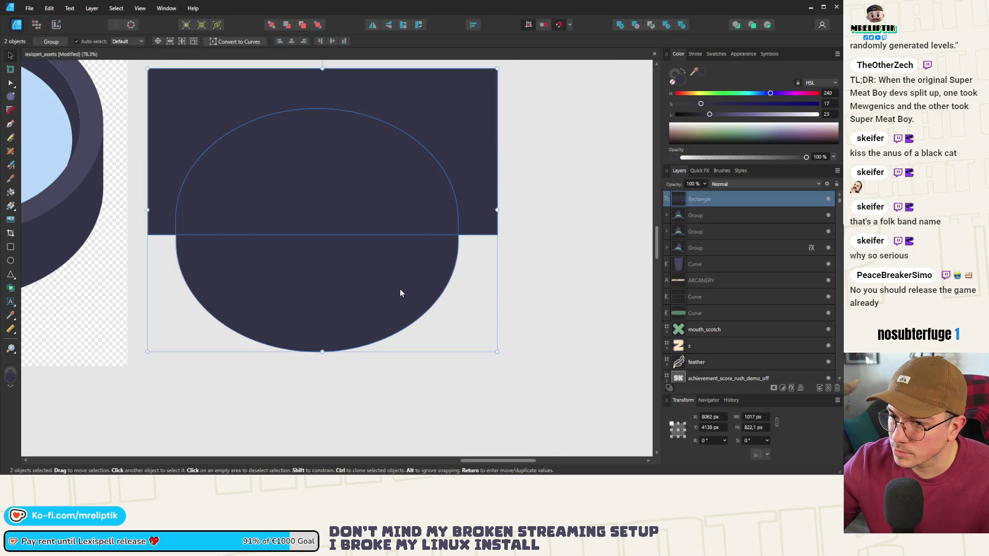
{"action": "left_click", "coordinate": [637, 26]}
{"action": "scroll", "coordinate": [536, 192], "scroll_direction": "down", "scroll_amount": 2}
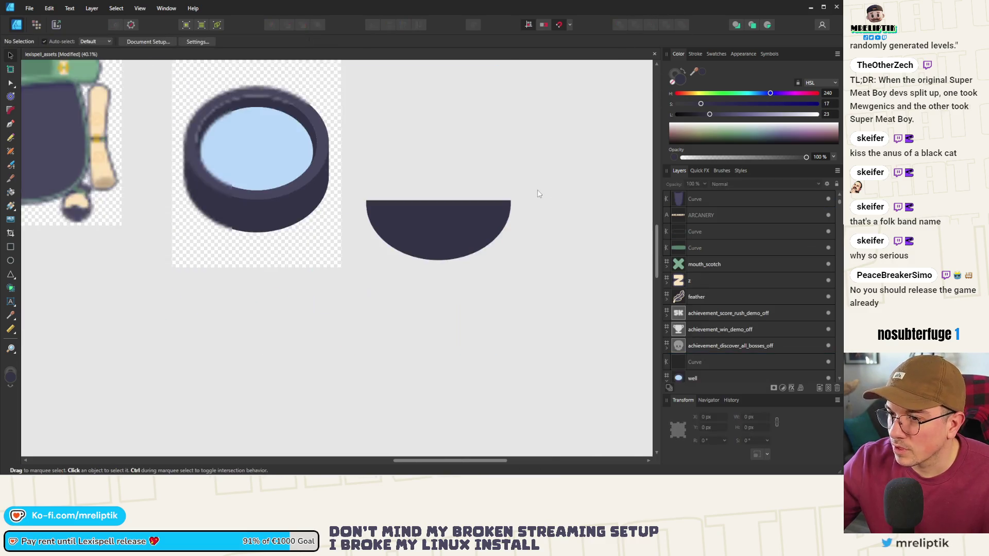
{"action": "scroll", "coordinate": [468, 206], "scroll_direction": "down", "scroll_amount": 2}
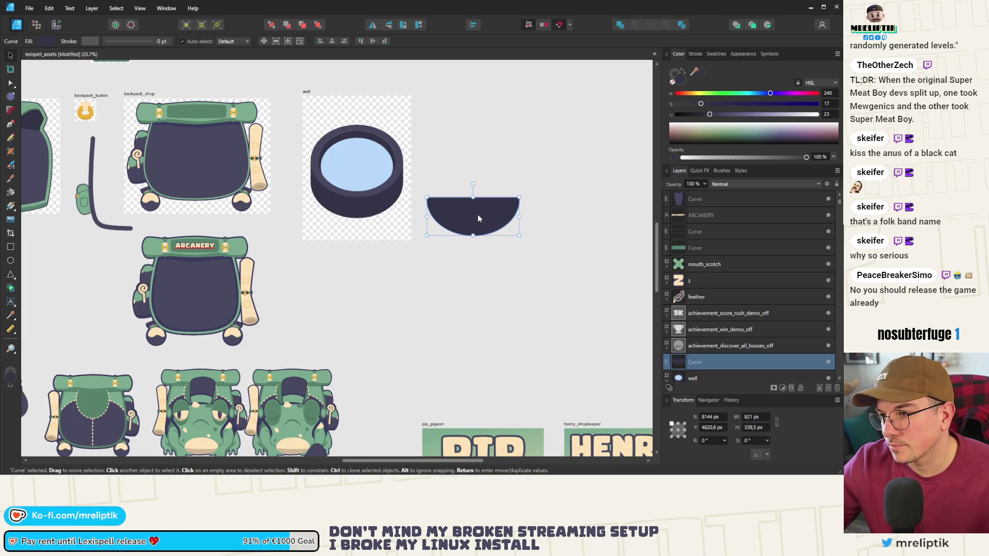
- Cut the loose half-ellipse away for later reuse
{"action": "key", "text": "Delete"}
{"action": "left_click", "coordinate": [370, 199]}
{"action": "scroll", "coordinate": [370, 200], "scroll_direction": "up", "scroll_amount": 3}
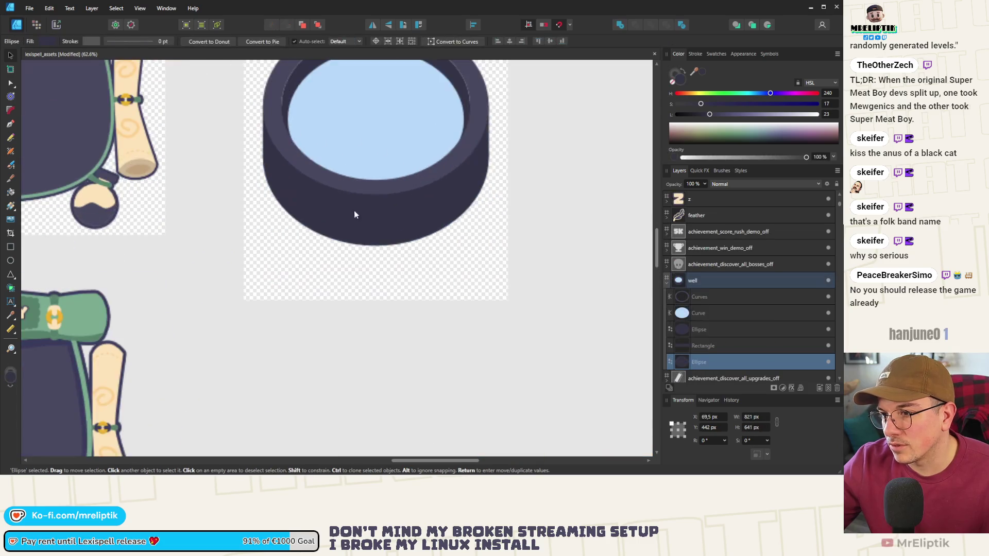
- Merge the well's Rectangle and Ellipse layers into a single lower-body curve with Add
{"action": "double_click", "coordinate": [711, 361]}
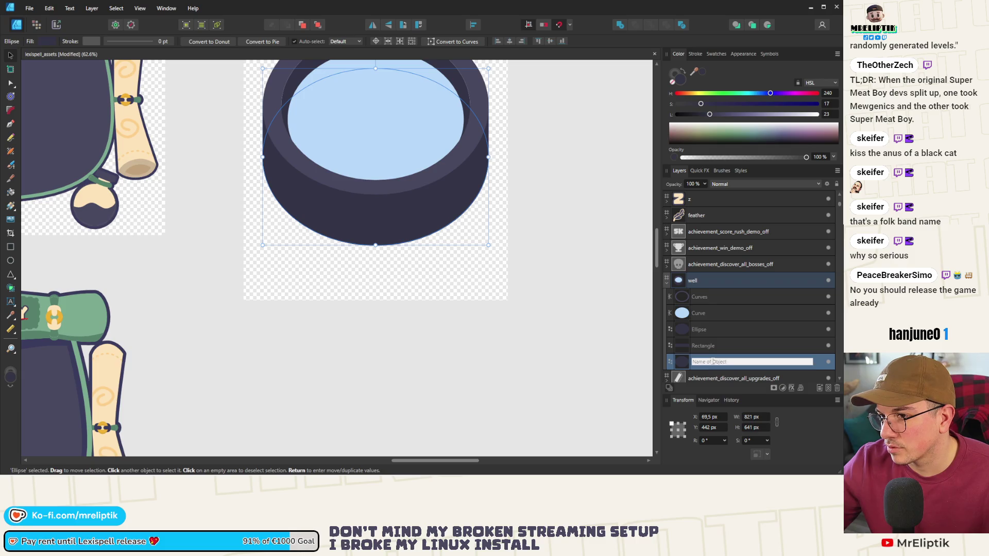
{"action": "left_click", "coordinate": [711, 345]}
{"action": "left_click", "coordinate": [710, 356], "text": "shift"}
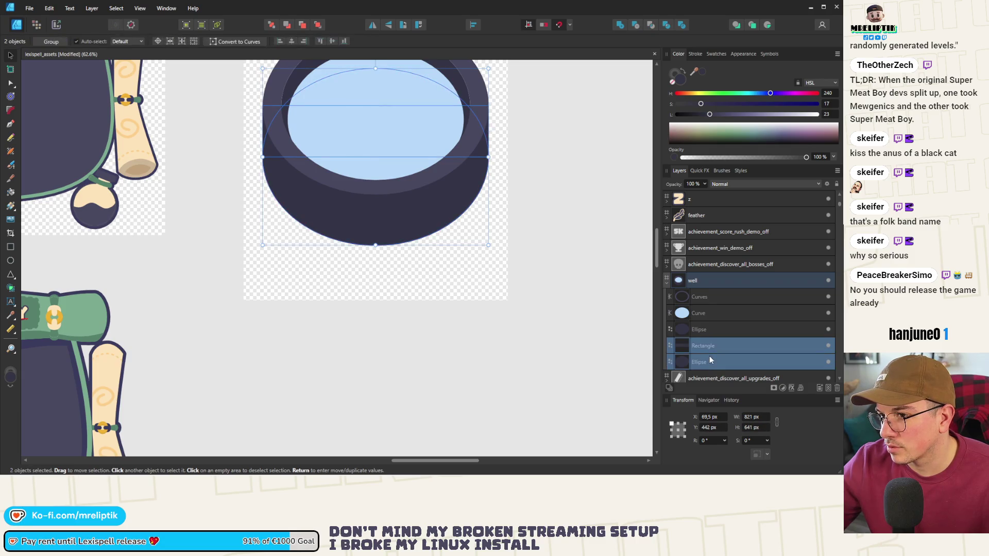
{"action": "left_click", "coordinate": [619, 25]}
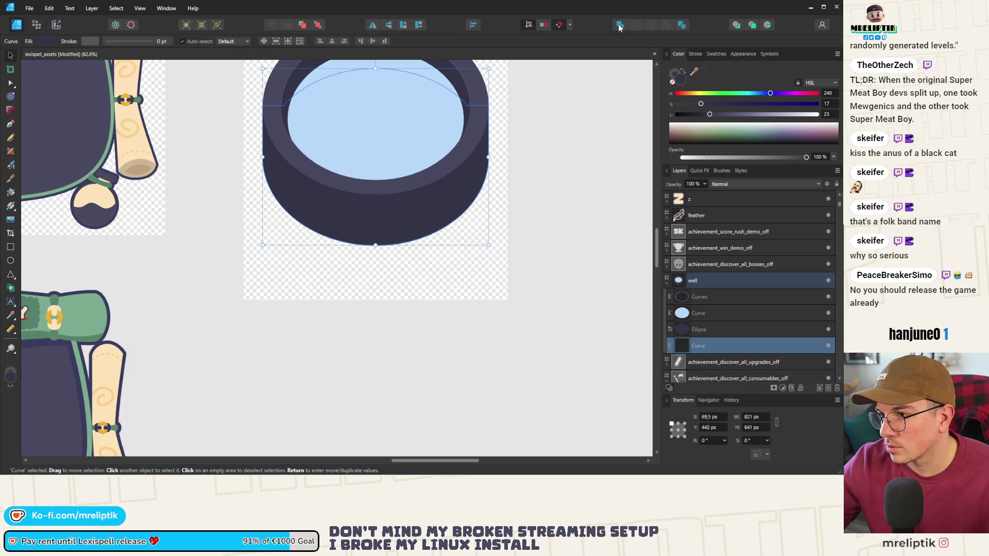
{"action": "scroll", "coordinate": [403, 182], "scroll_direction": "left", "scroll_amount": 2}
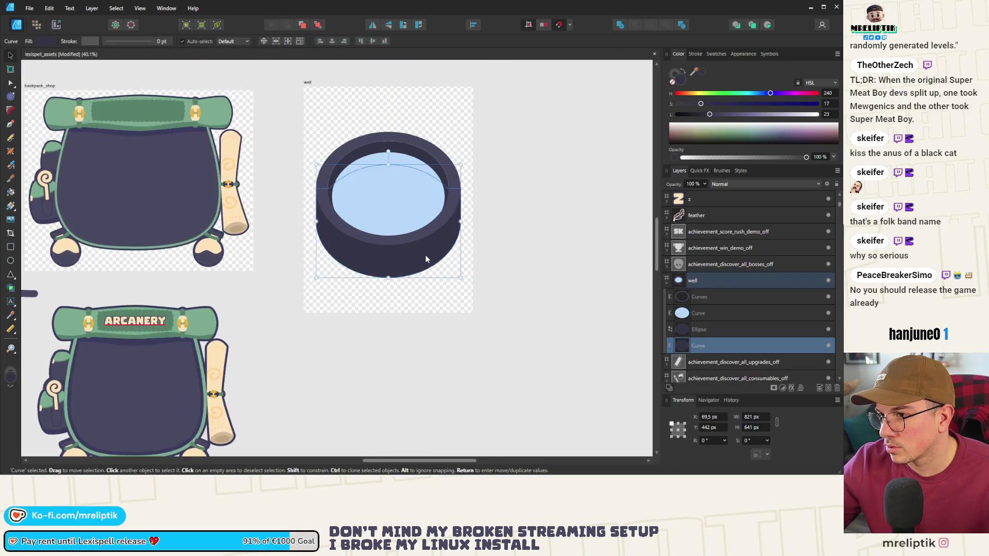
{"action": "scroll", "coordinate": [402, 182], "scroll_direction": "right", "scroll_amount": 2}
{"action": "scroll", "coordinate": [402, 182], "scroll_direction": "up", "scroll_amount": 1}
{"action": "left_click", "coordinate": [707, 331]}
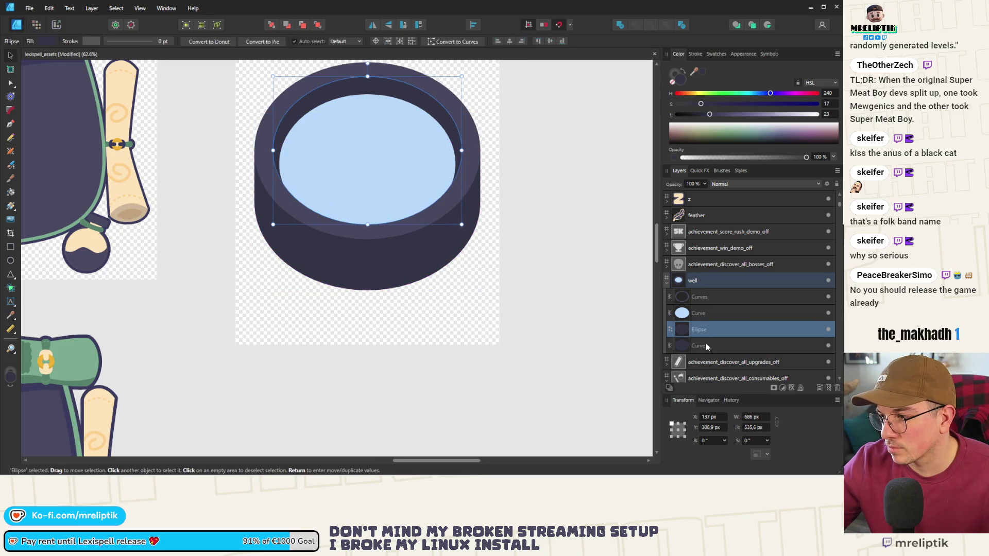
- Paste the half-ellipse inside the base curve and move it down onto the wall
{"action": "left_click", "coordinate": [698, 343]}
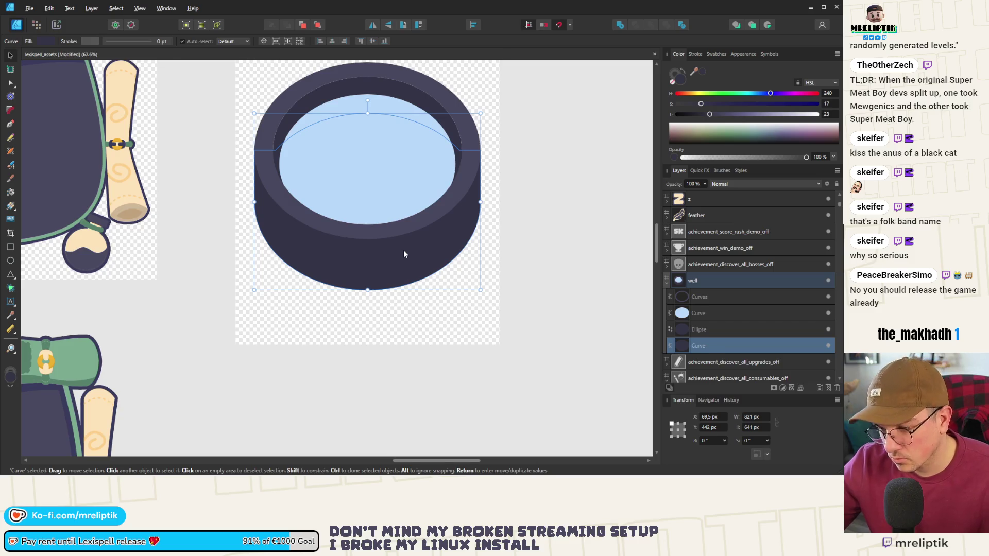
{"action": "key", "text": "ctrl+v"}
{"action": "left_click_drag", "start_coordinate": [382, 196], "coordinate": [386, 231]}
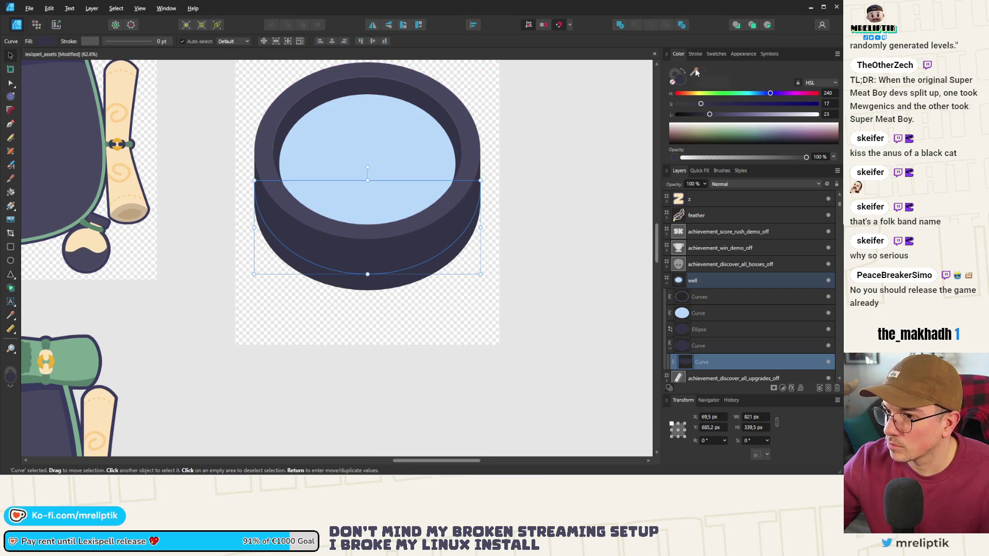
- Position the band higher on the wall and sample the darker wall colour for its fill
{"action": "left_click_drag", "start_coordinate": [696, 71], "coordinate": [325, 79]}
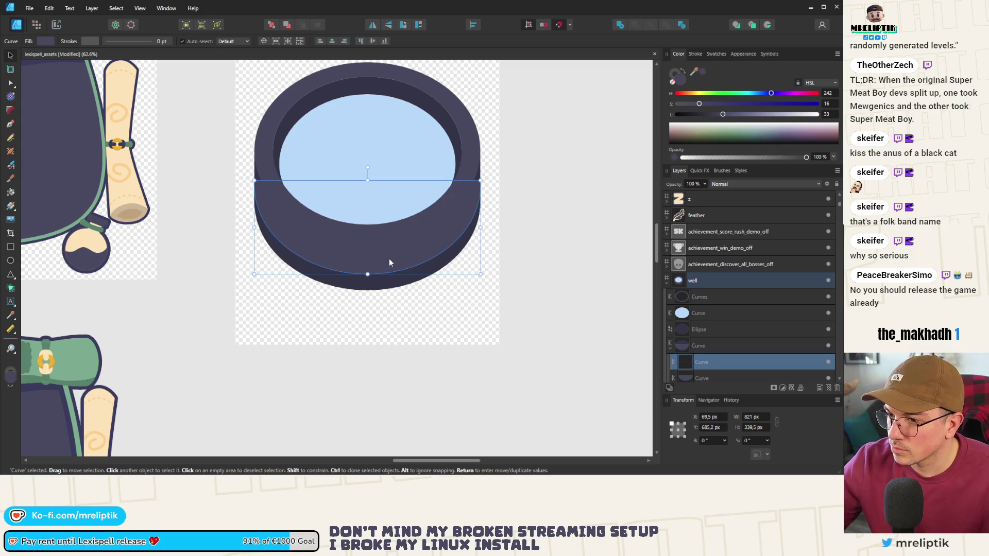
{"action": "left_click_drag", "start_coordinate": [389, 258], "coordinate": [394, 233]}
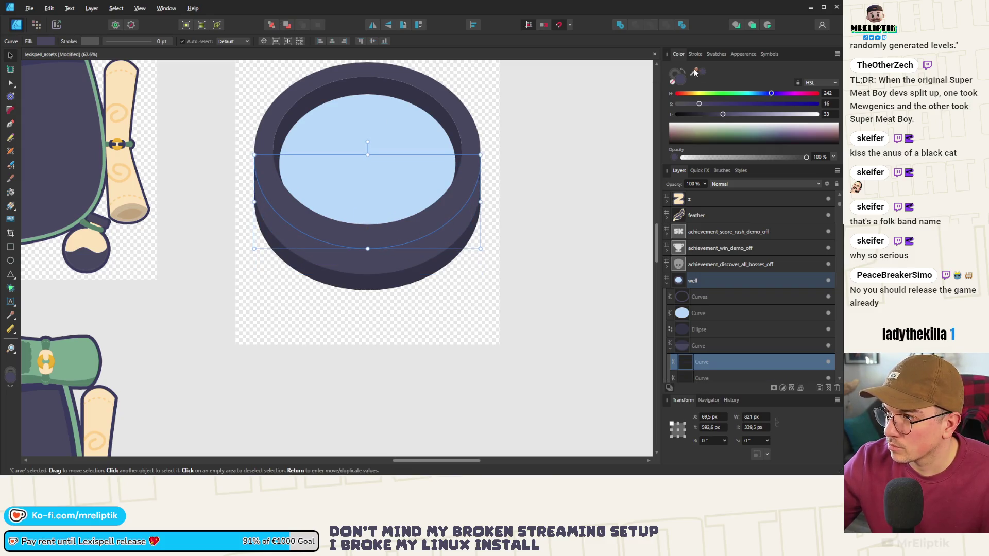
{"action": "left_click_drag", "start_coordinate": [694, 71], "coordinate": [361, 285]}
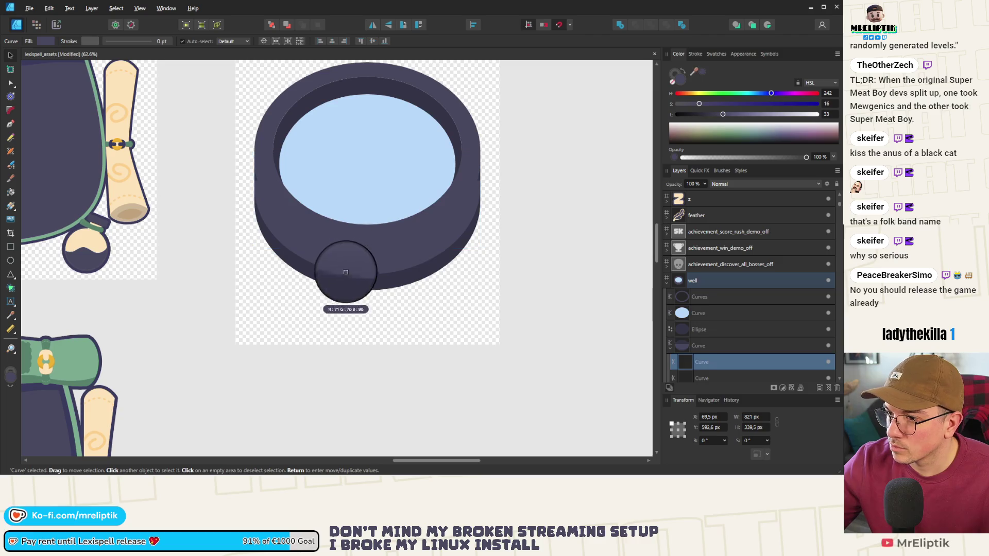
{"action": "left_click", "coordinate": [494, 266]}
{"action": "left_click", "coordinate": [375, 241]}
{"action": "scroll", "coordinate": [366, 247], "scroll_direction": "up", "scroll_amount": 2}
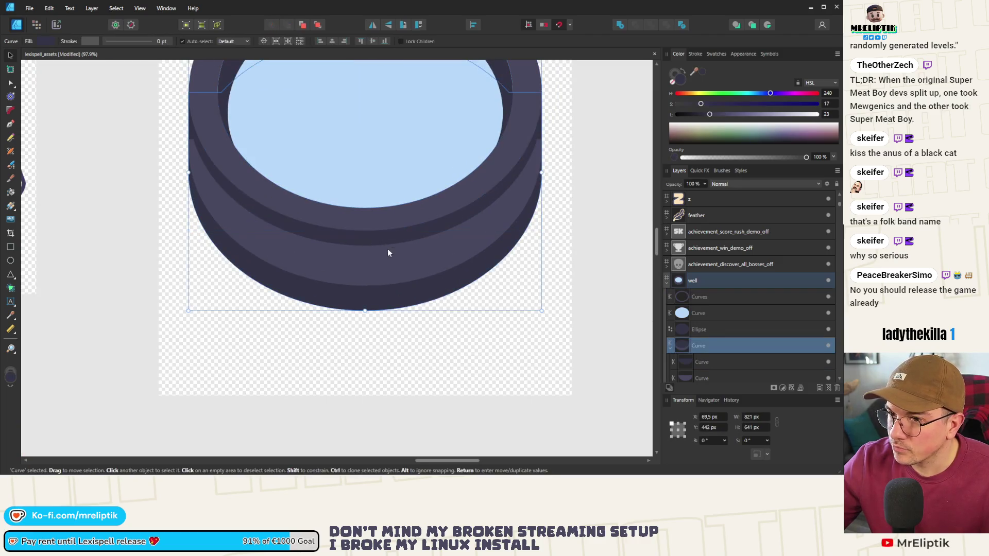
{"action": "scroll", "coordinate": [388, 253], "scroll_direction": "up", "scroll_amount": 1}
{"action": "scroll", "coordinate": [416, 279], "scroll_direction": "down", "scroll_amount": 3}
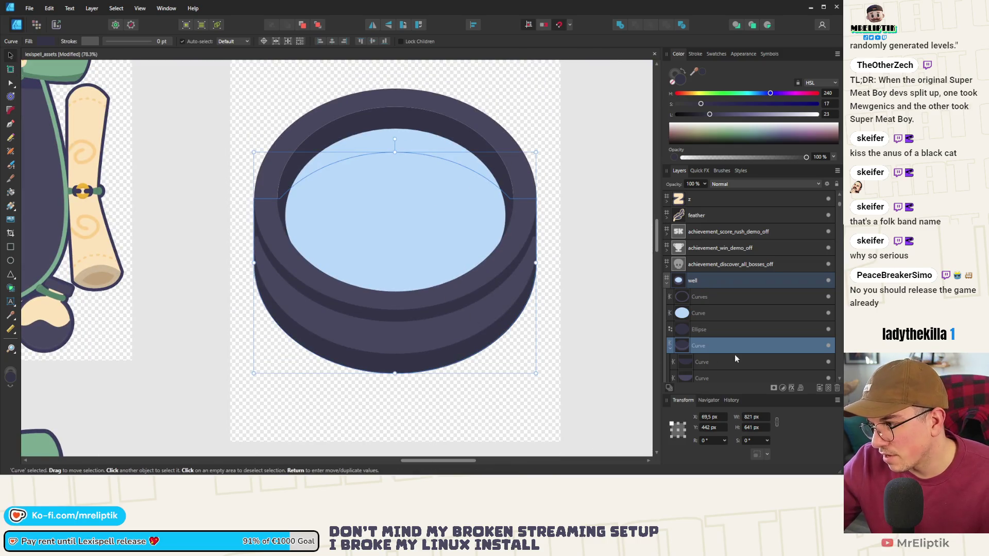
{"action": "key", "text": "ctrl+d"}
{"action": "scroll", "coordinate": [418, 297], "scroll_direction": "down", "scroll_amount": 3}
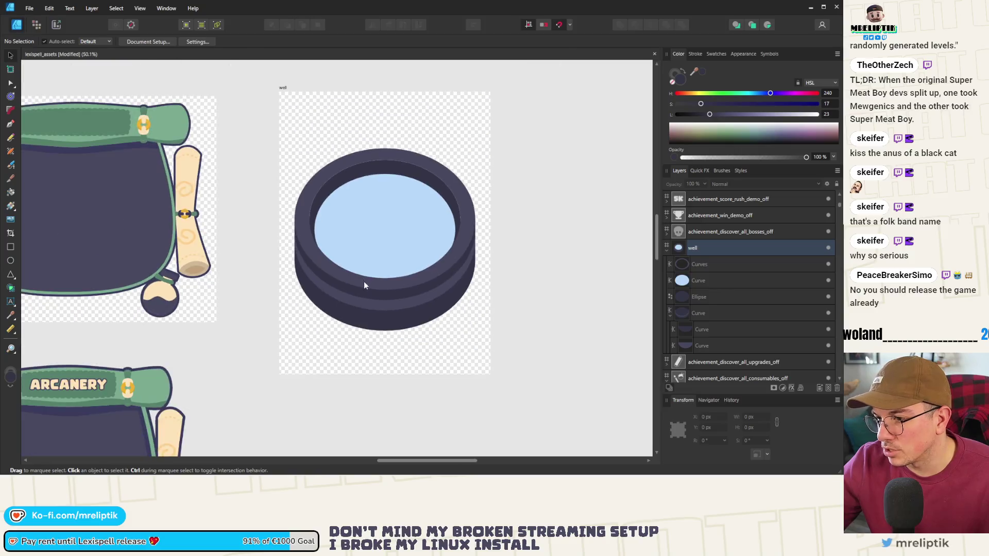
{"action": "scroll", "coordinate": [364, 281], "scroll_direction": "up", "scroll_amount": 2}
- Try duplicating and shifting the band curve, then undo the attempts
{"action": "left_click", "coordinate": [392, 292]}
{"action": "left_click", "coordinate": [381, 290]}
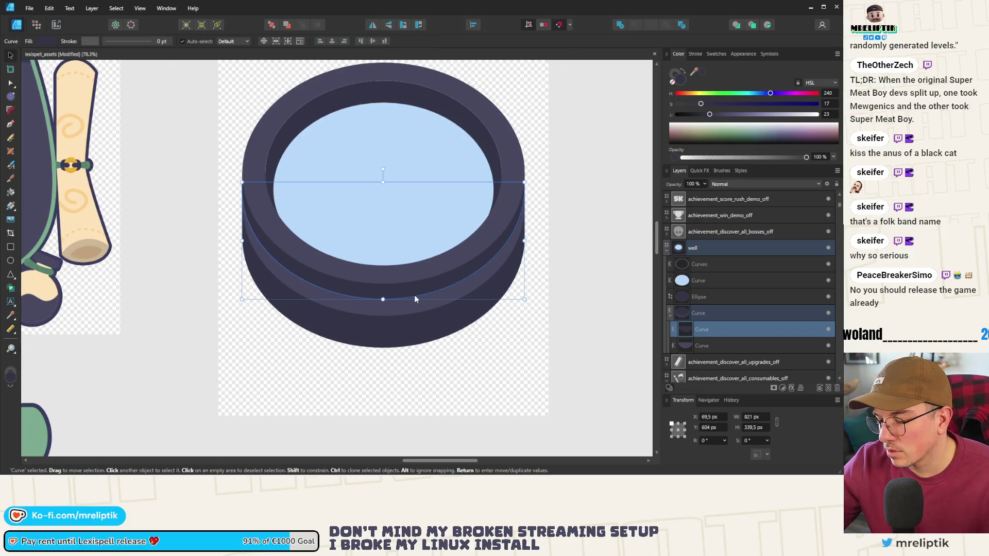
{"action": "key", "text": "ctrl+j"}
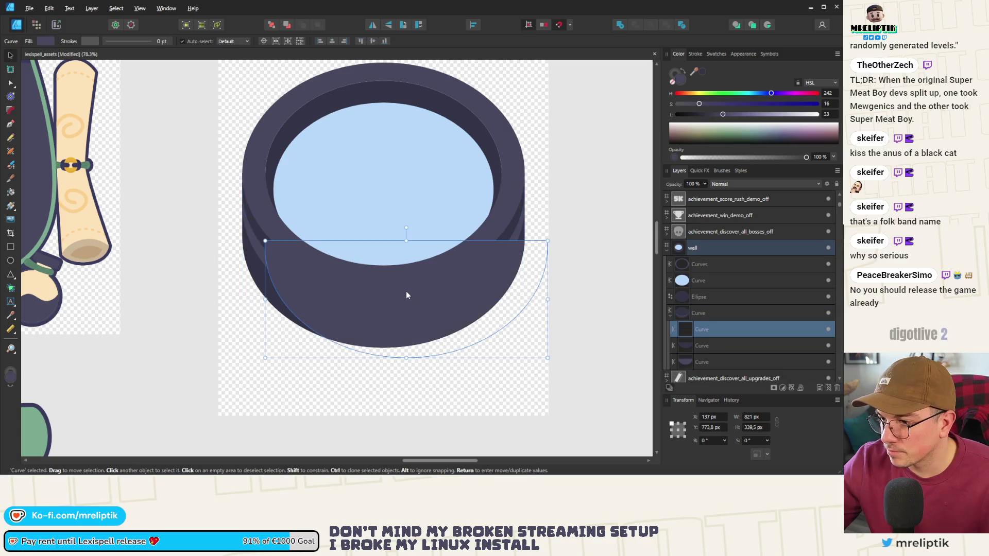
{"action": "left_click_drag", "start_coordinate": [426, 314], "coordinate": [398, 308]}
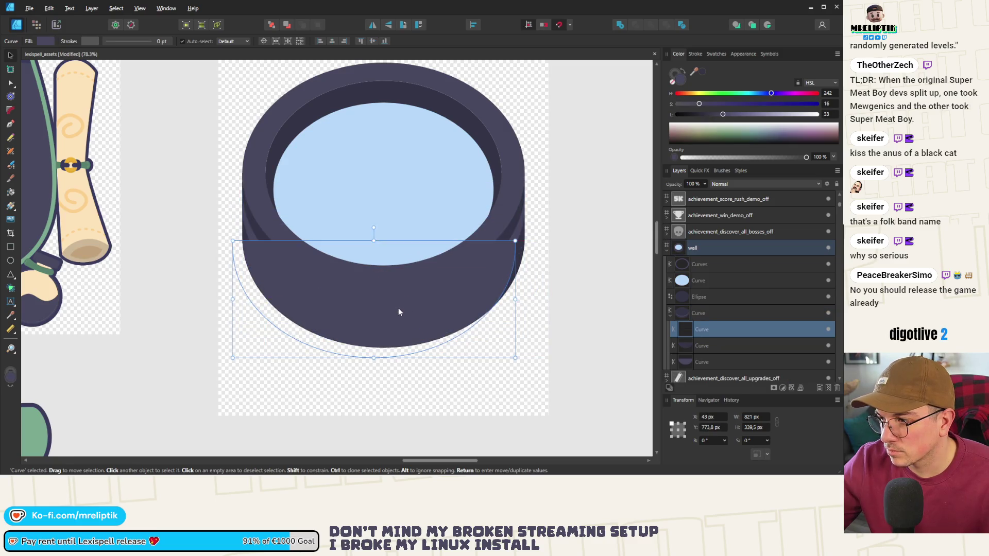
{"action": "scroll", "coordinate": [709, 316], "scroll_direction": "down", "scroll_amount": 2}
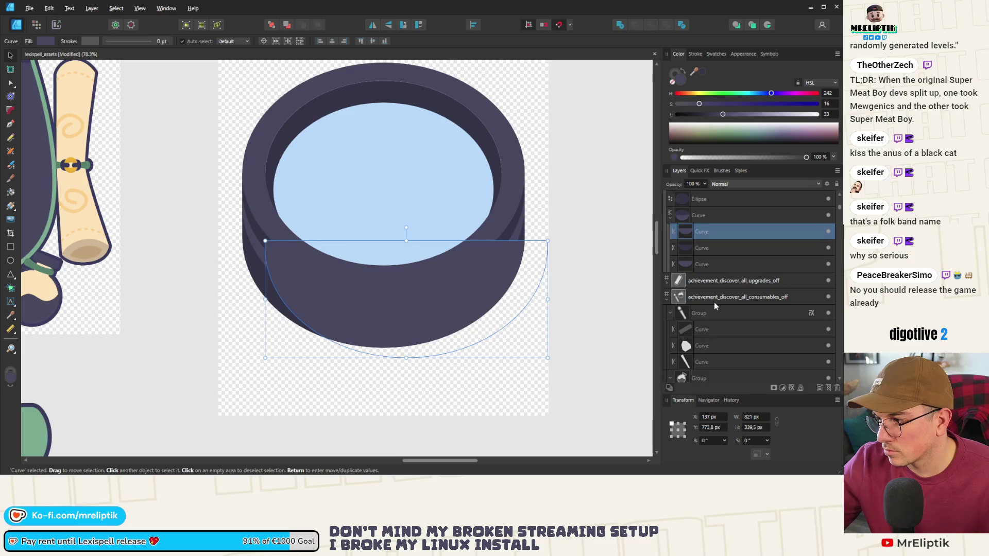
{"action": "key", "text": "ctrl+z"}
{"action": "key", "text": "ctrl+z"}
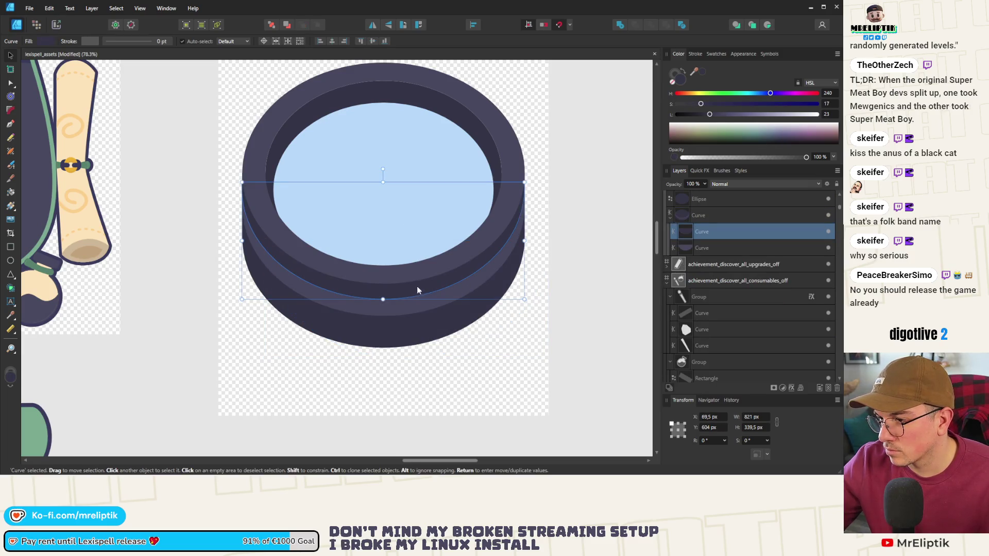
{"action": "left_click_drag", "start_coordinate": [417, 286], "coordinate": [418, 315]}
{"action": "key", "text": "ctrl+z"}
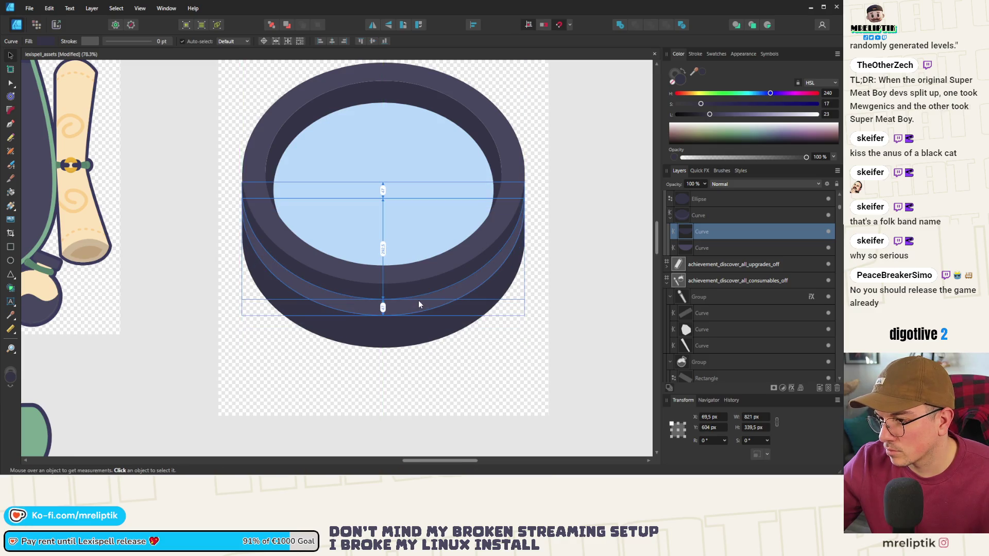
- Duplicate the body curve with Ctrl+J, move it down and nest it inside the body curve as a stripe
{"action": "key", "text": "ctrl+j"}
{"action": "left_click_drag", "start_coordinate": [413, 290], "coordinate": [423, 321]}
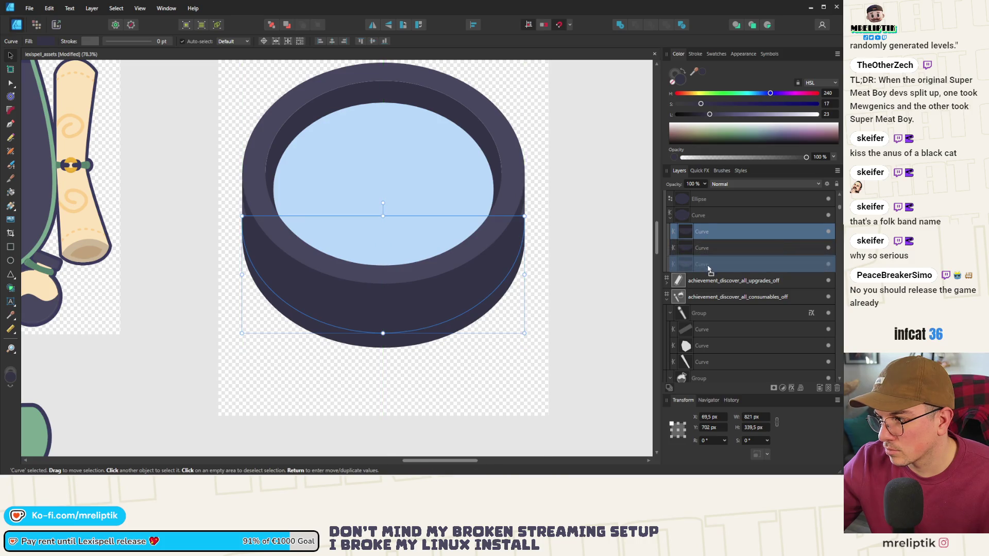
{"action": "left_click_drag", "start_coordinate": [709, 268], "coordinate": [709, 267]}
{"action": "left_click_drag", "start_coordinate": [390, 320], "coordinate": [390, 316]}
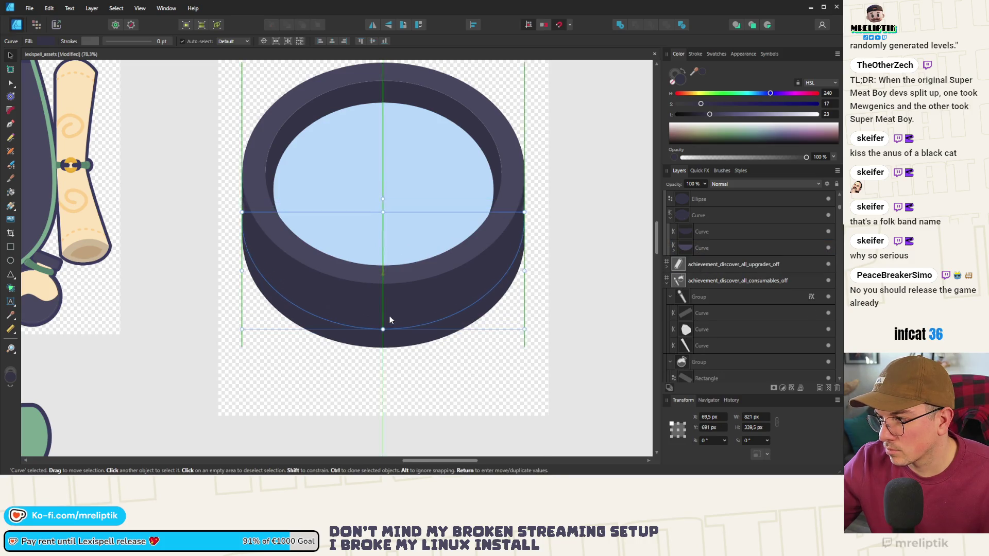
- Fill the stripe with the lighter rim purple and lower it a few pixels into place
{"action": "left_click_drag", "start_coordinate": [696, 73], "coordinate": [497, 126]}
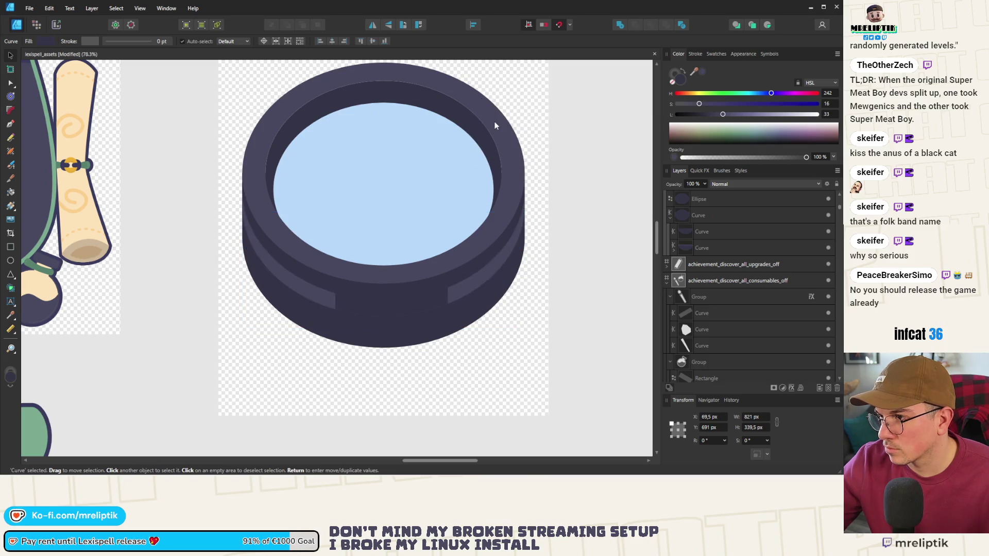
{"action": "left_click_drag", "start_coordinate": [421, 320], "coordinate": [410, 326]}
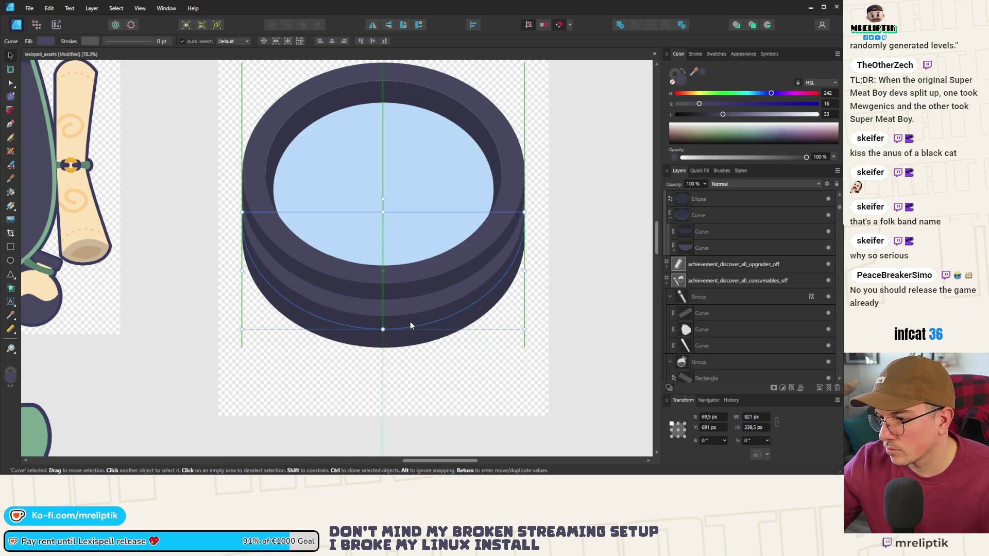
{"action": "left_click", "coordinate": [408, 326]}
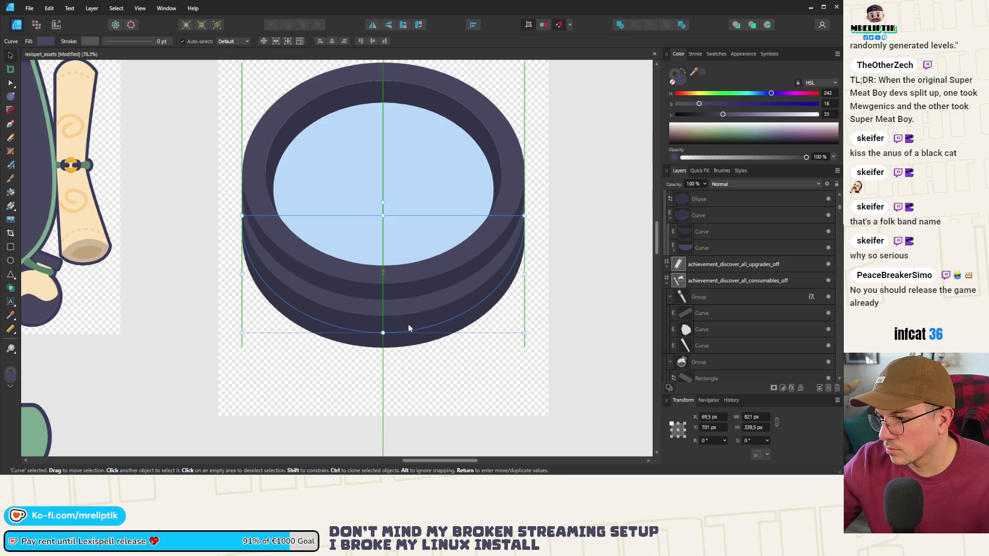
{"action": "left_click_drag", "start_coordinate": [408, 328], "coordinate": [408, 329]}
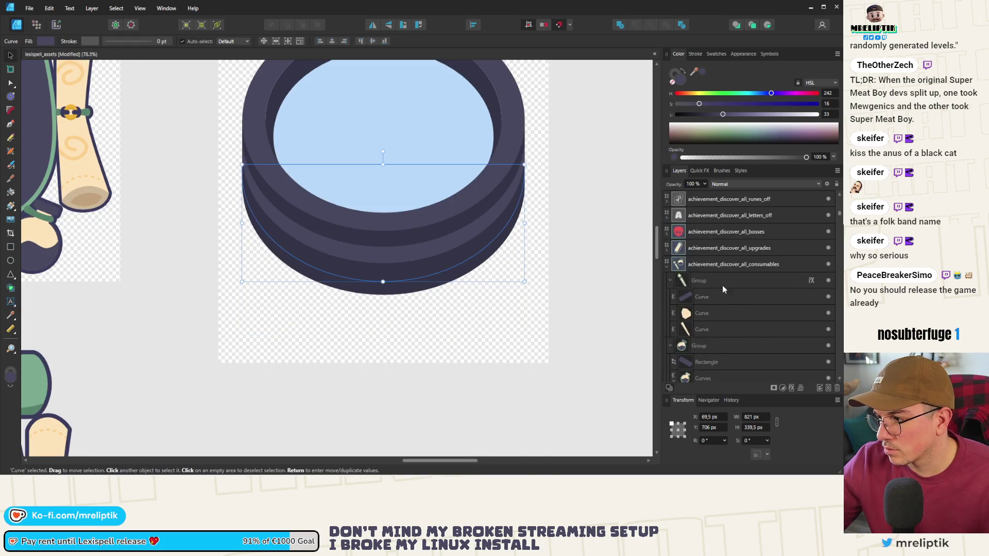
{"action": "scroll", "coordinate": [722, 290], "scroll_direction": "up", "scroll_amount": 4}
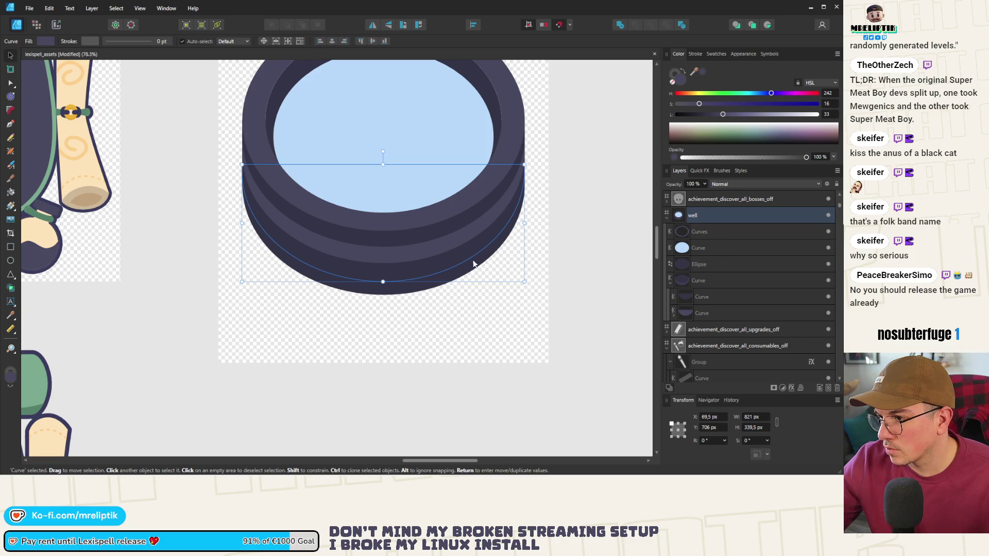
- Duplicate the outer body curve and place the copy beneath the stripes in Layers
{"action": "left_click_drag", "start_coordinate": [468, 261], "coordinate": [452, 268]}
{"action": "left_click", "coordinate": [453, 268]}
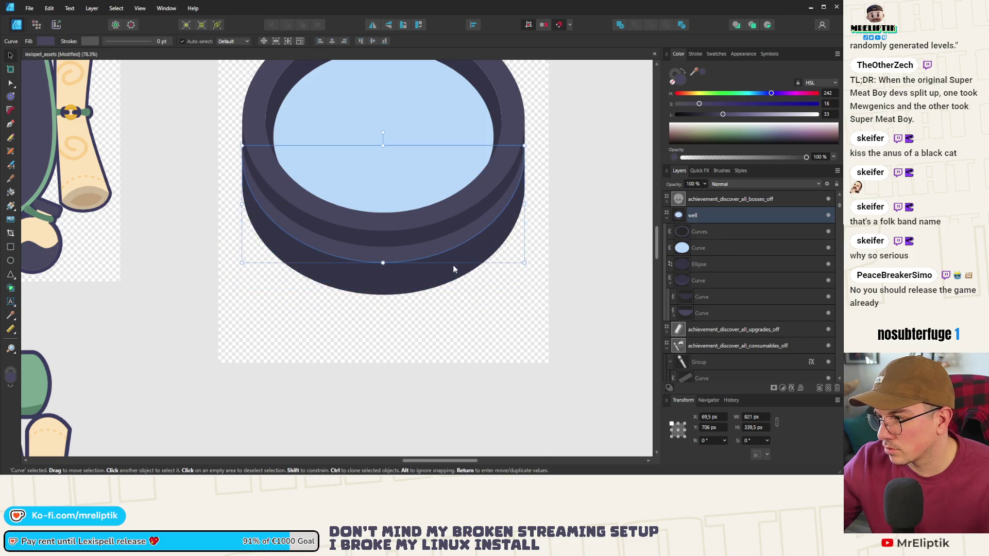
{"action": "left_click", "coordinate": [711, 280]}
{"action": "key", "text": "ctrl+v"}
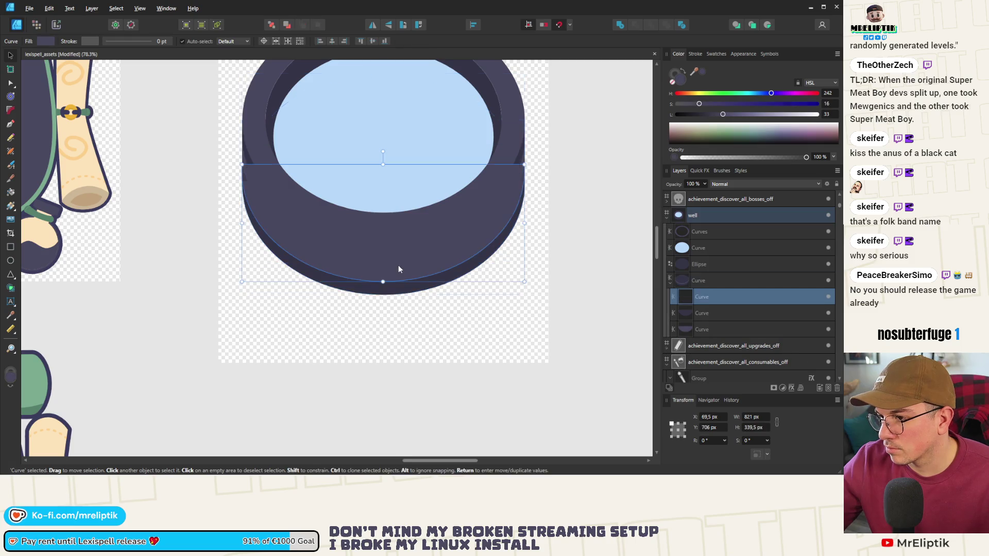
{"action": "left_click_drag", "start_coordinate": [715, 296], "coordinate": [708, 332]}
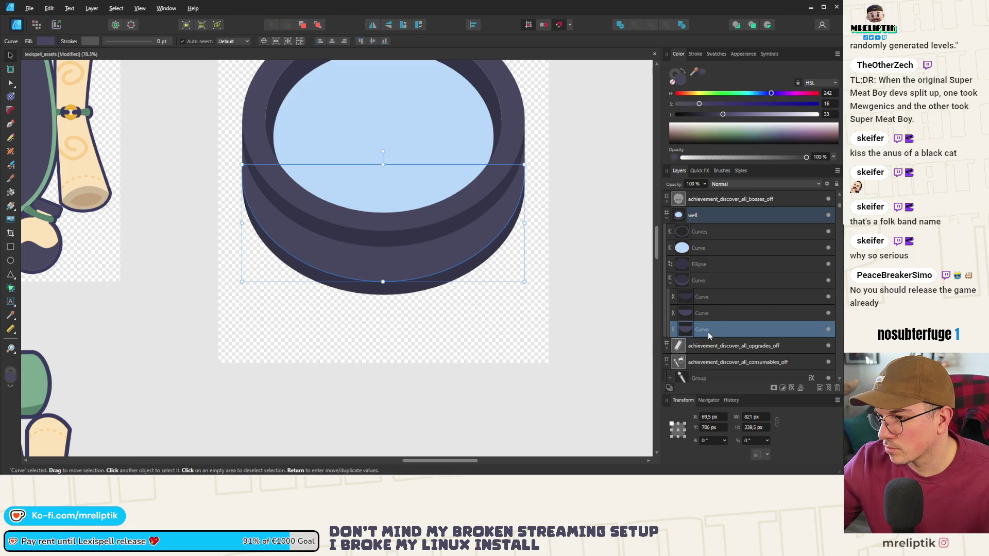
{"action": "mouse_move", "coordinate": [708, 331]}
{"action": "left_mouse_down"}
{"action": "mouse_move", "coordinate": [719, 325]}
{"action": "mouse_move", "coordinate": [710, 309]}
{"action": "mouse_move", "coordinate": [709, 318]}
{"action": "left_mouse_up"}
- Move another stripe ring down the body for even spacing, then deselect
{"action": "left_click", "coordinate": [709, 297]}
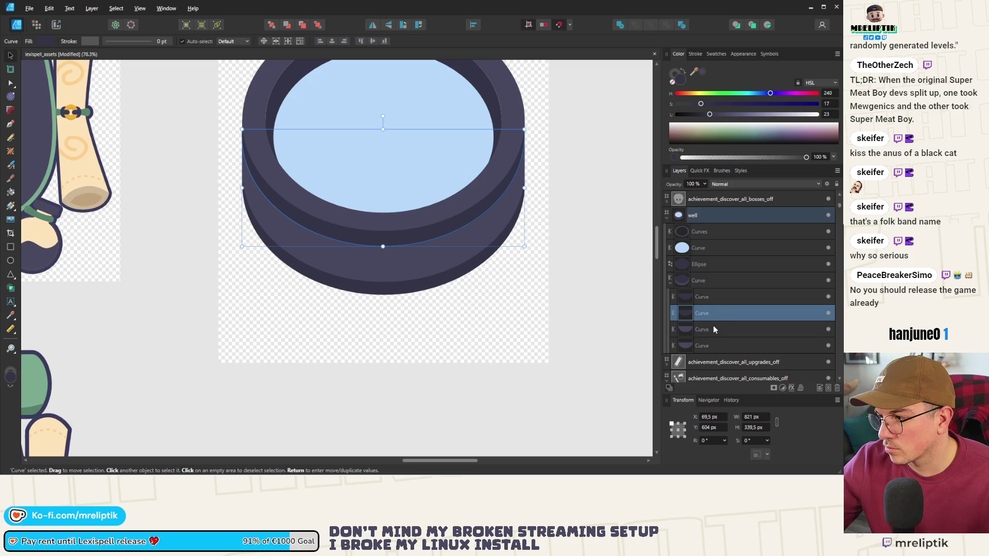
{"action": "left_click_drag", "start_coordinate": [430, 230], "coordinate": [431, 259]}
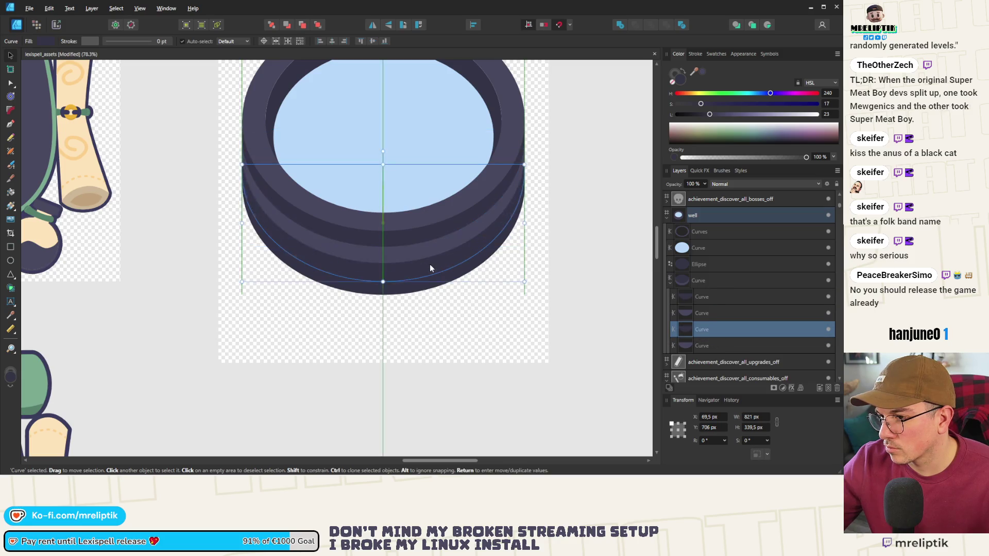
{"action": "key", "text": "ctrl+d"}
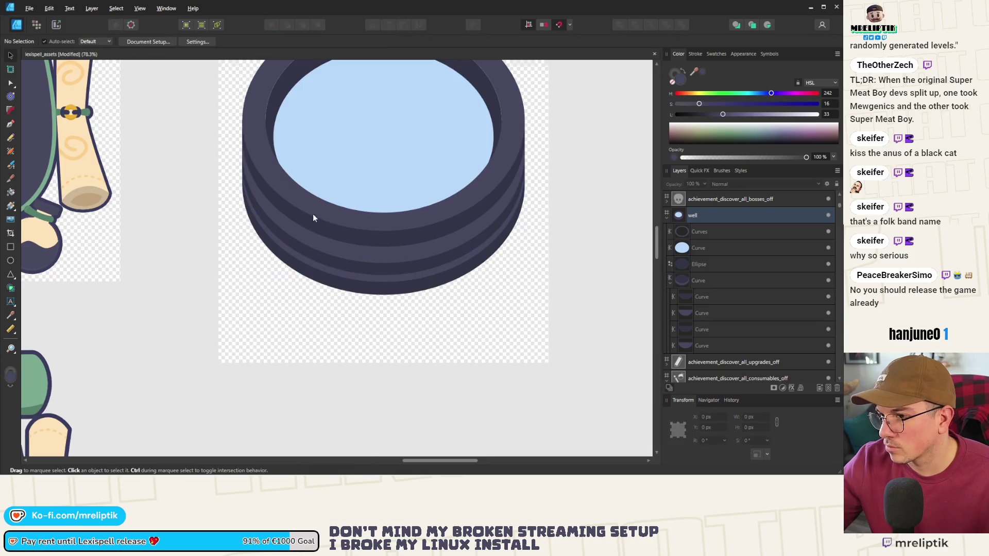
{"action": "scroll", "coordinate": [312, 215], "scroll_direction": "down", "scroll_amount": 3, "text": "ctrl"}
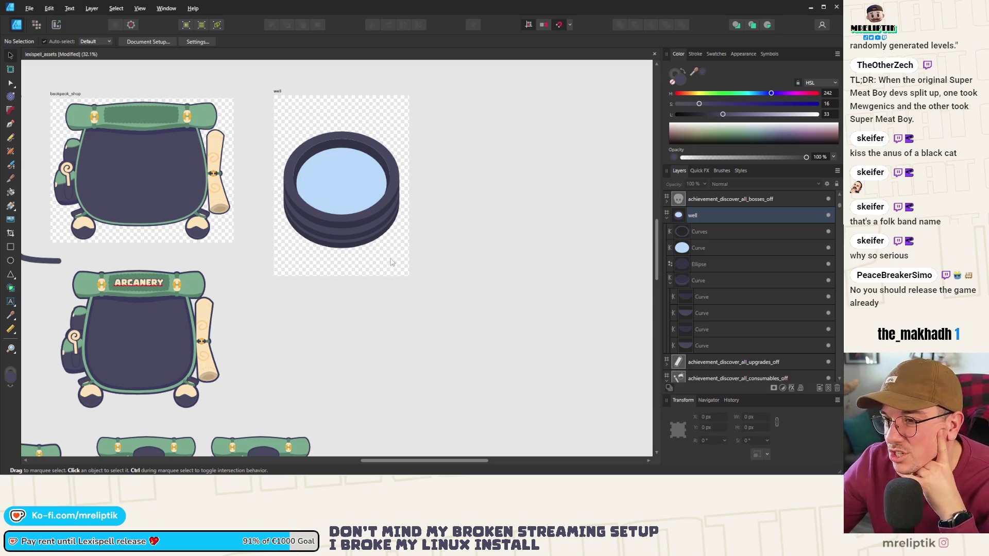
{"action": "scroll", "coordinate": [360, 222], "scroll_direction": "up", "scroll_amount": 5}
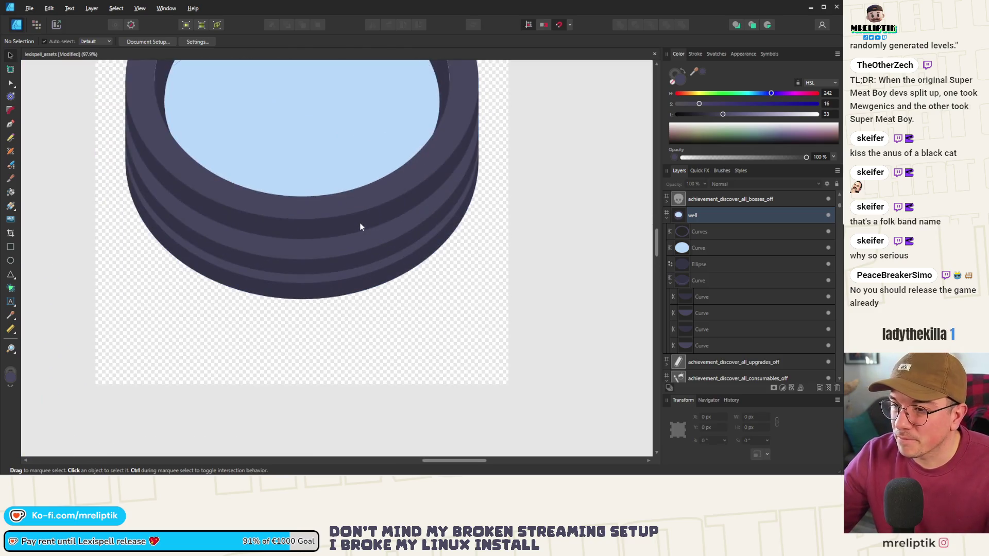
- Delete all the stripe curves from the well body
{"action": "left_click", "coordinate": [359, 222]}
{"action": "left_click", "coordinate": [696, 301]}
{"action": "scroll", "coordinate": [700, 305], "scroll_direction": "down", "scroll_amount": 1}
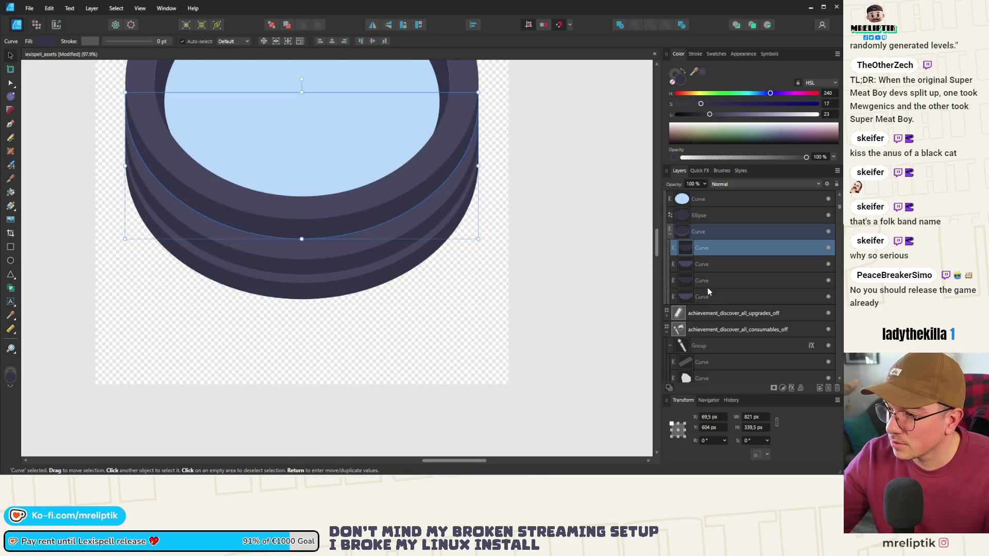
{"action": "left_click", "coordinate": [703, 296], "text": "shift"}
{"action": "key", "text": "Delete"}
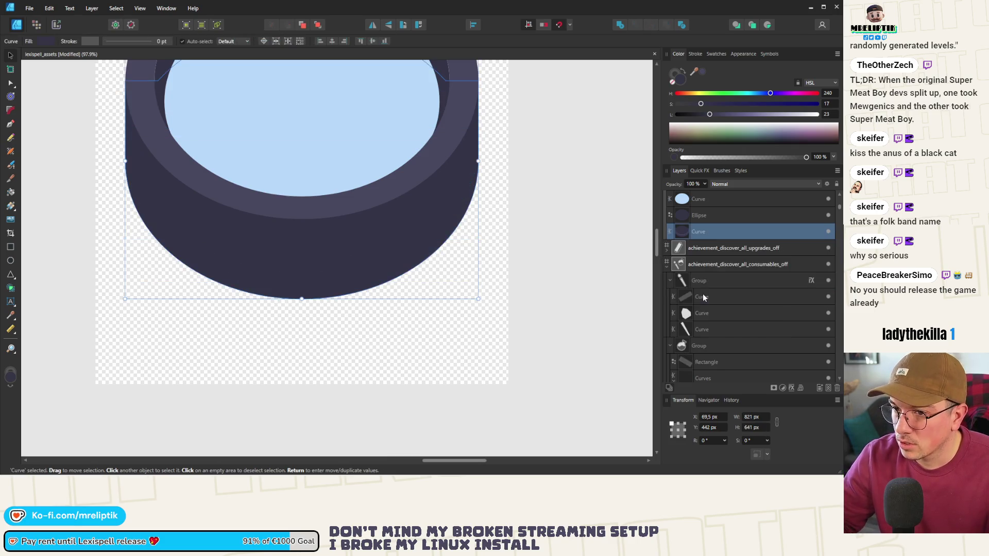
{"action": "scroll", "coordinate": [322, 244], "scroll_direction": "down", "scroll_amount": 3}
{"action": "scroll", "coordinate": [319, 297], "scroll_direction": "up", "scroll_amount": 1}
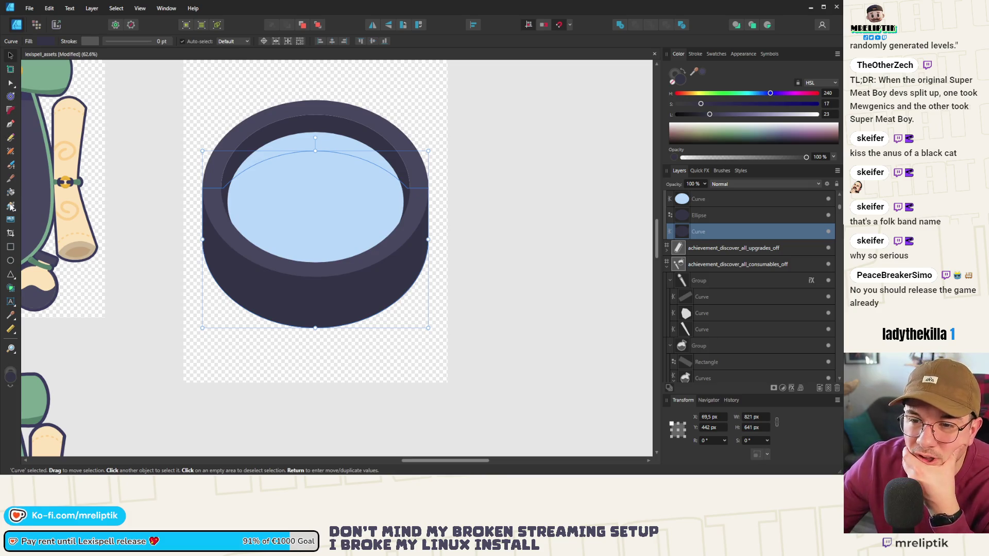
- Apply a vertical gradient fill (G) to the plain well body, lighter toward the bottom
{"action": "key", "text": "g"}
{"action": "left_click_drag", "start_coordinate": [315, 277], "coordinate": [315, 328]}
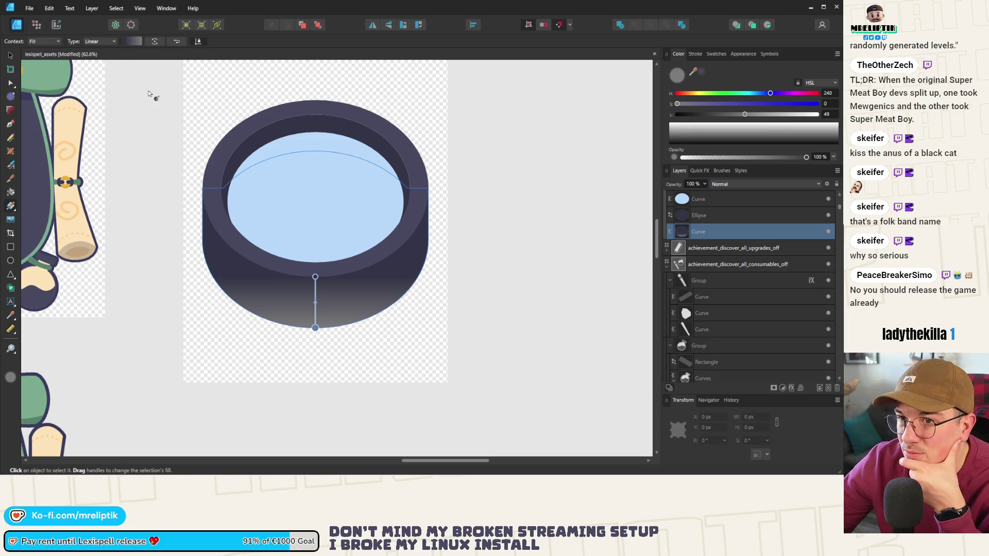
{"action": "left_click", "coordinate": [135, 41]}
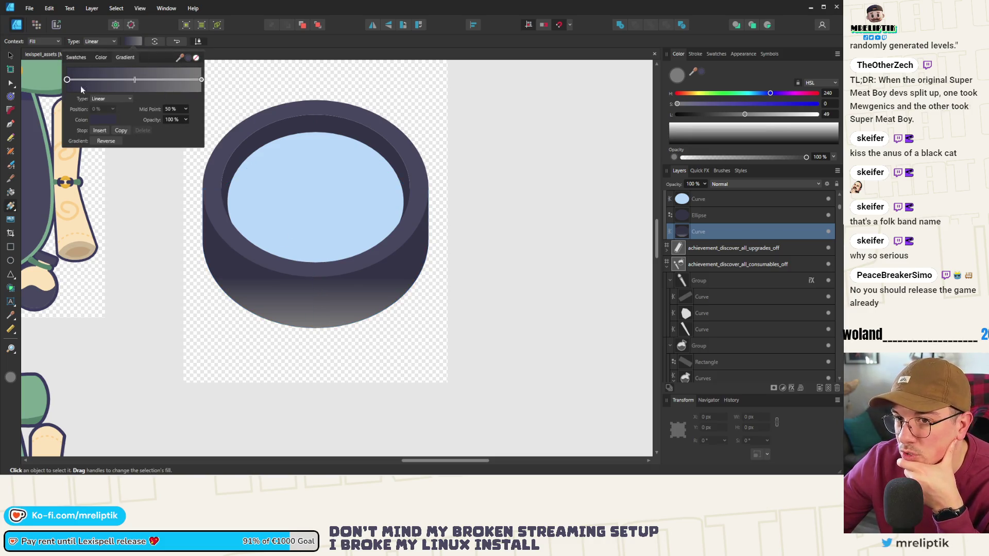
{"action": "left_click_drag", "start_coordinate": [183, 62], "coordinate": [242, 158]}
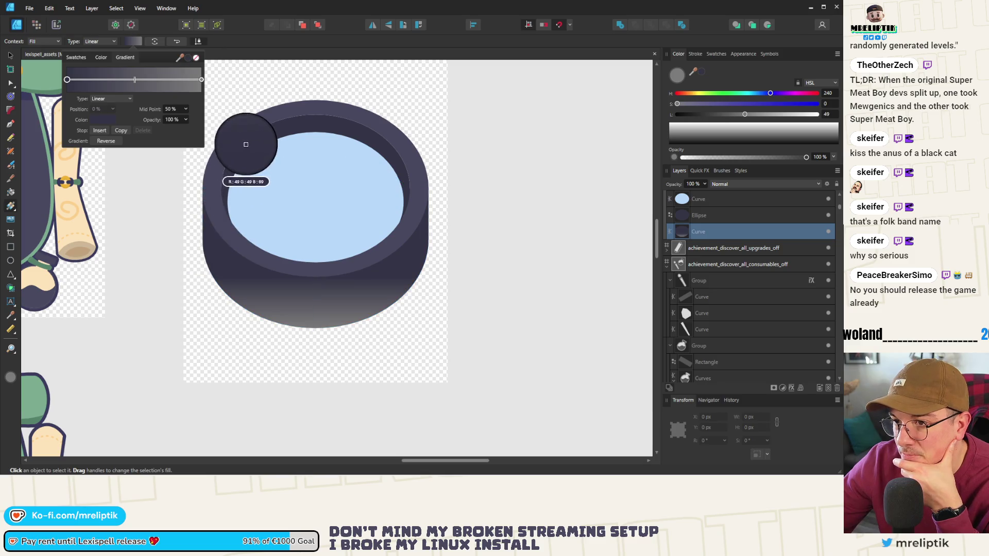
{"action": "left_click", "coordinate": [201, 80]}
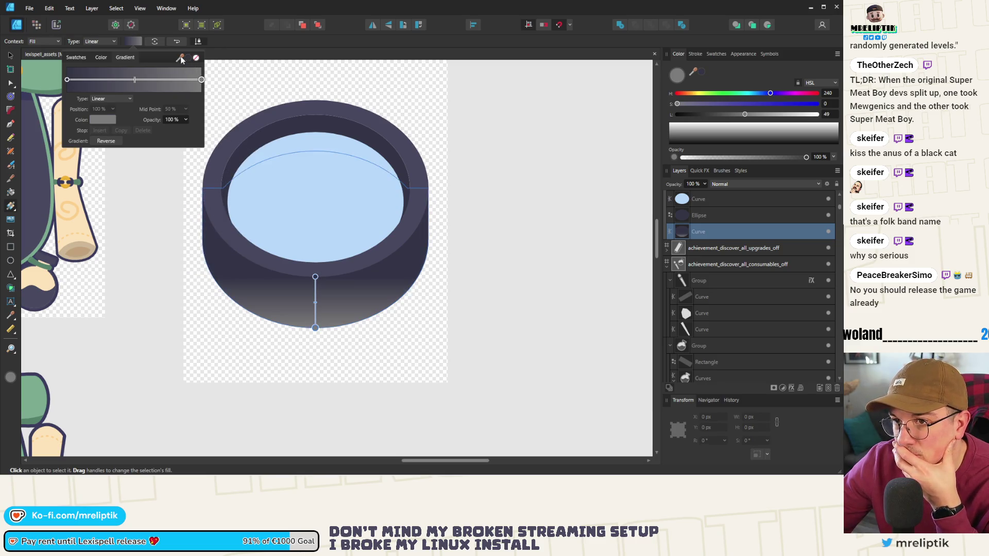
{"action": "left_click_drag", "start_coordinate": [180, 58], "coordinate": [231, 138]}
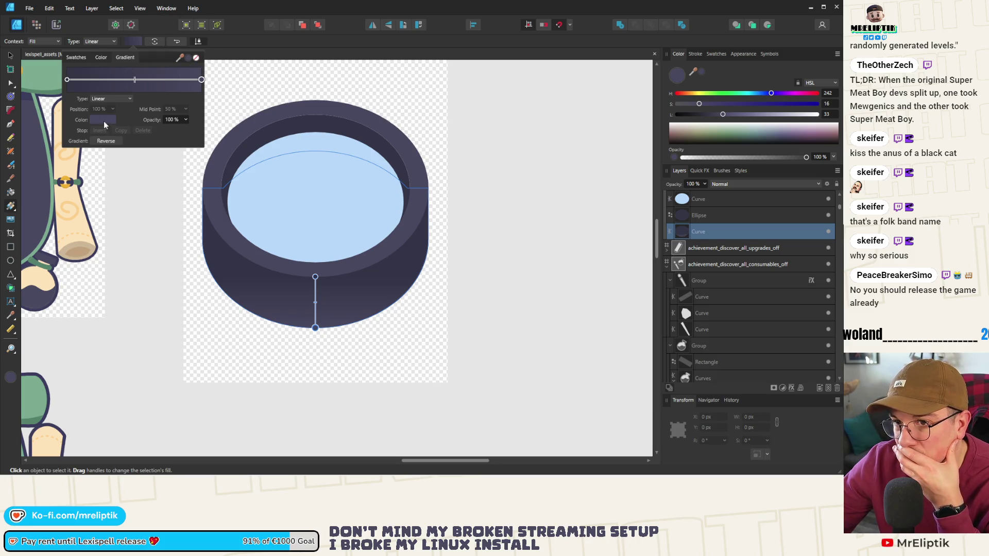
{"action": "left_click", "coordinate": [106, 141]}
{"action": "left_click", "coordinate": [106, 142]}
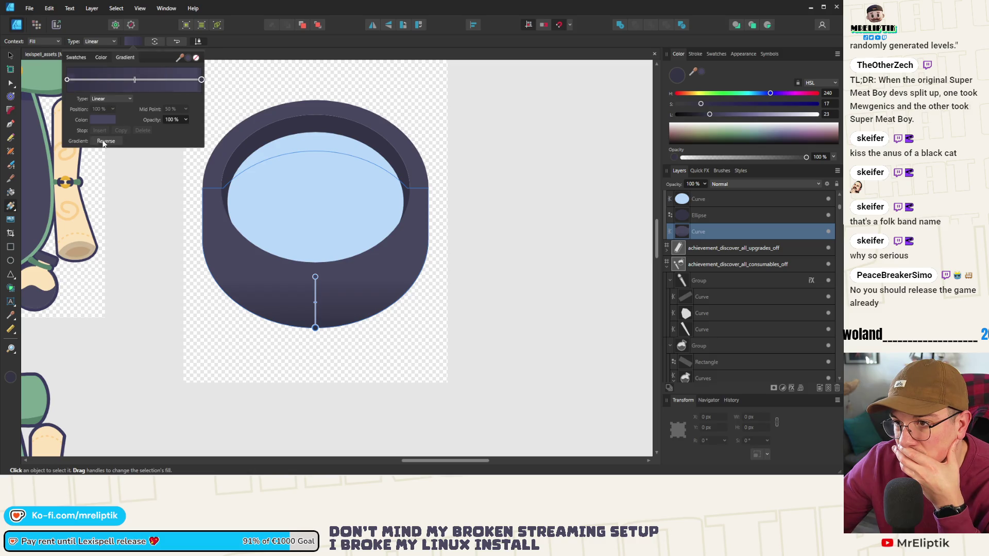
{"action": "left_click", "coordinate": [202, 80]}
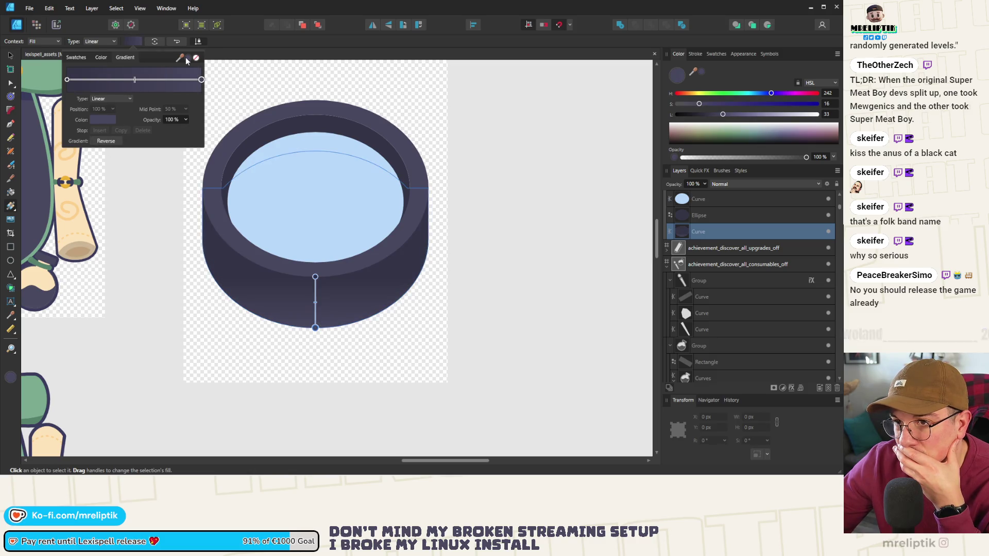
{"action": "left_click_drag", "start_coordinate": [181, 58], "coordinate": [249, 144]}
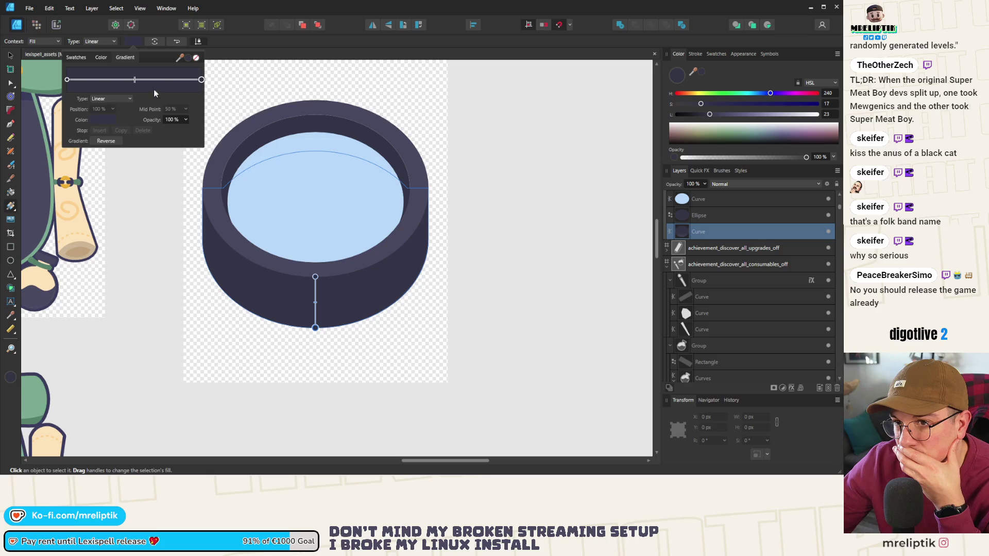
{"action": "left_click", "coordinate": [108, 120]}
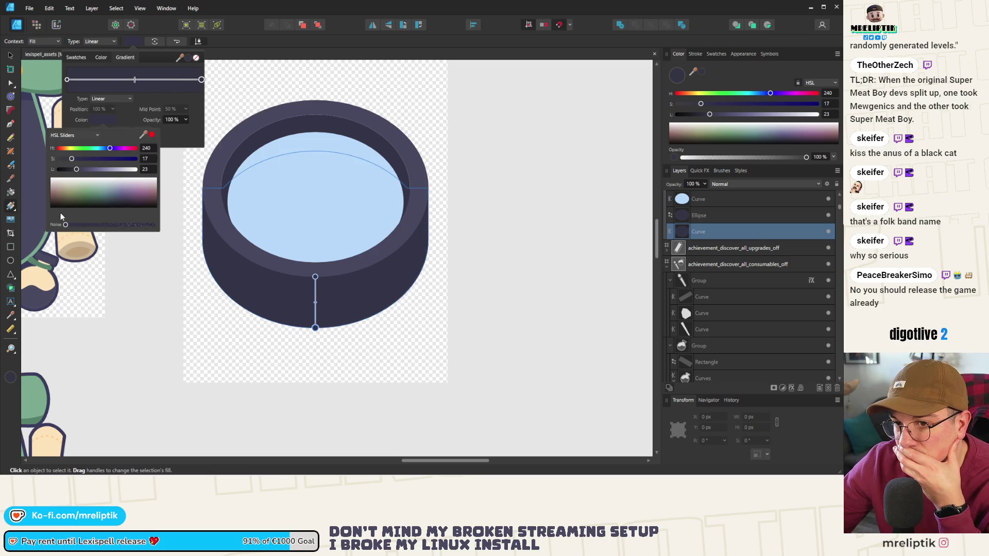
{"action": "mouse_move", "coordinate": [75, 170]}
{"action": "left_mouse_down"}
{"action": "mouse_move", "coordinate": [49, 171]}
{"action": "mouse_move", "coordinate": [77, 169]}
{"action": "left_mouse_up"}
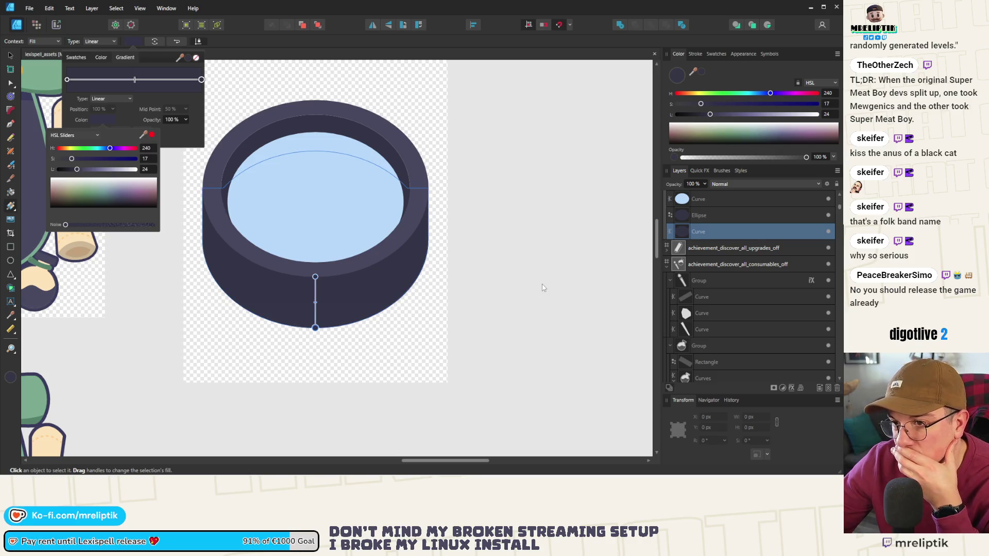
{"action": "left_click", "coordinate": [507, 281]}
{"action": "scroll", "coordinate": [255, 267], "scroll_direction": "down", "scroll_amount": 2}
{"action": "key", "text": "ctrl+z"}
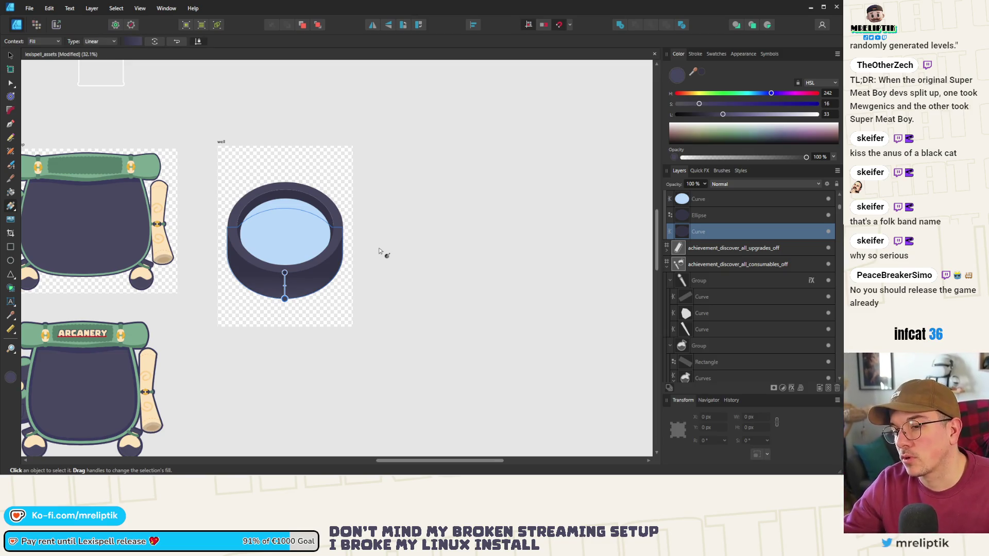
{"action": "key", "text": "ctrl+z"}
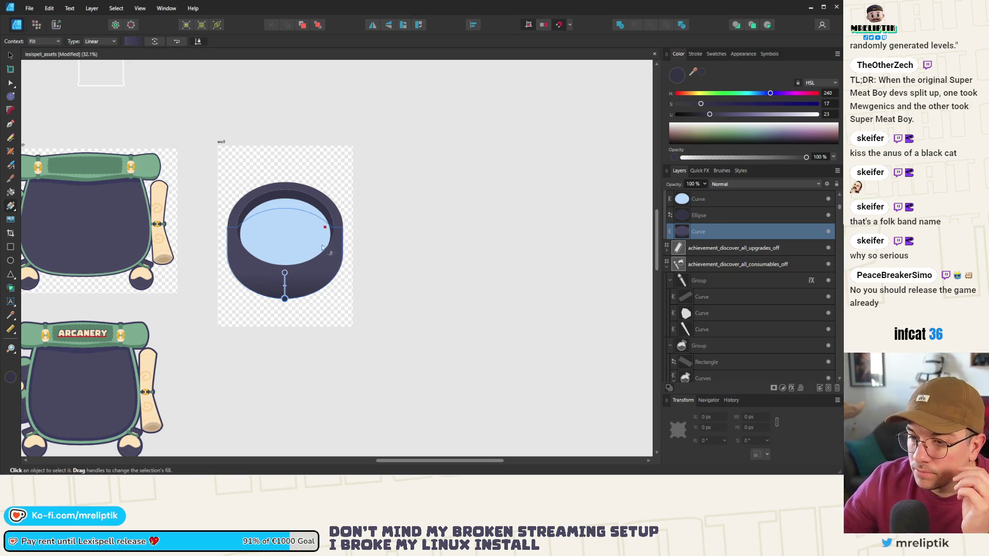
{"action": "left_click", "coordinate": [132, 41]}
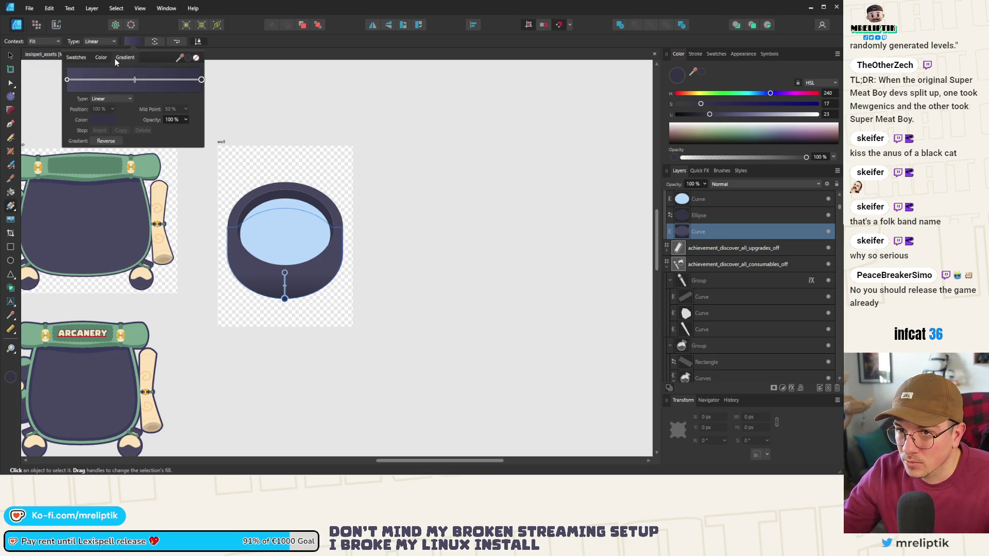
{"action": "key", "text": "ctrl+z"}
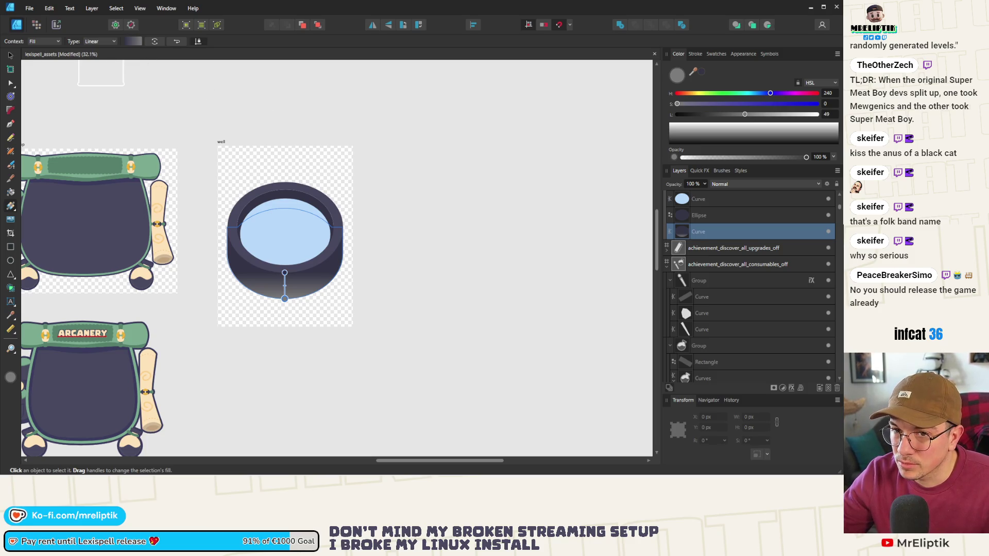
{"action": "key", "text": "ctrl+z"}
{"action": "key", "text": "ctrl+z"}
{"action": "key", "text": "v"}
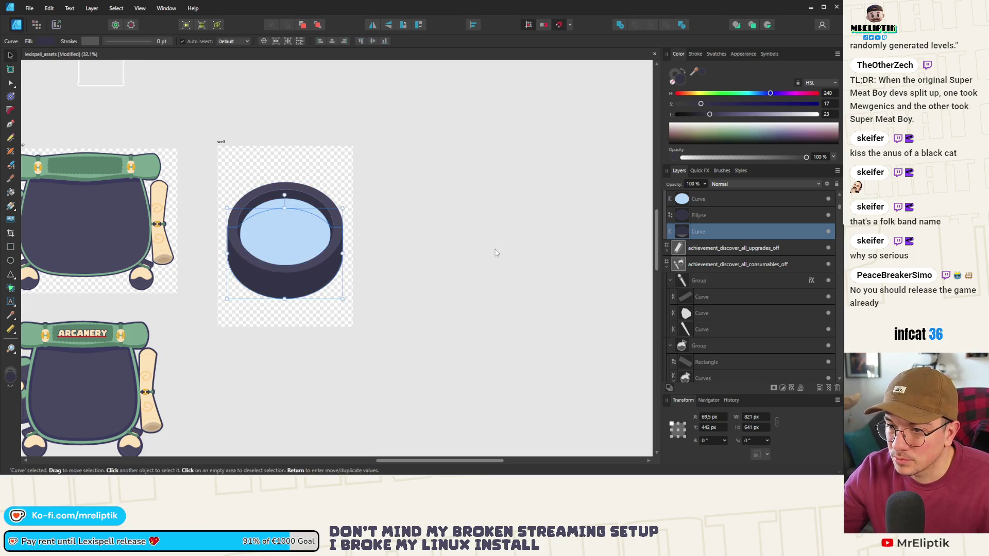
- Leave the well body selected and switch to the Steamworks publishing page in the browser
{"action": "left_click", "coordinate": [362, 272]}
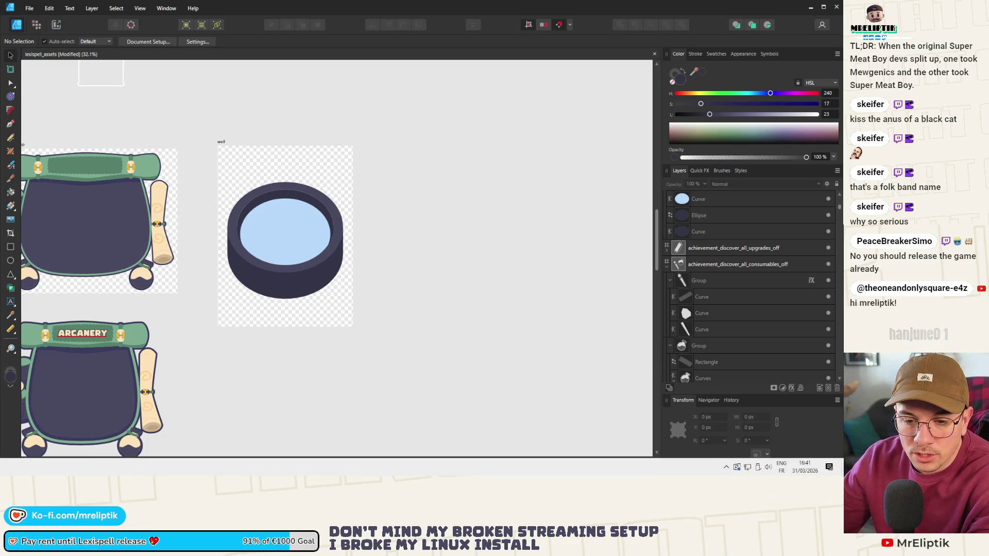
{"action": "key", "text": "alt+Tab"}
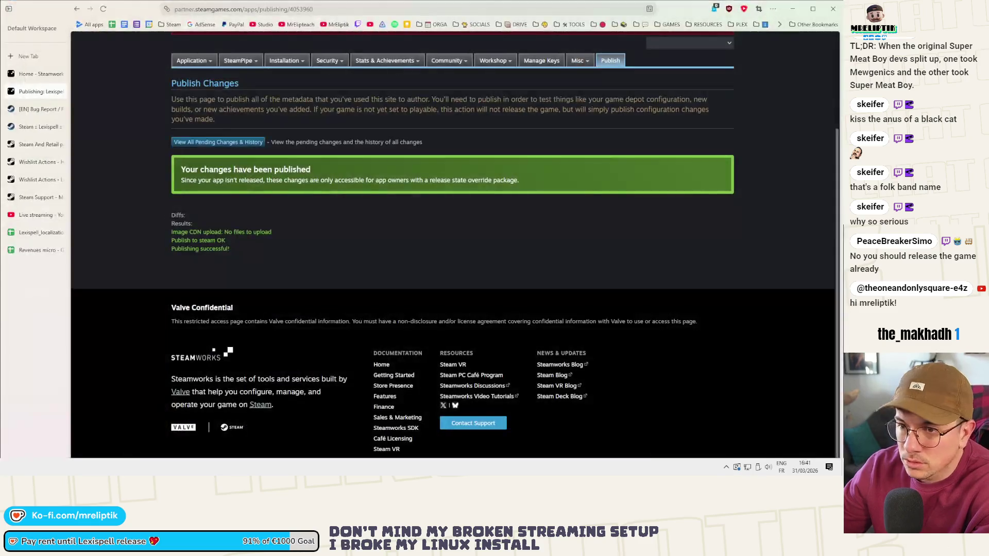
- Return from the Steamworks confirmation to the well drawing in Affinity Designer
{"action": "key", "text": "alt+Tab"}
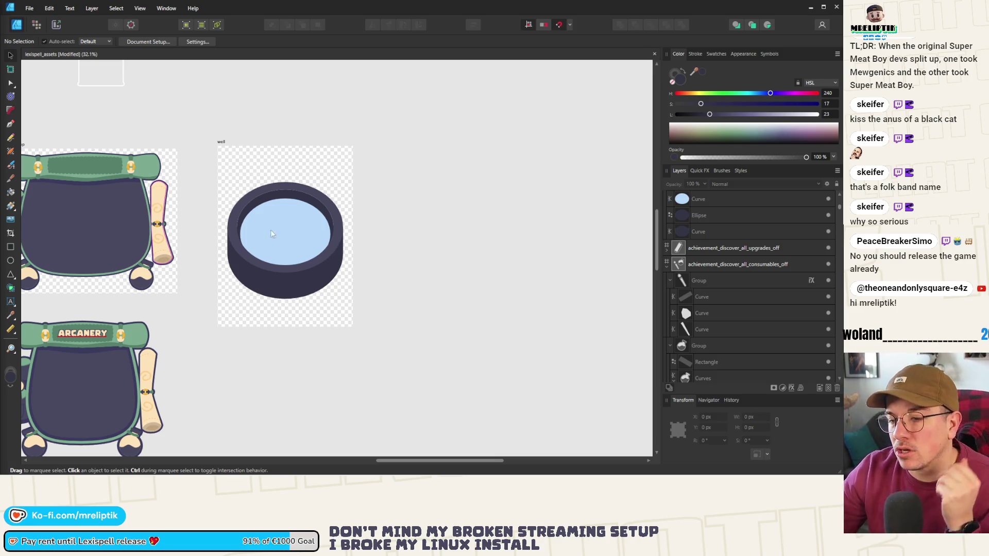
{"action": "scroll", "coordinate": [280, 267], "scroll_direction": "up", "scroll_amount": 4}
{"action": "scroll", "coordinate": [270, 297], "scroll_direction": "up", "scroll_amount": 1}
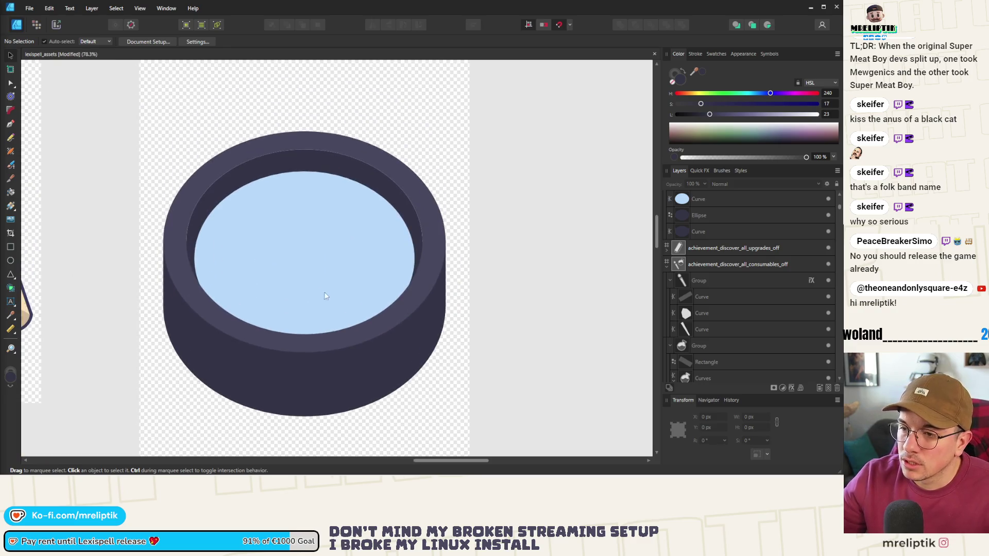
- Nudge the top rim lower, duplicate it with Ctrl+J and enlarge the copy into a wider outer ring
{"action": "left_click", "coordinate": [438, 265]}
{"action": "left_click_drag", "start_coordinate": [445, 295], "coordinate": [437, 281]}
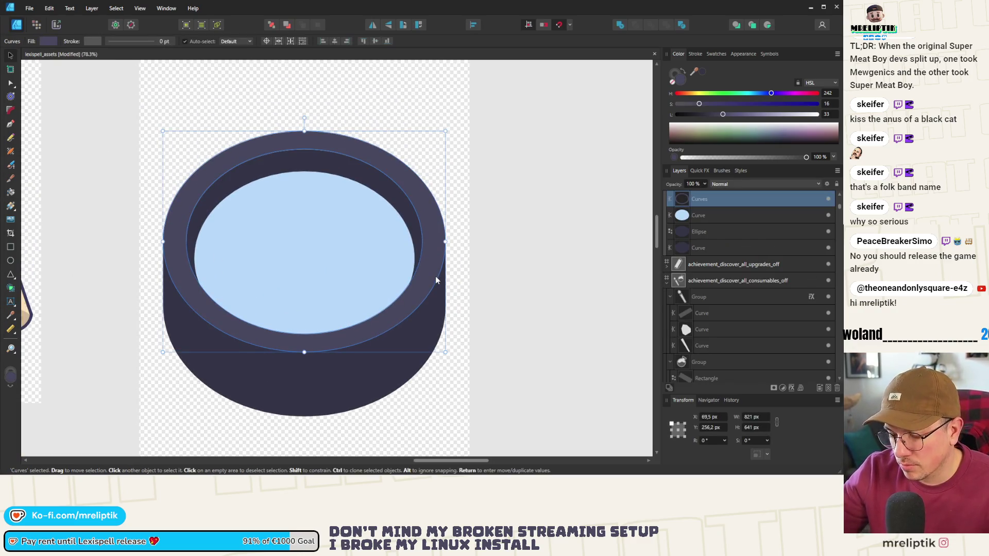
{"action": "key", "text": "ctrl+j"}
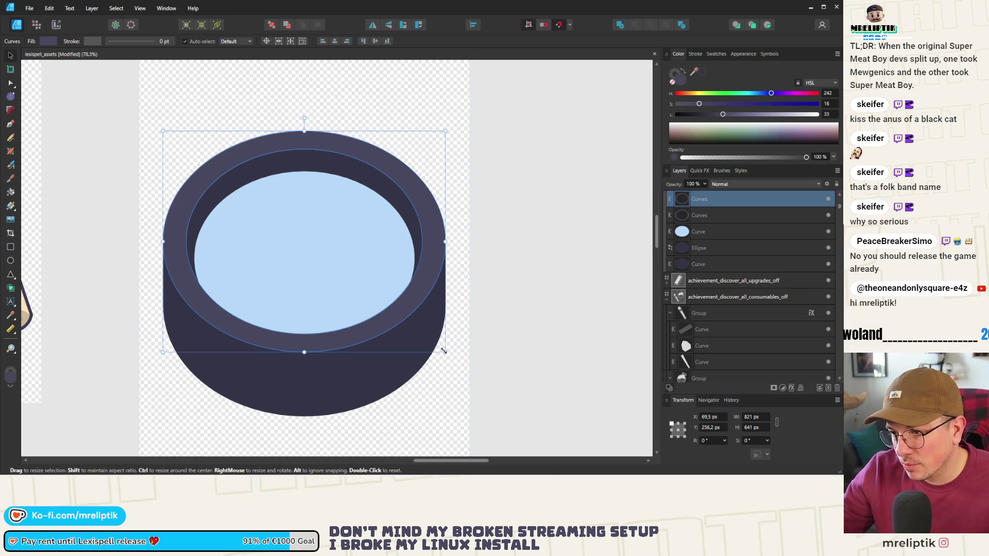
{"action": "left_click_drag", "start_coordinate": [445, 352], "coordinate": [460, 361]}
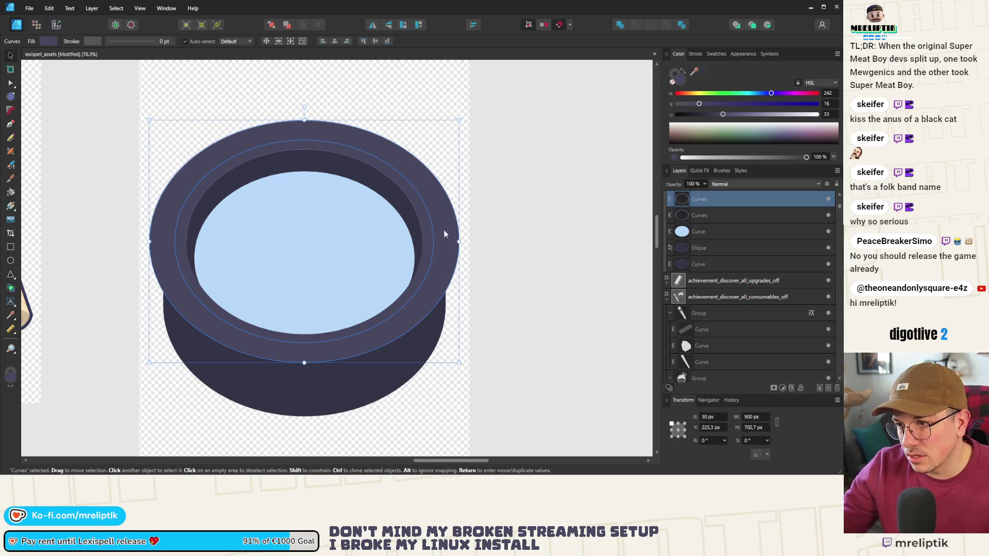
{"action": "left_click", "coordinate": [209, 185]}
{"action": "left_click", "coordinate": [496, 230]}
{"action": "left_click", "coordinate": [435, 192]}
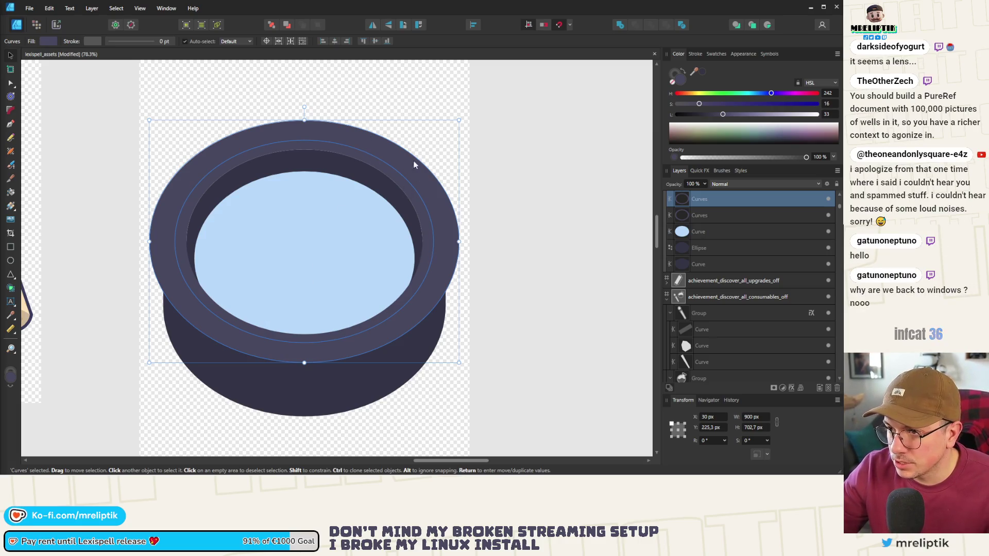
- Move the enlarged ring lower on the well and duplicate it
{"action": "left_click_drag", "start_coordinate": [438, 218], "coordinate": [440, 238]}
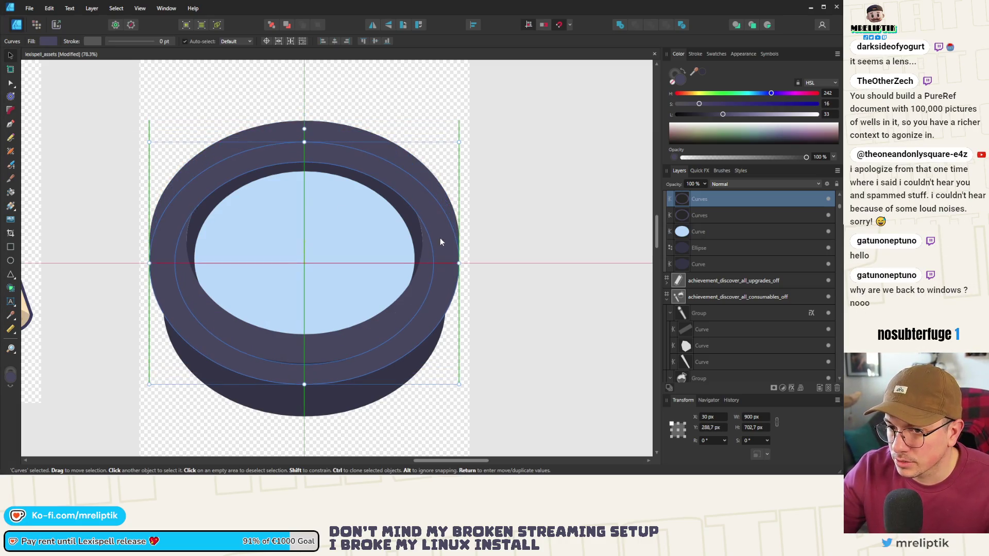
{"action": "key", "text": "ctrl+j"}
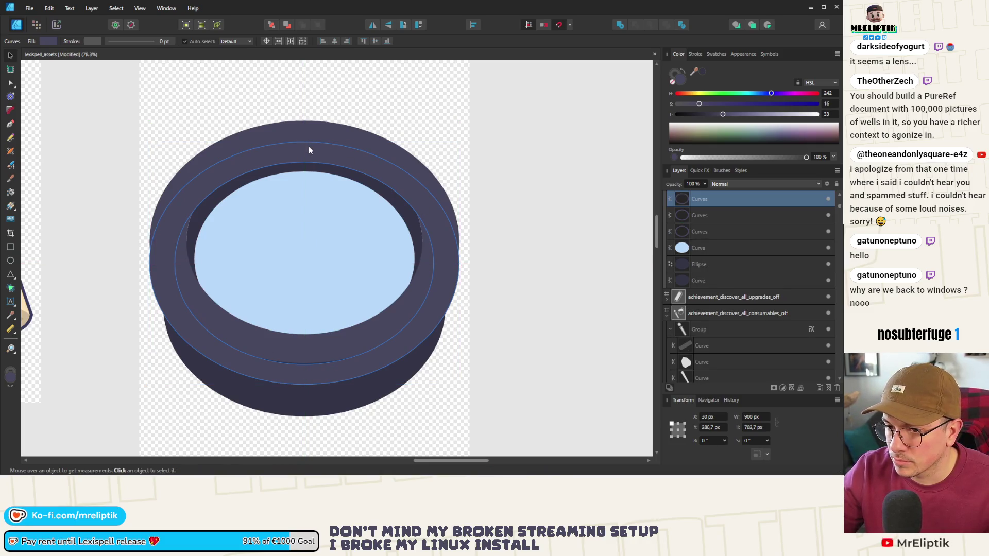
{"action": "left_click", "coordinate": [308, 148]}
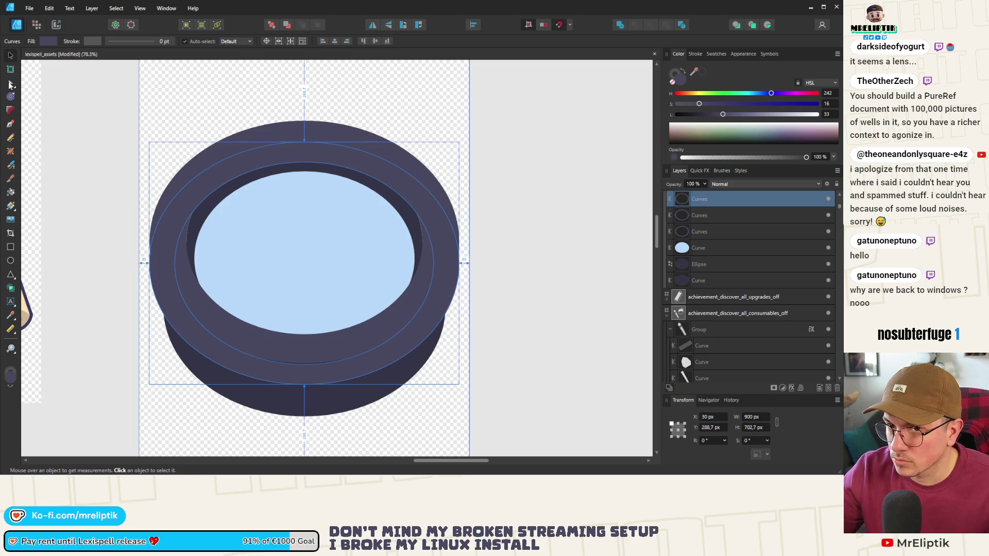
- Draw a dark rectangle covering the rings' upper half and shift it up slightly
{"action": "left_click", "coordinate": [11, 247]}
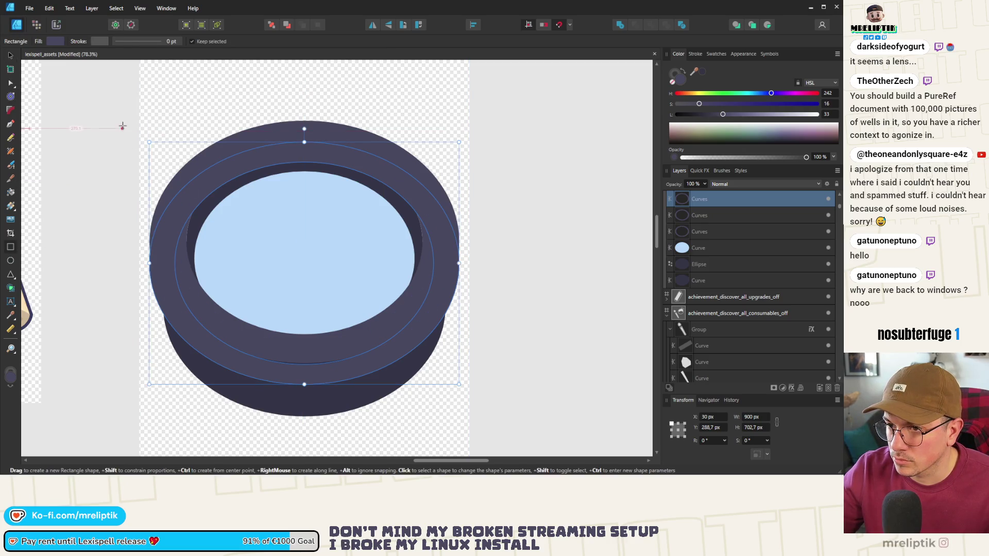
{"action": "left_click_drag", "start_coordinate": [115, 113], "coordinate": [485, 263]}
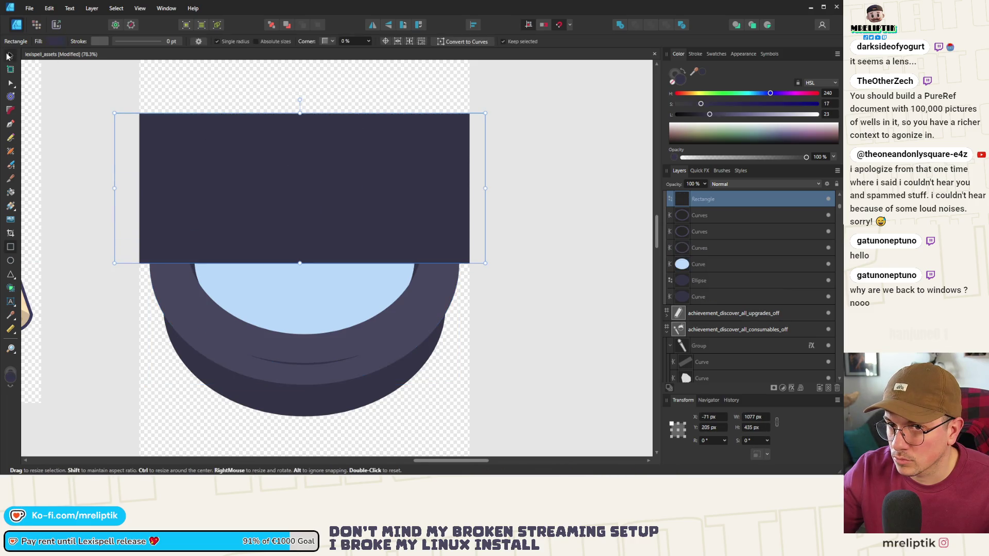
{"action": "key", "text": "v"}
{"action": "left_click_drag", "start_coordinate": [336, 231], "coordinate": [335, 223]}
- Turn the top ring copy reddish-purple via Hue, nudge the rectangle down and select it with the outer ring
{"action": "left_click", "coordinate": [213, 302]}
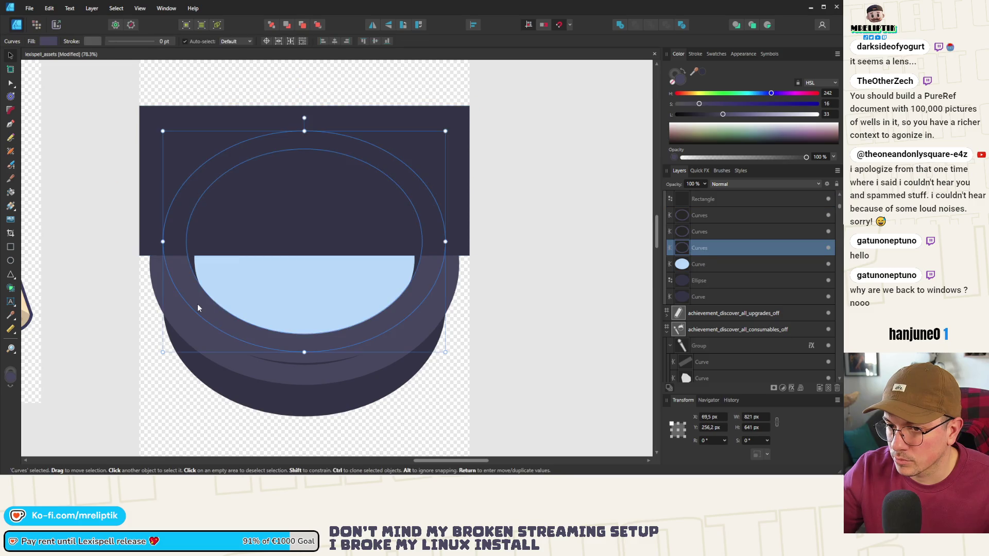
{"action": "left_click", "coordinate": [181, 311]}
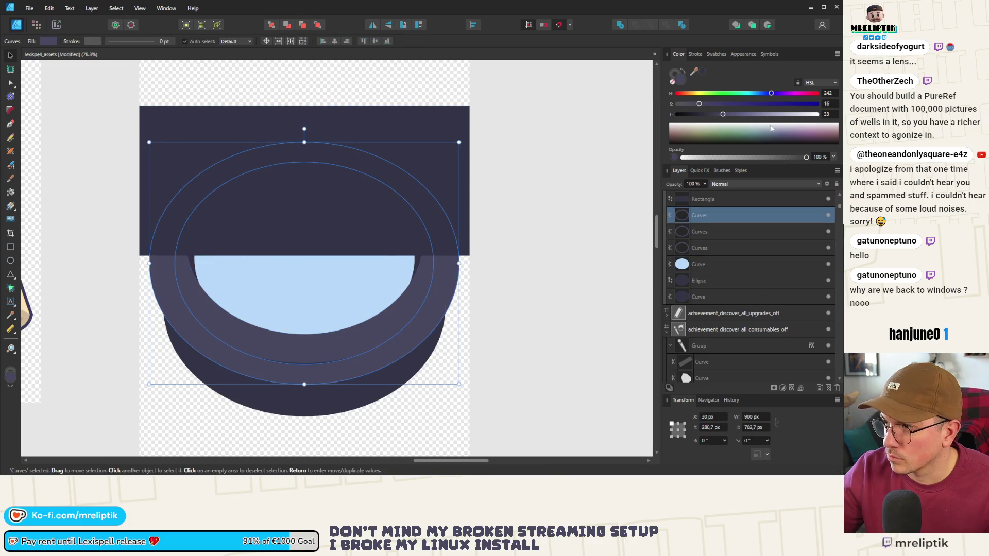
{"action": "left_click_drag", "start_coordinate": [780, 93], "coordinate": [807, 94]}
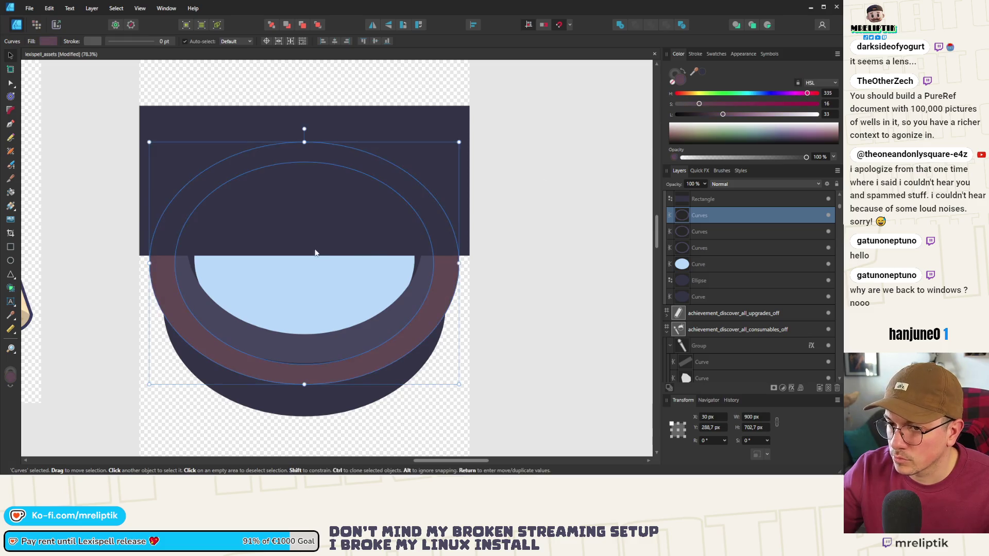
{"action": "left_click_drag", "start_coordinate": [256, 219], "coordinate": [251, 229]}
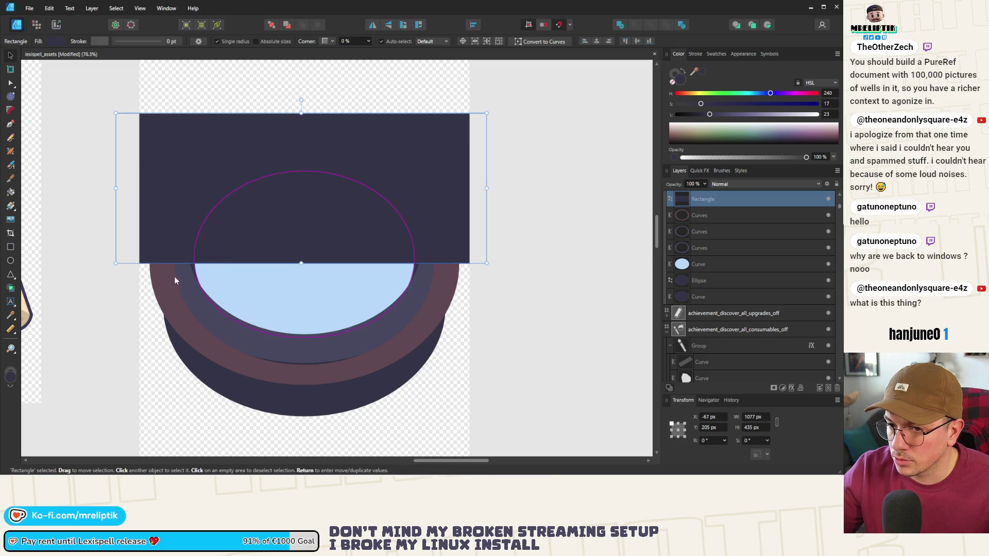
{"action": "left_click", "coordinate": [163, 285], "text": "shift"}
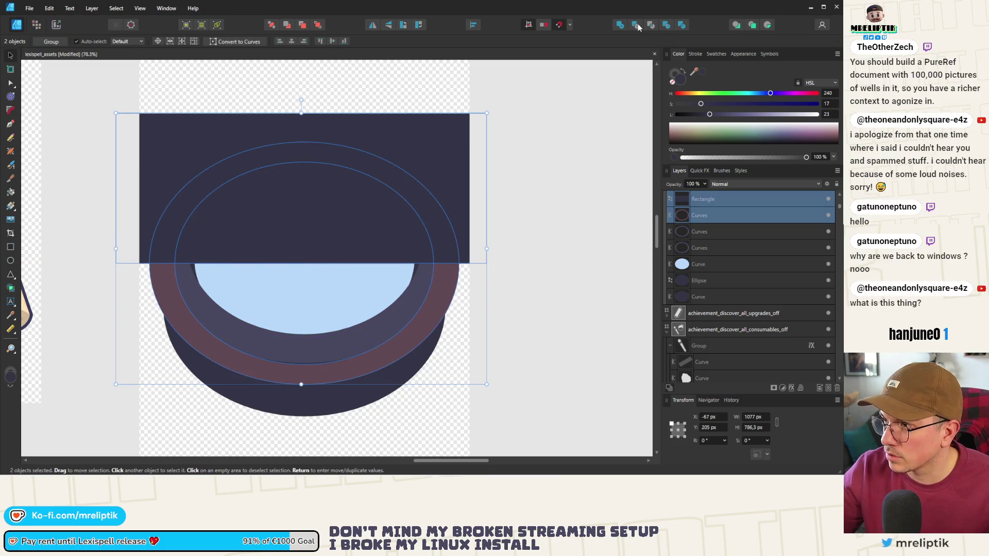
- Subtract the rectangle from the ring and send the resulting red band behind the other shapes
{"action": "left_click", "coordinate": [637, 26]}
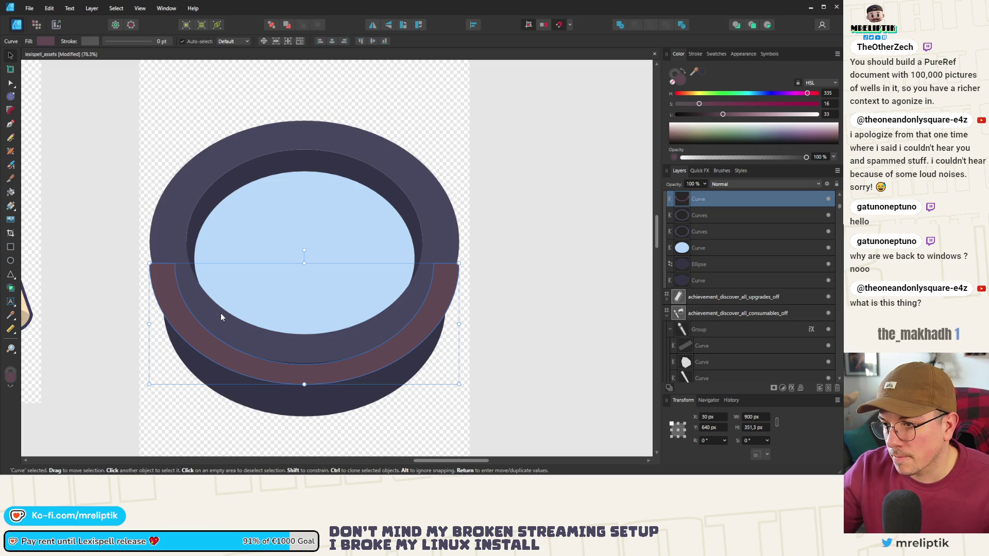
{"action": "left_click", "coordinate": [271, 25]}
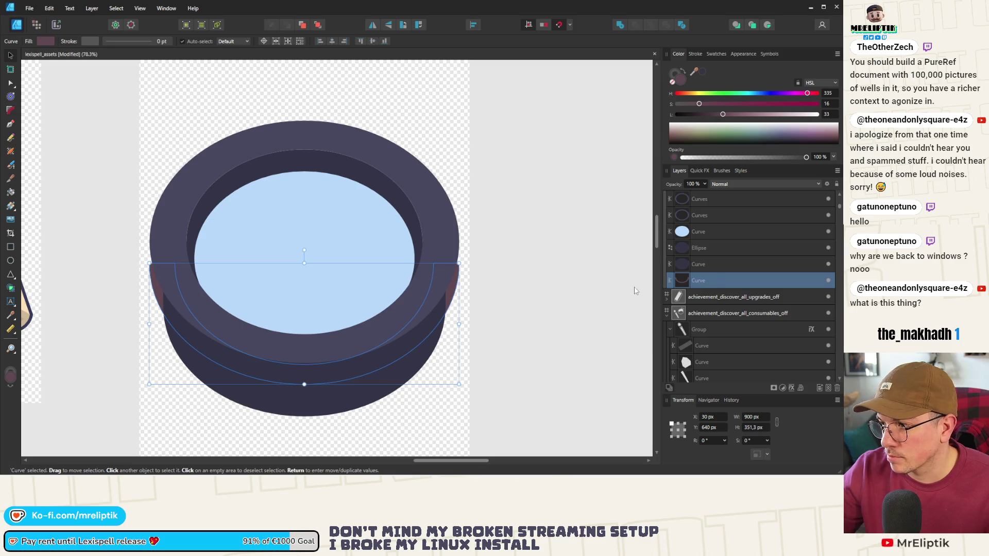
{"action": "scroll", "coordinate": [707, 264], "scroll_direction": "up", "scroll_amount": 1}
{"action": "mouse_move", "coordinate": [707, 328]}
{"action": "left_mouse_down"}
{"action": "mouse_move", "coordinate": [712, 247]}
{"action": "mouse_move", "coordinate": [712, 258]}
{"action": "left_mouse_up"}
{"action": "key", "text": "ctrl+z"}
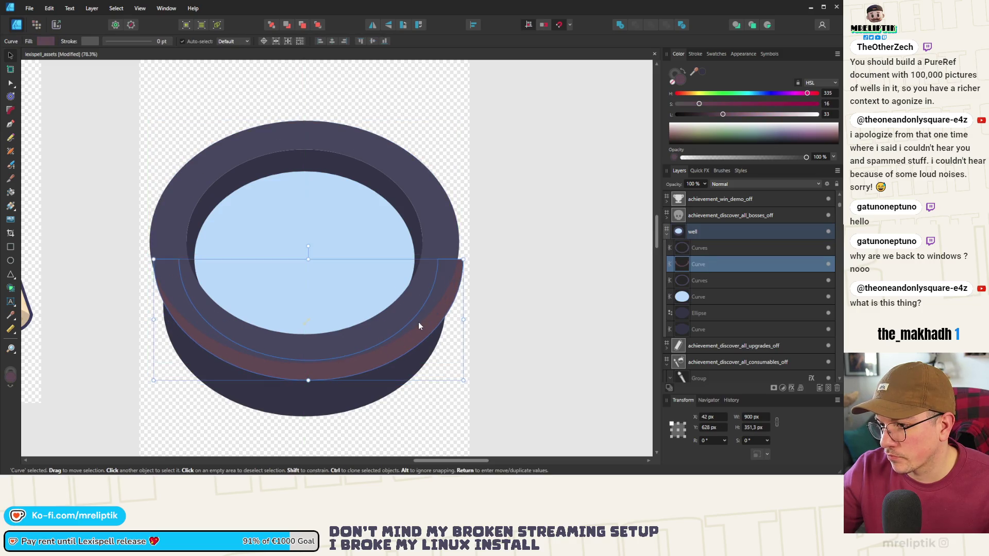
{"action": "key", "text": "ctrl+shift+z"}
- Move the red band up under the rim and draw a small rectangle at its left end
{"action": "left_click_drag", "start_coordinate": [347, 367], "coordinate": [340, 361]}
{"action": "left_click", "coordinate": [10, 247]}
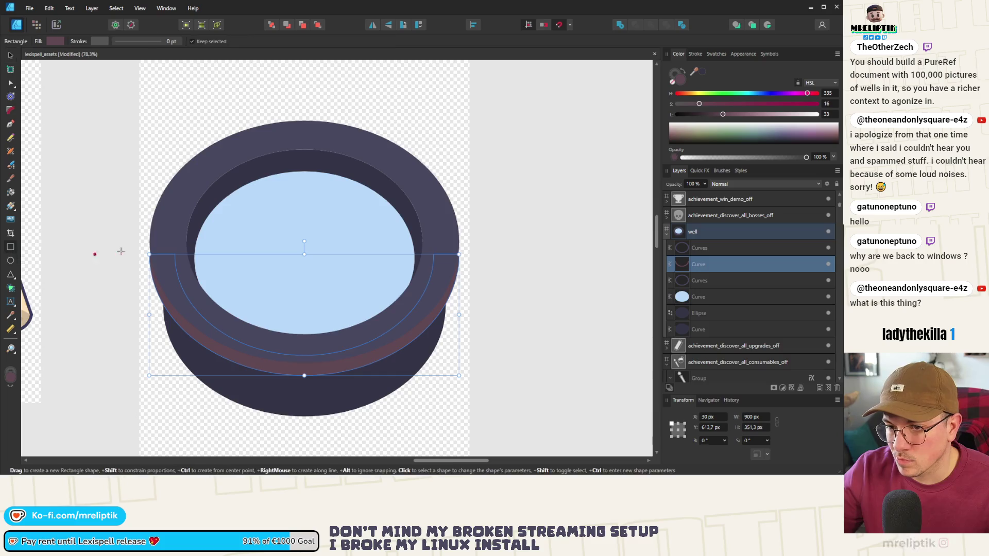
{"action": "scroll", "coordinate": [153, 247], "scroll_direction": "up", "scroll_amount": 2}
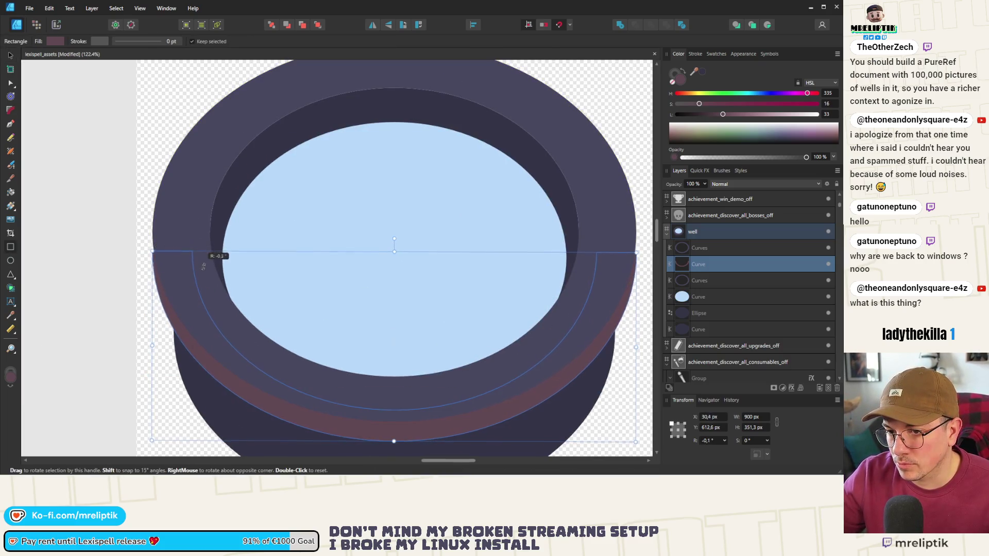
{"action": "left_click_drag", "start_coordinate": [202, 247], "coordinate": [154, 265]}
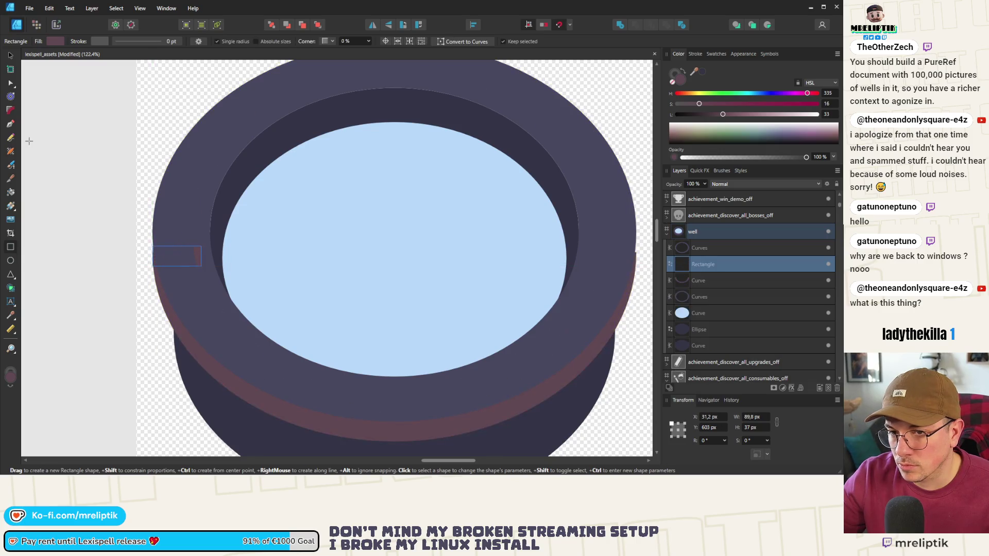
{"action": "scroll", "coordinate": [135, 310], "scroll_direction": "up", "scroll_amount": 3}
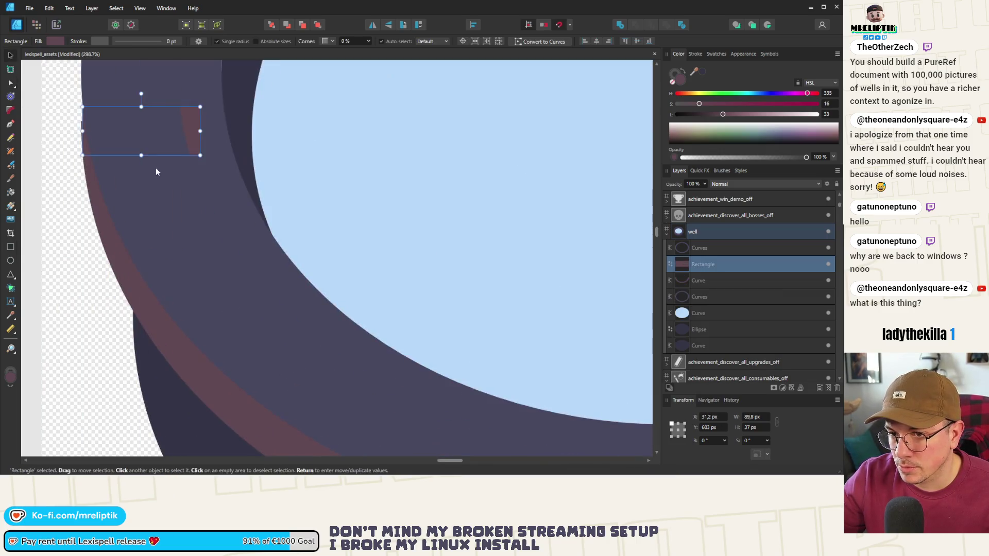
{"action": "scroll", "coordinate": [366, 334], "scroll_direction": "down", "scroll_amount": 1}
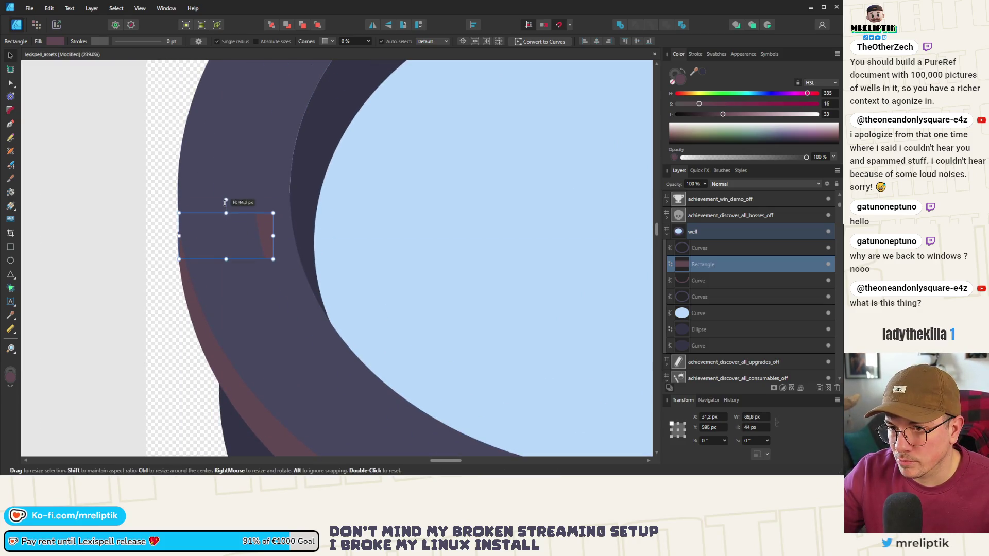
- Resize the small left rectangle to about 74 × 37 px to match the band's thickness
{"action": "left_click_drag", "start_coordinate": [226, 220], "coordinate": [226, 204]}
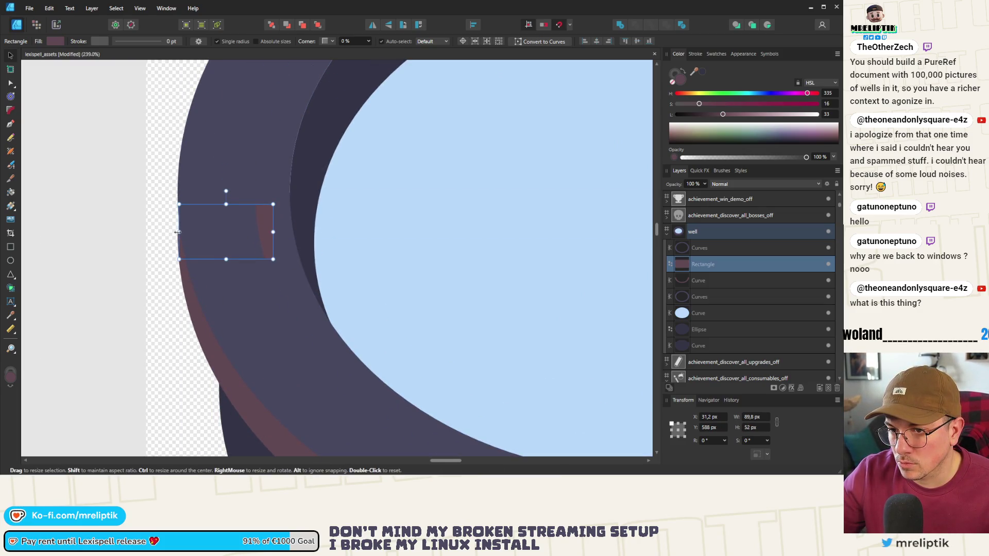
{"action": "left_click_drag", "start_coordinate": [177, 232], "coordinate": [178, 231]}
{"action": "mouse_move", "coordinate": [226, 204]}
{"action": "left_mouse_down"}
{"action": "mouse_move", "coordinate": [226, 188]}
{"action": "mouse_move", "coordinate": [225, 226]}
{"action": "mouse_move", "coordinate": [224, 192]}
{"action": "left_mouse_up"}
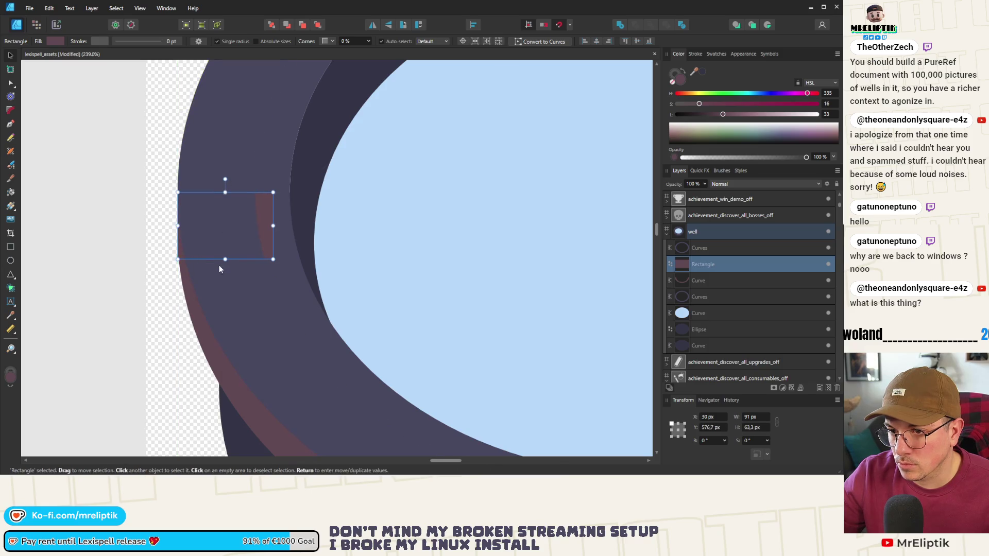
{"action": "mouse_move", "coordinate": [225, 259]}
{"action": "left_mouse_down"}
{"action": "mouse_move", "coordinate": [226, 241]}
{"action": "mouse_move", "coordinate": [227, 250]}
{"action": "left_mouse_up"}
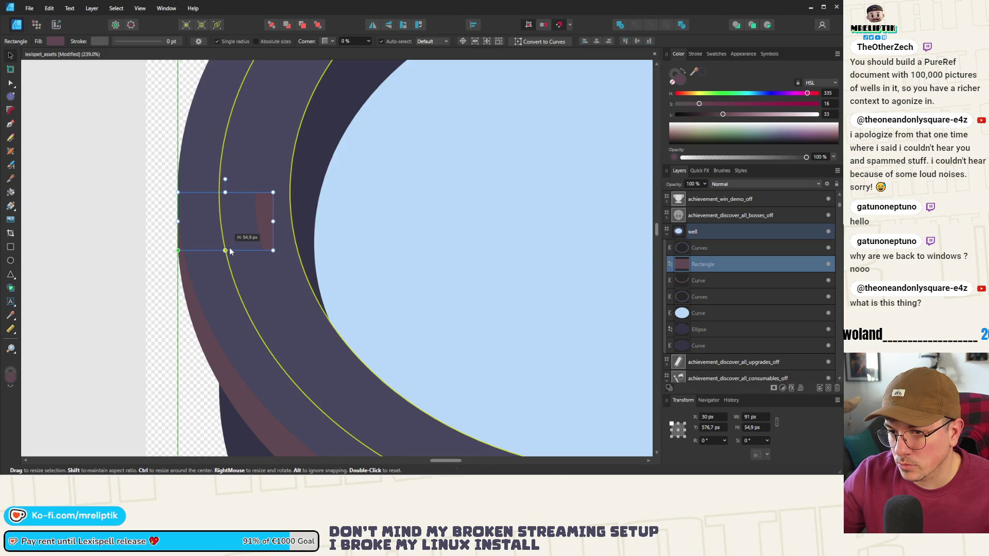
{"action": "scroll", "coordinate": [186, 235], "scroll_direction": "up", "scroll_amount": 5}
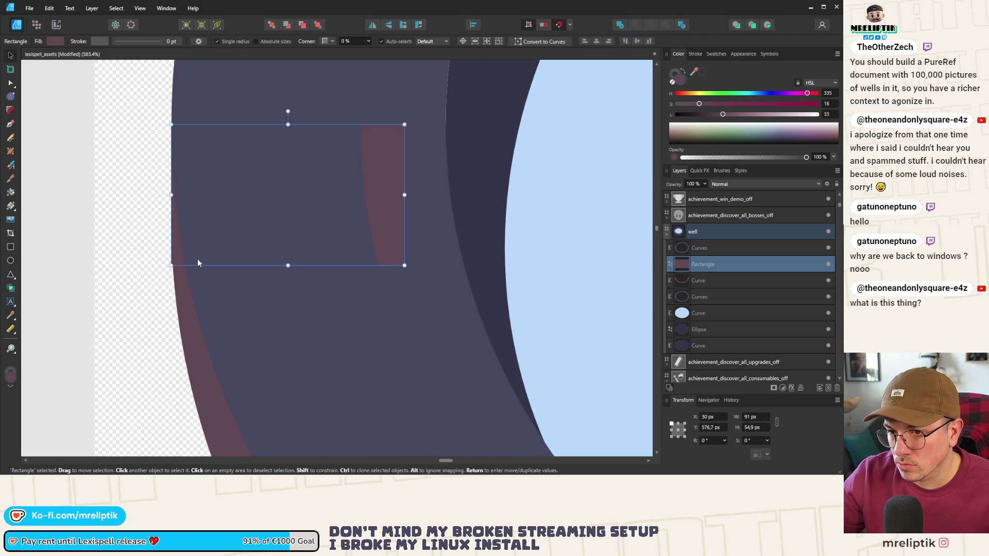
{"action": "left_click_drag", "start_coordinate": [287, 265], "coordinate": [297, 220]}
{"action": "scroll", "coordinate": [297, 219], "scroll_direction": "down", "scroll_amount": 5}
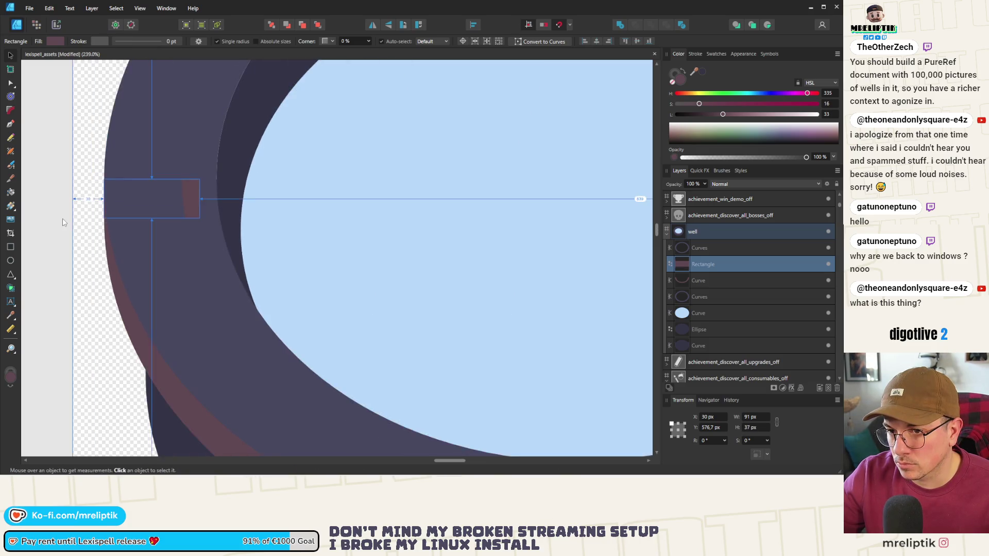
{"action": "scroll", "coordinate": [178, 216], "scroll_direction": "down", "scroll_amount": 2}
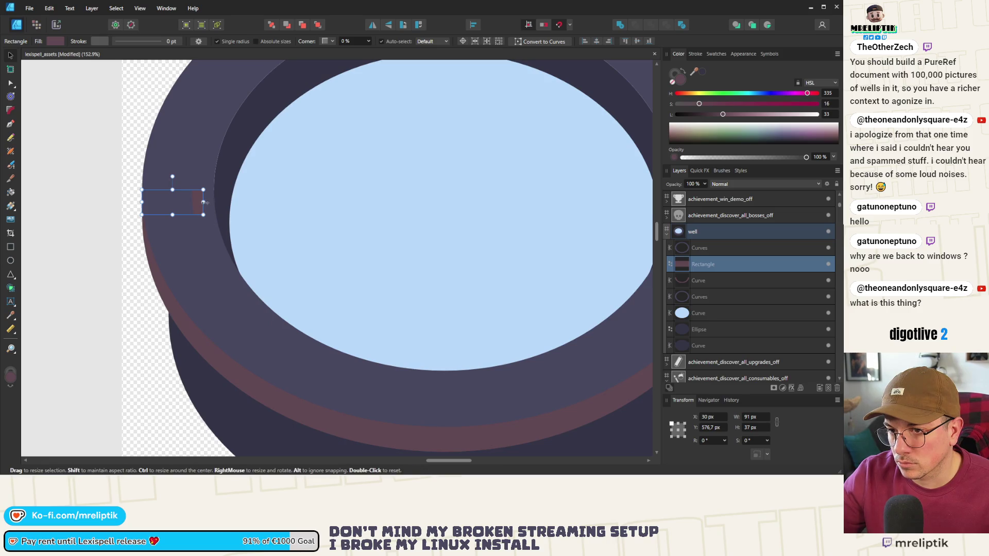
{"action": "left_click_drag", "start_coordinate": [204, 202], "coordinate": [192, 201]}
{"action": "scroll", "coordinate": [180, 206], "scroll_direction": "down", "scroll_amount": 2}
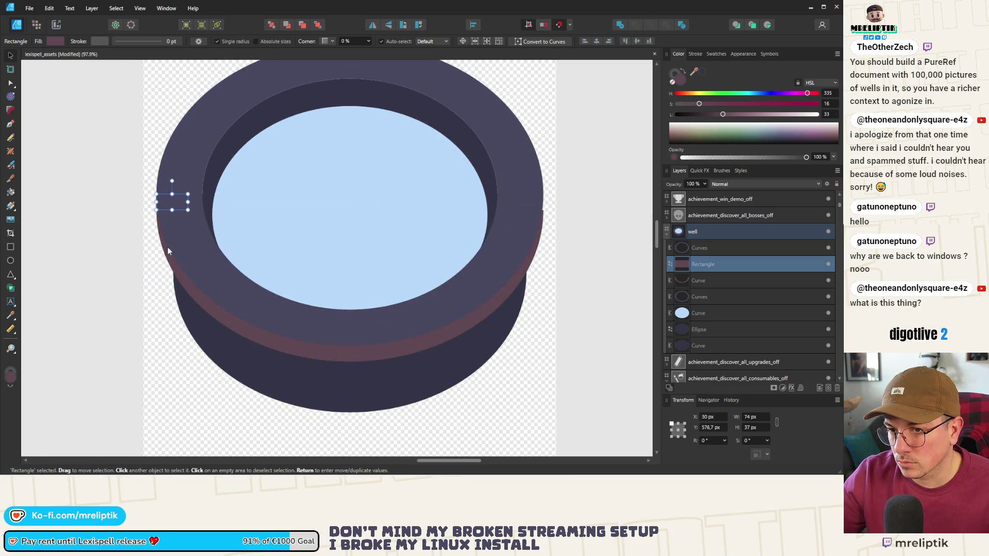
{"action": "left_click", "coordinate": [176, 271], "text": "shift"}
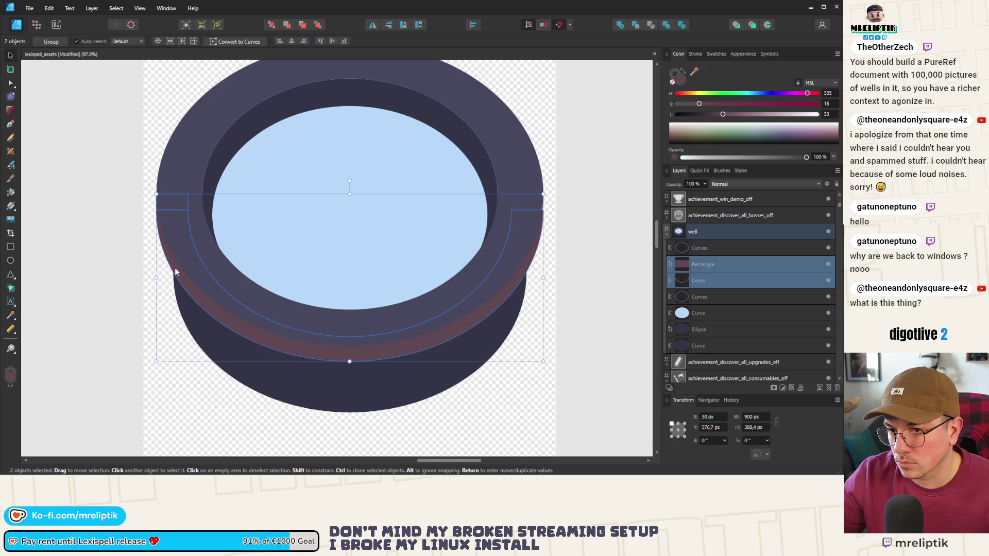
- Duplicate the small rectangle and place the copy on the rim's right edge
{"action": "left_click", "coordinate": [158, 204]}
{"action": "scroll", "coordinate": [159, 204], "scroll_direction": "up", "scroll_amount": 5}
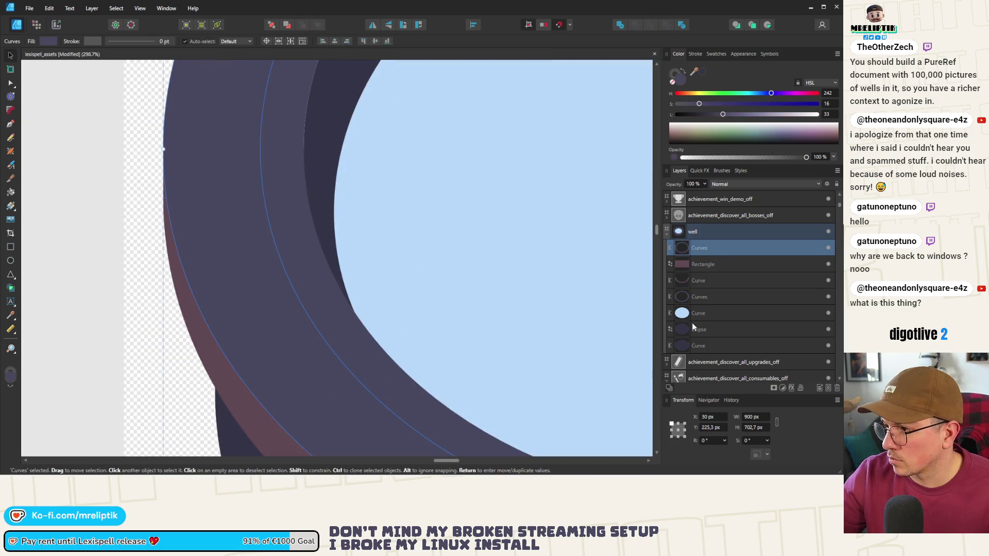
{"action": "left_click", "coordinate": [703, 270]}
{"action": "scroll", "coordinate": [292, 255], "scroll_direction": "down", "scroll_amount": 2}
{"action": "scroll", "coordinate": [208, 215], "scroll_direction": "down", "scroll_amount": 2}
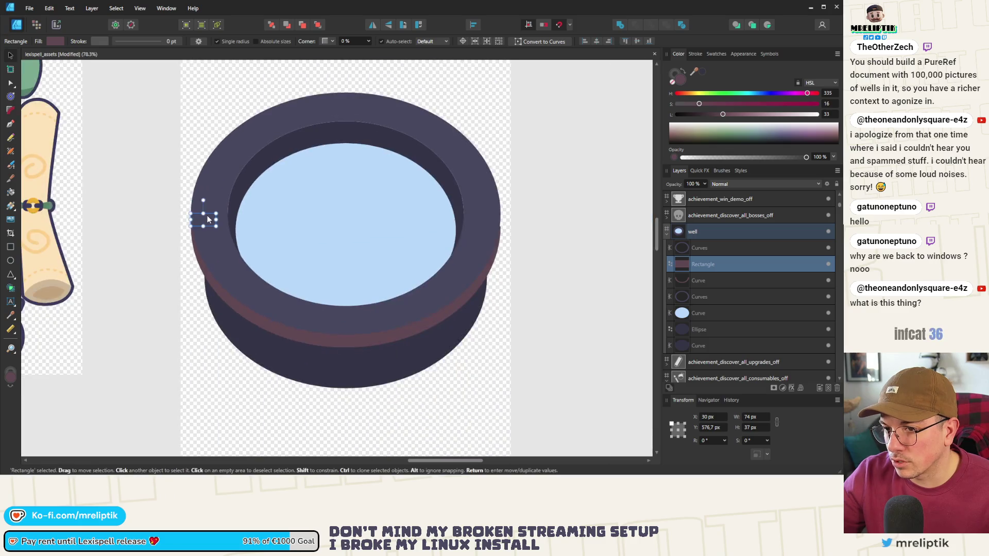
{"action": "scroll", "coordinate": [489, 219], "scroll_direction": "up", "scroll_amount": 4}
{"action": "scroll", "coordinate": [485, 216], "scroll_direction": "up", "scroll_amount": 3}
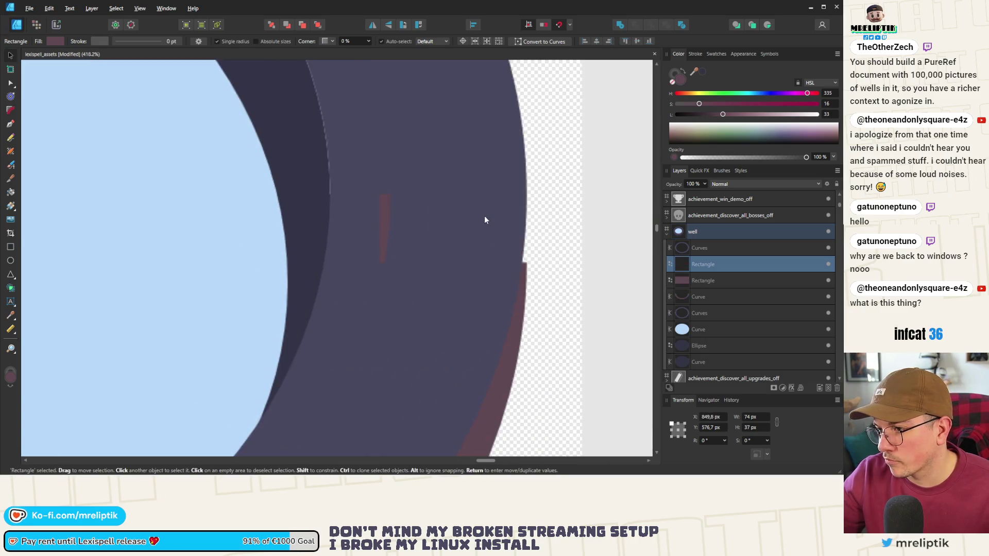
{"action": "left_click_drag", "start_coordinate": [485, 216], "coordinate": [498, 222], "text": "ctrl"}
{"action": "scroll", "coordinate": [468, 215], "scroll_direction": "down", "scroll_amount": 6}
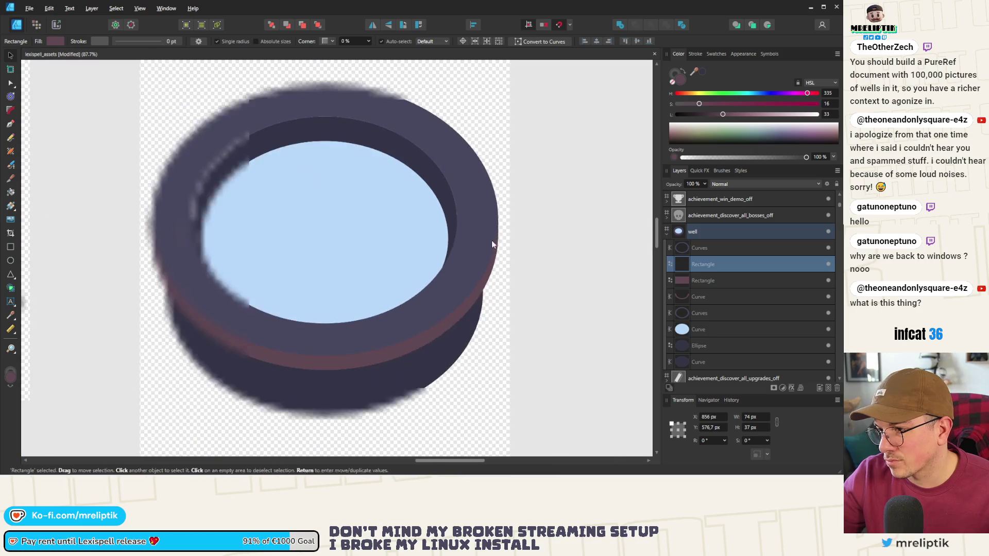
{"action": "left_click", "coordinate": [594, 289]}
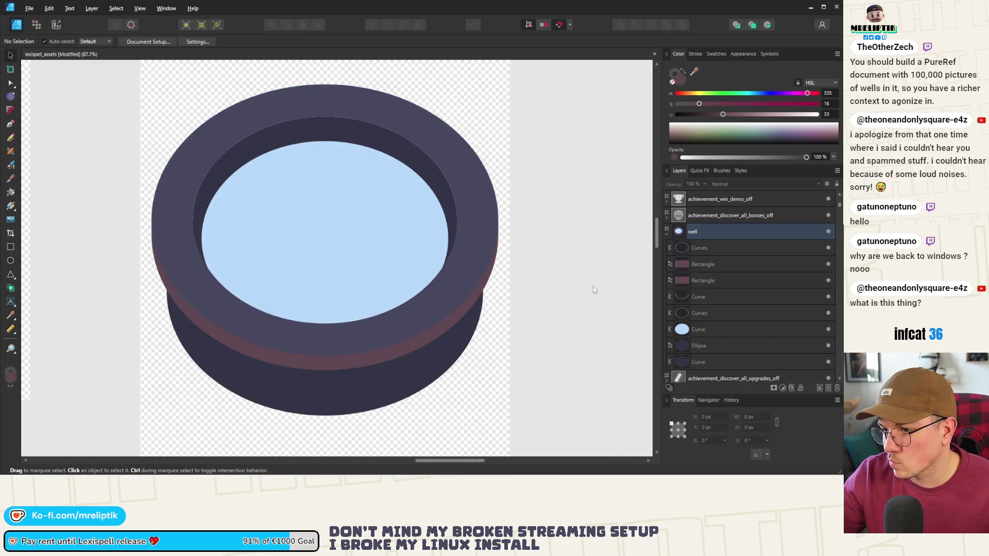
- Select the reddish rim band together with both end rectangles
{"action": "left_click", "coordinate": [473, 295]}
{"action": "left_click", "coordinate": [704, 274], "text": "shift"}
{"action": "left_click", "coordinate": [704, 264], "text": "shift"}
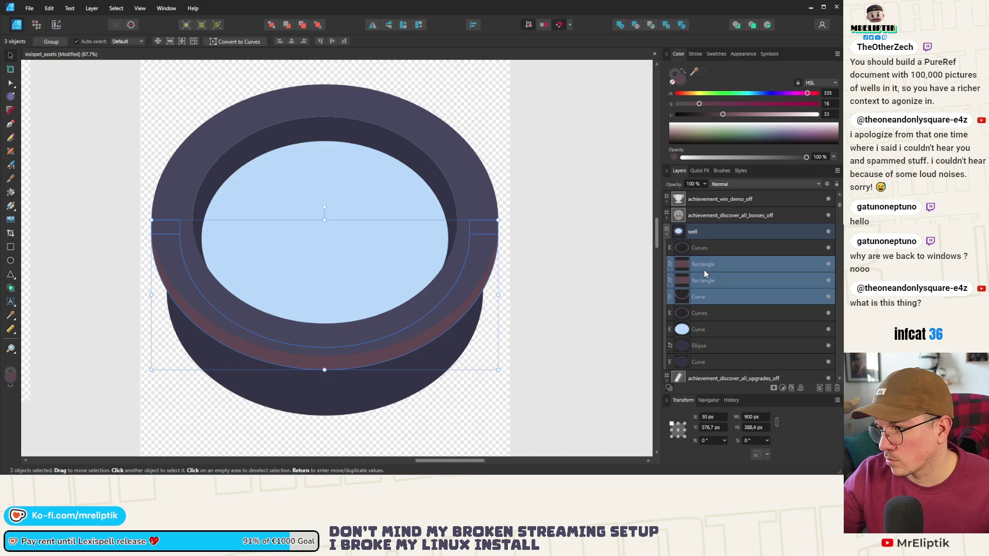
- Add the rectangles into the rim band and recolour the merged band dark purple
{"action": "left_click", "coordinate": [619, 25]}
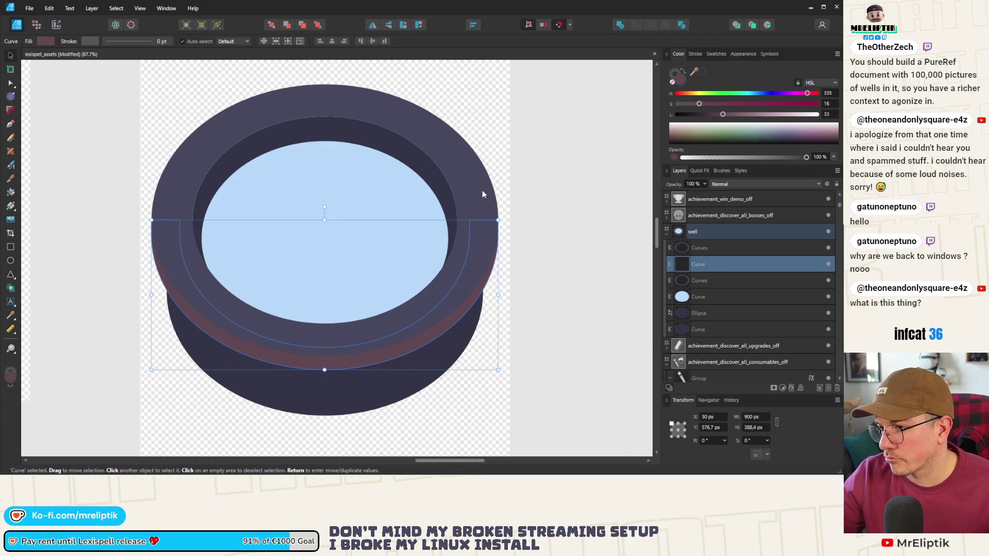
{"action": "left_click", "coordinate": [472, 187], "text": "shift"}
{"action": "left_click", "coordinate": [502, 288]}
{"action": "left_click", "coordinate": [469, 307]}
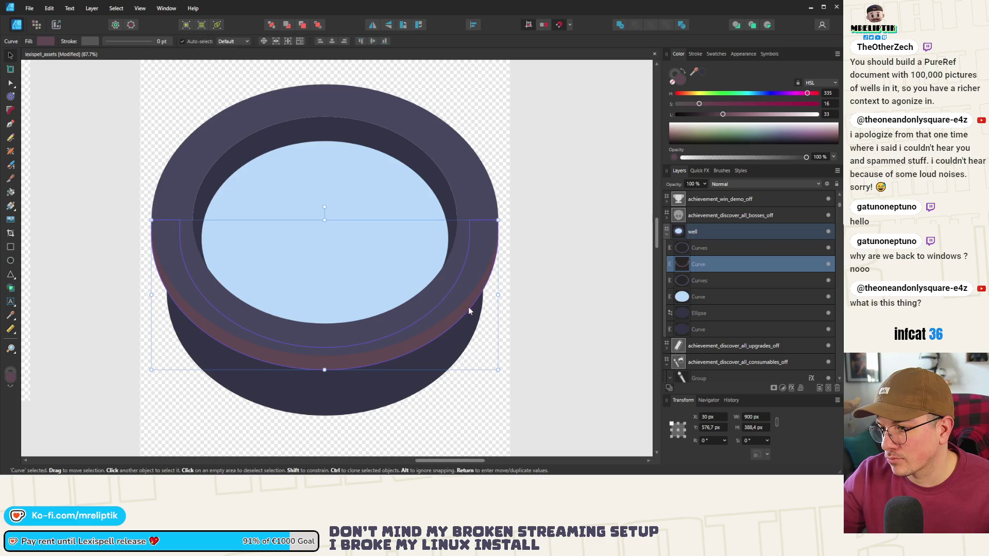
{"action": "left_click", "coordinate": [695, 72]}
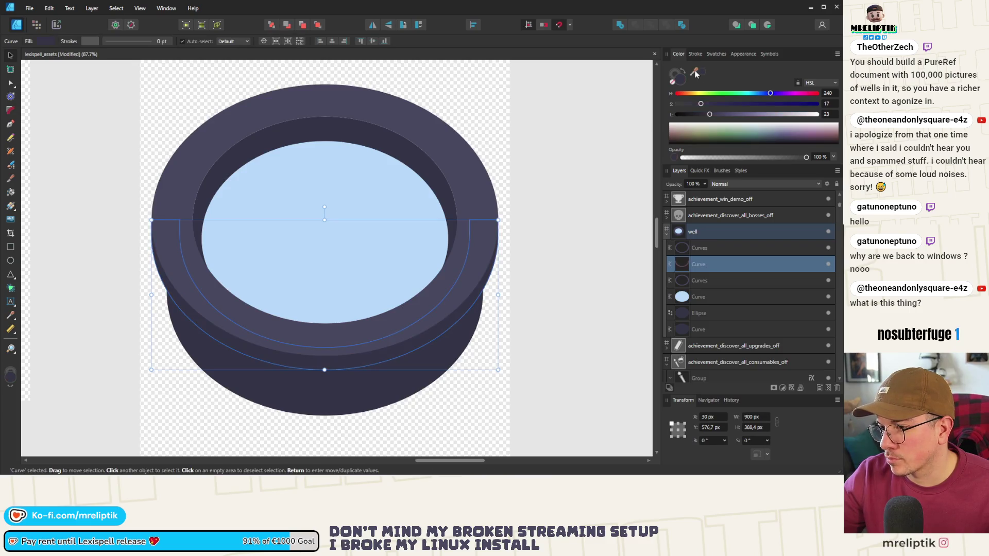
{"action": "left_click", "coordinate": [544, 187]}
{"action": "scroll", "coordinate": [363, 191], "scroll_direction": "down", "scroll_amount": 2}
- Give the well's bottom base shape the banner's green colour
{"action": "left_click", "coordinate": [331, 316]}
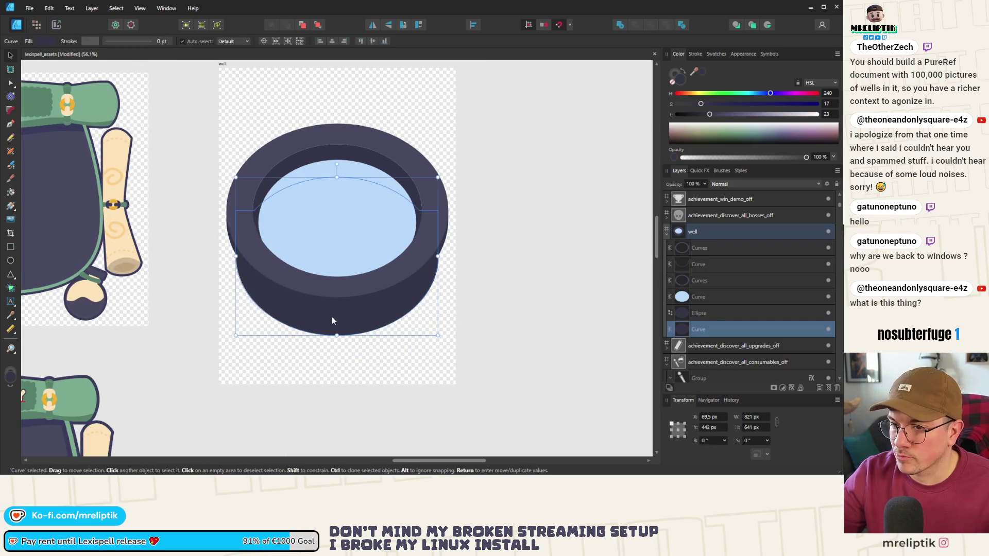
{"action": "scroll", "coordinate": [323, 313], "scroll_direction": "up", "scroll_amount": 2}
{"action": "left_click", "coordinate": [354, 281]}
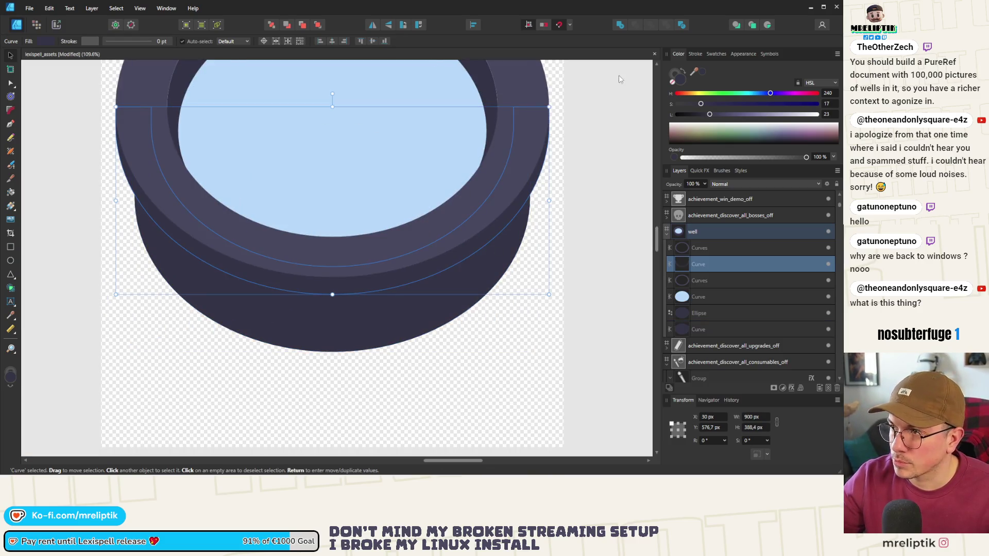
{"action": "scroll", "coordinate": [528, 185], "scroll_direction": "down", "scroll_amount": 1}
{"action": "scroll", "coordinate": [529, 186], "scroll_direction": "down", "scroll_amount": 1}
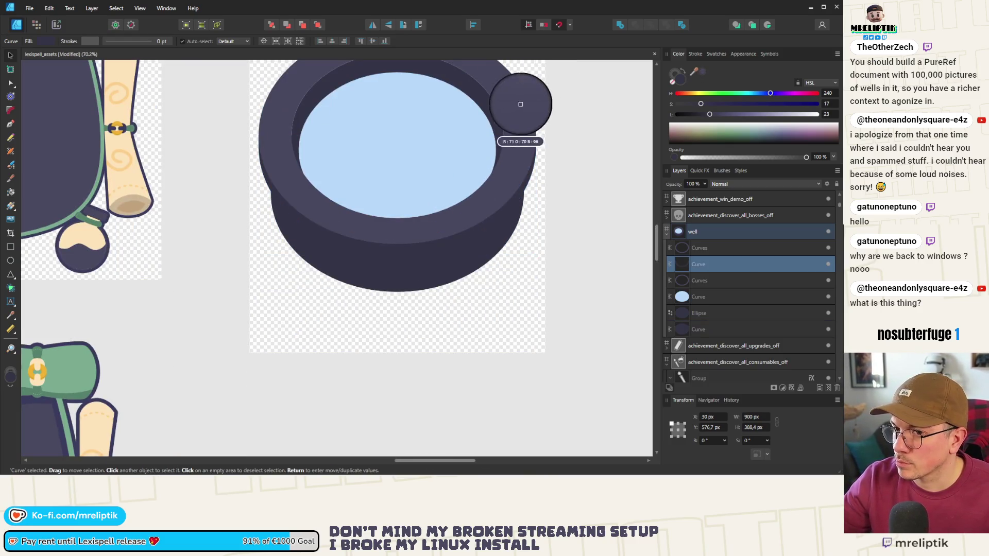
{"action": "scroll", "coordinate": [424, 196], "scroll_direction": "down", "scroll_amount": 2}
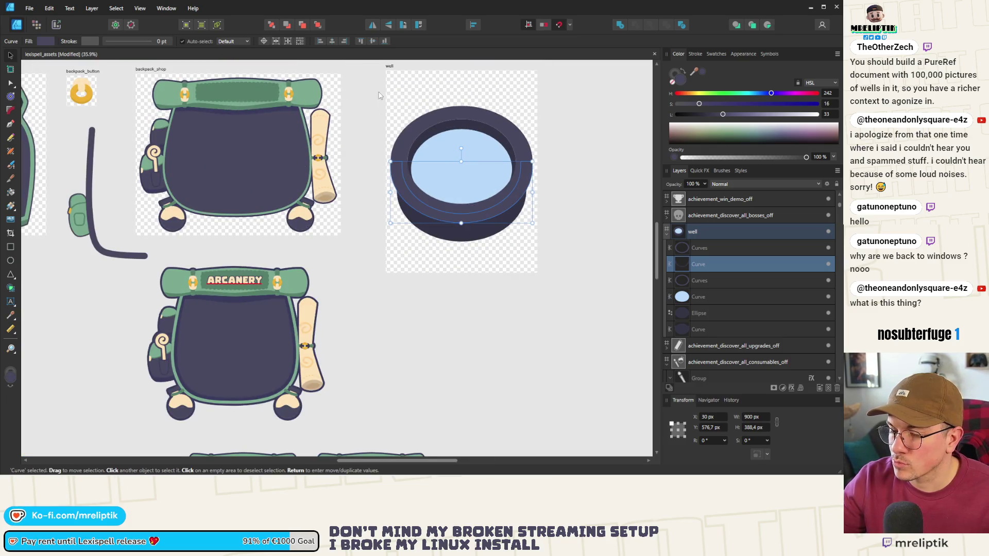
{"action": "scroll", "coordinate": [510, 152], "scroll_direction": "up", "scroll_amount": 1}
{"action": "scroll", "coordinate": [520, 221], "scroll_direction": "up", "scroll_amount": 1}
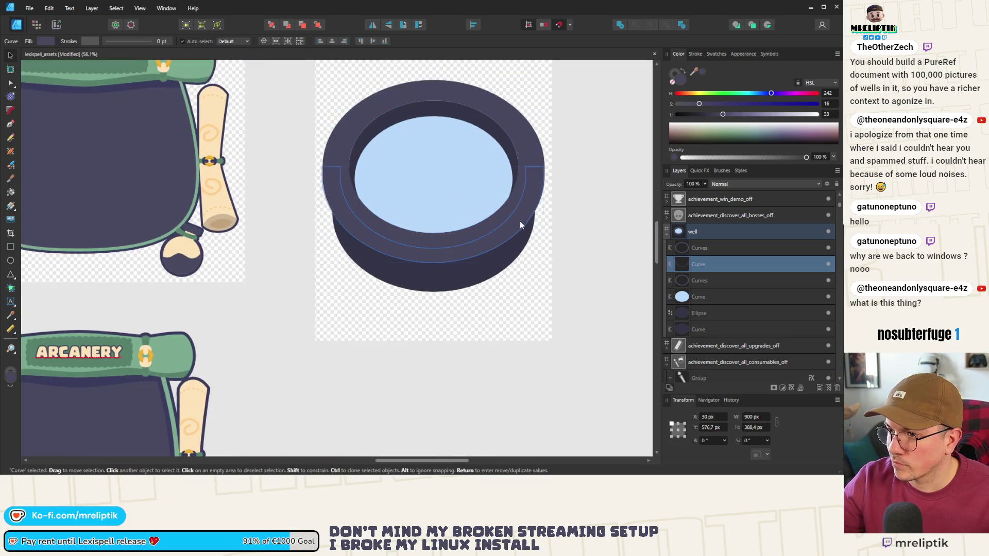
{"action": "left_click", "coordinate": [487, 265]}
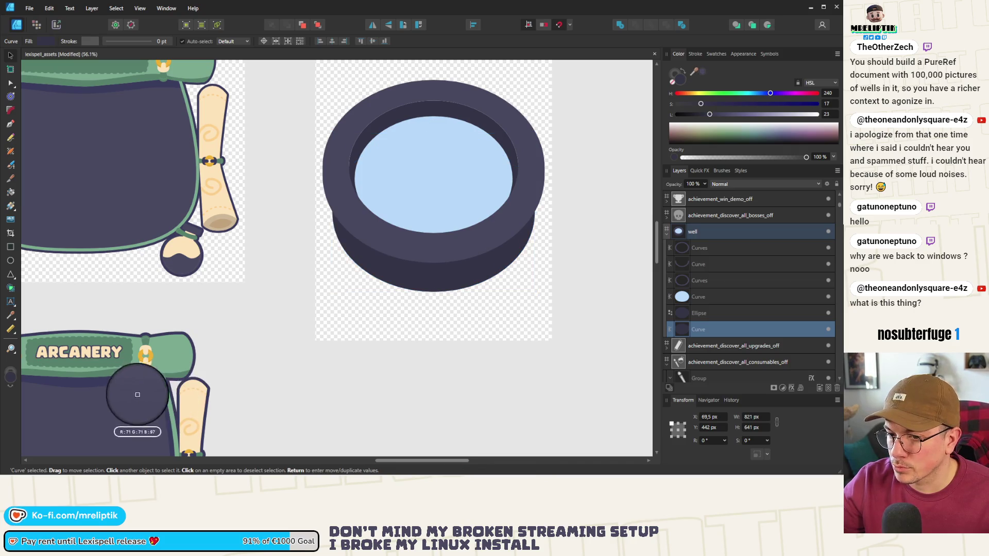
{"action": "left_click_drag", "start_coordinate": [155, 394], "coordinate": [121, 363]}
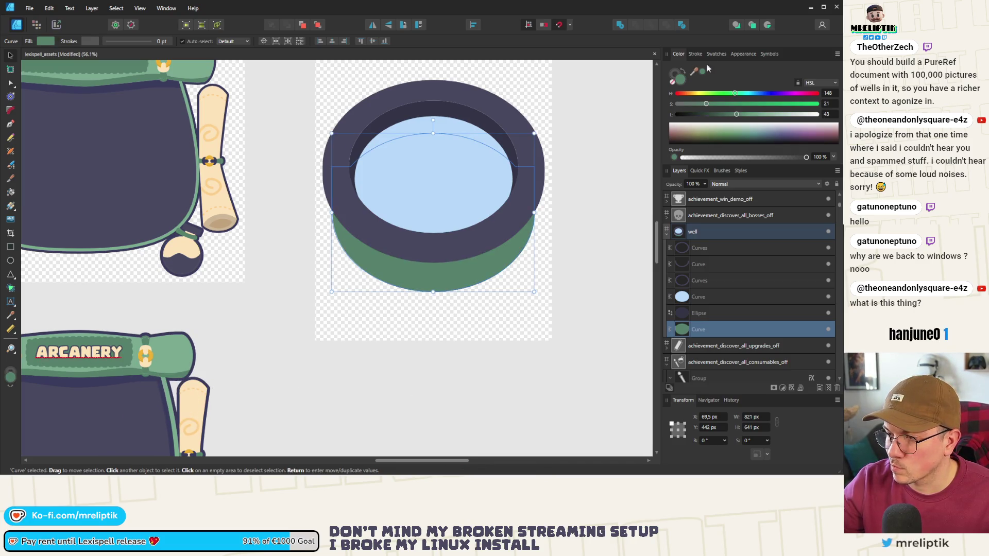
{"action": "scroll", "coordinate": [279, 276], "scroll_direction": "down", "scroll_amount": 2}
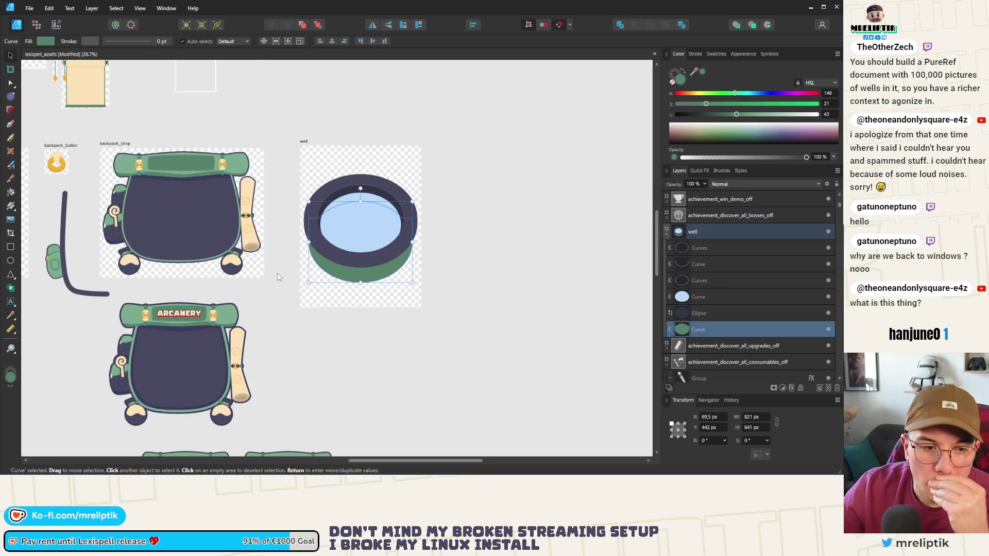
- Save the document, select the whole well and undo the last two changes
{"action": "left_click", "coordinate": [477, 282]}
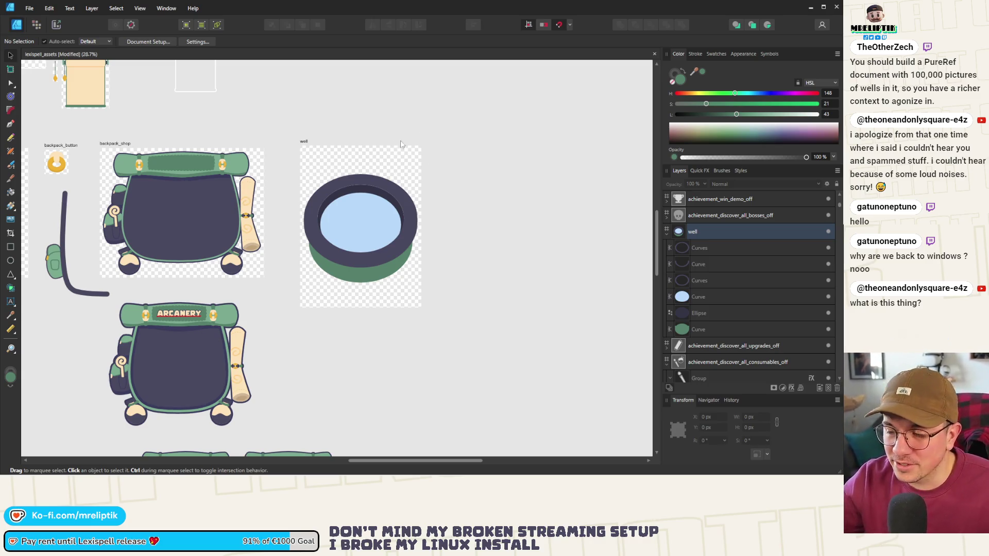
{"action": "key", "text": "ctrl+s"}
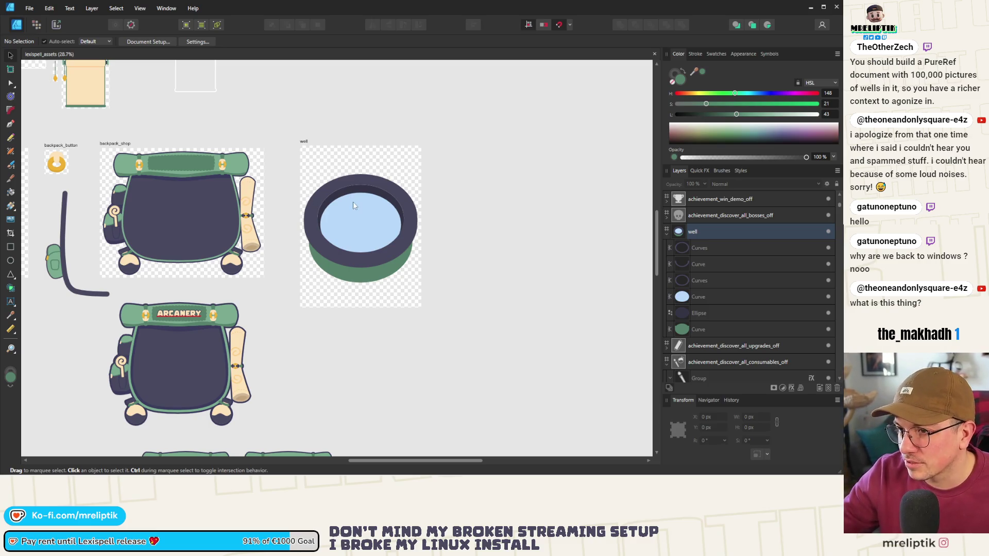
{"action": "left_click_drag", "start_coordinate": [454, 165], "coordinate": [288, 311]}
{"action": "scroll", "coordinate": [376, 209], "scroll_direction": "up", "scroll_amount": 3}
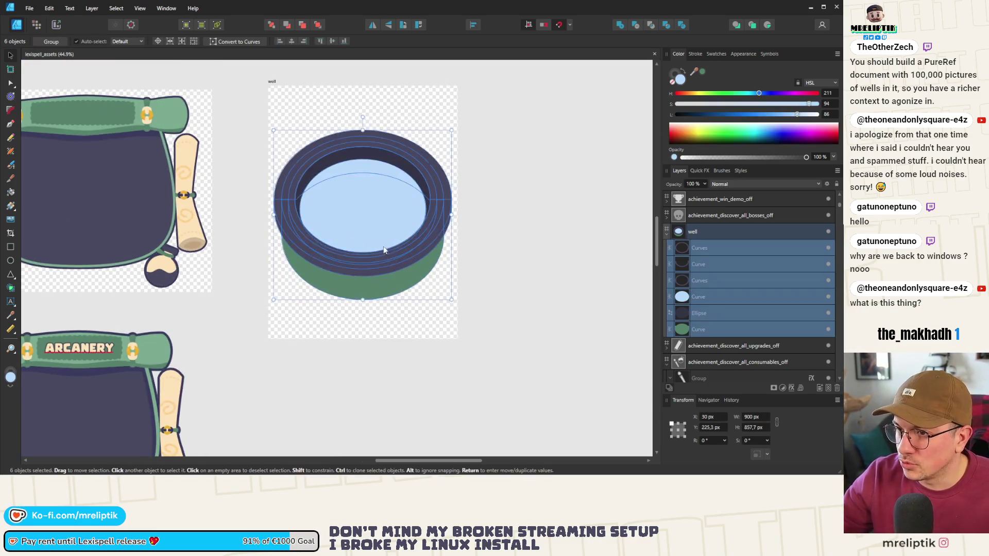
{"action": "key", "text": "ctrl+z"}
{"action": "key", "text": "ctrl+z"}
{"action": "key", "text": "ctrl+z"}
{"action": "key", "text": "ctrl+z"}
{"action": "key", "text": "ctrl+z"}
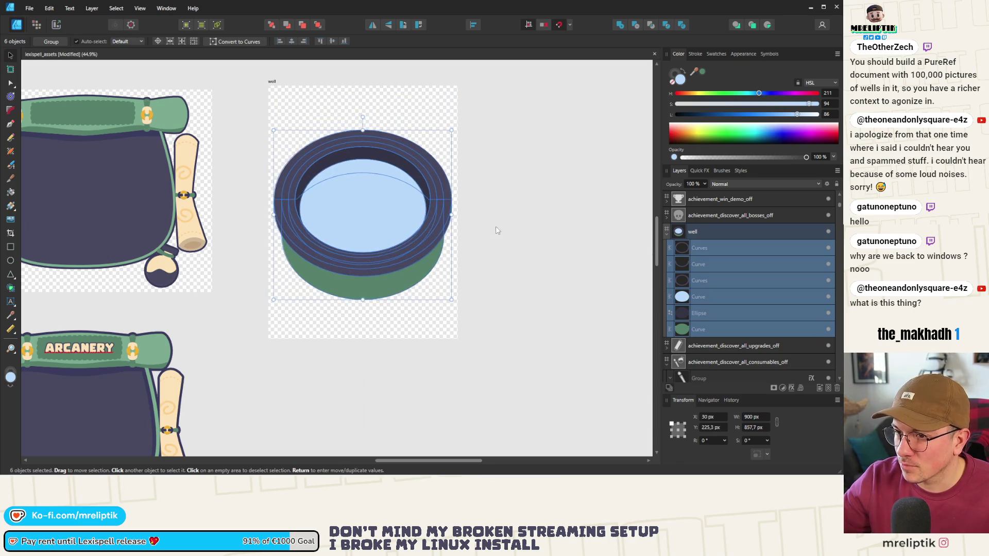
{"action": "key", "text": "ctrl+z"}
{"action": "scroll", "coordinate": [344, 207], "scroll_direction": "down", "scroll_amount": 3}
{"action": "scroll", "coordinate": [344, 208], "scroll_direction": "up", "scroll_amount": 3}
- Restore the nudged water shape and fill the base with the sampled dark rim colour
{"action": "left_click", "coordinate": [293, 187]}
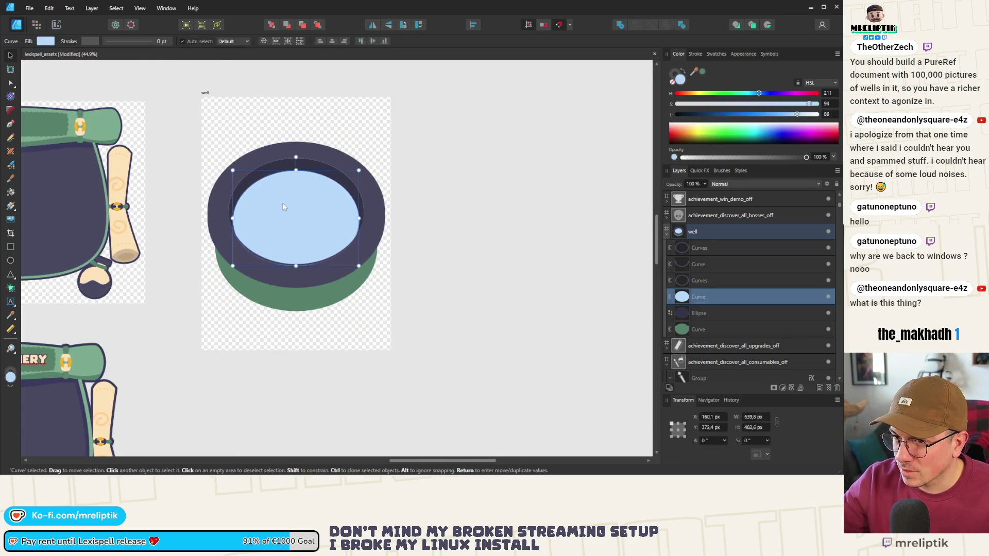
{"action": "left_click_drag", "start_coordinate": [292, 187], "coordinate": [431, 326]}
{"action": "key", "text": "ctrl+z"}
{"action": "scroll", "coordinate": [278, 209], "scroll_direction": "up", "scroll_amount": 2}
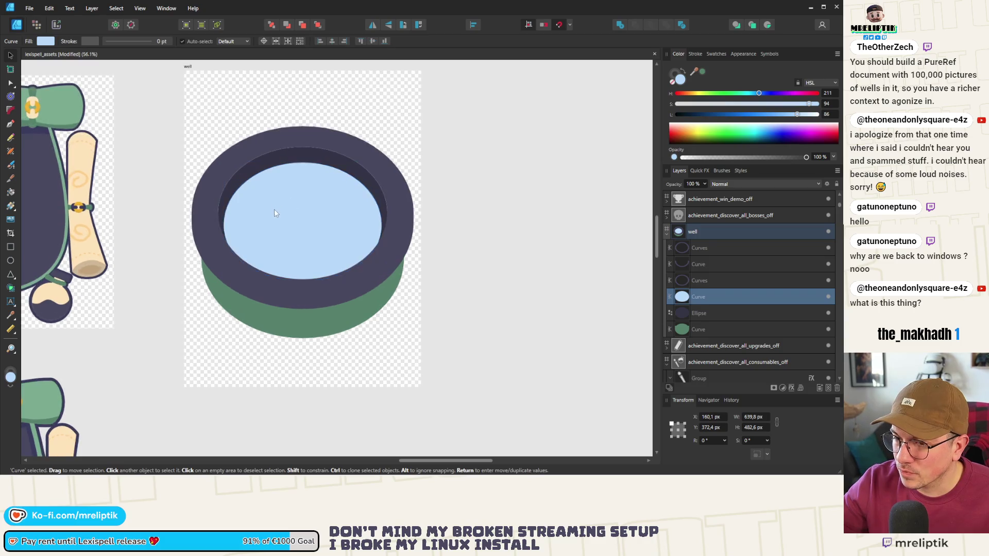
{"action": "left_click", "coordinate": [271, 288]}
{"action": "left_click", "coordinate": [269, 317]}
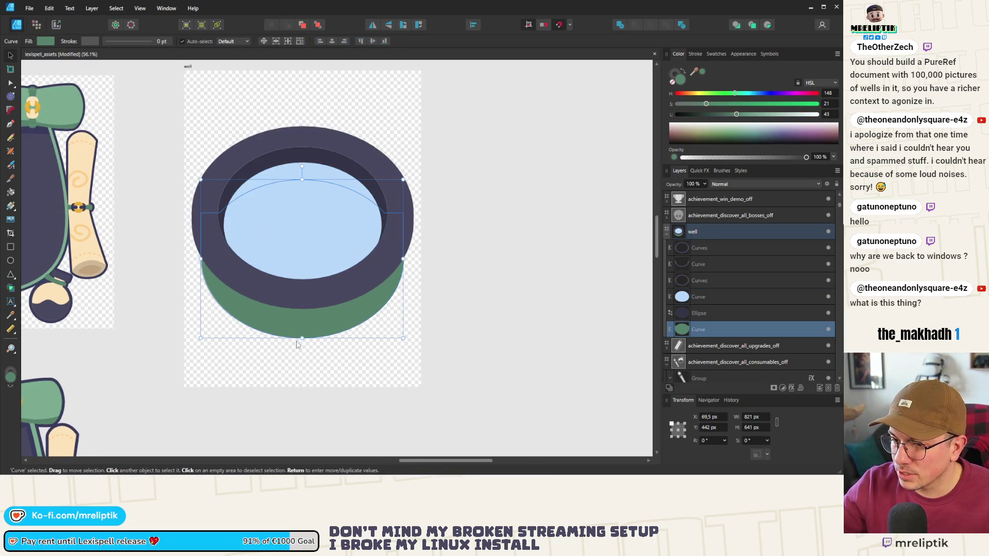
{"action": "left_click_drag", "start_coordinate": [694, 71], "coordinate": [354, 170]}
{"action": "scroll", "coordinate": [385, 230], "scroll_direction": "up", "scroll_amount": 1}
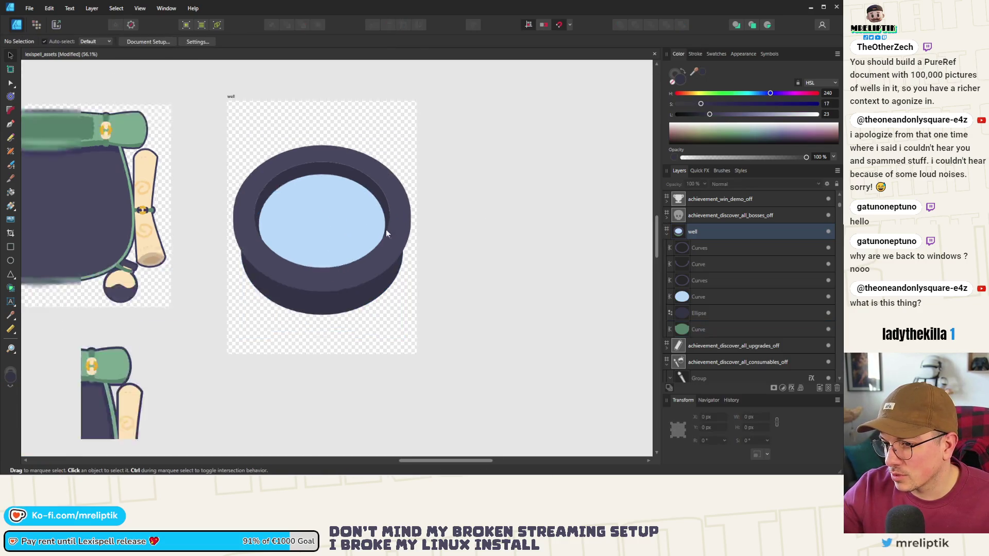
{"action": "scroll", "coordinate": [386, 230], "scroll_direction": "up", "scroll_amount": 1}
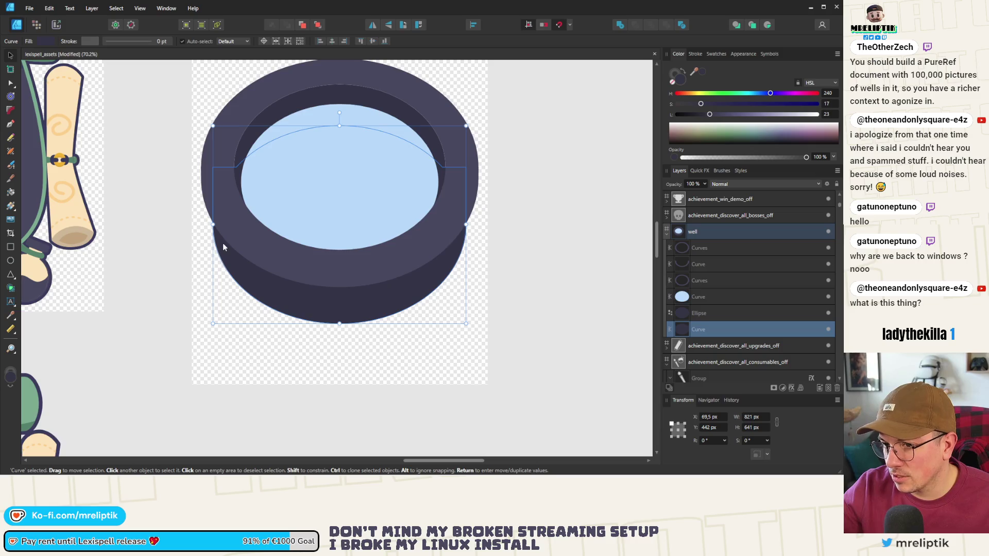
- Darken the band between rim and base with the Lightness slider
{"action": "key", "text": "a"}
{"action": "left_click", "coordinate": [10, 55]}
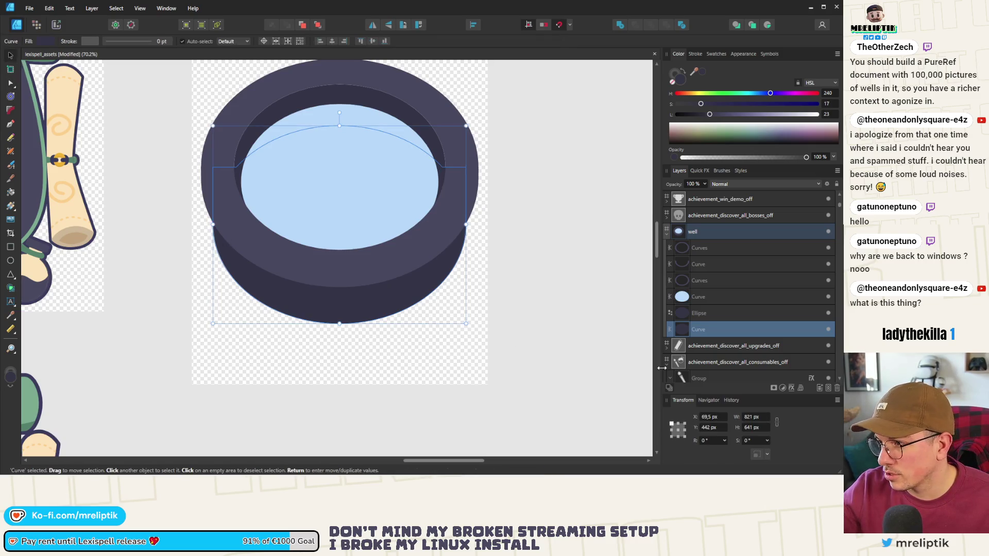
{"action": "left_click", "coordinate": [705, 265]}
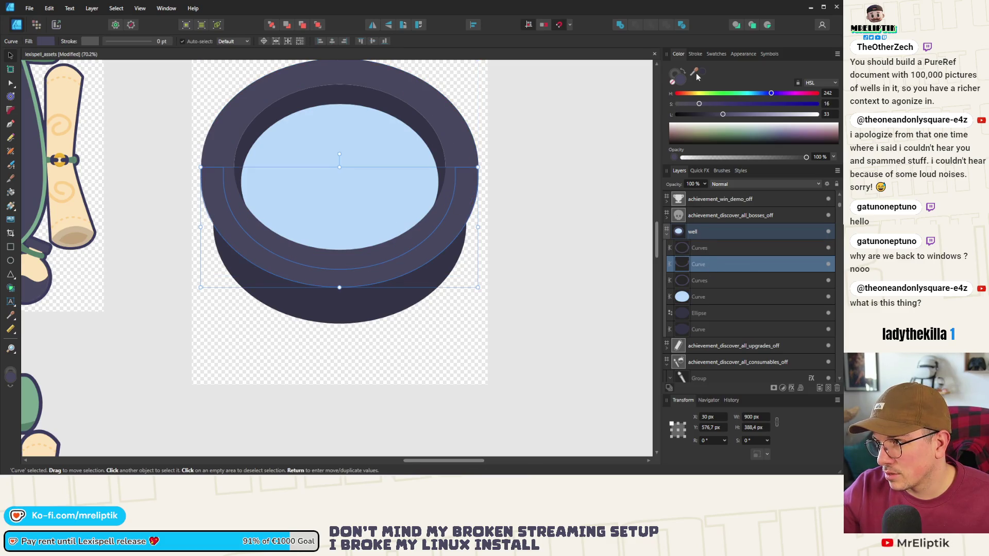
{"action": "left_click_drag", "start_coordinate": [722, 114], "coordinate": [715, 115]}
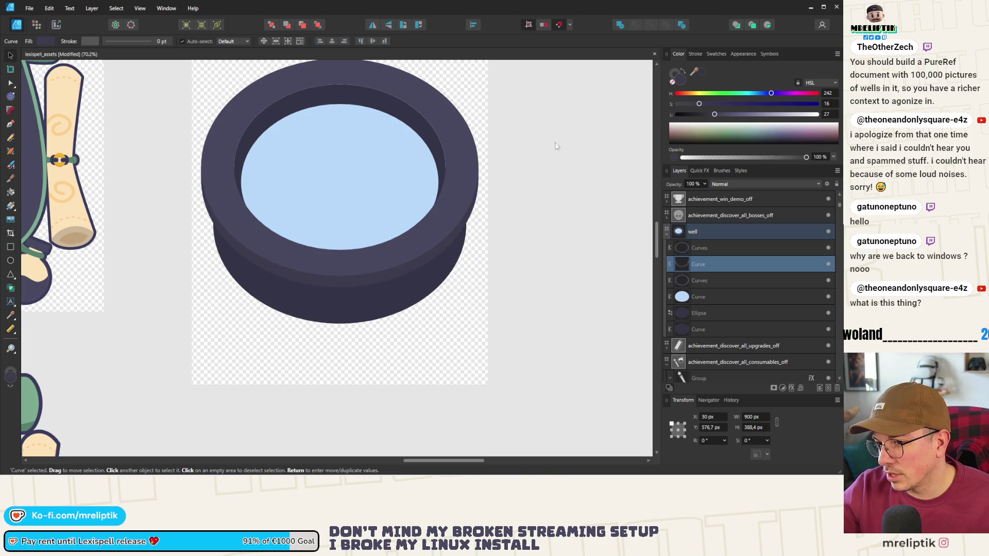
{"action": "scroll", "coordinate": [271, 159], "scroll_direction": "down", "scroll_amount": 2}
{"action": "key", "text": "ctrl+d"}
- Keep the bottom body's lighter shade and move it down so the well looks taller
{"action": "left_click", "coordinate": [336, 283]}
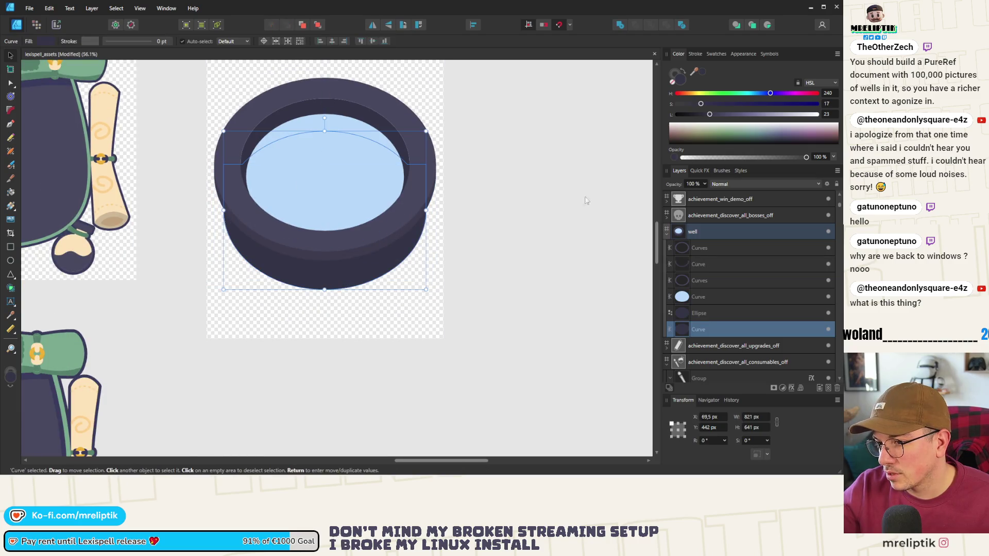
{"action": "left_click_drag", "start_coordinate": [711, 113], "coordinate": [698, 126]}
{"action": "key", "text": "ctrl+z"}
{"action": "left_click", "coordinate": [423, 241]}
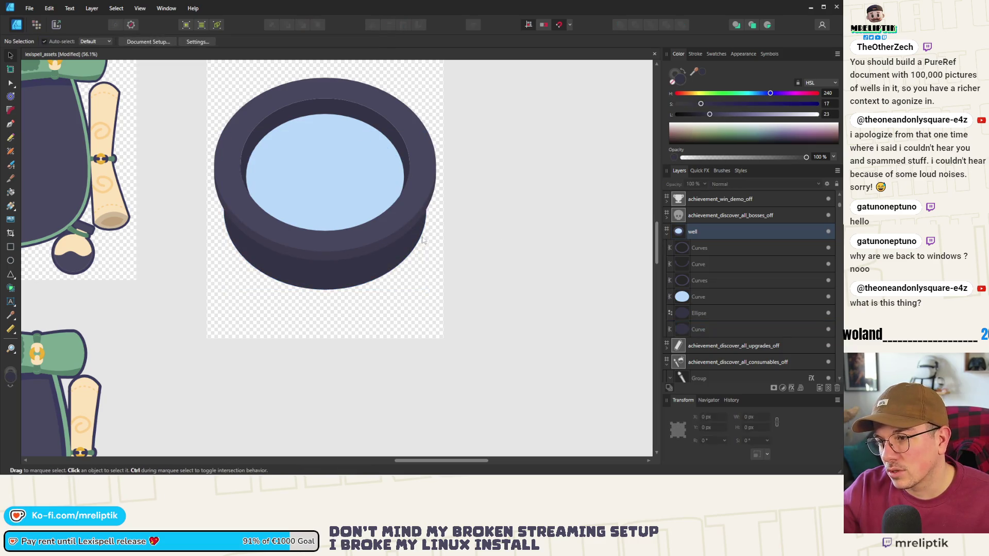
{"action": "left_click_drag", "start_coordinate": [403, 264], "coordinate": [399, 276]}
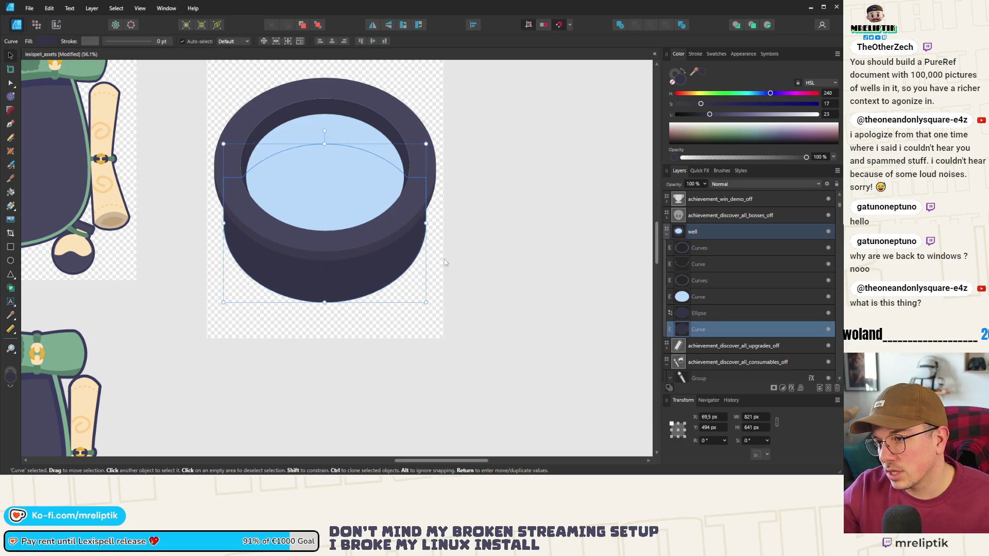
{"action": "left_click", "coordinate": [530, 238]}
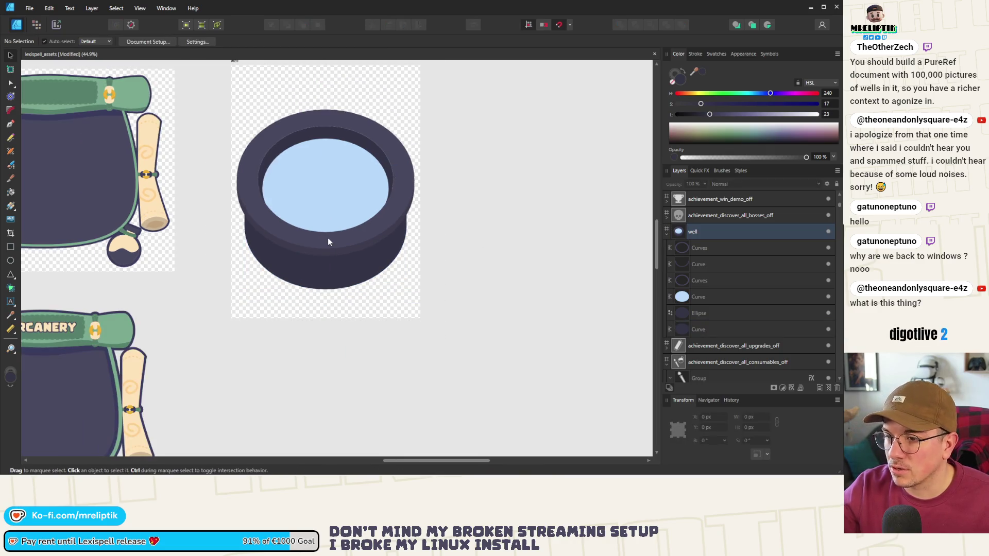
{"action": "scroll", "coordinate": [328, 238], "scroll_direction": "down", "scroll_amount": 1}
{"action": "scroll", "coordinate": [365, 214], "scroll_direction": "up", "scroll_amount": 2}
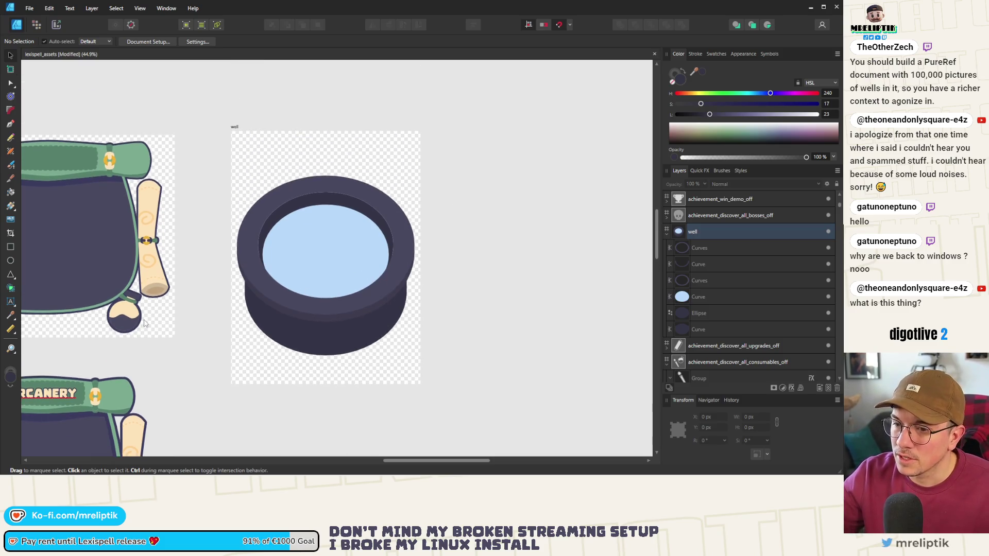
{"action": "left_click", "coordinate": [10, 247]}
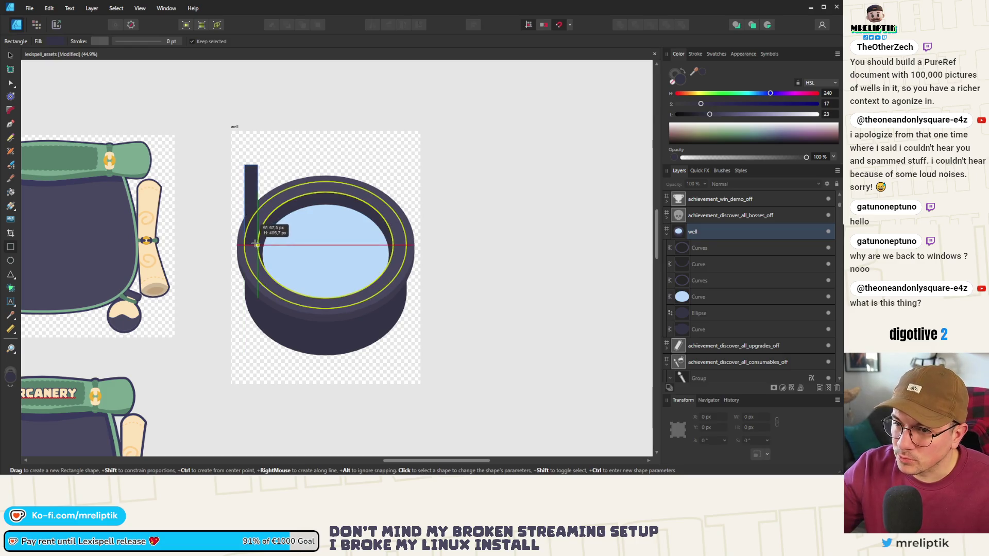
- Draw a tall thin bar at the well's left edge with a small ellipse at its bottom end
{"action": "mouse_move", "coordinate": [242, 164]}
{"action": "left_mouse_down"}
{"action": "mouse_move", "coordinate": [252, 245]}
{"action": "mouse_move", "coordinate": [268, 216]}
{"action": "mouse_move", "coordinate": [258, 217]}
{"action": "left_mouse_up"}
{"action": "scroll", "coordinate": [241, 200], "scroll_direction": "up", "scroll_amount": 1}
{"action": "scroll", "coordinate": [241, 200], "scroll_direction": "up", "scroll_amount": 1}
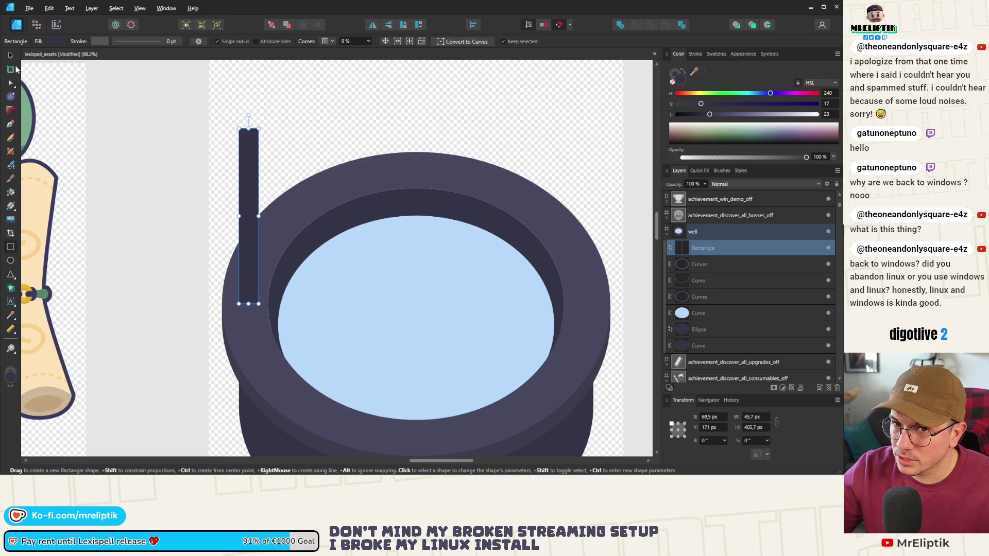
{"action": "key", "text": "v"}
{"action": "left_click_drag", "start_coordinate": [255, 266], "coordinate": [250, 266]}
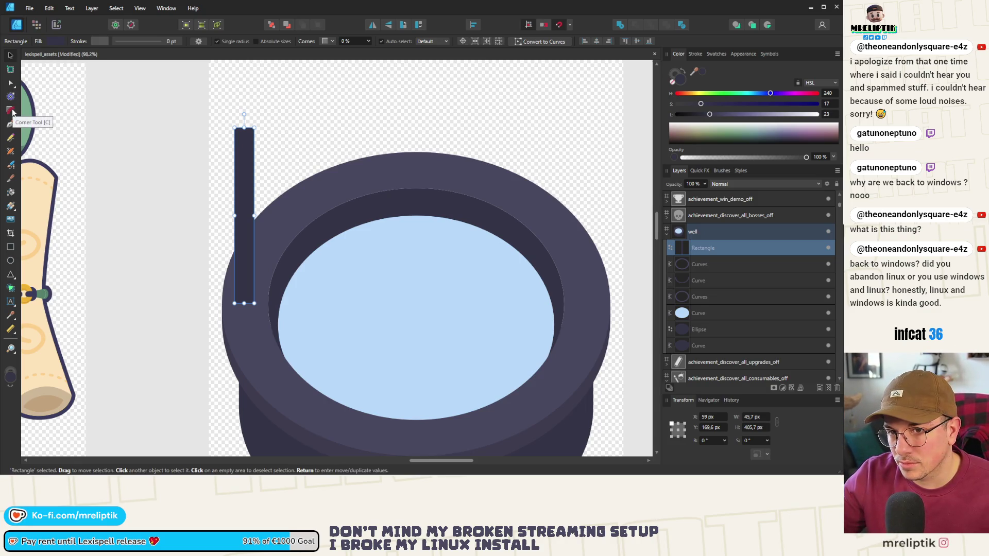
{"action": "left_click", "coordinate": [10, 259]}
{"action": "scroll", "coordinate": [198, 333], "scroll_direction": "up", "scroll_amount": 2}
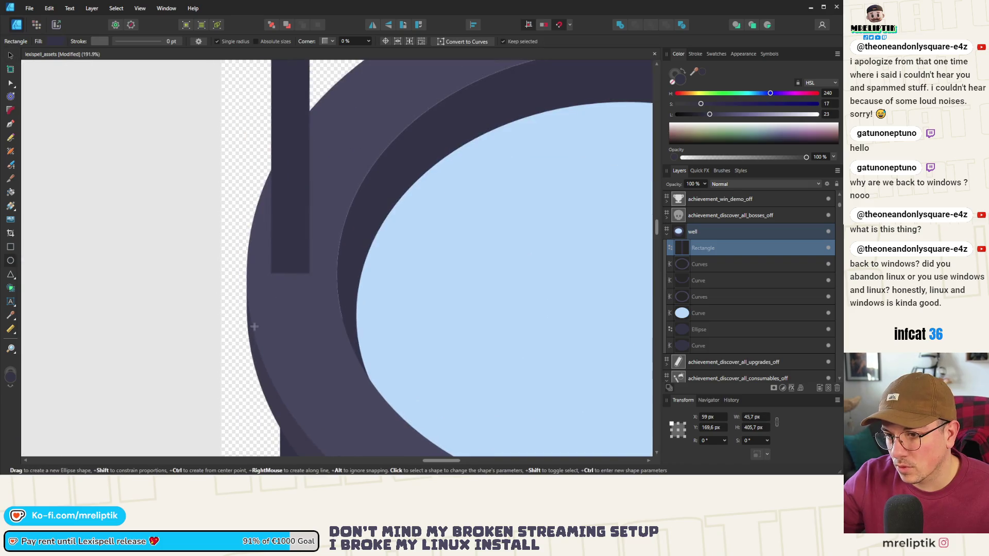
{"action": "mouse_move", "coordinate": [300, 287]}
{"action": "left_mouse_down"}
{"action": "mouse_move", "coordinate": [272, 261]}
{"action": "mouse_move", "coordinate": [309, 288]}
{"action": "left_mouse_up"}
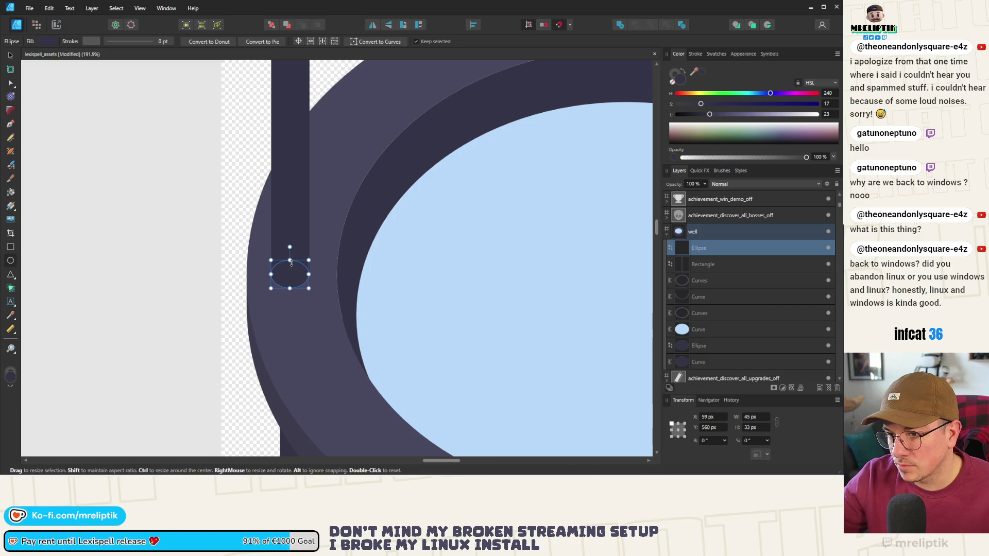
- Merge the bar and ellipse into one post on top of the well and fill it cream
{"action": "left_click", "coordinate": [11, 55]}
{"action": "left_click", "coordinate": [294, 204], "text": "shift"}
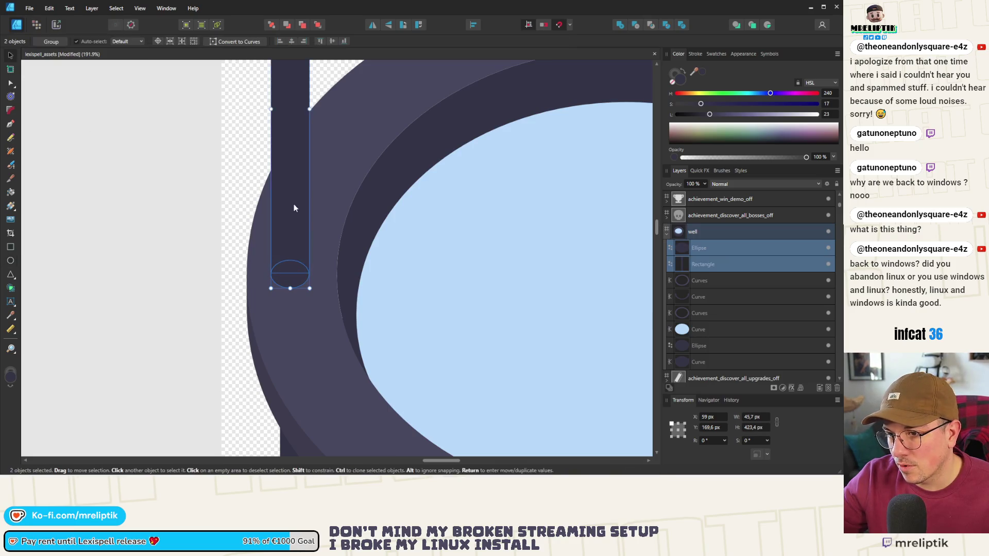
{"action": "scroll", "coordinate": [258, 216], "scroll_direction": "down", "scroll_amount": 2}
{"action": "scroll", "coordinate": [258, 215], "scroll_direction": "down", "scroll_amount": 1}
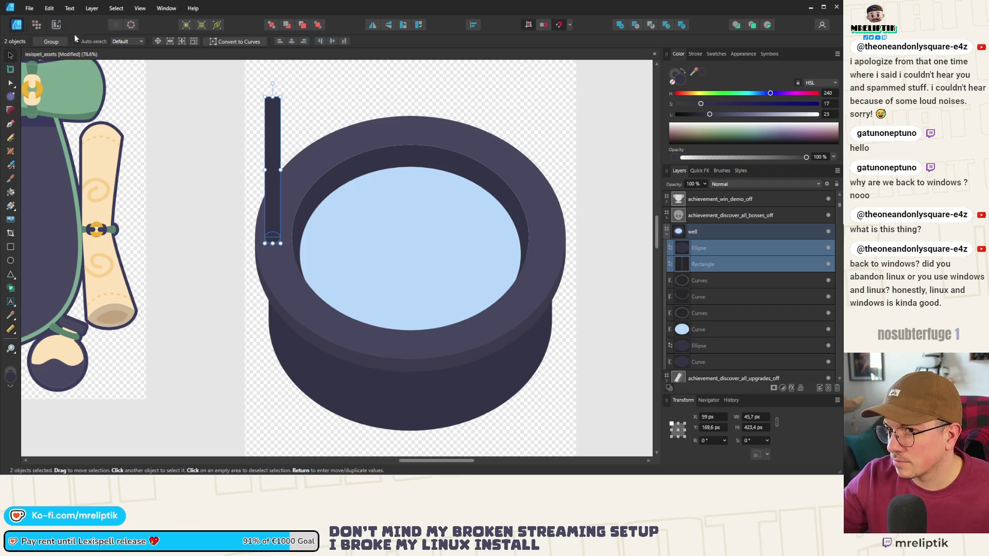
{"action": "key", "text": "ctrl+shift+bracketleft"}
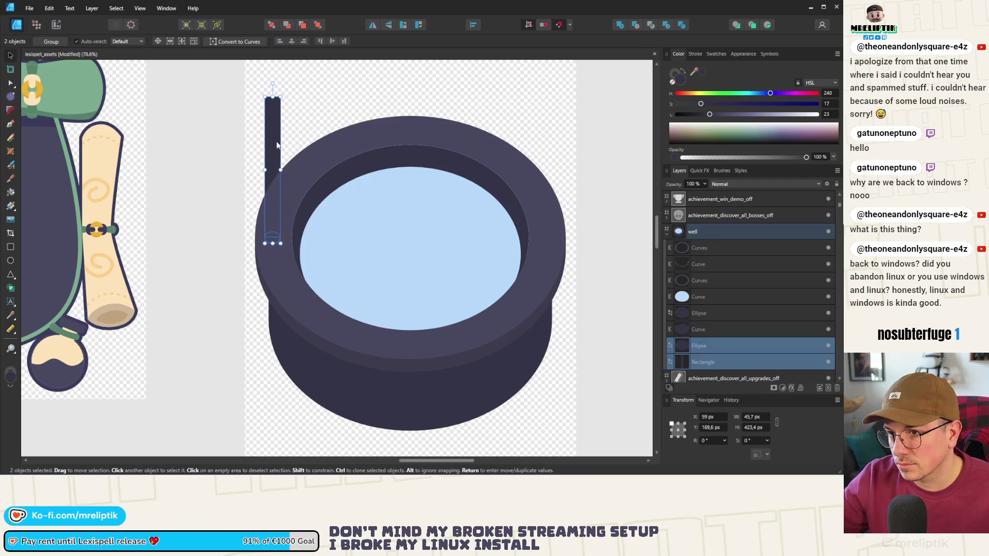
{"action": "left_click", "coordinate": [318, 24]}
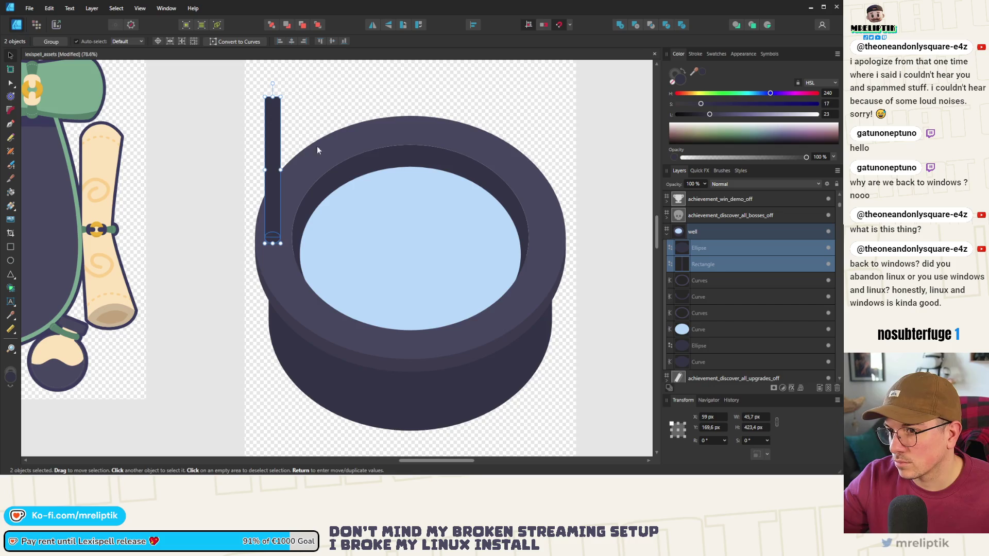
{"action": "key", "text": "ctrl+alt+a"}
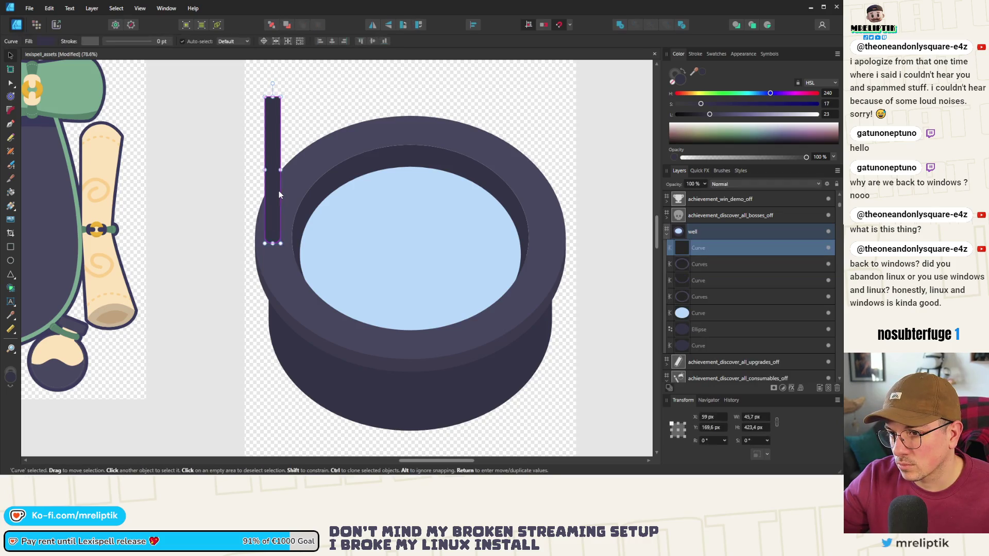
{"action": "key", "text": "shift+Right"}
{"action": "key", "text": "shift+Right"}
{"action": "left_click_drag", "start_coordinate": [278, 199], "coordinate": [275, 198]}
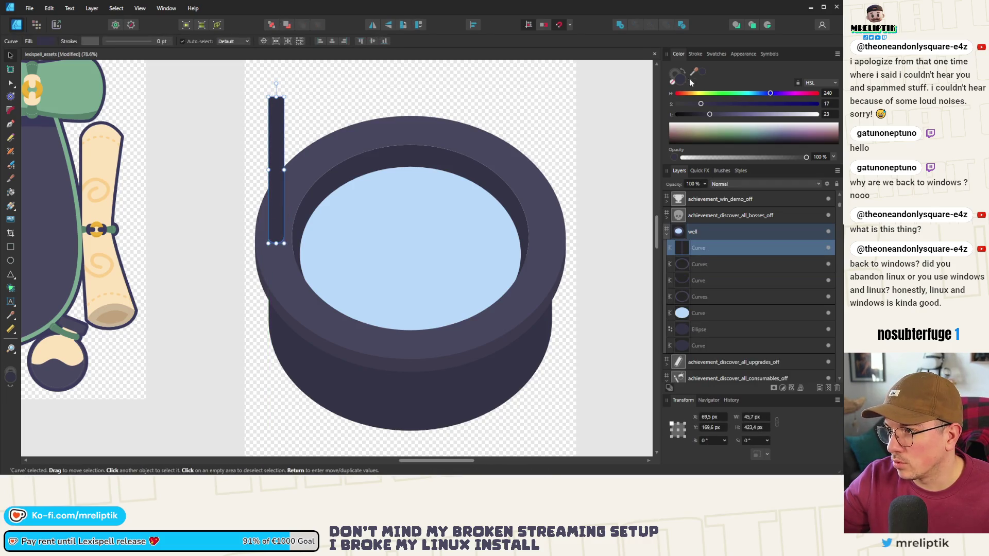
{"action": "left_click", "coordinate": [103, 157]}
{"action": "scroll", "coordinate": [248, 190], "scroll_direction": "down", "scroll_amount": 3}
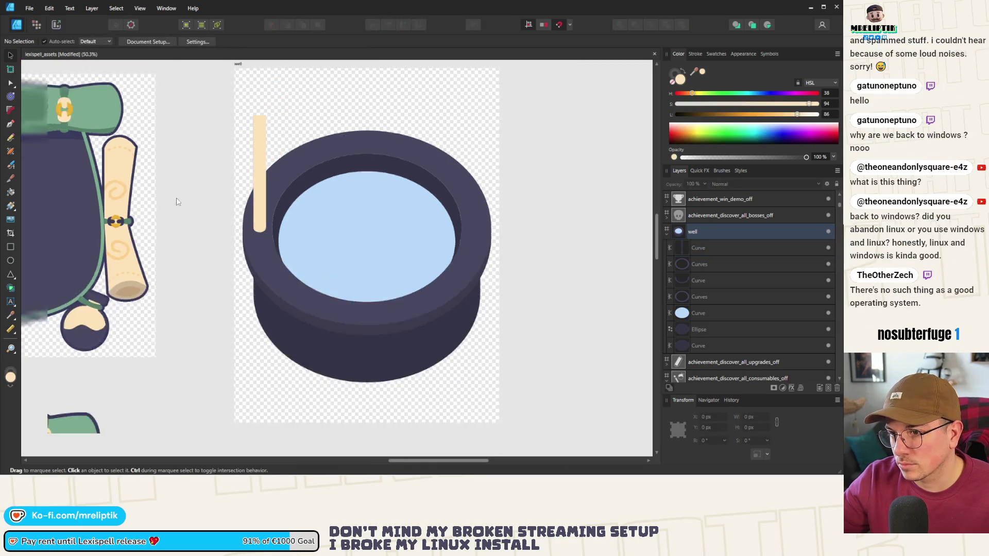
- Copy the cream post to the right edge and lay a rotated copy horizontally across the opening
{"action": "mouse_move", "coordinate": [248, 190]}
{"action": "left_mouse_down", "text": "ctrl"}
{"action": "mouse_move", "coordinate": [417, 201]}
{"action": "mouse_move", "coordinate": [320, 199]}
{"action": "left_mouse_up", "text": "ctrl"}
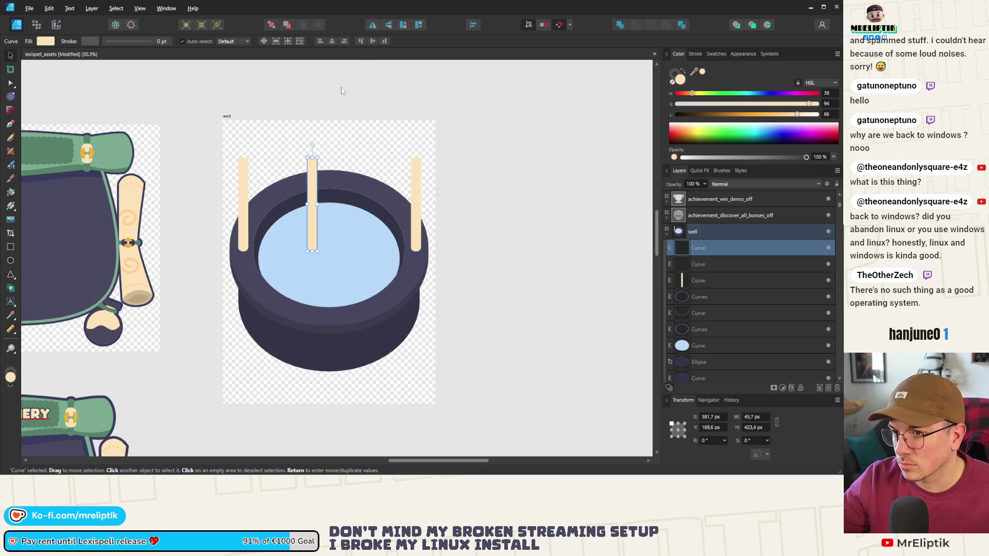
{"action": "scroll", "coordinate": [323, 168], "scroll_direction": "up", "scroll_amount": 4}
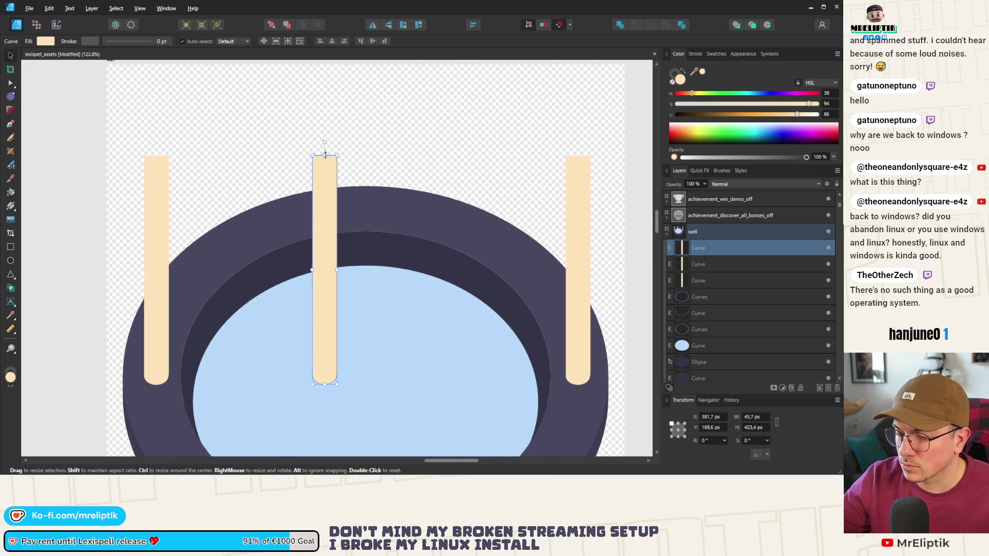
{"action": "key", "text": "a"}
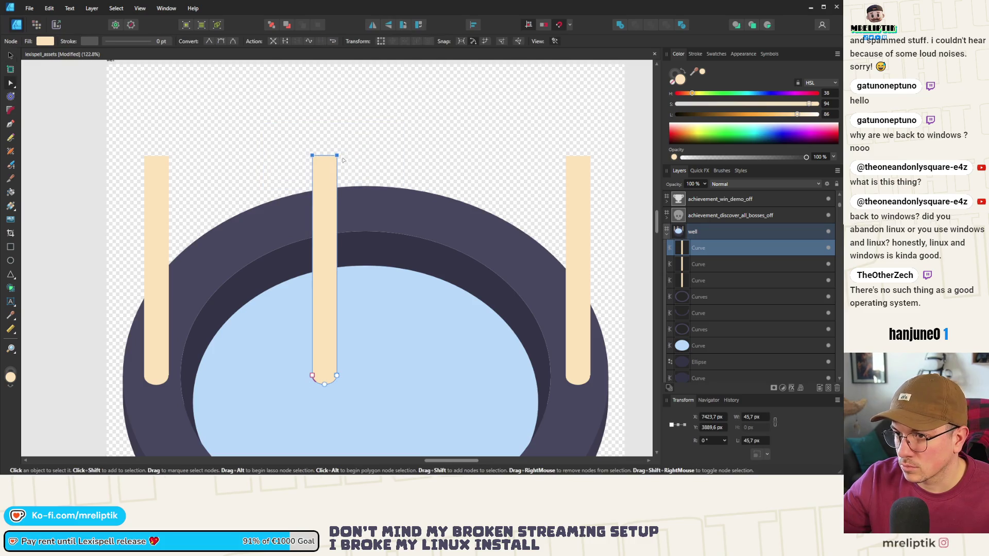
{"action": "key", "text": "v"}
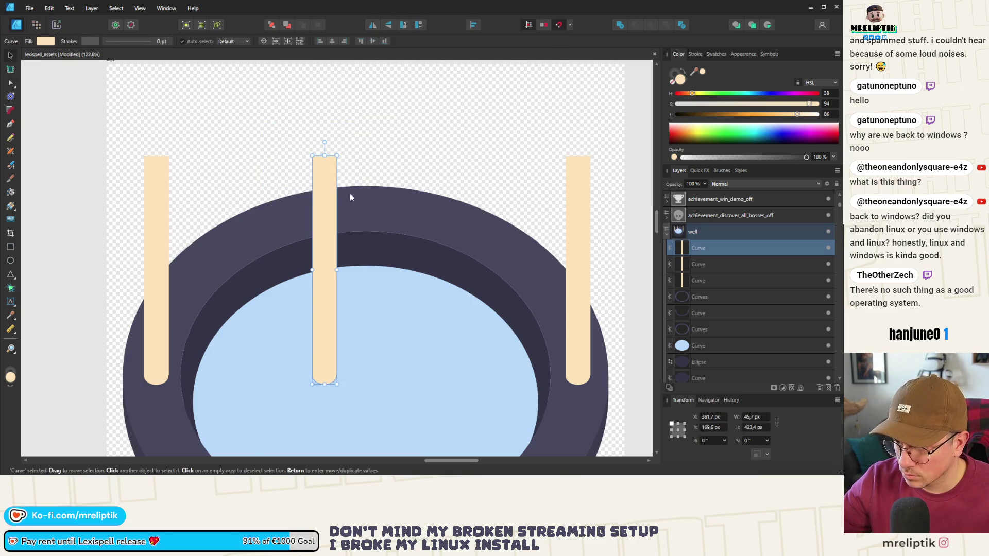
{"action": "left_click_drag", "start_coordinate": [323, 144], "coordinate": [202, 277]}
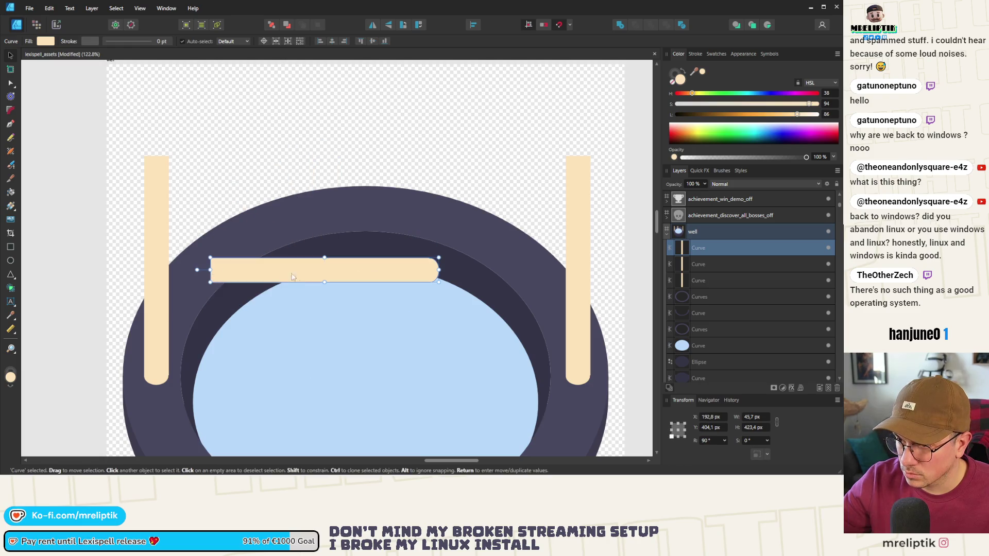
{"action": "mouse_move", "coordinate": [298, 275]}
{"action": "left_mouse_down"}
{"action": "mouse_move", "coordinate": [426, 274]}
{"action": "mouse_move", "coordinate": [277, 272]}
{"action": "mouse_move", "coordinate": [269, 177]}
{"action": "left_mouse_up"}
- Position the crossbar above the well and stretch the right bar's nodes left to join the left bar
{"action": "left_click", "coordinate": [479, 271], "text": "shift"}
{"action": "scroll", "coordinate": [322, 292], "scroll_direction": "down", "scroll_amount": 2}
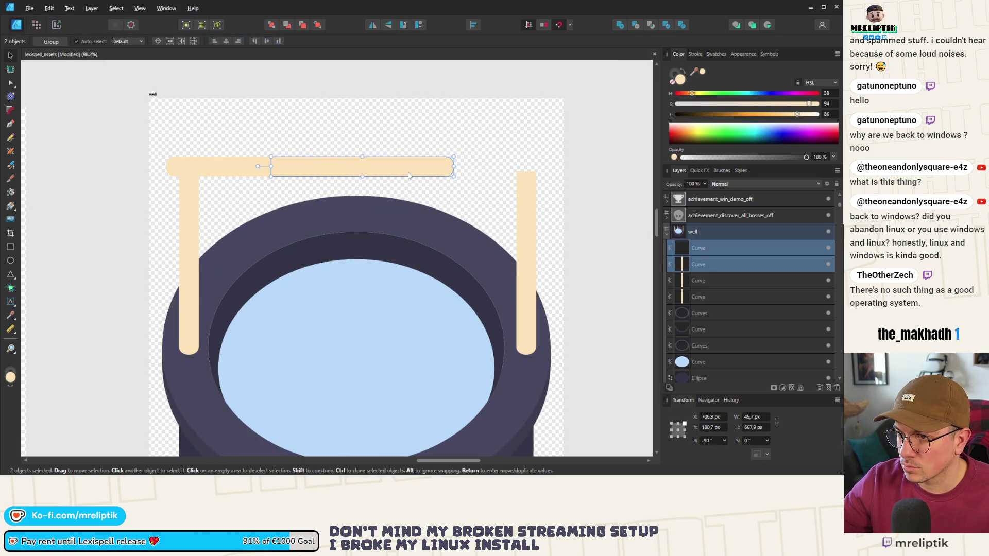
{"action": "left_click_drag", "start_coordinate": [409, 177], "coordinate": [474, 171]}
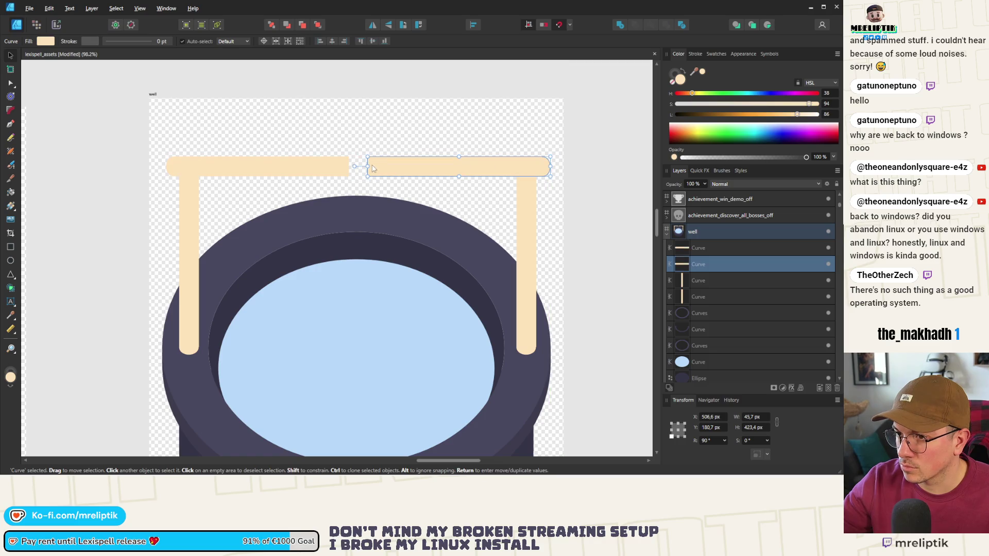
{"action": "key", "text": "a"}
{"action": "mouse_move", "coordinate": [392, 144]}
{"action": "left_mouse_down"}
{"action": "mouse_move", "coordinate": [361, 186]}
{"action": "mouse_move", "coordinate": [338, 161]}
{"action": "left_mouse_up"}
{"action": "key", "text": "Escape"}
{"action": "scroll", "coordinate": [201, 162], "scroll_direction": "down", "scroll_amount": 3, "text": "ctrl"}
{"action": "scroll", "coordinate": [204, 170], "scroll_direction": "down", "scroll_amount": 1, "text": "ctrl"}
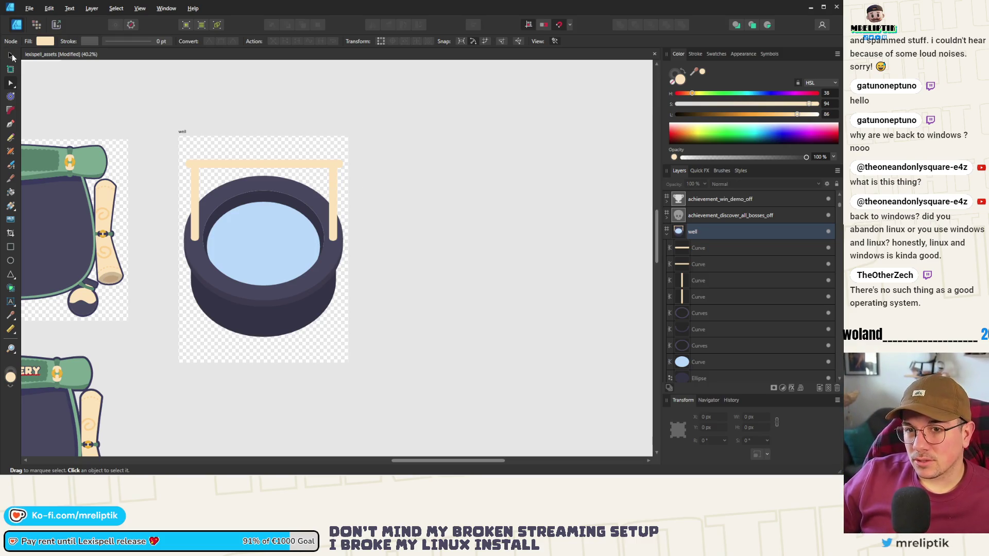
- Select the four cream frame pieces and raise them slightly above the navy rim
{"action": "left_click_drag", "start_coordinate": [347, 107], "coordinate": [169, 273]}
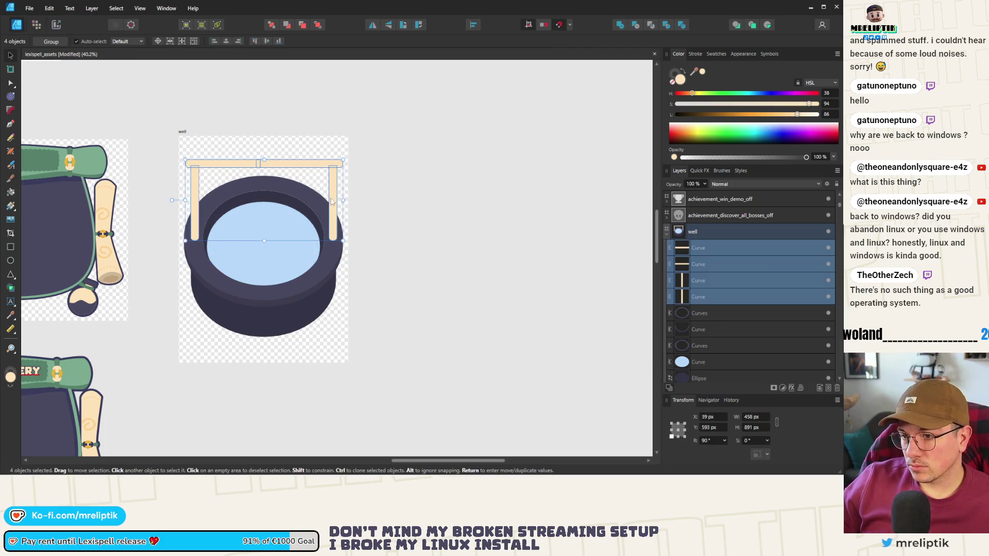
{"action": "left_click_drag", "start_coordinate": [332, 202], "coordinate": [335, 201]}
{"action": "left_click", "coordinate": [404, 209]}
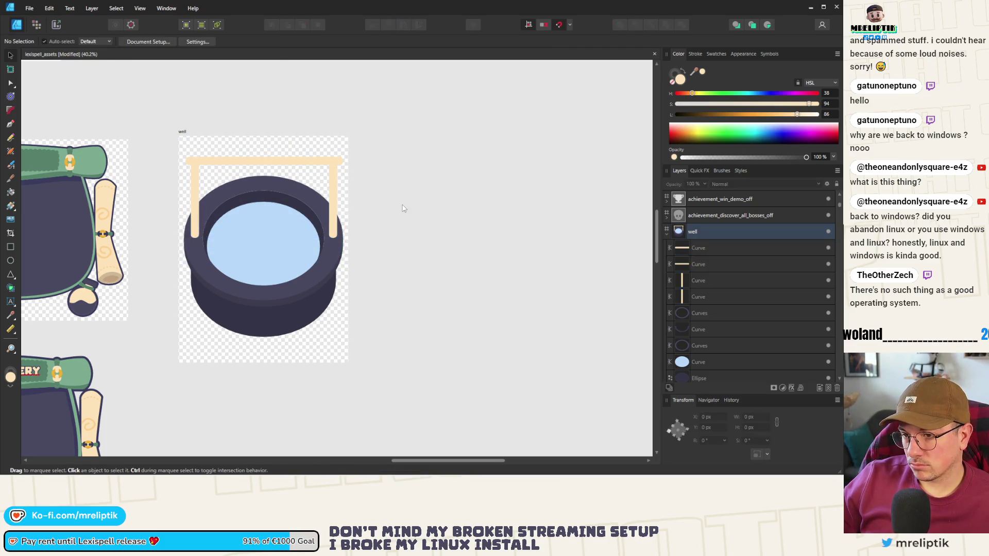
{"action": "scroll", "coordinate": [309, 212], "scroll_direction": "down", "scroll_amount": 2}
{"action": "scroll", "coordinate": [234, 216], "scroll_direction": "down", "scroll_amount": 1}
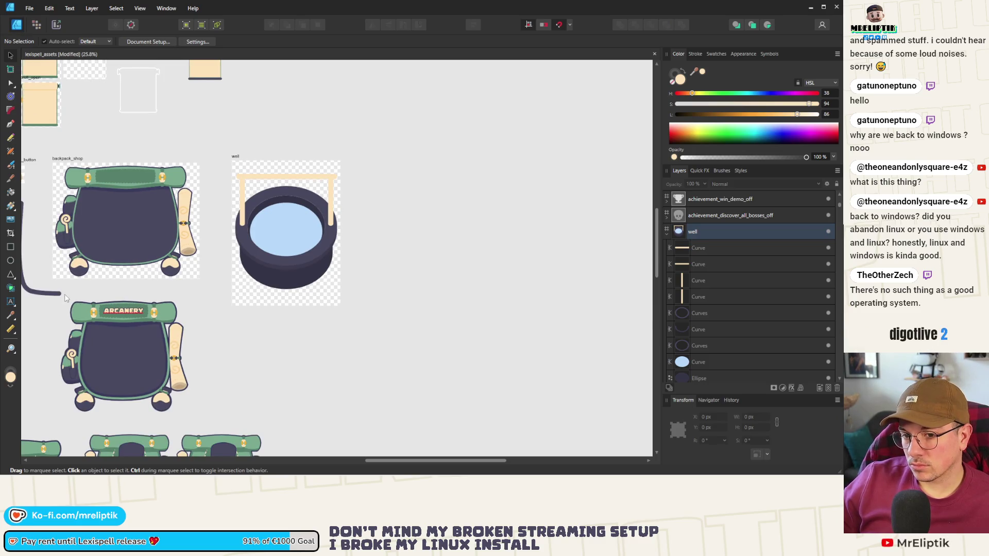
{"action": "scroll", "coordinate": [433, 261], "scroll_direction": "down", "scroll_amount": 3}
{"action": "scroll", "coordinate": [432, 260], "scroll_direction": "down", "scroll_amount": 2}
{"action": "scroll", "coordinate": [200, 164], "scroll_direction": "up", "scroll_amount": 2}
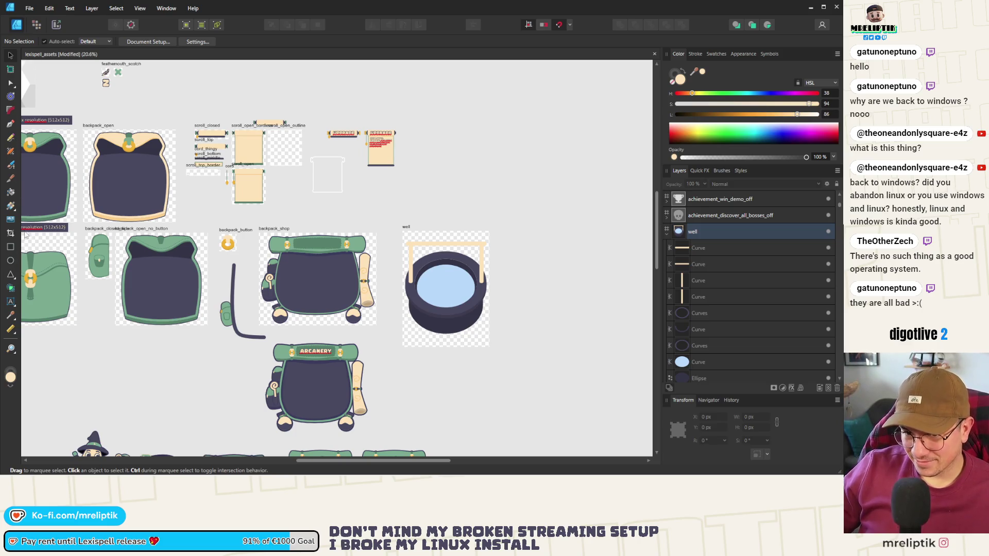
{"action": "left_click", "coordinate": [11, 248]}
{"action": "scroll", "coordinate": [376, 218], "scroll_direction": "up", "scroll_amount": 5}
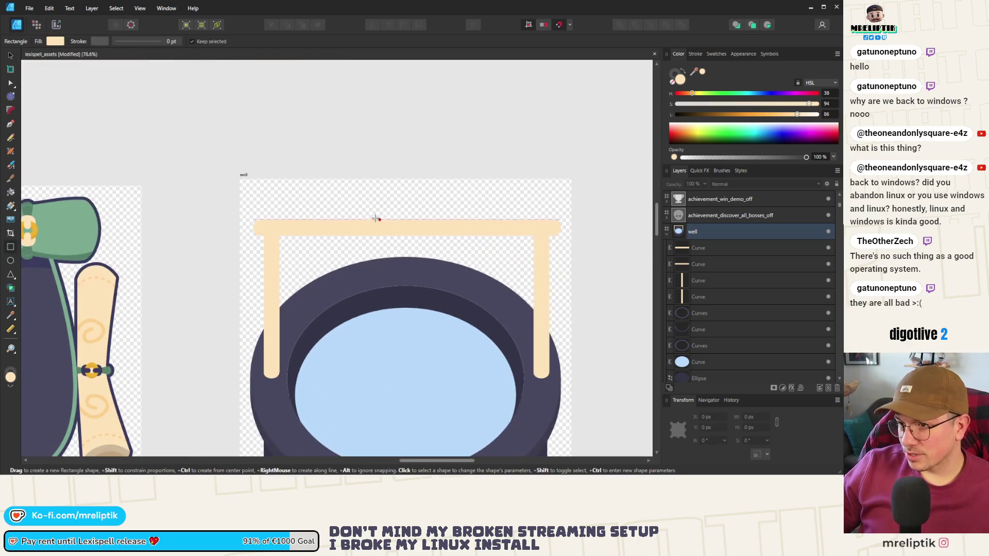
- Draw a small upright rectangle at the crossbar's centre and fill it with a sampled darker tan
{"action": "mouse_move", "coordinate": [344, 216]}
{"action": "left_mouse_down"}
{"action": "mouse_move", "coordinate": [354, 241]}
{"action": "mouse_move", "coordinate": [413, 230]}
{"action": "left_mouse_up"}
{"action": "scroll", "coordinate": [390, 230], "scroll_direction": "up", "scroll_amount": 3}
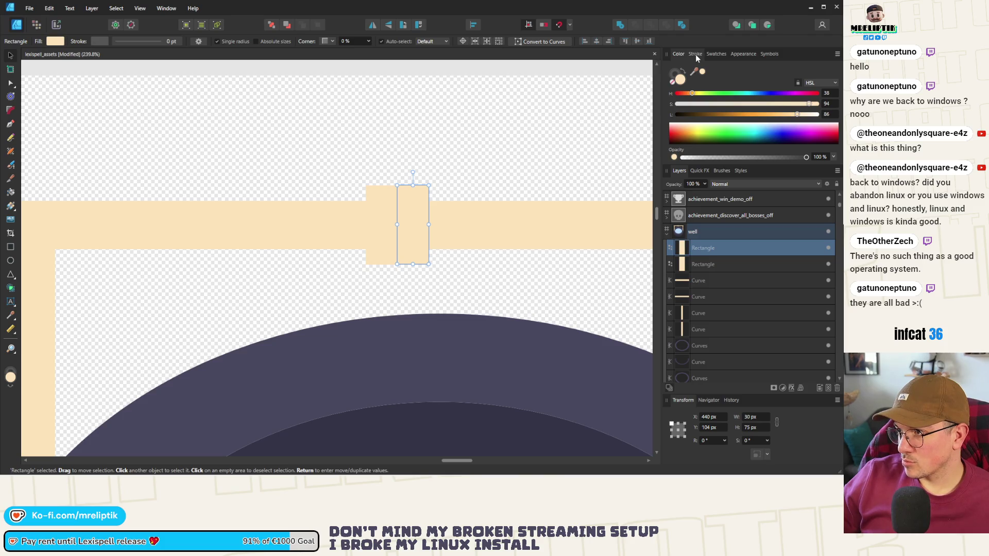
{"action": "left_click", "coordinate": [380, 232]}
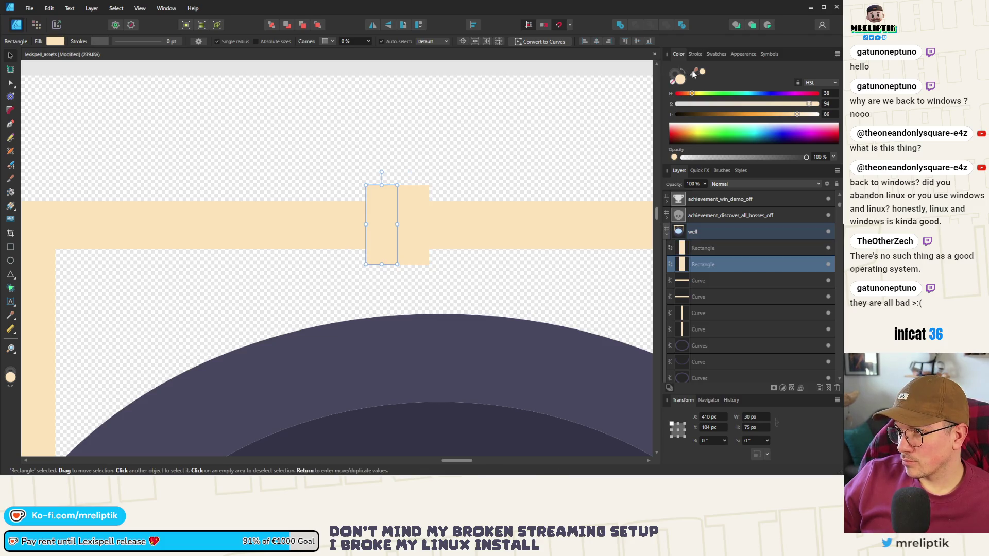
{"action": "scroll", "coordinate": [332, 255], "scroll_direction": "down", "scroll_amount": 6}
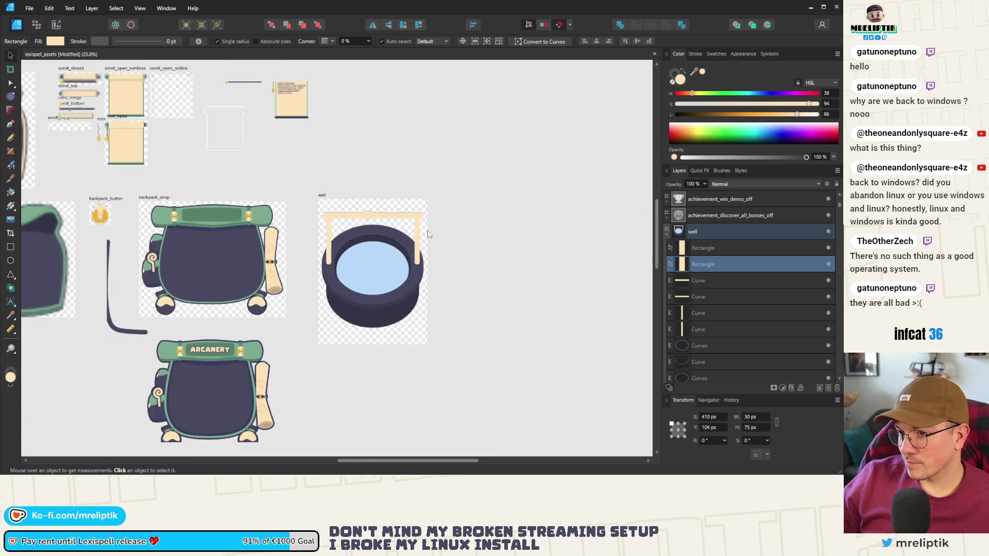
{"action": "scroll", "coordinate": [213, 226], "scroll_direction": "left", "scroll_amount": 2}
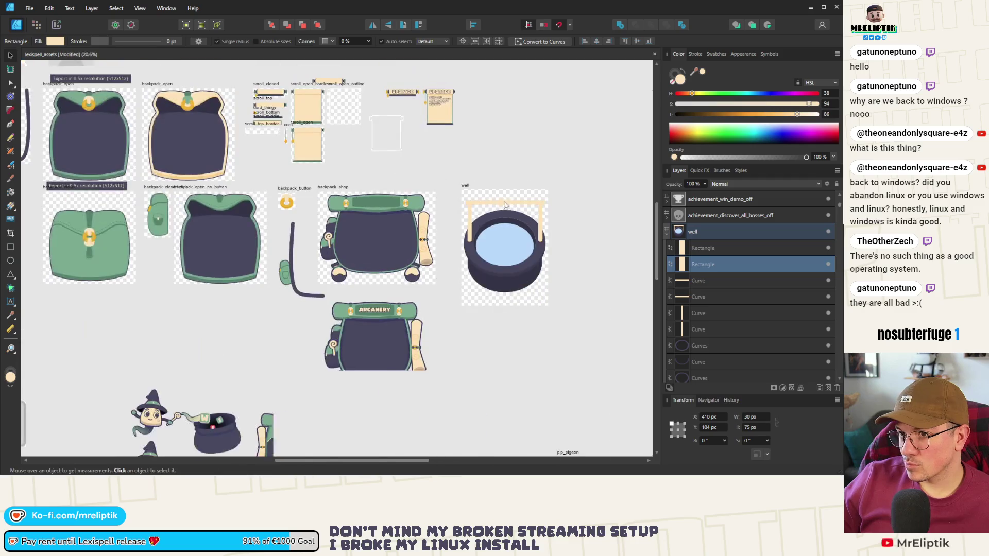
{"action": "scroll", "coordinate": [241, 87], "scroll_direction": "down", "scroll_amount": 3}
{"action": "scroll", "coordinate": [420, 95], "scroll_direction": "up", "scroll_amount": 3}
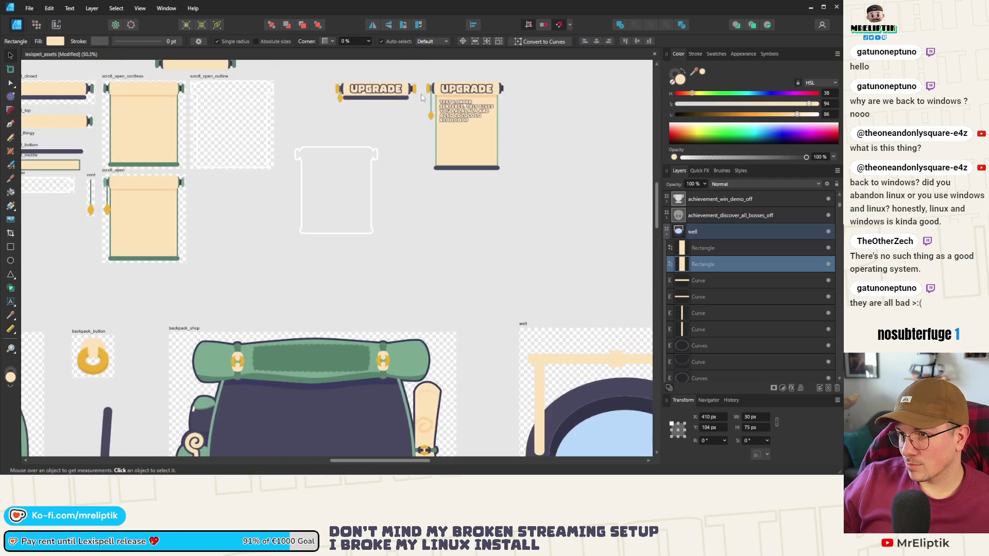
{"action": "scroll", "coordinate": [210, 82], "scroll_direction": "up", "scroll_amount": 4}
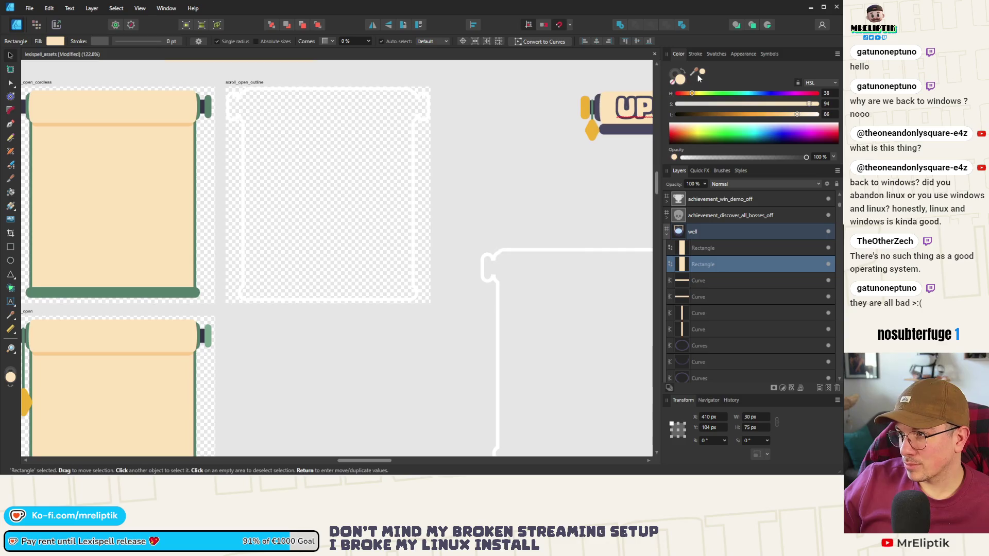
{"action": "left_click_drag", "start_coordinate": [694, 72], "coordinate": [179, 126]}
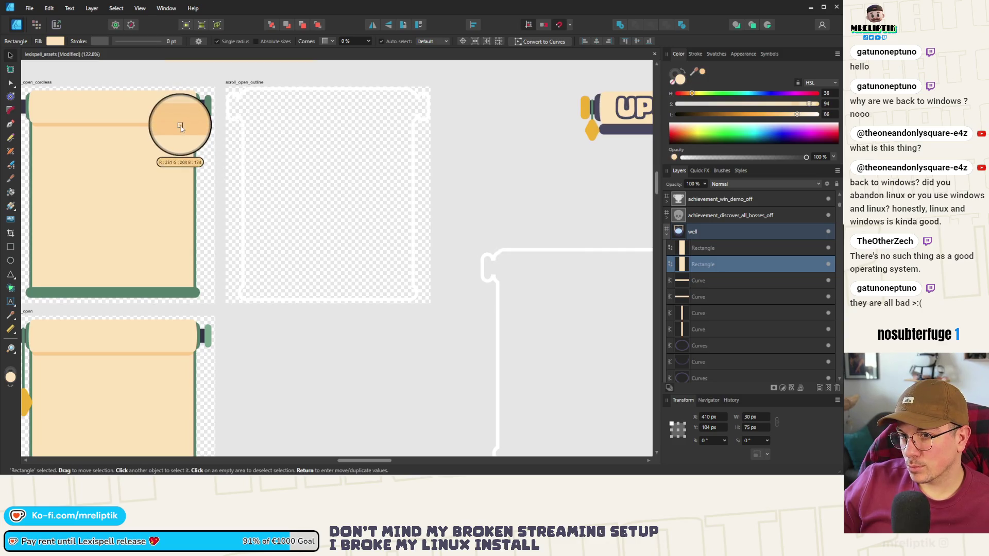
{"action": "scroll", "coordinate": [119, 179], "scroll_direction": "down", "scroll_amount": 4}
{"action": "scroll", "coordinate": [233, 233], "scroll_direction": "down", "scroll_amount": 3}
{"action": "scroll", "coordinate": [402, 302], "scroll_direction": "up", "scroll_amount": 4}
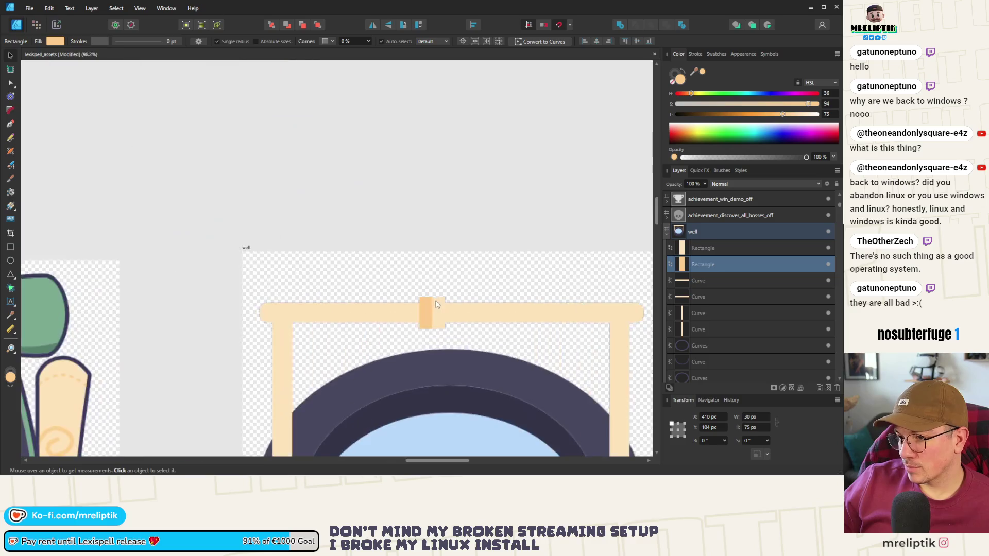
- Give the small crossbar rectangle a light cream fill and a 4 pt outline
{"action": "left_click", "coordinate": [701, 72]}
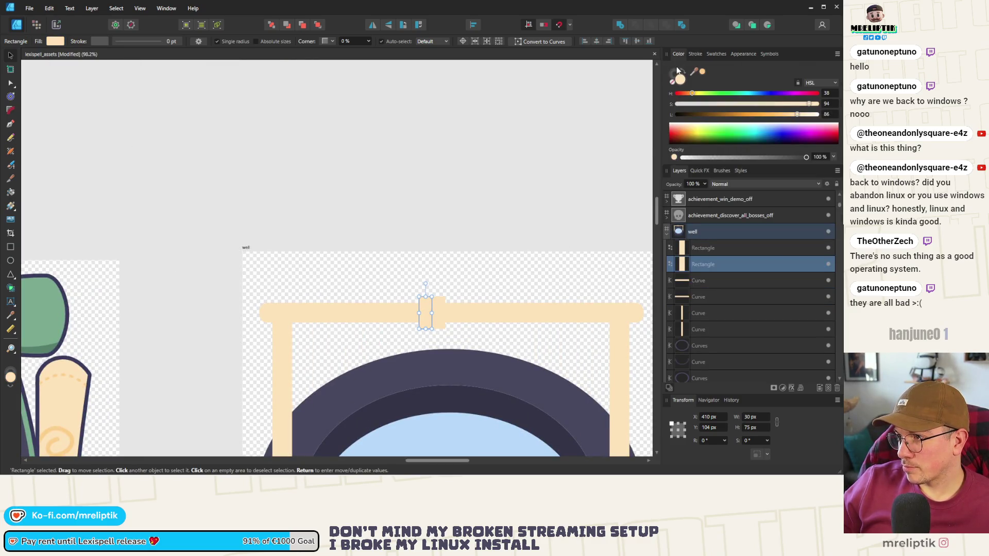
{"action": "left_click", "coordinate": [694, 54]}
{"action": "left_click", "coordinate": [825, 81]}
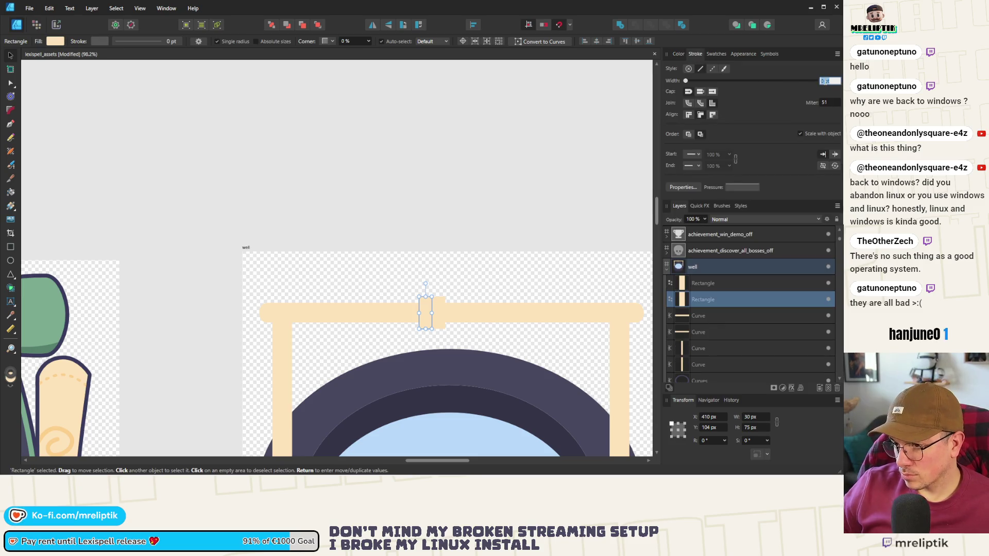
{"action": "type", "text": "4"}
{"action": "key", "text": "Return"}
{"action": "left_click", "coordinate": [679, 54]}
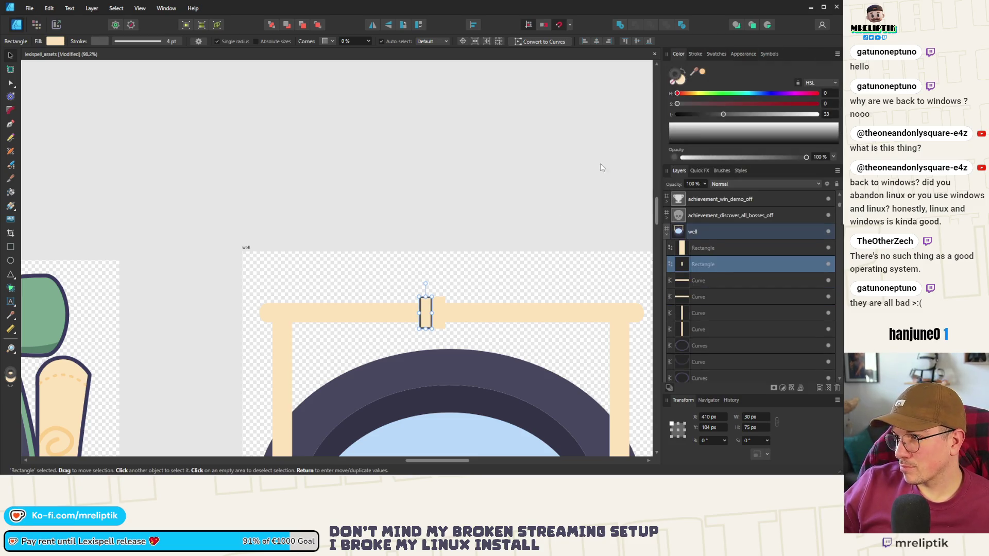
- Duplicate the rectangle to the right and colour both outlines with the well's navy
{"action": "left_click_drag", "start_coordinate": [426, 312], "coordinate": [447, 311]}
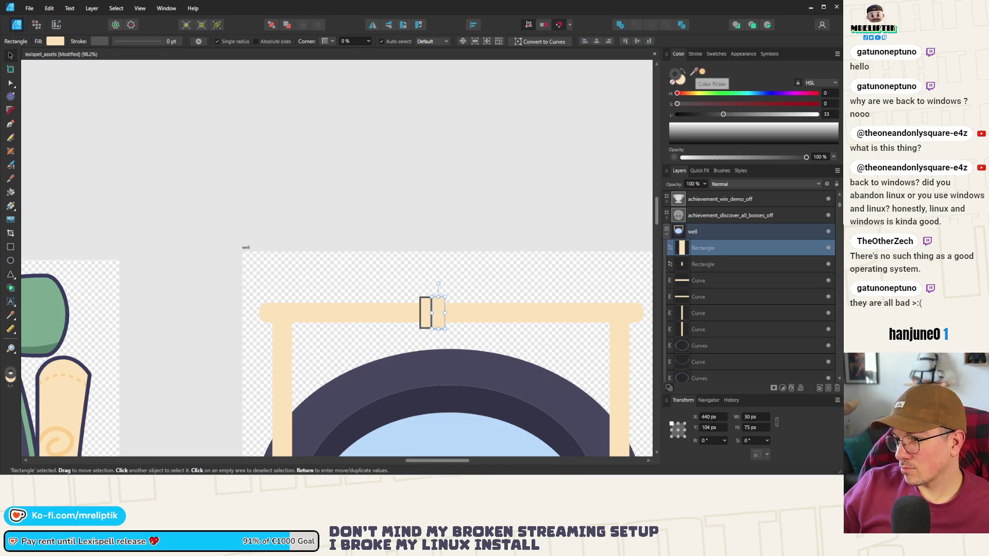
{"action": "left_click_drag", "start_coordinate": [694, 71], "coordinate": [465, 353]}
{"action": "scroll", "coordinate": [444, 307], "scroll_direction": "up", "scroll_amount": 3}
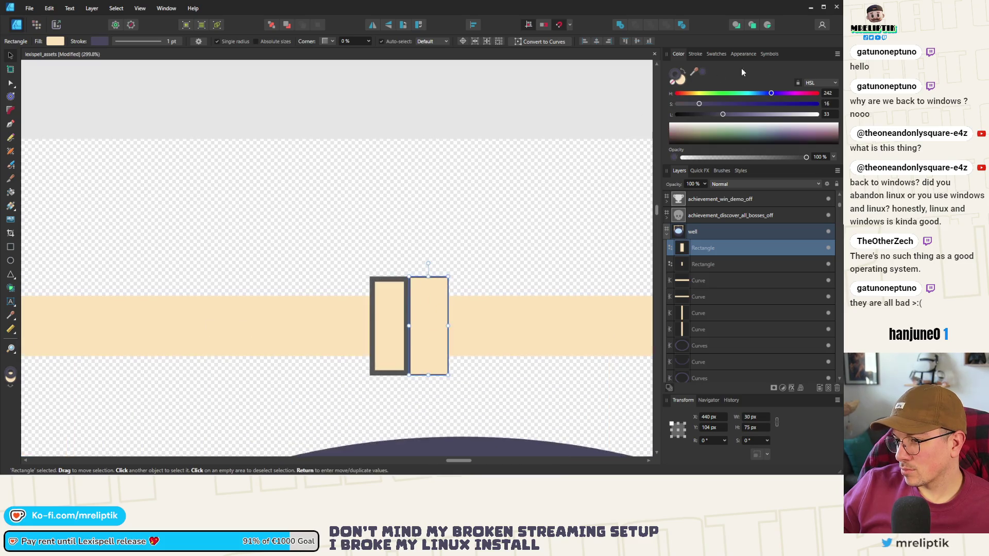
{"action": "left_click", "coordinate": [695, 54]}
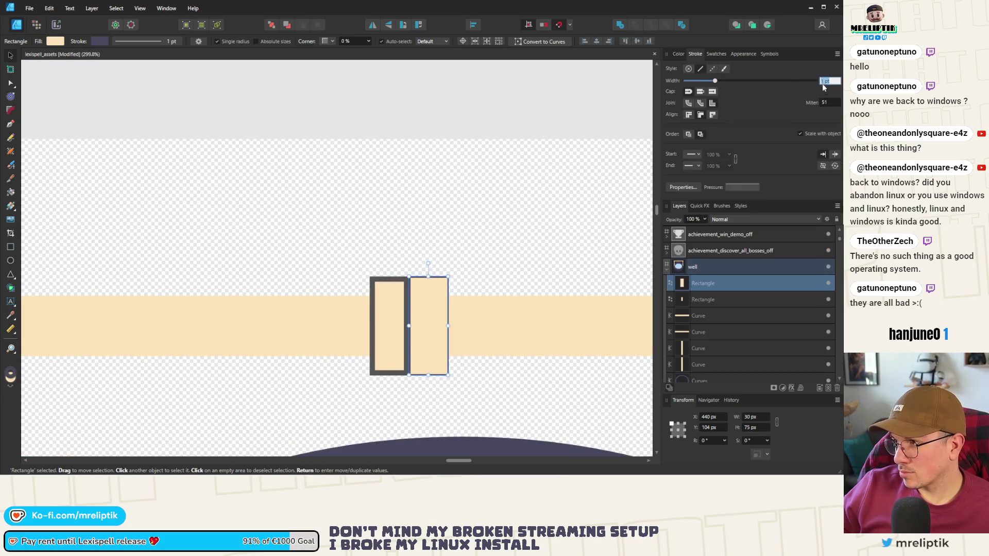
{"action": "type", "text": "4"}
{"action": "key", "text": "Return"}
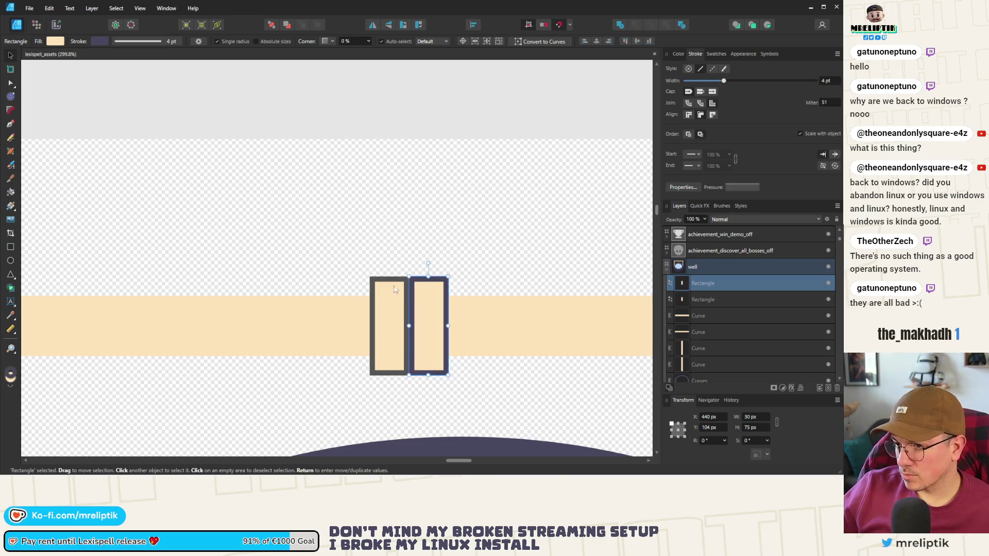
{"action": "left_click", "coordinate": [395, 288]}
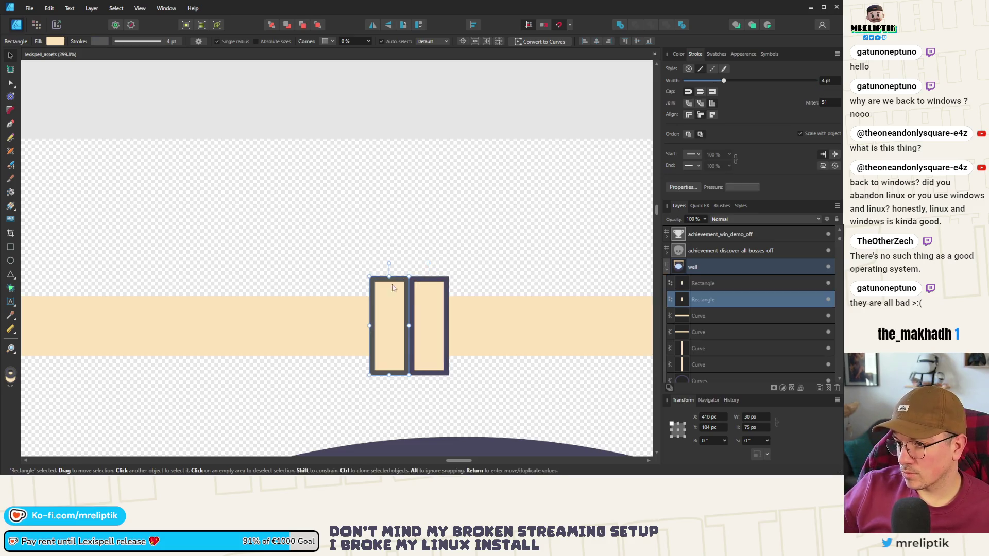
{"action": "left_click", "coordinate": [677, 55]}
{"action": "left_click_drag", "start_coordinate": [454, 283], "coordinate": [448, 289]}
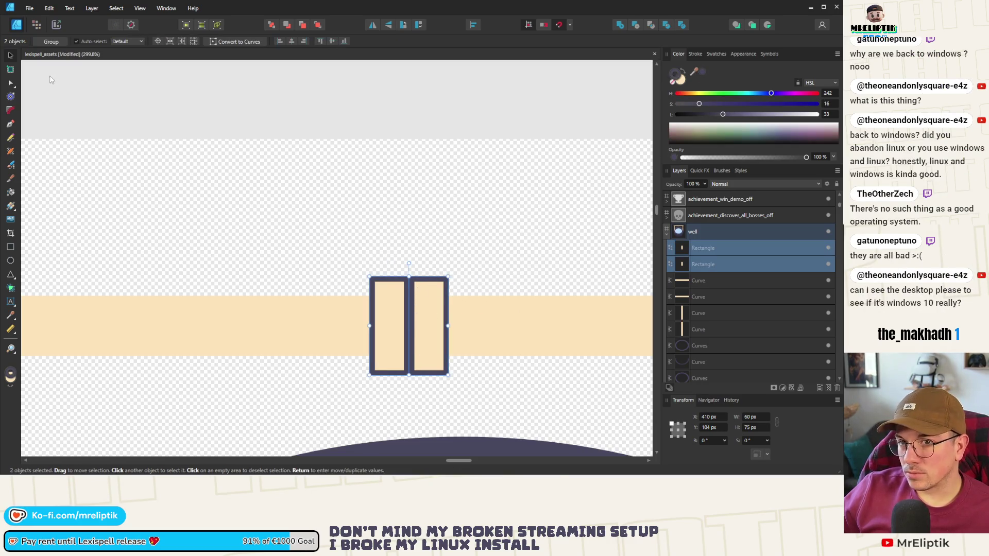
- Round both rectangles fully into capsule-shaped rope loops
{"action": "key", "text": "a"}
{"action": "scroll", "coordinate": [395, 272], "scroll_direction": "up", "scroll_amount": 2}
{"action": "scroll", "coordinate": [395, 272], "scroll_direction": "up", "scroll_amount": 1}
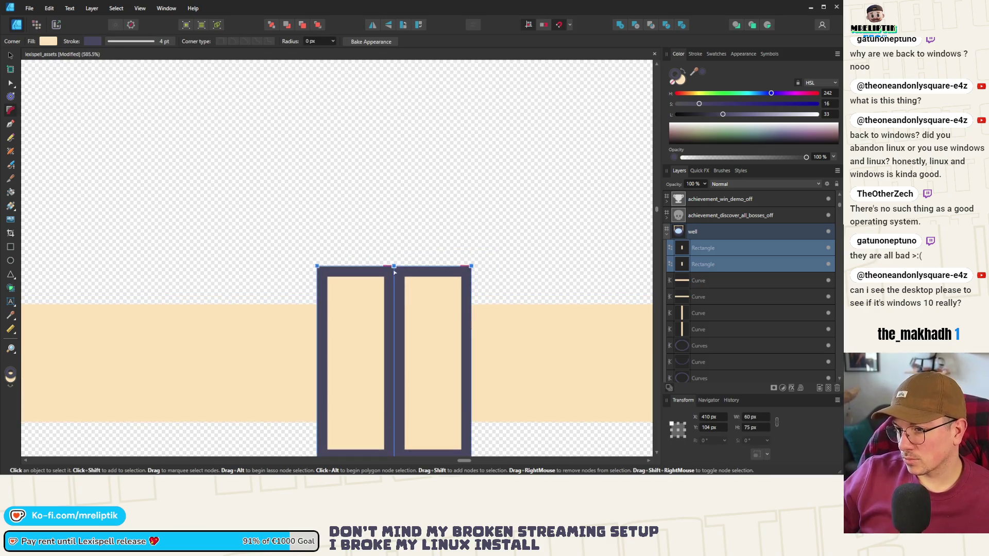
{"action": "left_click_drag", "start_coordinate": [392, 272], "coordinate": [359, 377]}
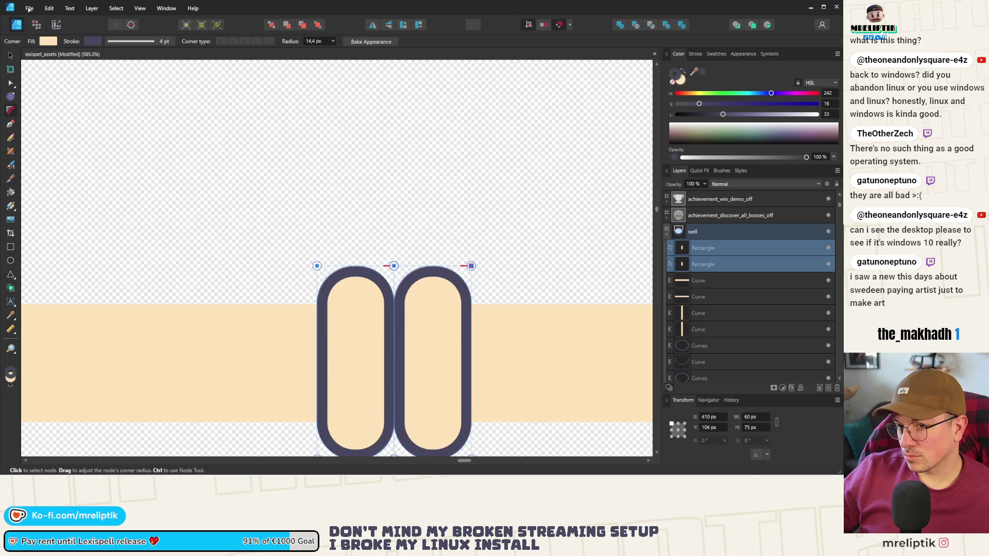
{"action": "key", "text": "v"}
{"action": "left_click", "coordinate": [229, 139]}
{"action": "scroll", "coordinate": [230, 139], "scroll_direction": "down", "scroll_amount": 3}
{"action": "scroll", "coordinate": [341, 195], "scroll_direction": "up", "scroll_amount": 3}
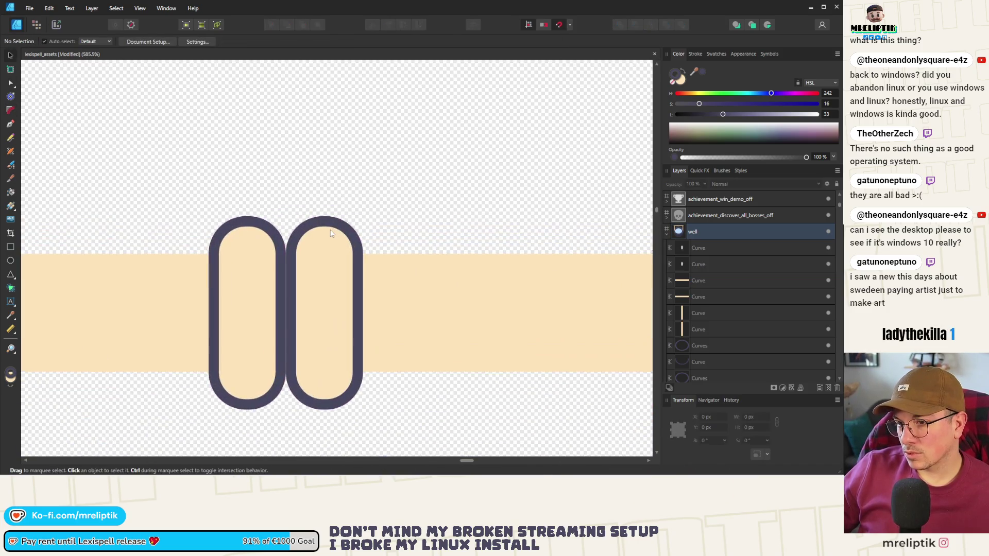
- Set both loops to an 8 pt stroke aligned outside and push the right loop against the left
{"action": "left_click", "coordinate": [332, 231]}
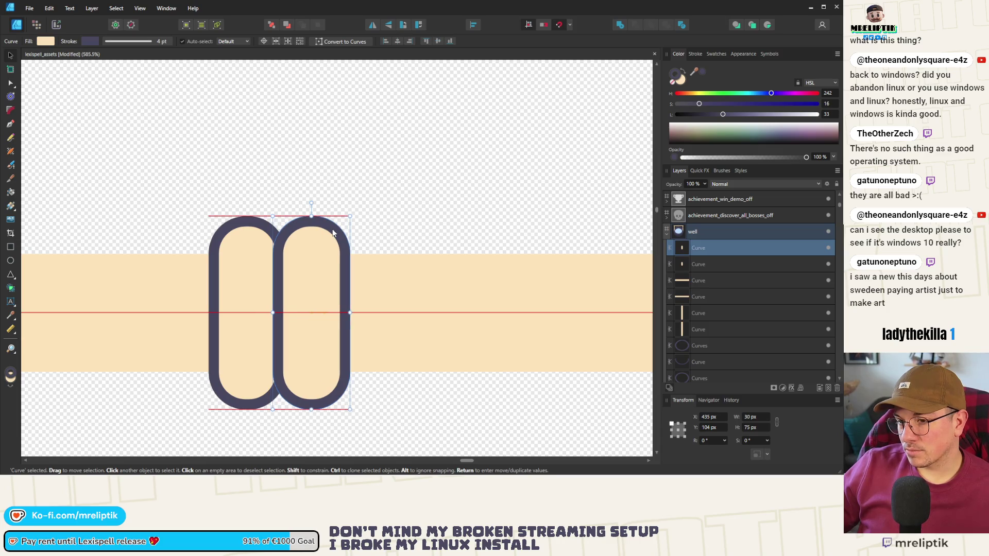
{"action": "scroll", "coordinate": [332, 231], "scroll_direction": "down", "scroll_amount": 5}
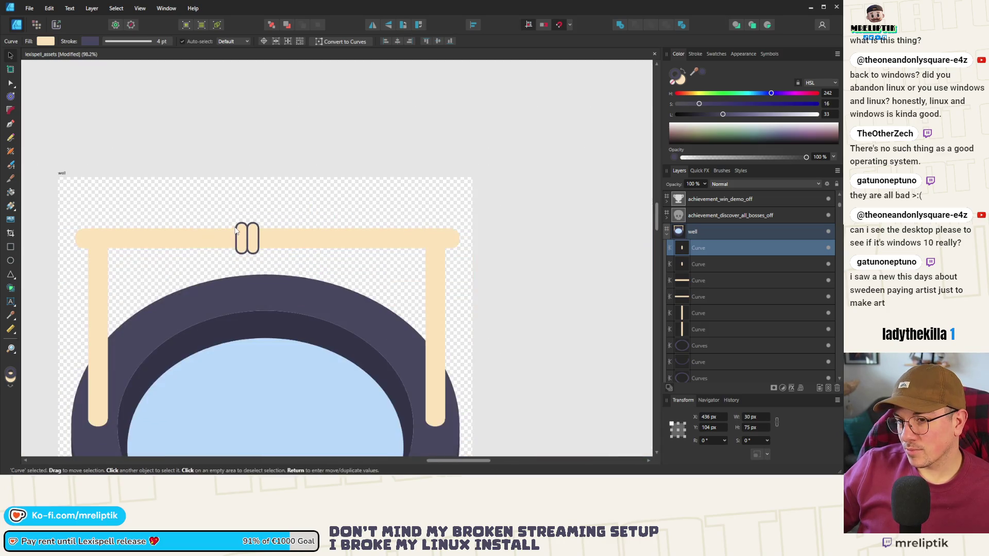
{"action": "left_click", "coordinate": [244, 216]}
{"action": "scroll", "coordinate": [244, 216], "scroll_direction": "up", "scroll_amount": 3}
{"action": "left_click", "coordinate": [270, 237]}
{"action": "scroll", "coordinate": [270, 236], "scroll_direction": "down", "scroll_amount": 3}
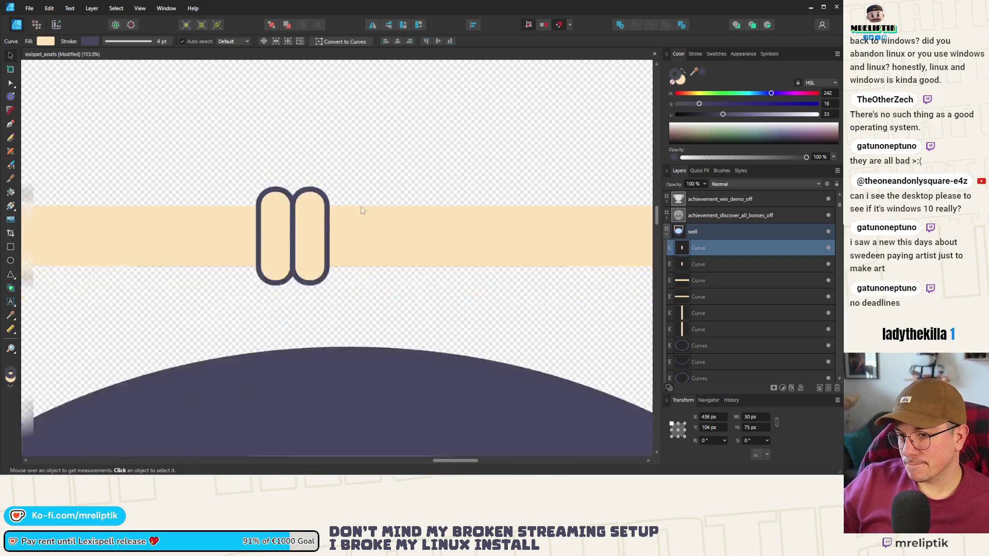
{"action": "scroll", "coordinate": [261, 244], "scroll_direction": "down", "scroll_amount": 3}
{"action": "scroll", "coordinate": [266, 241], "scroll_direction": "up", "scroll_amount": 2}
{"action": "scroll", "coordinate": [278, 236], "scroll_direction": "up", "scroll_amount": 3}
{"action": "left_click", "coordinate": [310, 196], "text": "shift"}
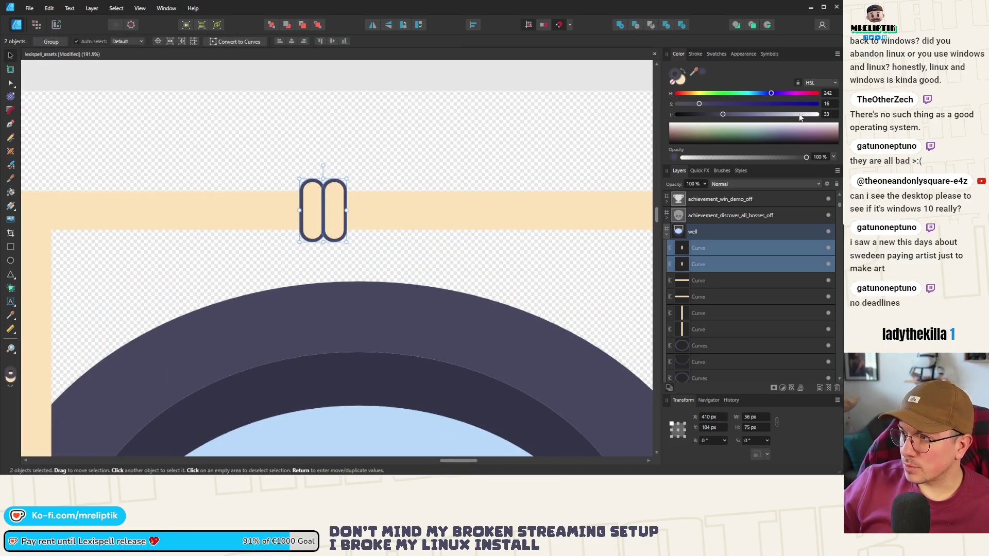
{"action": "left_click", "coordinate": [694, 54]}
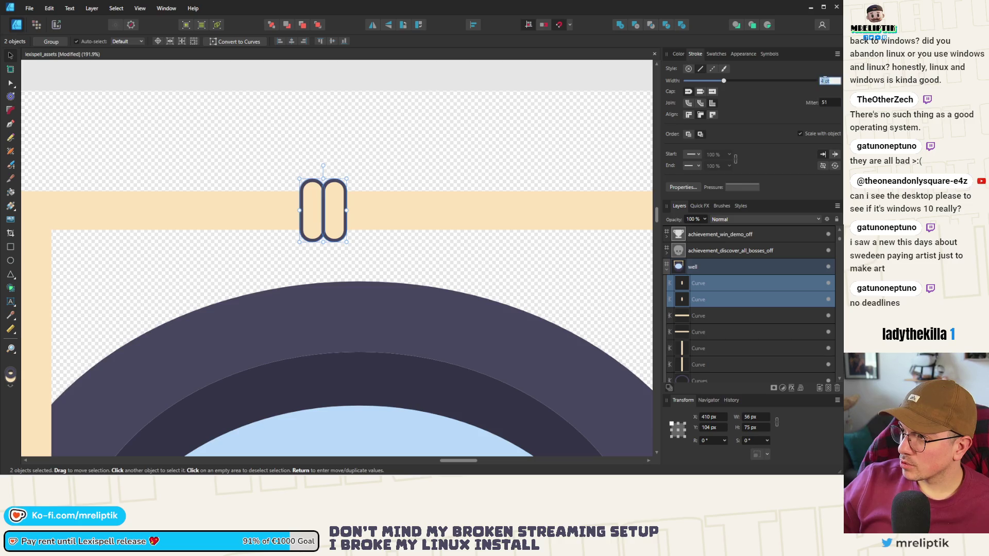
{"action": "type", "text": "8"}
{"action": "key", "text": "Return"}
{"action": "scroll", "coordinate": [378, 109], "scroll_direction": "down", "scroll_amount": 3}
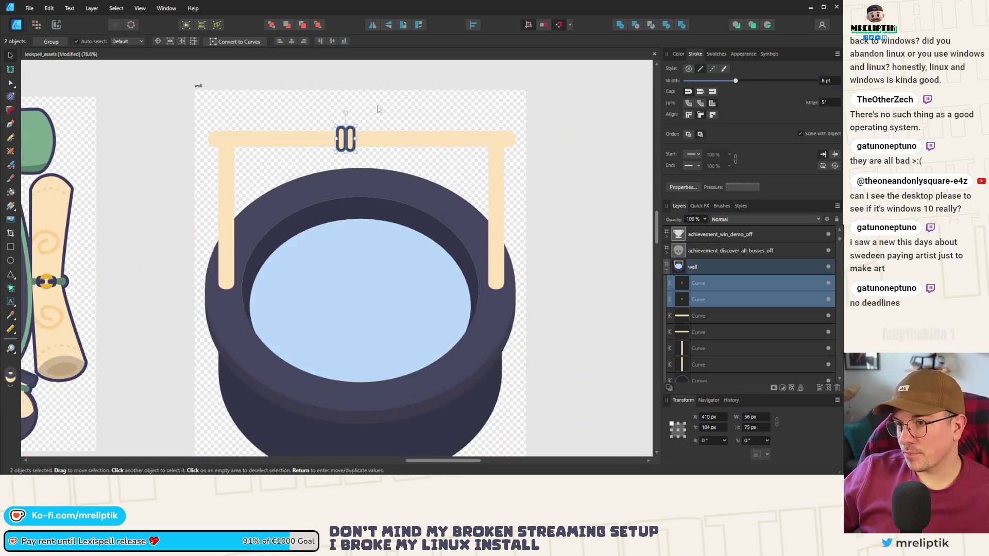
{"action": "scroll", "coordinate": [378, 108], "scroll_direction": "up", "scroll_amount": 2}
{"action": "left_click", "coordinate": [347, 126]}
{"action": "scroll", "coordinate": [354, 215], "scroll_direction": "up", "scroll_amount": 4}
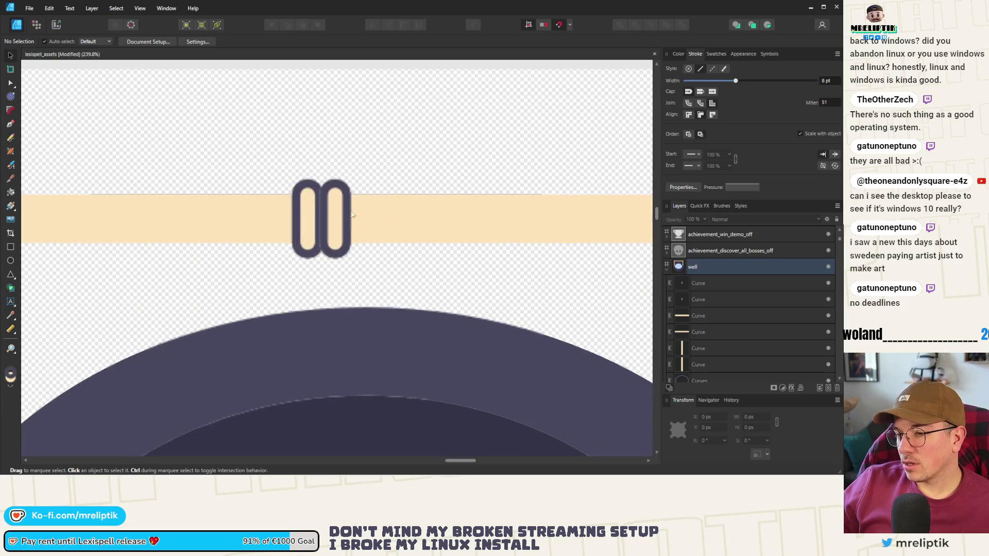
{"action": "left_click", "coordinate": [353, 215]}
{"action": "scroll", "coordinate": [377, 200], "scroll_direction": "up", "scroll_amount": 1}
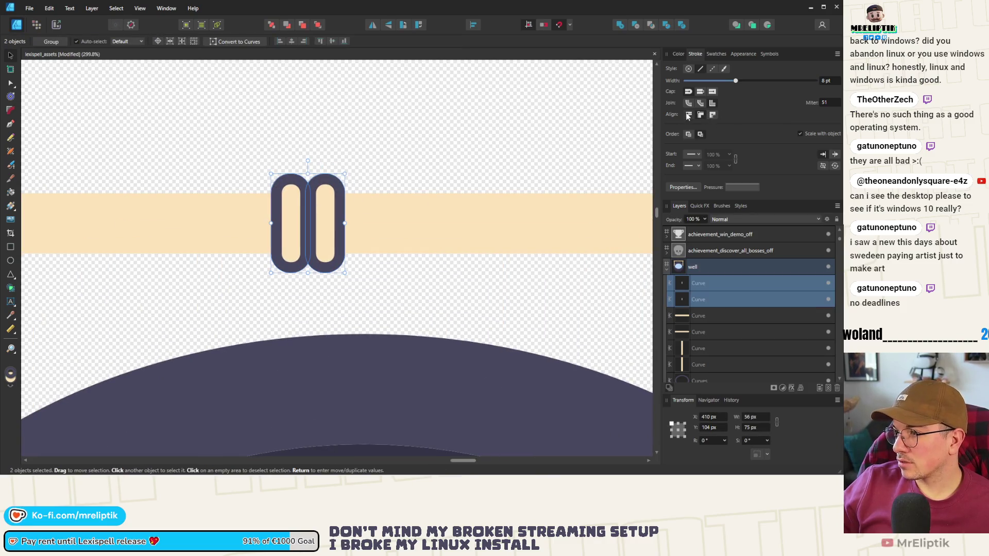
{"action": "left_click", "coordinate": [713, 115]}
{"action": "scroll", "coordinate": [378, 149], "scroll_direction": "down", "scroll_amount": 1}
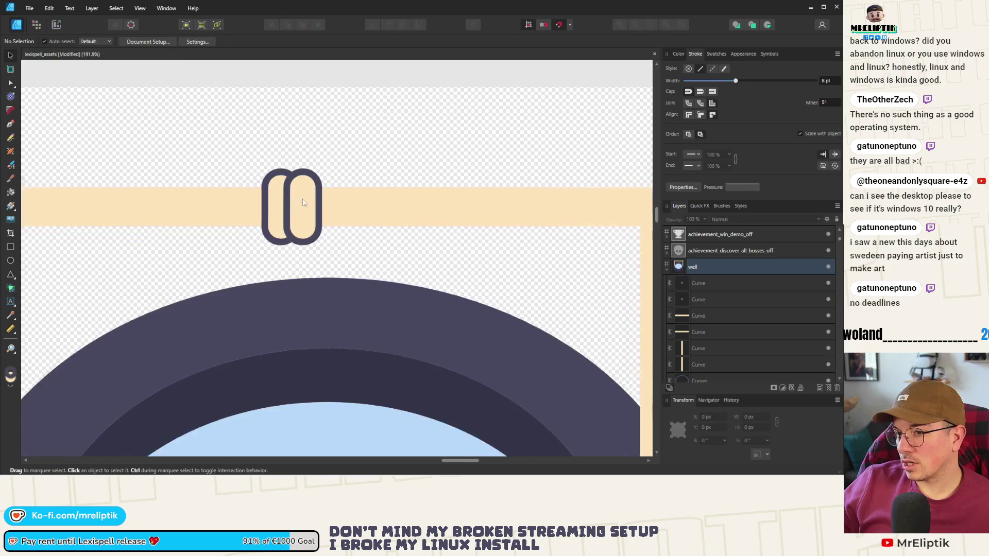
{"action": "scroll", "coordinate": [316, 204], "scroll_direction": "up", "scroll_amount": 3}
{"action": "left_click_drag", "start_coordinate": [315, 203], "coordinate": [304, 221]}
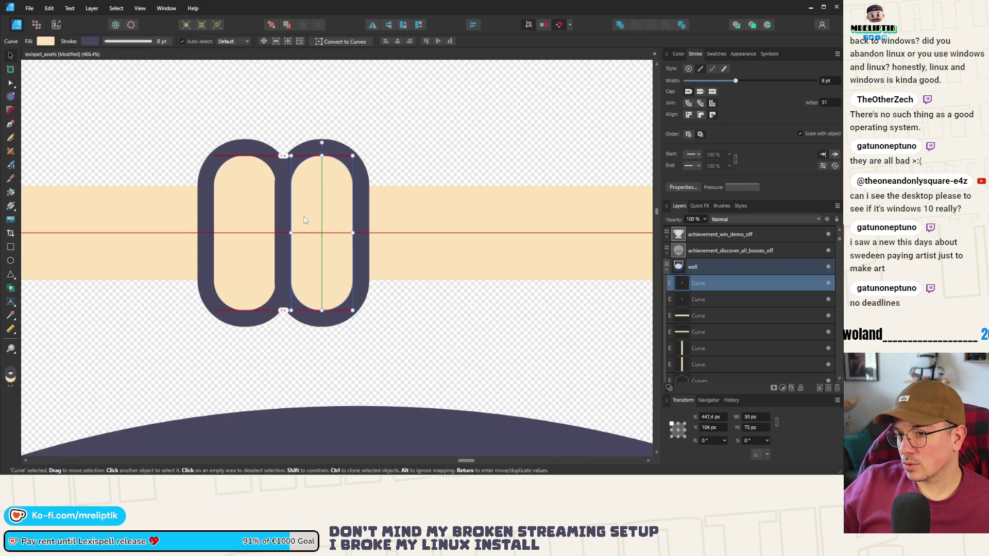
{"action": "scroll", "coordinate": [226, 208], "scroll_direction": "down", "scroll_amount": 2}
{"action": "scroll", "coordinate": [263, 227], "scroll_direction": "up", "scroll_amount": 3}
{"action": "scroll", "coordinate": [264, 227], "scroll_direction": "up", "scroll_amount": 1}
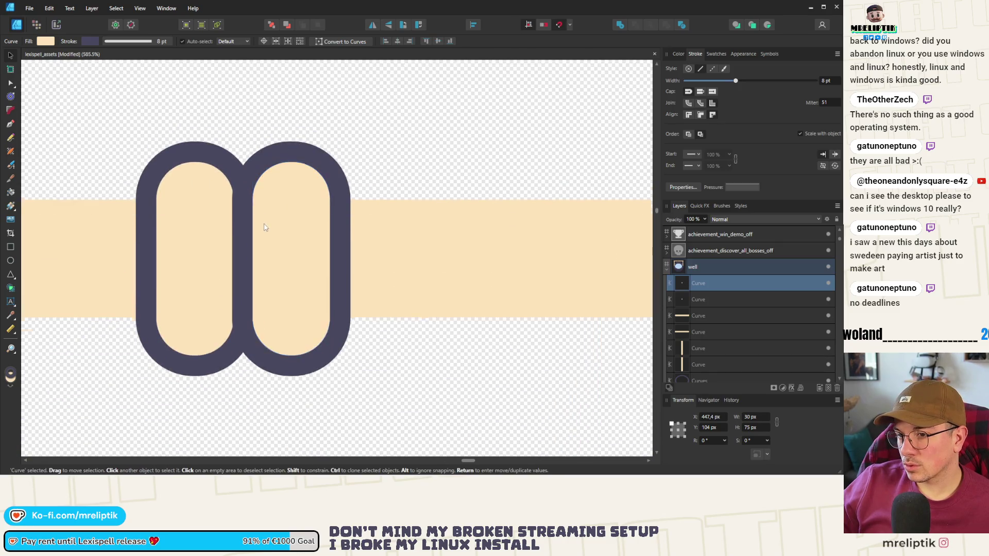
- Align the right loop exactly, then duplicate the pair of loops to the right
{"action": "left_click", "coordinate": [263, 226]}
{"action": "scroll", "coordinate": [266, 229], "scroll_direction": "up", "scroll_amount": 4}
{"action": "left_click_drag", "start_coordinate": [309, 232], "coordinate": [303, 260]}
{"action": "scroll", "coordinate": [282, 238], "scroll_direction": "down", "scroll_amount": 3}
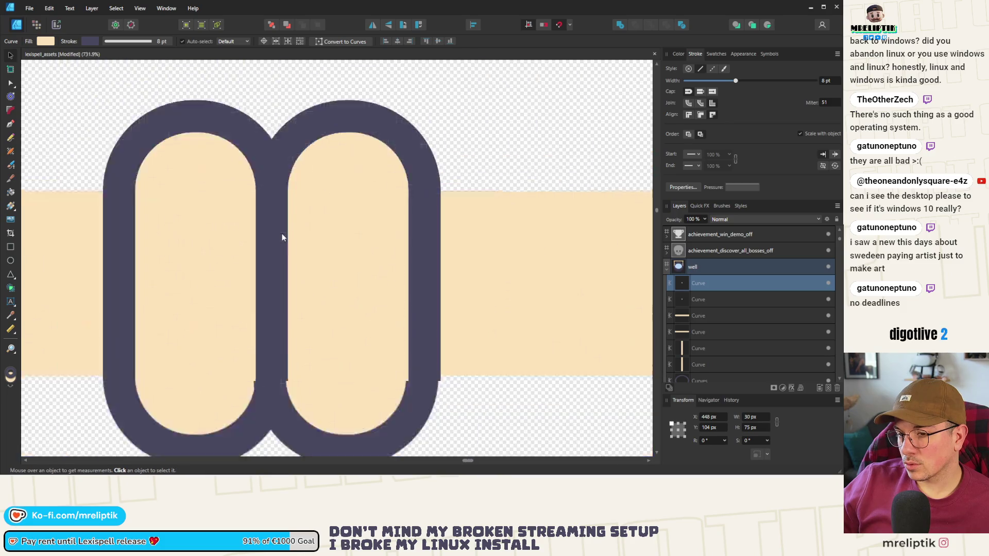
{"action": "scroll", "coordinate": [282, 238], "scroll_direction": "down", "scroll_amount": 2}
{"action": "left_click", "coordinate": [233, 246], "text": "shift"}
{"action": "left_click_drag", "start_coordinate": [234, 245], "coordinate": [318, 254]}
{"action": "scroll", "coordinate": [382, 239], "scroll_direction": "up", "scroll_amount": 3}
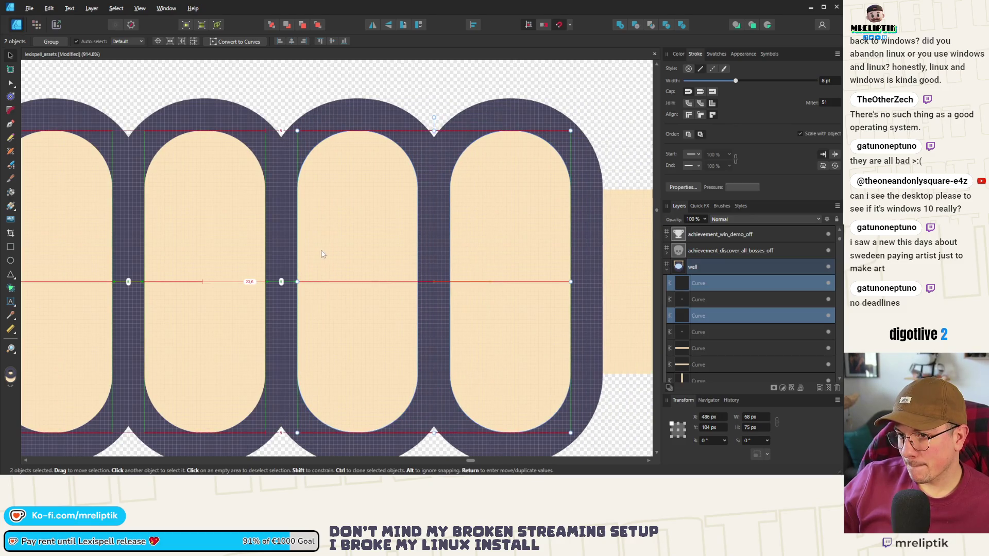
{"action": "scroll", "coordinate": [323, 253], "scroll_direction": "down", "scroll_amount": 3}
{"action": "scroll", "coordinate": [293, 255], "scroll_direction": "down", "scroll_amount": 3}
{"action": "scroll", "coordinate": [259, 257], "scroll_direction": "down", "scroll_amount": 2}
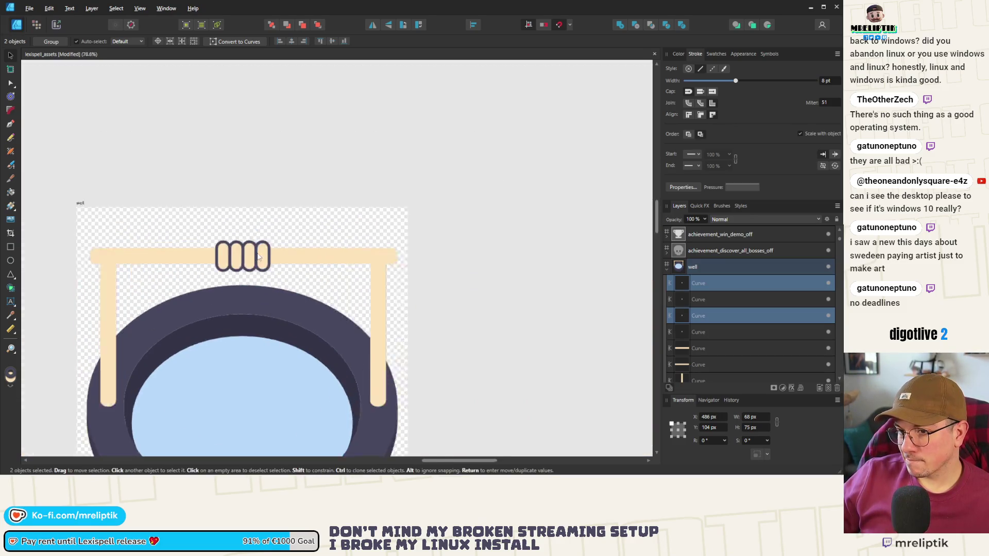
{"action": "scroll", "coordinate": [258, 256], "scroll_direction": "down", "scroll_amount": 1}
- Duplicate one more loop to the left end, making five coils across the crossbar
{"action": "left_click", "coordinate": [249, 253]}
{"action": "scroll", "coordinate": [248, 252], "scroll_direction": "down", "scroll_amount": 2}
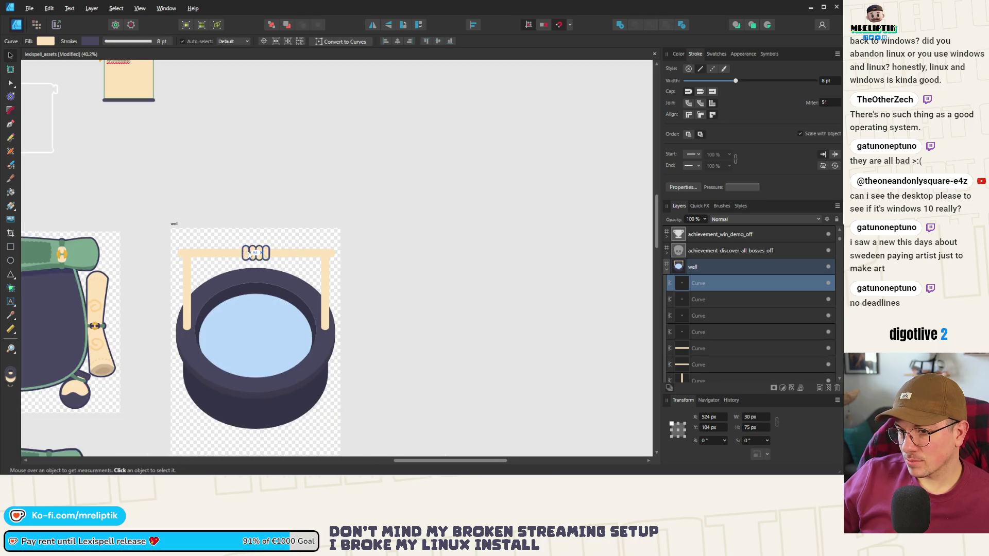
{"action": "scroll", "coordinate": [249, 253], "scroll_direction": "up", "scroll_amount": 3}
{"action": "left_click", "coordinate": [301, 255], "text": "shift"}
{"action": "left_click", "coordinate": [277, 266], "text": "shift"}
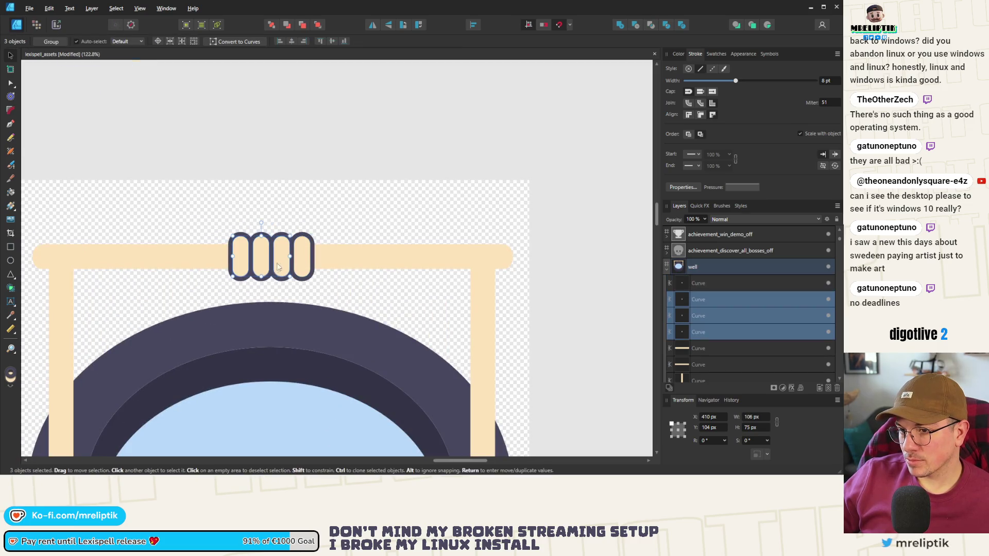
{"action": "key", "text": "ctrl+d"}
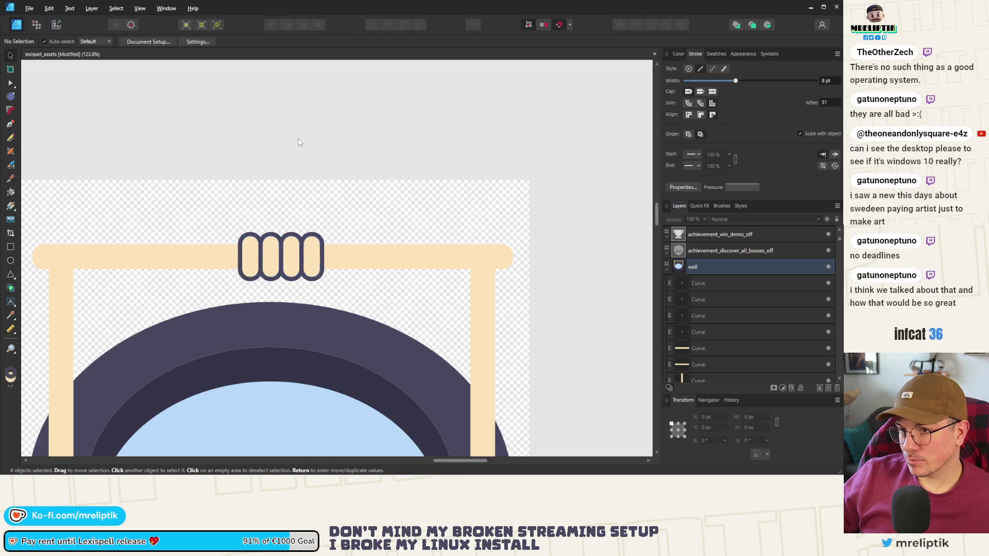
{"action": "scroll", "coordinate": [297, 247], "scroll_direction": "down", "scroll_amount": 2}
{"action": "scroll", "coordinate": [221, 253], "scroll_direction": "up", "scroll_amount": 3}
{"action": "left_click", "coordinate": [352, 253]}
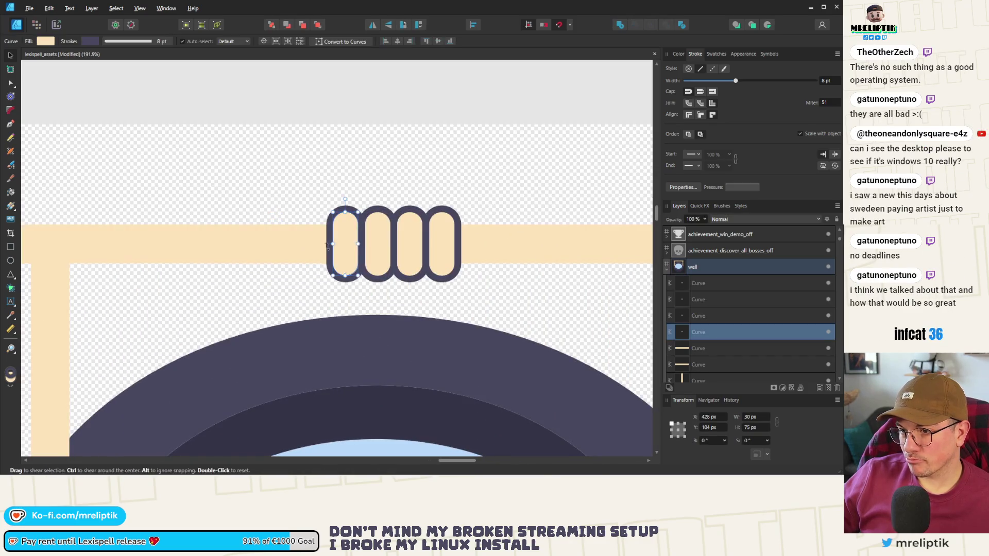
{"action": "mouse_move", "coordinate": [353, 253]}
{"action": "left_mouse_down"}
{"action": "mouse_move", "coordinate": [309, 252]}
{"action": "mouse_move", "coordinate": [365, 247]}
{"action": "left_mouse_up"}
{"action": "scroll", "coordinate": [287, 243], "scroll_direction": "up", "scroll_amount": 3}
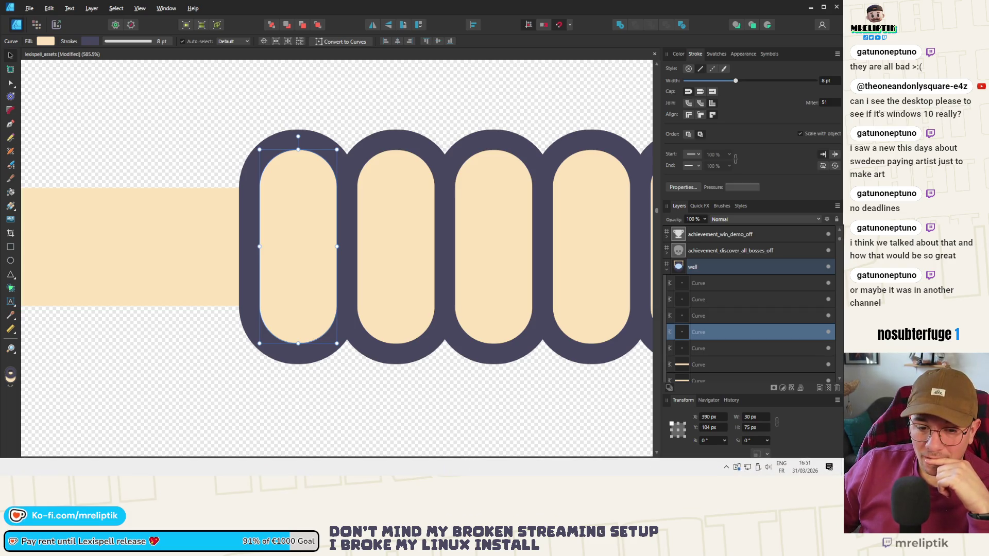
{"action": "key", "text": "super"}
{"action": "key", "text": "super"}
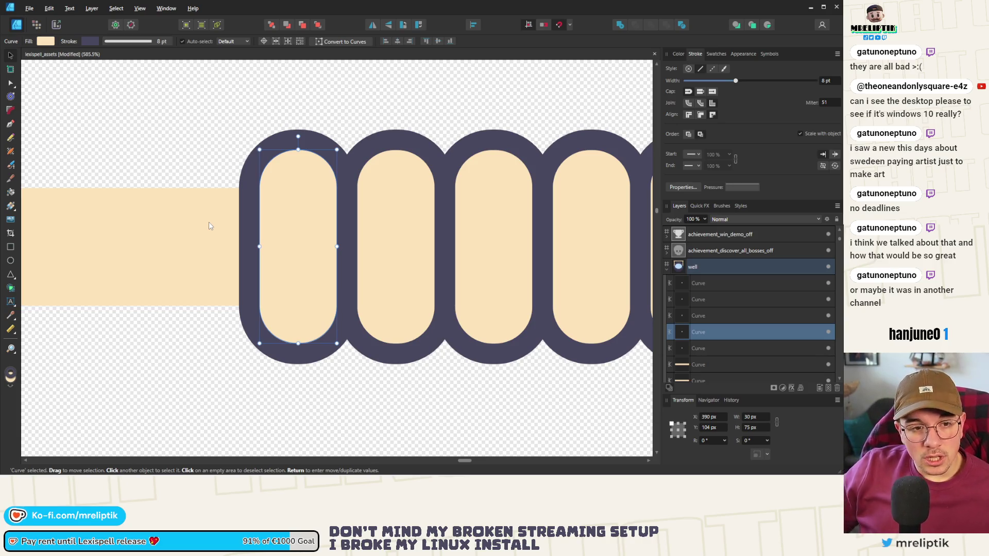
{"action": "scroll", "coordinate": [261, 176], "scroll_direction": "down", "scroll_amount": 4}
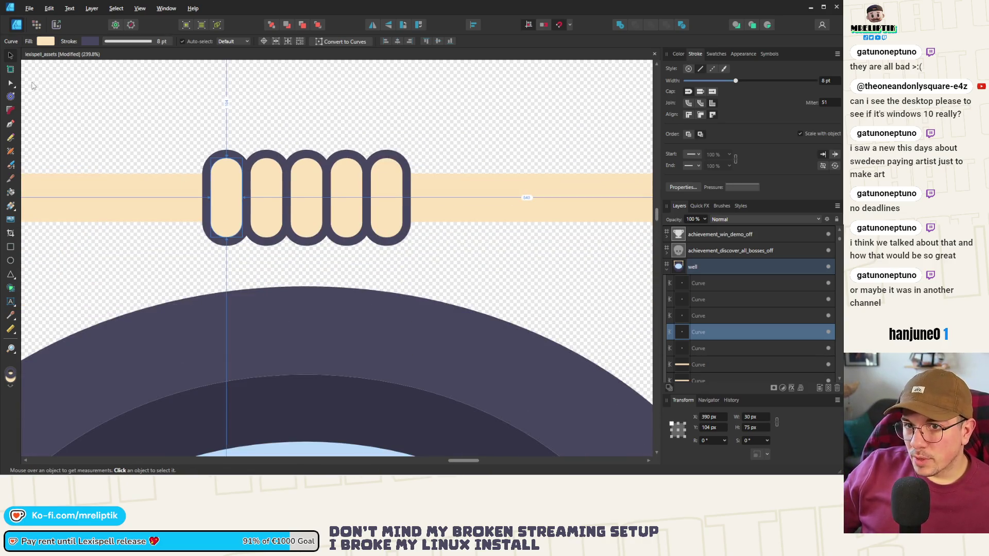
{"action": "left_click", "coordinate": [11, 83]}
{"action": "scroll", "coordinate": [193, 201], "scroll_direction": "down", "scroll_amount": 2}
- Drag the first loop's bottom nodes down so a long rope end hangs into the well
{"action": "left_click", "coordinate": [224, 225]}
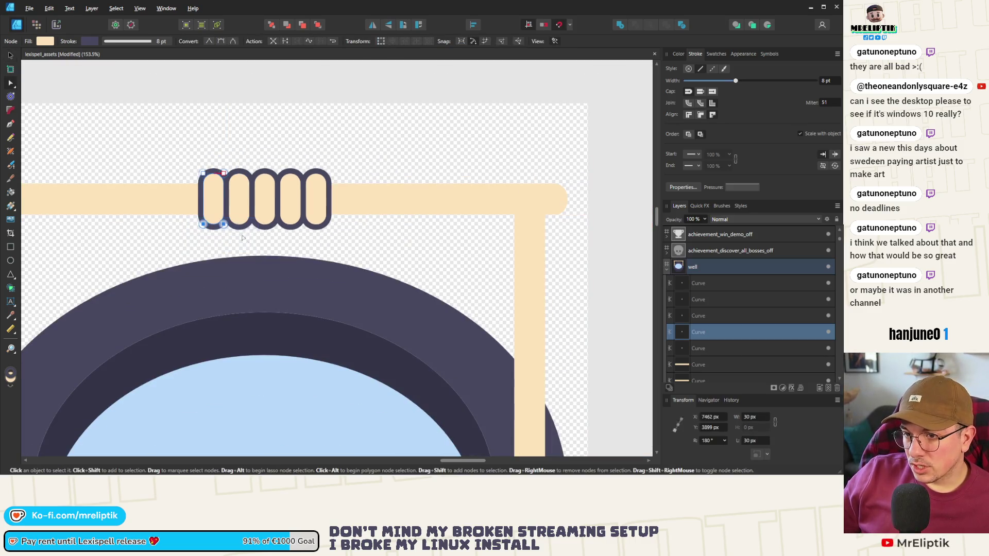
{"action": "left_click_drag", "start_coordinate": [224, 225], "coordinate": [221, 374]}
{"action": "scroll", "coordinate": [215, 278], "scroll_direction": "down", "scroll_amount": 3}
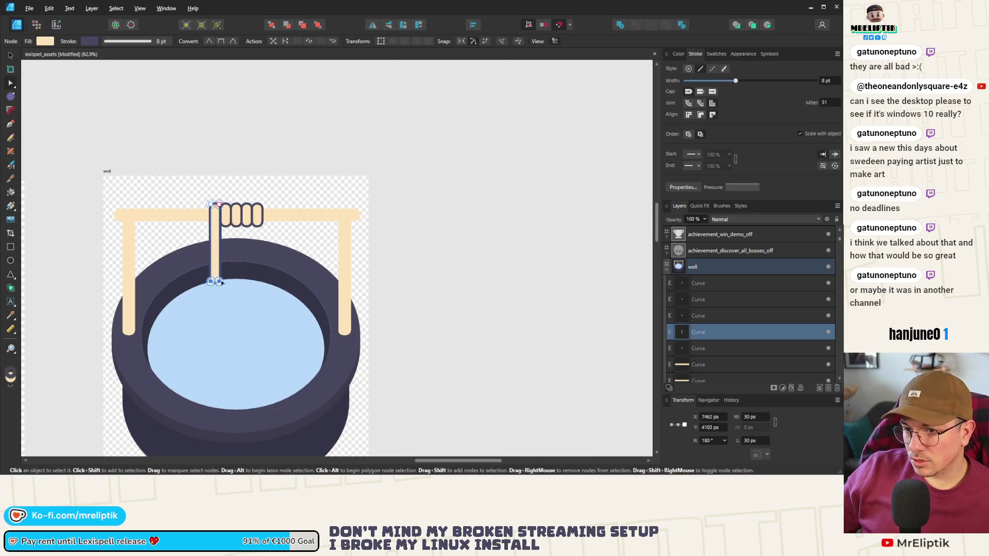
{"action": "left_click_drag", "start_coordinate": [220, 282], "coordinate": [220, 264]}
{"action": "key", "text": "Escape"}
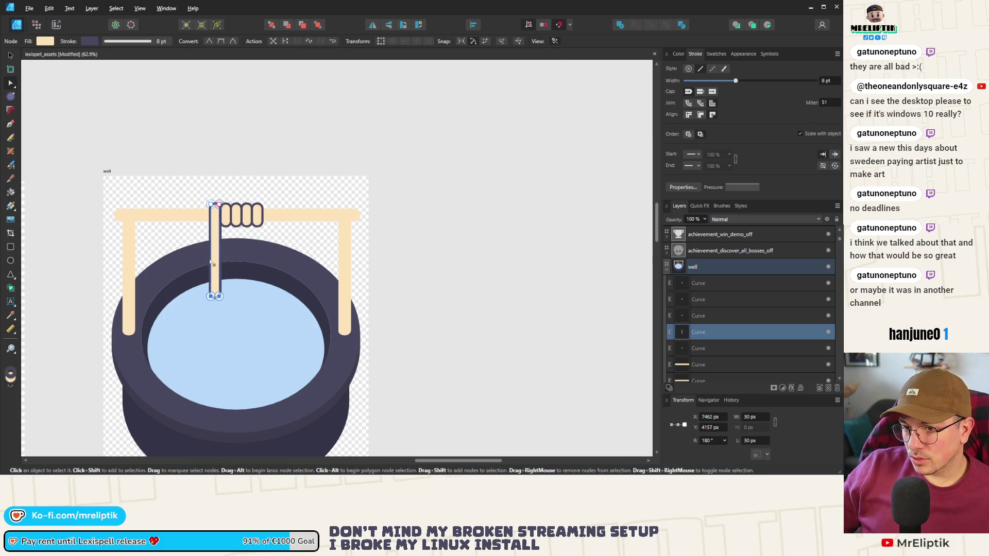
{"action": "scroll", "coordinate": [203, 256], "scroll_direction": "down", "scroll_amount": 3}
{"action": "scroll", "coordinate": [353, 241], "scroll_direction": "down", "scroll_amount": 3}
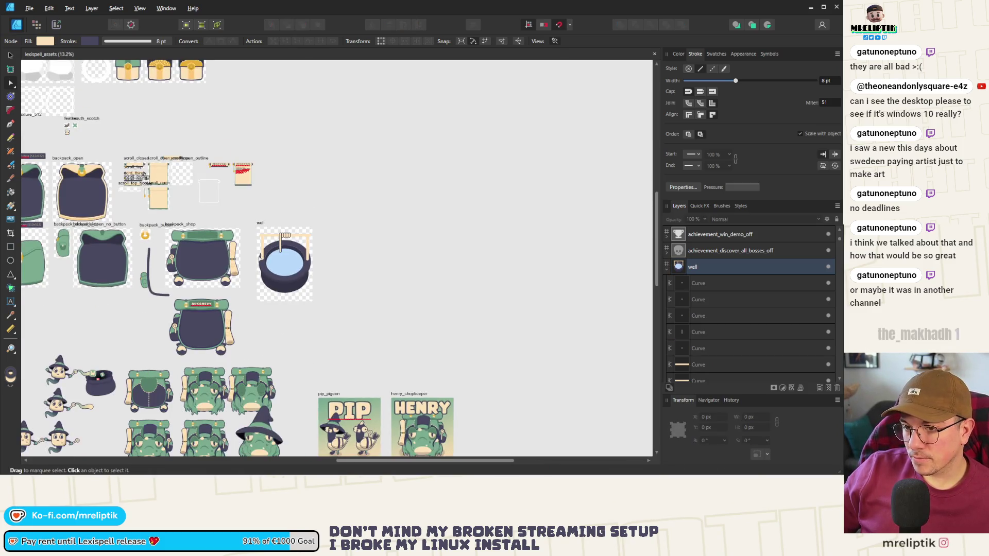
{"action": "scroll", "coordinate": [273, 229], "scroll_direction": "up", "scroll_amount": 5}
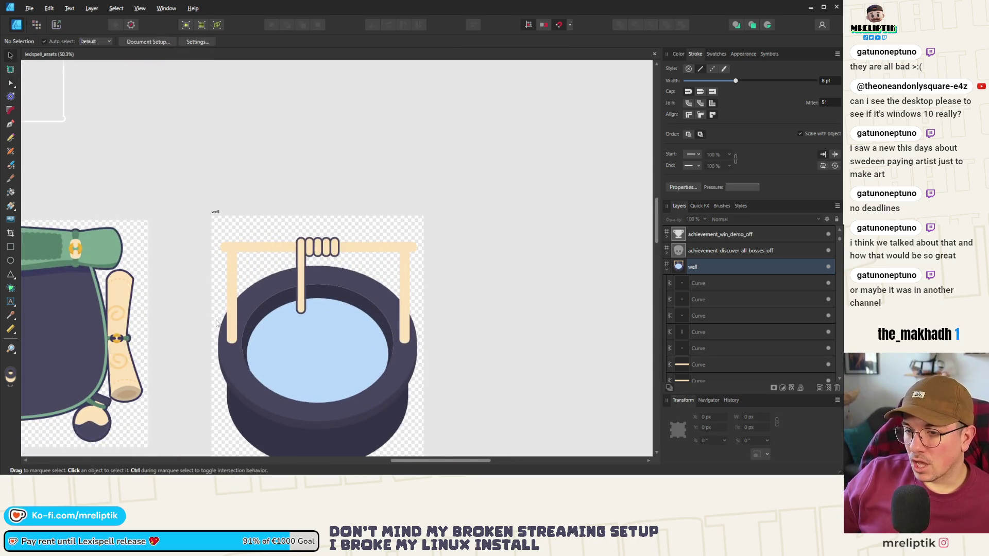
{"action": "scroll", "coordinate": [214, 321], "scroll_direction": "up", "scroll_amount": 2}
- Resize the crossbar shapes to make the bar thicker
{"action": "left_click", "coordinate": [242, 257], "text": "shift"}
{"action": "left_click", "coordinate": [505, 205]}
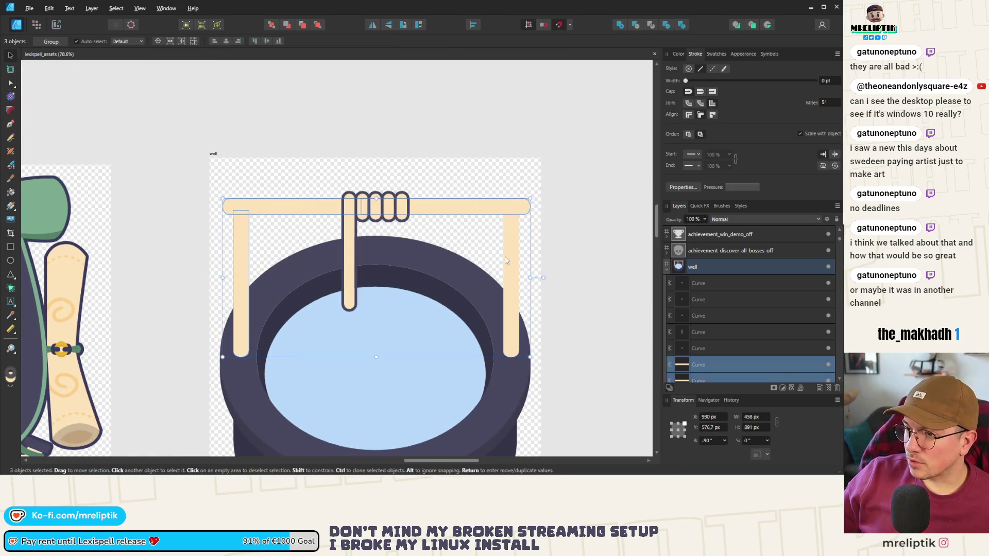
{"action": "scroll", "coordinate": [316, 214], "scroll_direction": "down", "scroll_amount": 2}
{"action": "scroll", "coordinate": [316, 213], "scroll_direction": "up", "scroll_amount": 3}
{"action": "scroll", "coordinate": [315, 213], "scroll_direction": "up", "scroll_amount": 1}
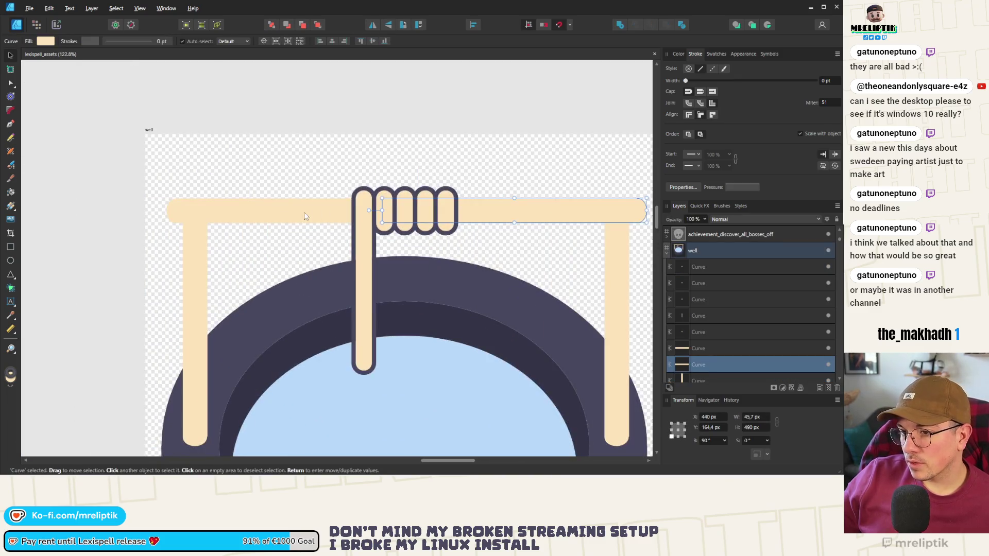
{"action": "left_click", "coordinate": [315, 214], "text": "shift"}
{"action": "left_click_drag", "start_coordinate": [406, 235], "coordinate": [410, 237]}
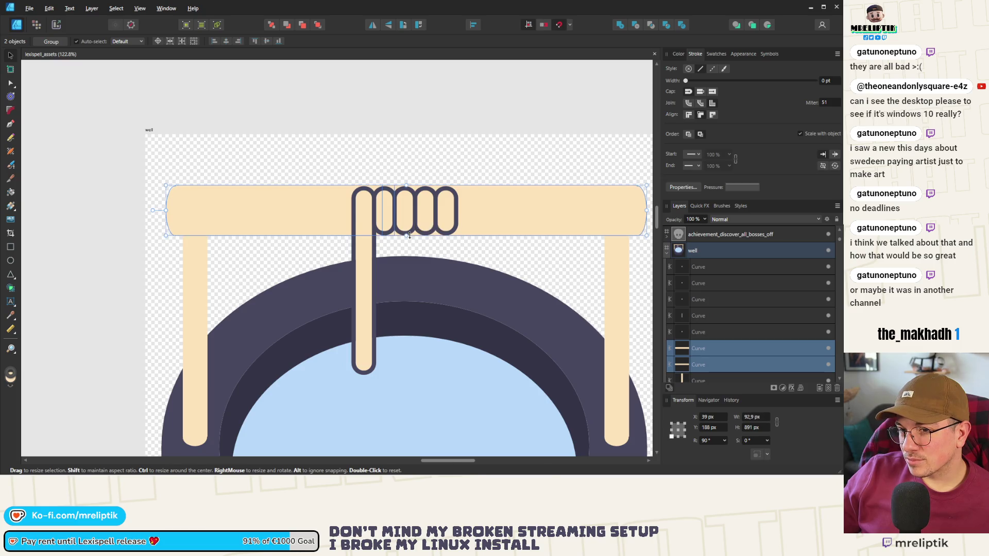
{"action": "scroll", "coordinate": [237, 221], "scroll_direction": "down", "scroll_amount": 2}
{"action": "left_click", "coordinate": [529, 225]}
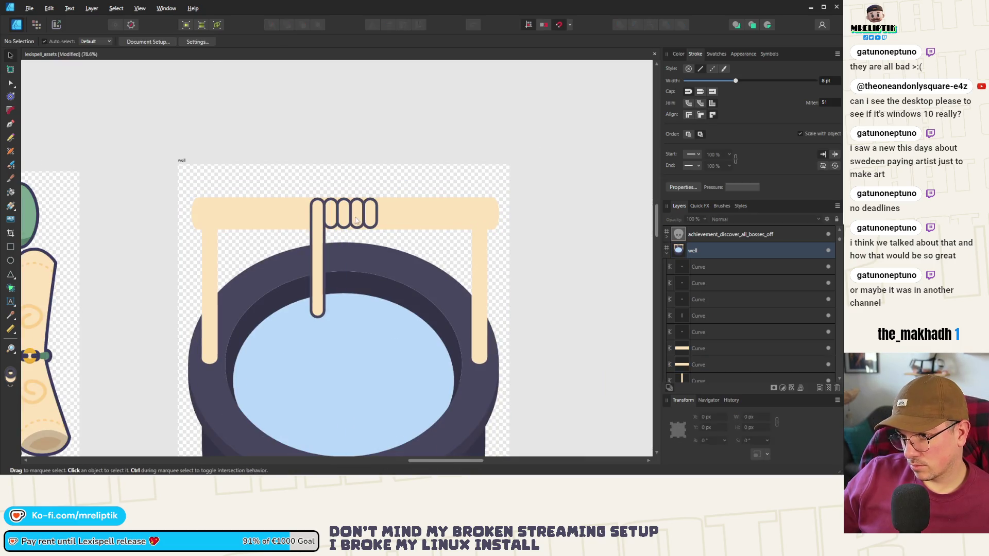
{"action": "left_click", "coordinate": [436, 217]}
{"action": "left_click", "coordinate": [255, 214], "text": "shift"}
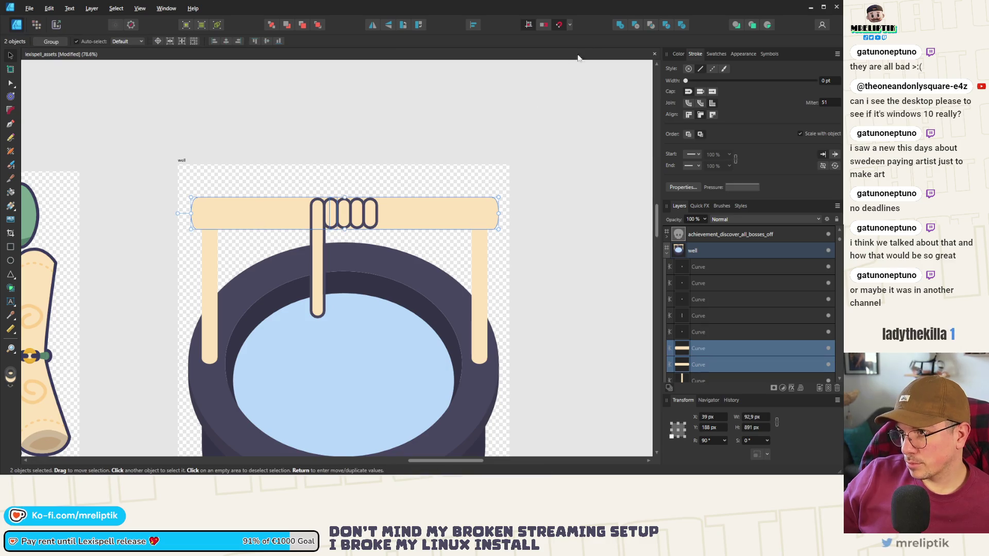
{"action": "left_click", "coordinate": [561, 219]}
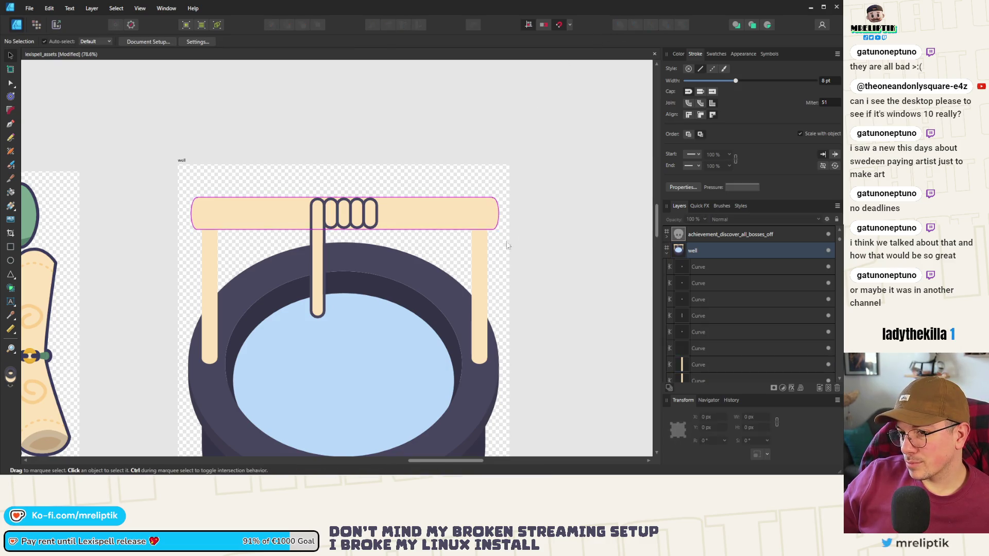
- Group the right post and the other two frame bars together
{"action": "left_click", "coordinate": [476, 283]}
{"action": "left_click", "coordinate": [213, 268], "text": "shift"}
{"action": "left_click", "coordinate": [246, 220], "text": "shift"}
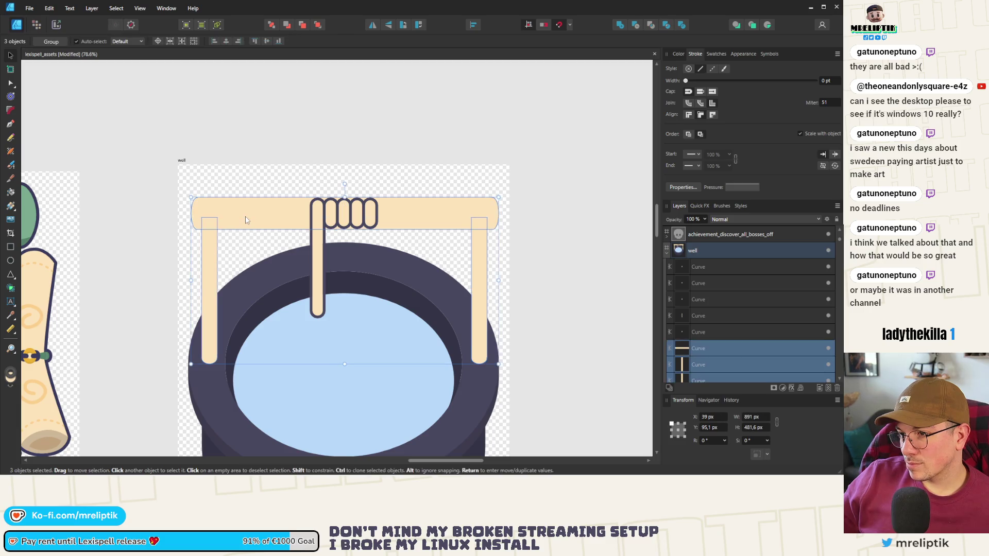
{"action": "key", "text": "ctrl+g"}
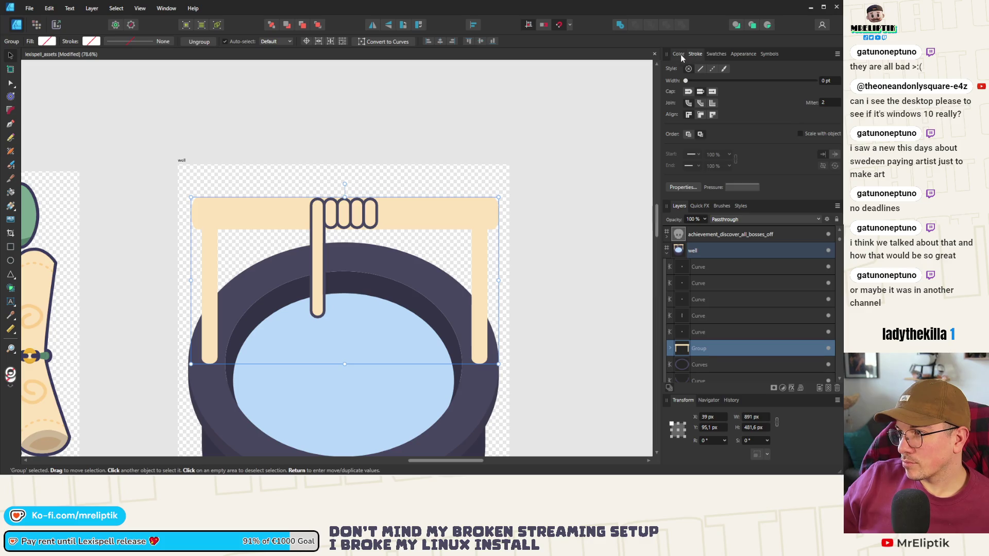
- Enable a Quick FX Outline on the frame group with radius 8 px, check its colour and deselect
{"action": "left_click", "coordinate": [699, 206]}
{"action": "left_click", "coordinate": [674, 251]}
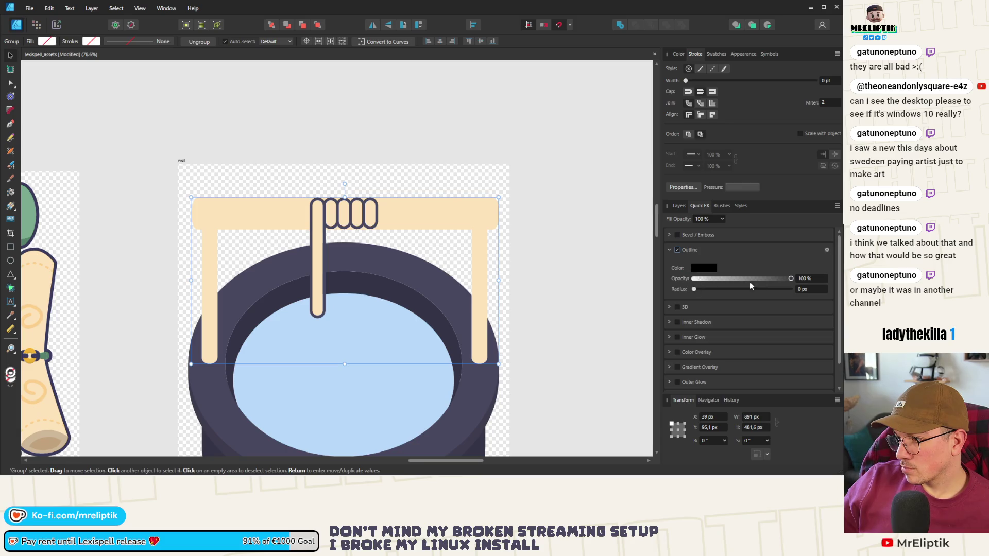
{"action": "left_click", "coordinate": [805, 289]}
{"action": "type", "text": "4"}
{"action": "key", "text": "Return"}
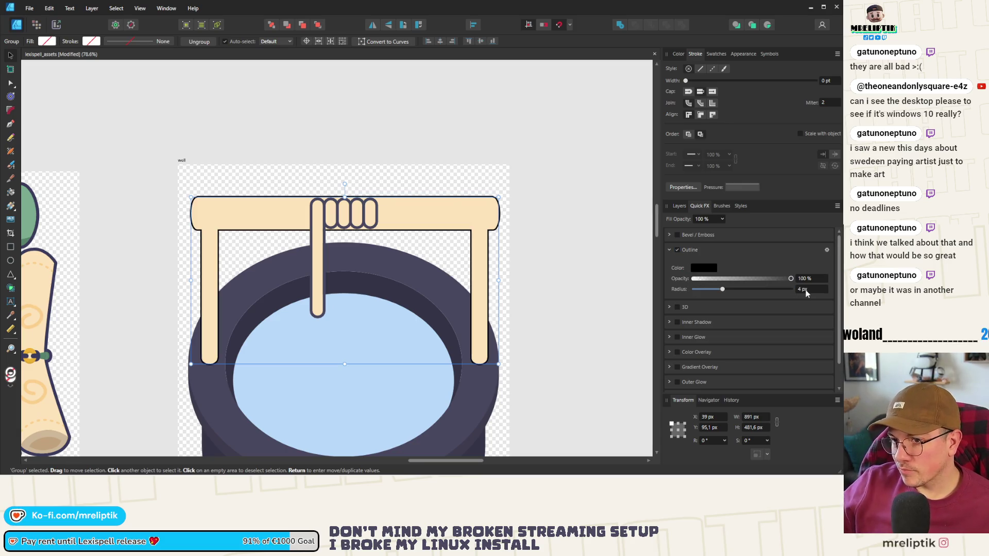
{"action": "type", "text": "8"}
{"action": "key", "text": "Return"}
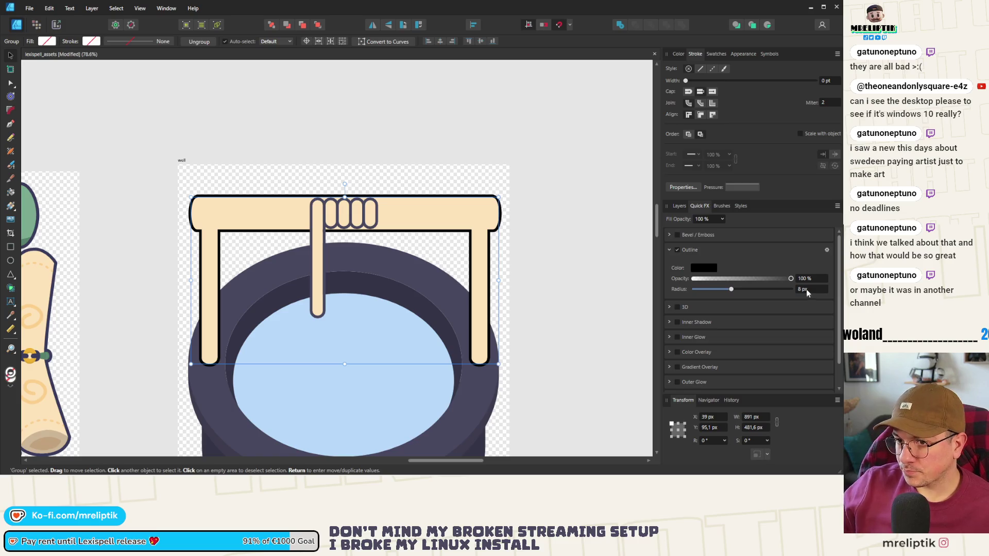
{"action": "left_click", "coordinate": [711, 271]}
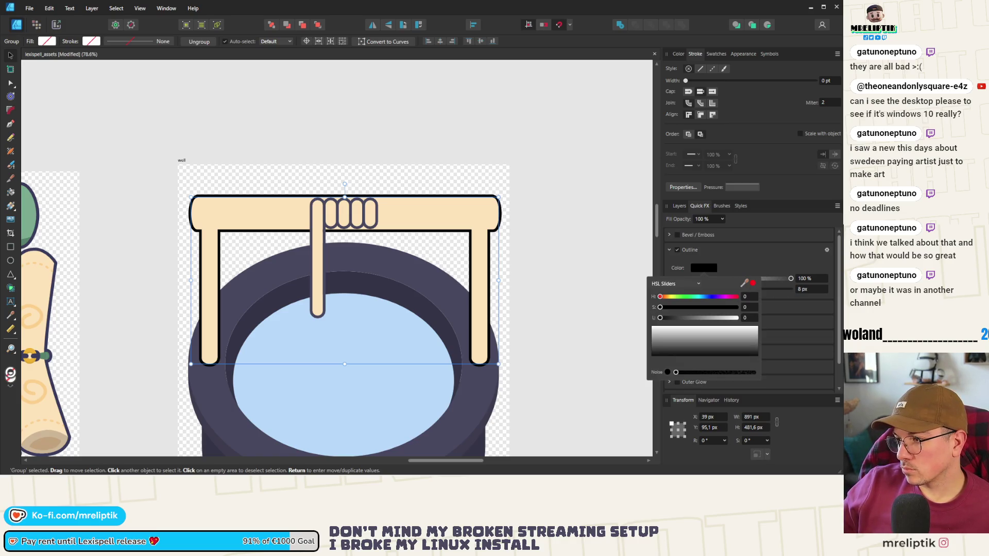
{"action": "left_click", "coordinate": [605, 238]}
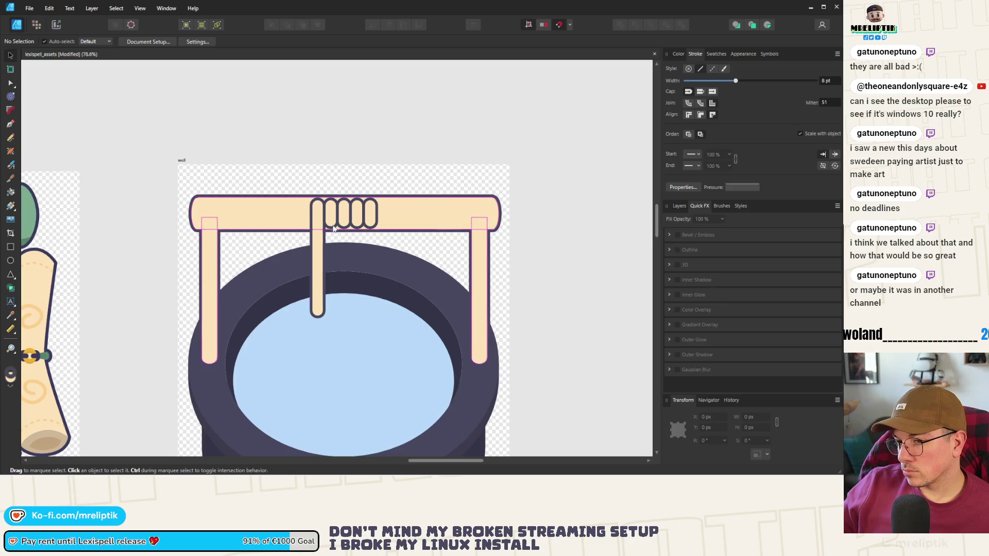
{"action": "scroll", "coordinate": [335, 228], "scroll_direction": "down", "scroll_amount": 2}
- Stretch the coil group taller over the bar and shift several coils right for even spacing
{"action": "left_click", "coordinate": [336, 220]}
{"action": "scroll", "coordinate": [333, 223], "scroll_direction": "up", "scroll_amount": 4}
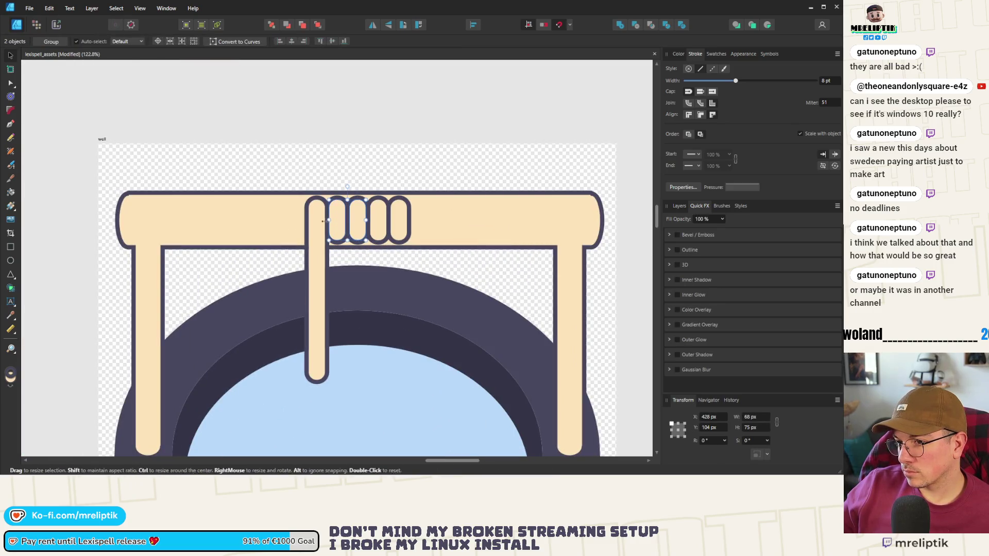
{"action": "scroll", "coordinate": [369, 223], "scroll_direction": "up", "scroll_amount": 2}
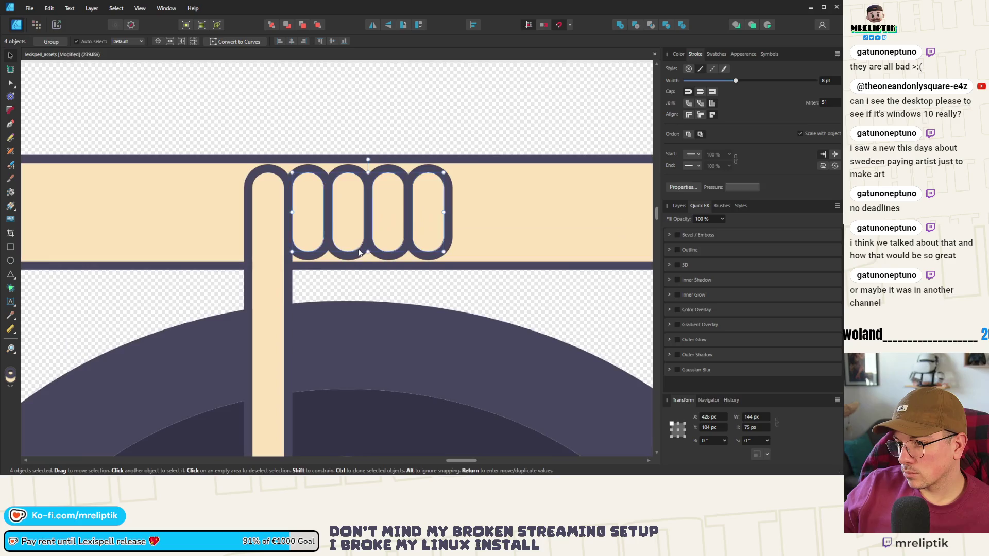
{"action": "left_click_drag", "start_coordinate": [365, 253], "coordinate": [371, 264]}
{"action": "double_click", "coordinate": [355, 186]}
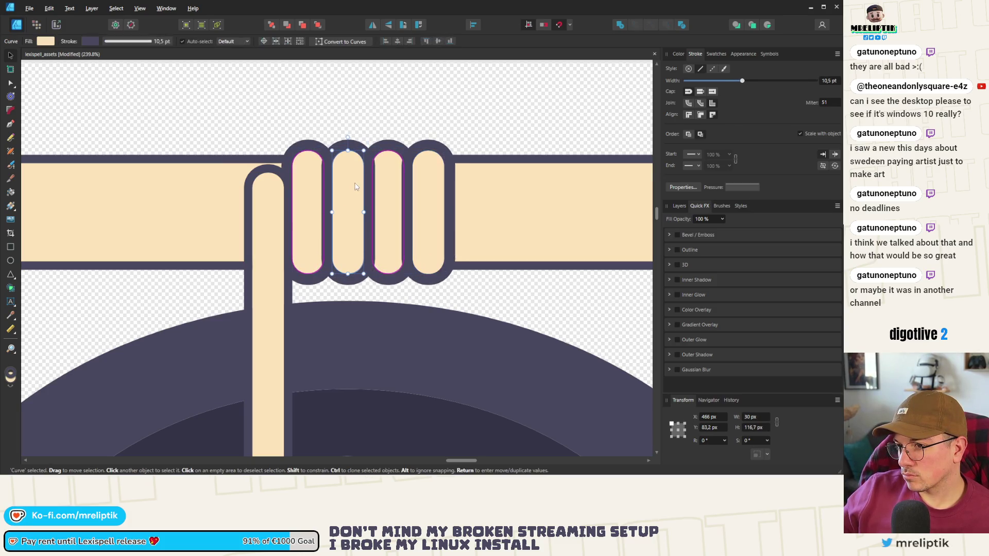
{"action": "left_click", "coordinate": [388, 185], "text": "shift"}
{"action": "left_click", "coordinate": [429, 194], "text": "shift"}
{"action": "scroll", "coordinate": [346, 184], "scroll_direction": "up", "scroll_amount": 3}
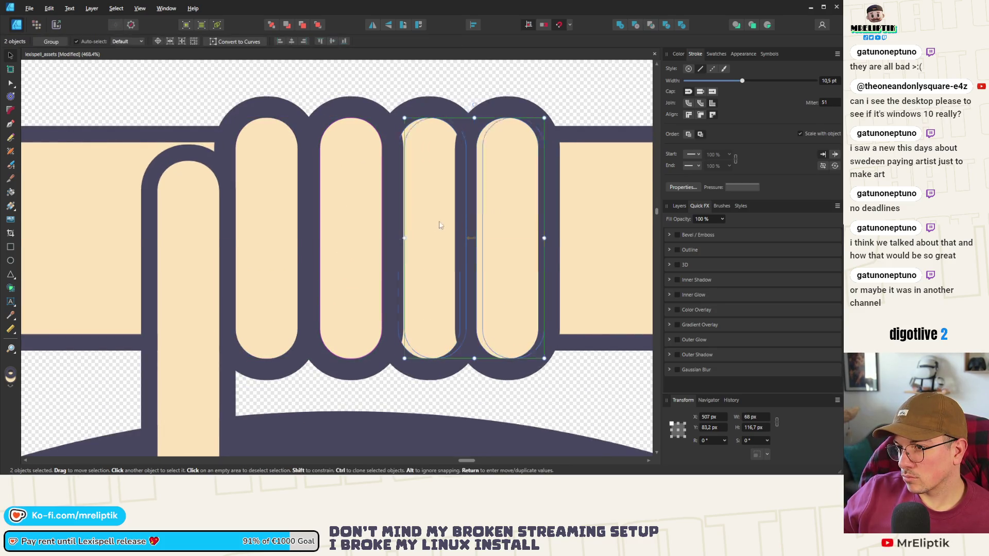
{"action": "left_click_drag", "start_coordinate": [499, 205], "coordinate": [505, 206]}
{"action": "scroll", "coordinate": [424, 216], "scroll_direction": "down", "scroll_amount": 1}
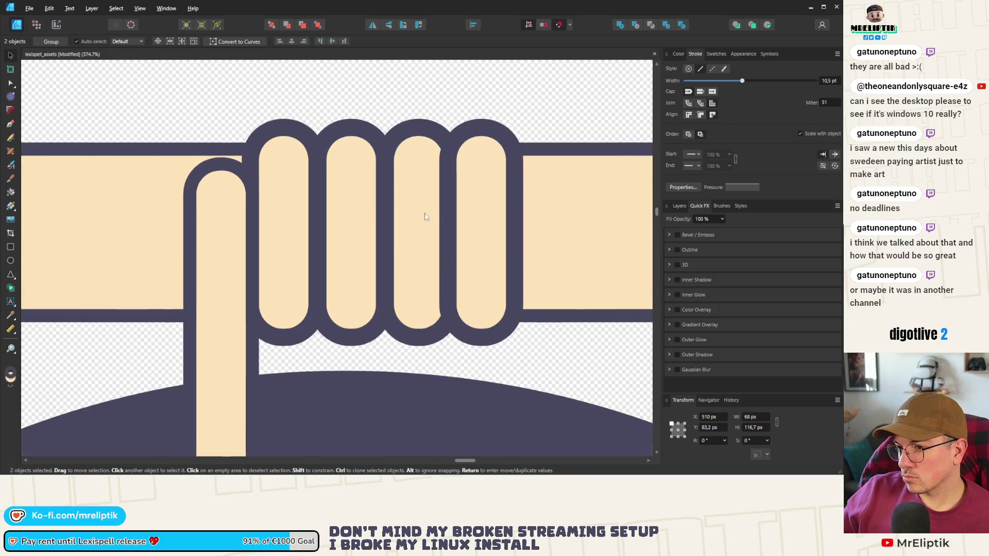
- Nudge the last coil into spacing and move the hanging rope end snugly beside the coils
{"action": "left_click", "coordinate": [475, 227]}
{"action": "left_click_drag", "start_coordinate": [474, 227], "coordinate": [480, 229]}
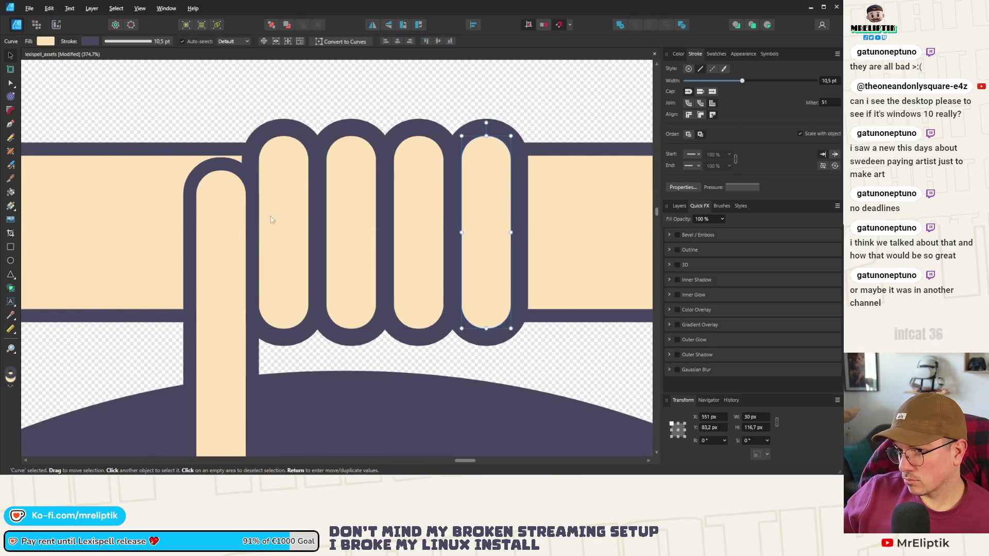
{"action": "left_click_drag", "start_coordinate": [239, 241], "coordinate": [232, 222]}
{"action": "key", "text": "Up"}
{"action": "key", "text": "Up"}
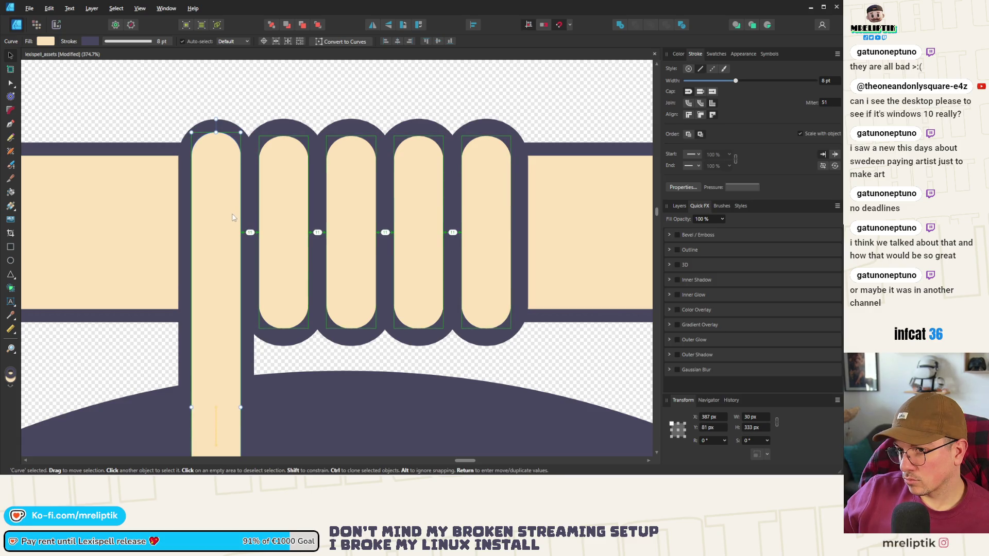
{"action": "key", "text": "Up"}
{"action": "key", "text": "Up"}
{"action": "key", "text": "Up"}
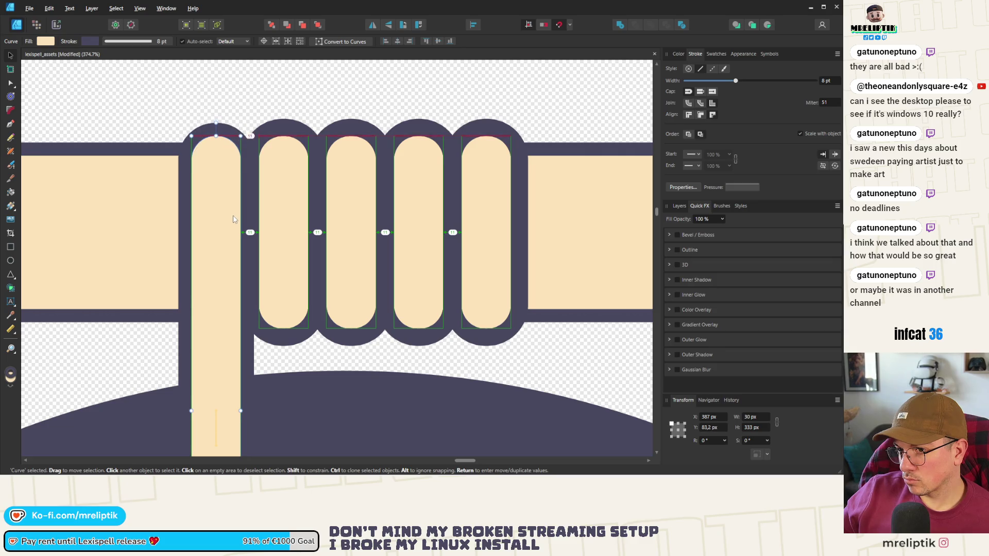
{"action": "scroll", "coordinate": [192, 241], "scroll_direction": "down", "scroll_amount": 3}
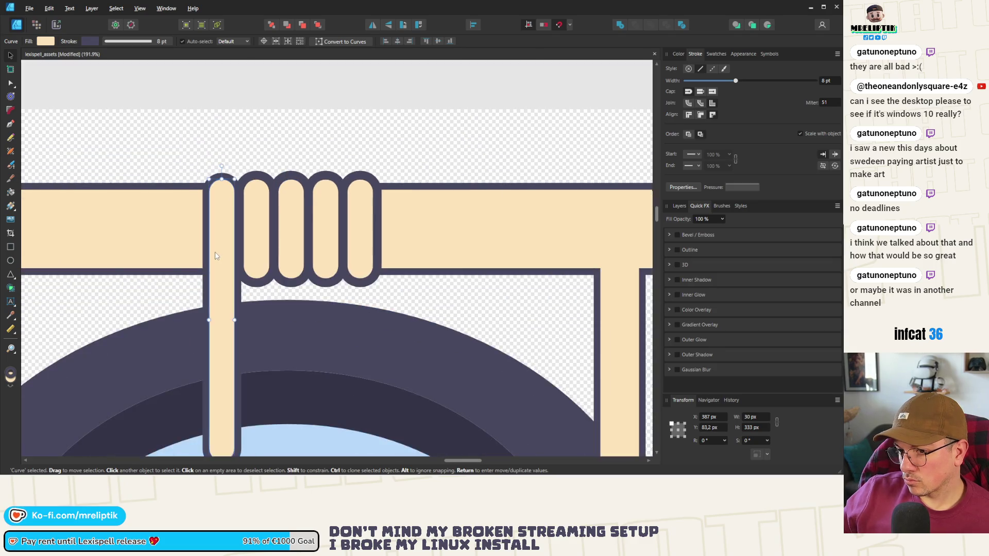
{"action": "key", "text": "ctrl+z"}
{"action": "scroll", "coordinate": [232, 232], "scroll_direction": "up", "scroll_amount": 5}
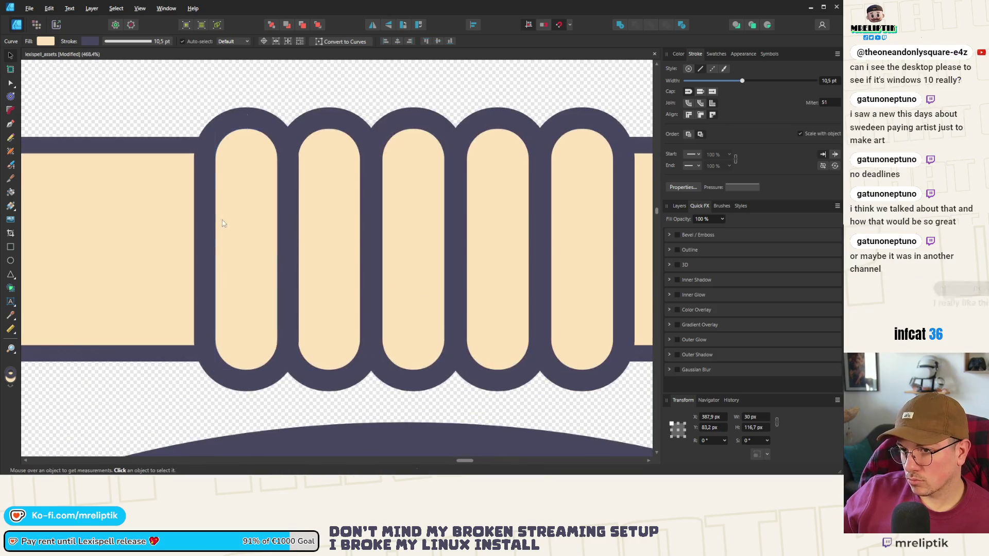
{"action": "key", "text": "ctrl+z"}
{"action": "key", "text": "ctrl+z"}
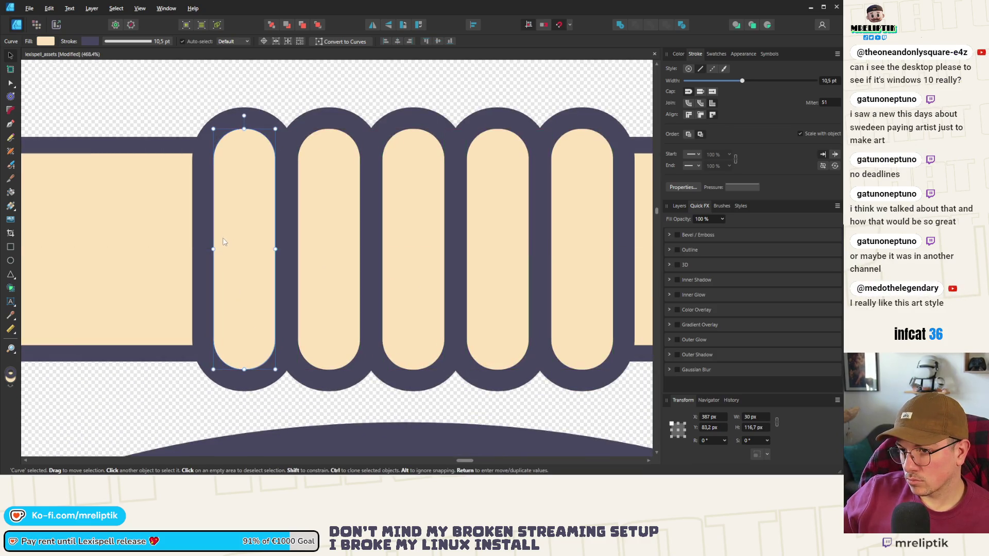
{"action": "scroll", "coordinate": [229, 238], "scroll_direction": "down", "scroll_amount": 3}
- Select the rope end's bottom nodes and lower them into the water
{"action": "key", "text": "a"}
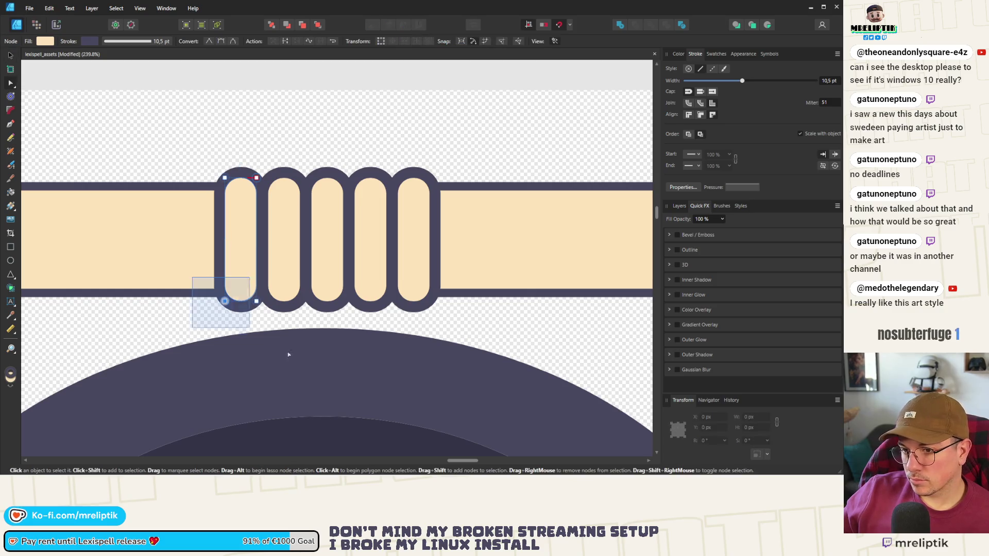
{"action": "mouse_move", "coordinate": [195, 276]}
{"action": "left_mouse_down"}
{"action": "mouse_move", "coordinate": [255, 327]}
{"action": "mouse_move", "coordinate": [265, 431]}
{"action": "left_mouse_up"}
{"action": "scroll", "coordinate": [278, 301], "scroll_direction": "down", "scroll_amount": 4}
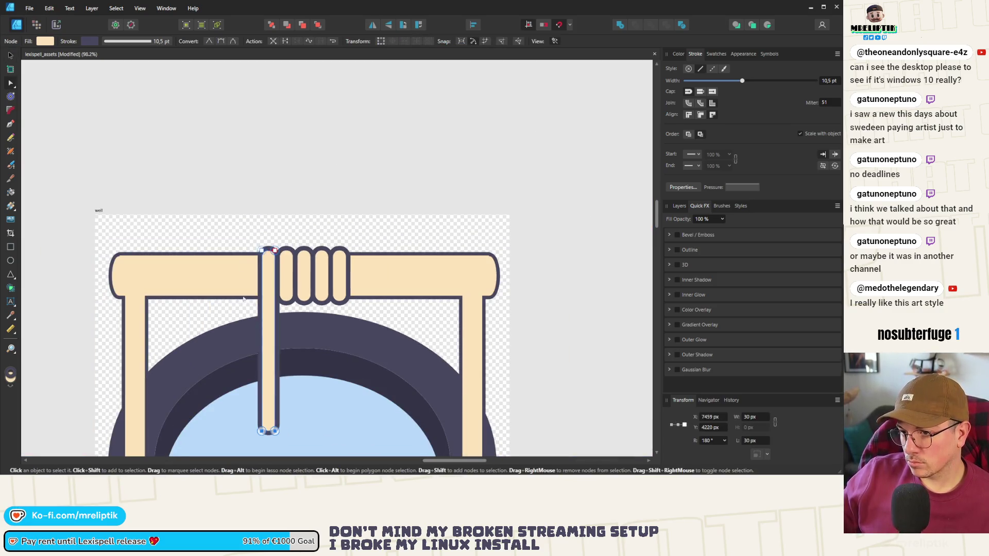
{"action": "scroll", "coordinate": [265, 431], "scroll_direction": "down", "scroll_amount": 4}
{"action": "scroll", "coordinate": [246, 291], "scroll_direction": "up", "scroll_amount": 3}
{"action": "scroll", "coordinate": [247, 292], "scroll_direction": "up", "scroll_amount": 3}
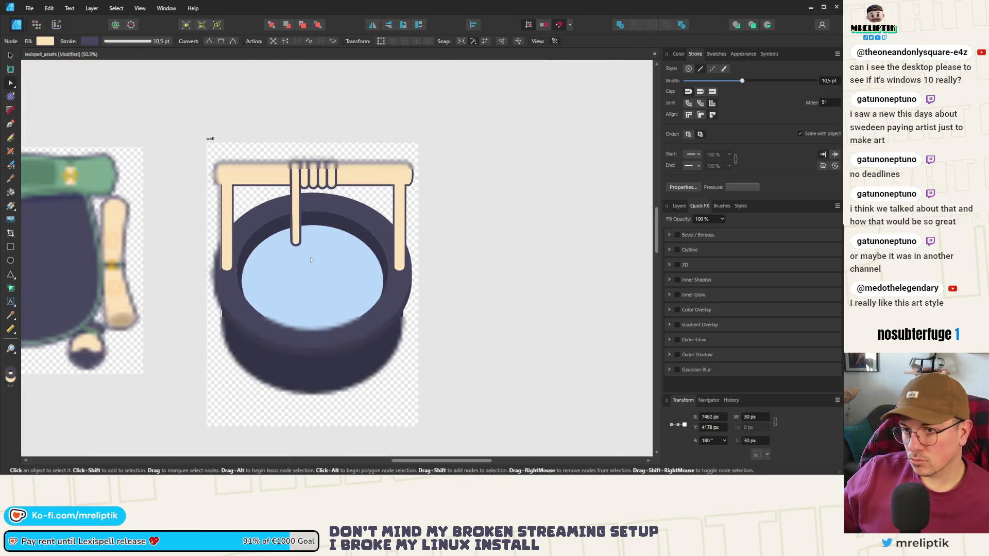
{"action": "scroll", "coordinate": [307, 231], "scroll_direction": "down", "scroll_amount": 4}
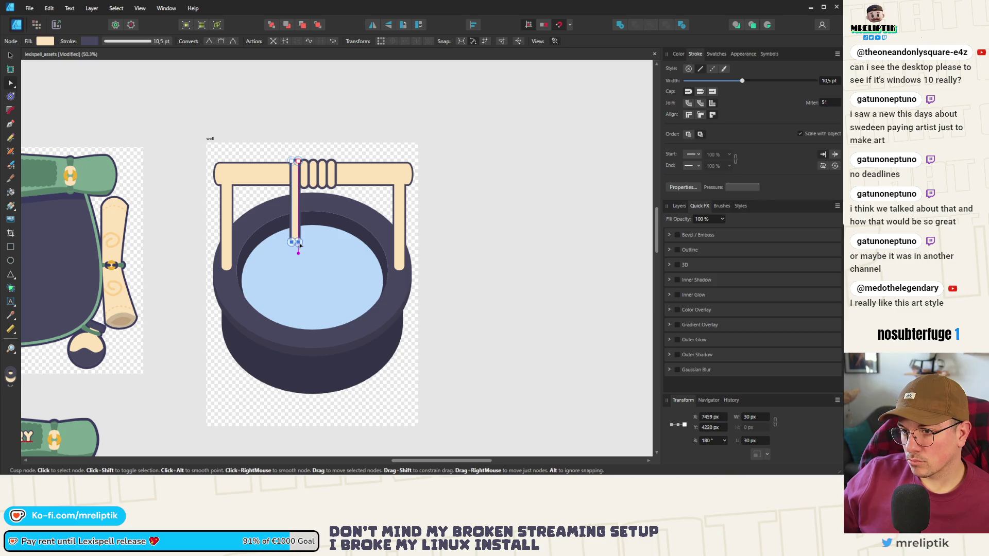
{"action": "scroll", "coordinate": [298, 245], "scroll_direction": "down", "scroll_amount": 2}
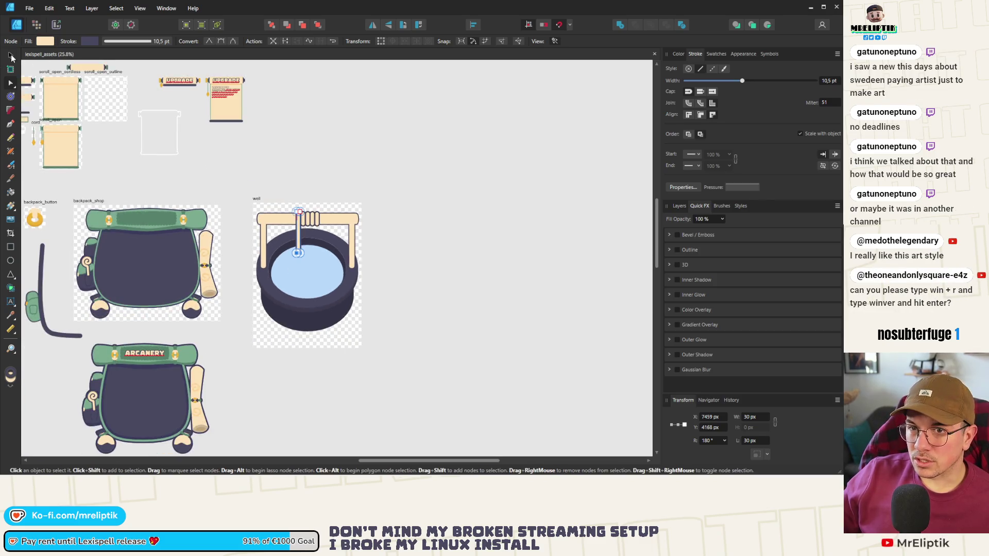
{"action": "left_click", "coordinate": [11, 56]}
{"action": "left_click", "coordinate": [11, 248]}
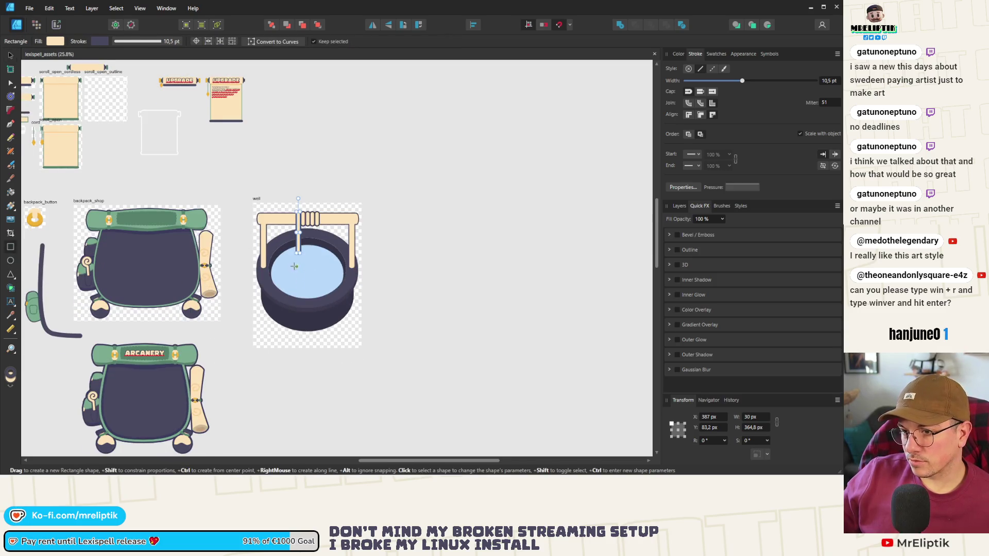
{"action": "scroll", "coordinate": [294, 266], "scroll_direction": "up", "scroll_amount": 5}
- Draw a trapezoid bucket over the water with its left point at 15 %
{"action": "left_click_drag", "start_coordinate": [266, 232], "coordinate": [342, 309]}
{"action": "key", "text": "ctrl+z"}
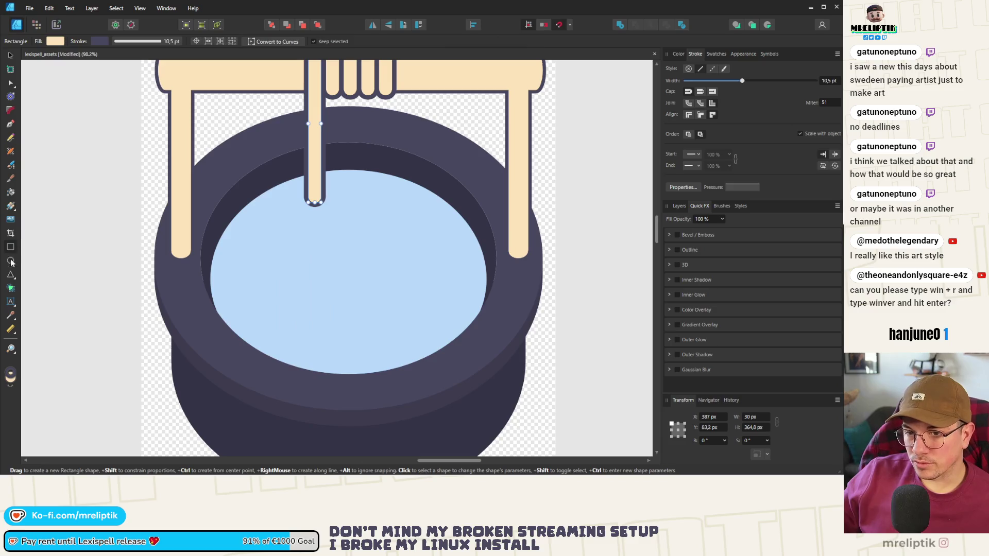
{"action": "left_click", "coordinate": [14, 272]}
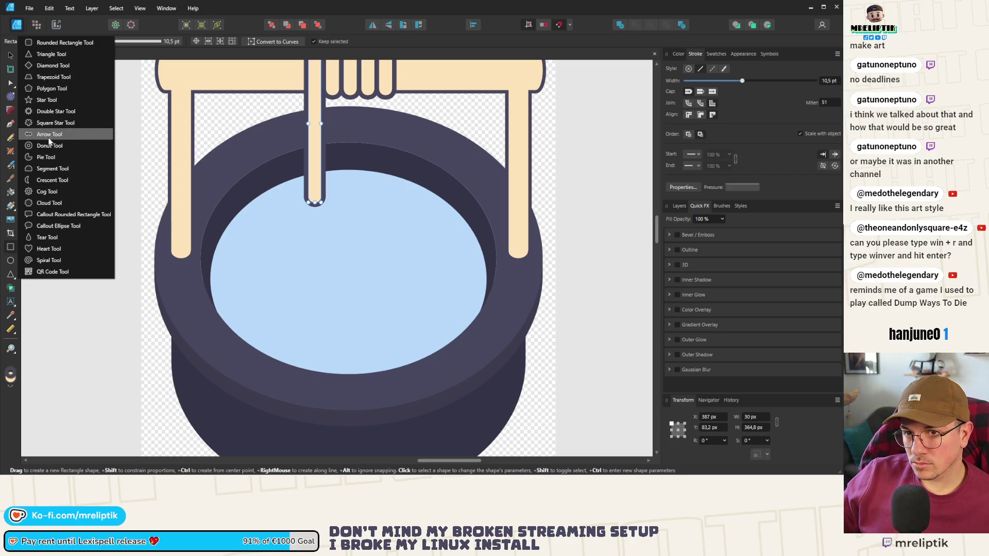
{"action": "left_click", "coordinate": [56, 77]}
{"action": "left_click_drag", "start_coordinate": [290, 225], "coordinate": [377, 310]}
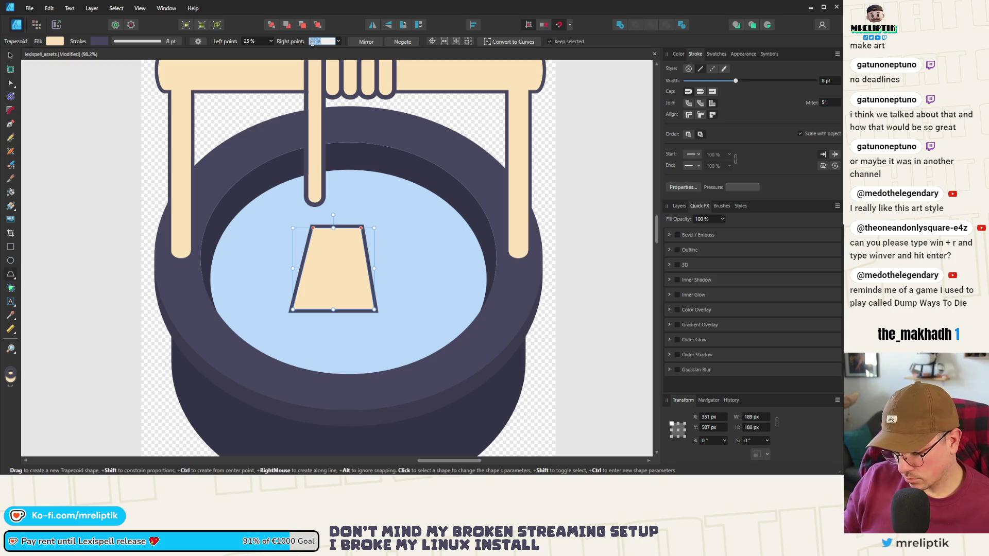
{"action": "type", "text": "25"}
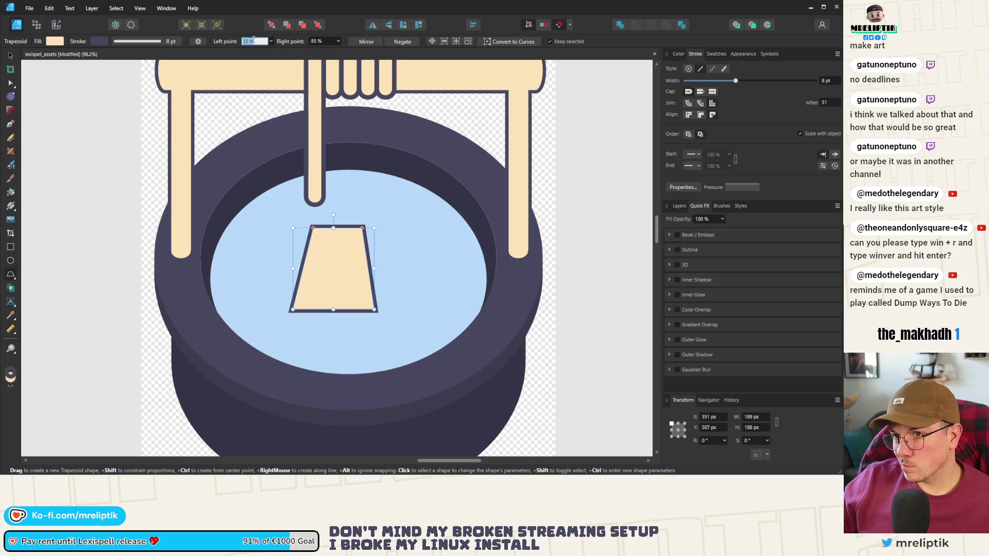
{"action": "type", "text": "15"}
{"action": "key", "text": "Return"}
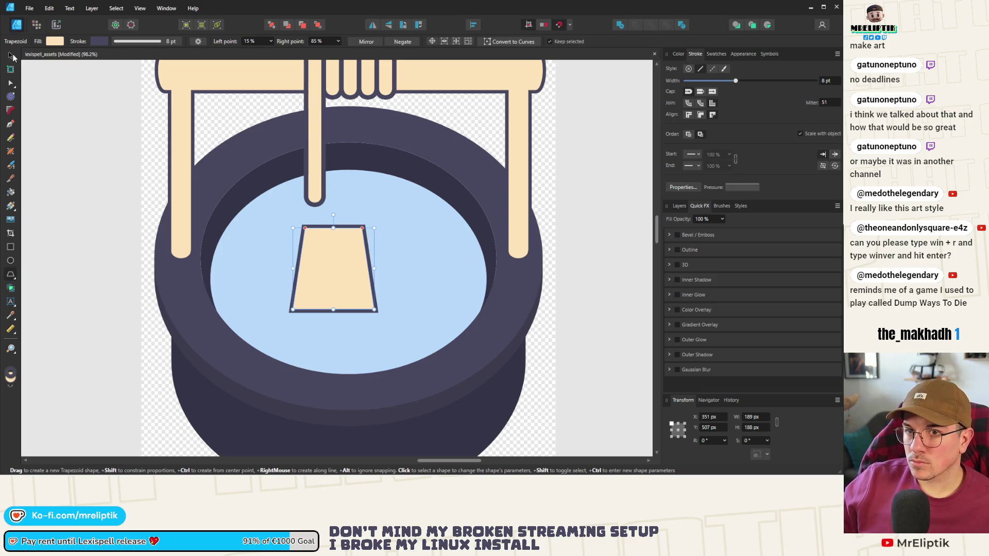
- Rotate the trapezoid 180° so it is wider at the top and select all its corner points
{"action": "left_click", "coordinate": [12, 56]}
{"action": "left_click_drag", "start_coordinate": [335, 217], "coordinate": [333, 347]}
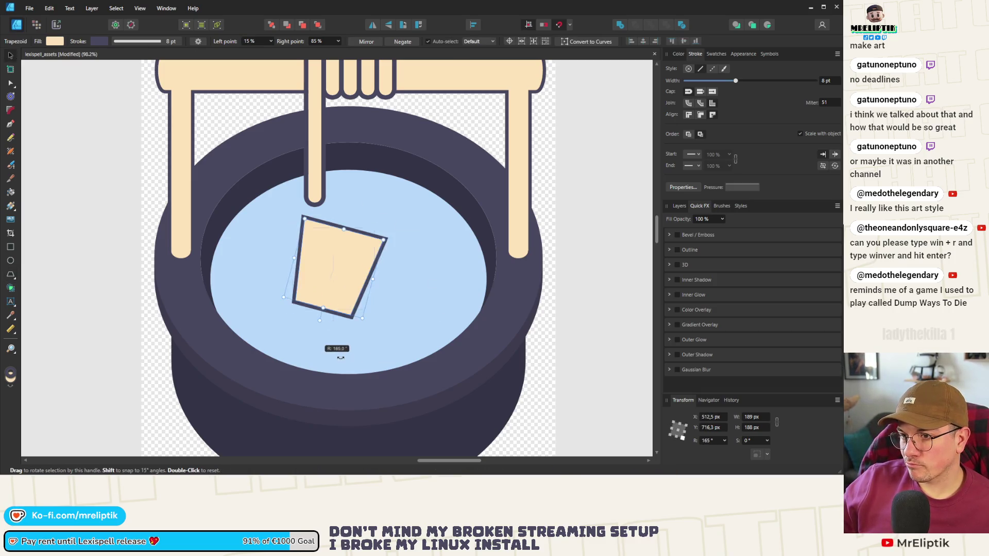
{"action": "scroll", "coordinate": [349, 245], "scroll_direction": "up", "scroll_amount": 2, "text": "ctrl"}
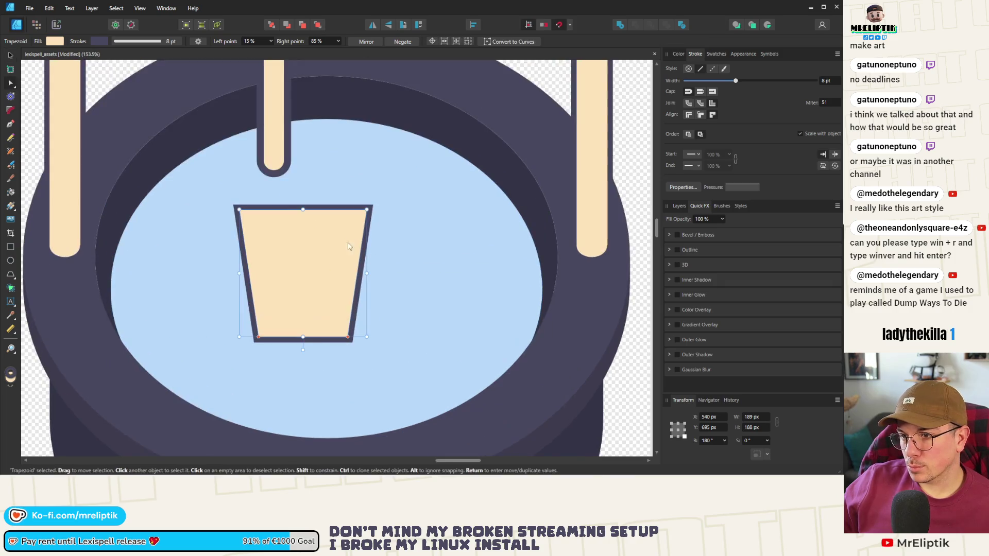
{"action": "key", "text": "c"}
{"action": "left_click_drag", "start_coordinate": [216, 194], "coordinate": [406, 398]}
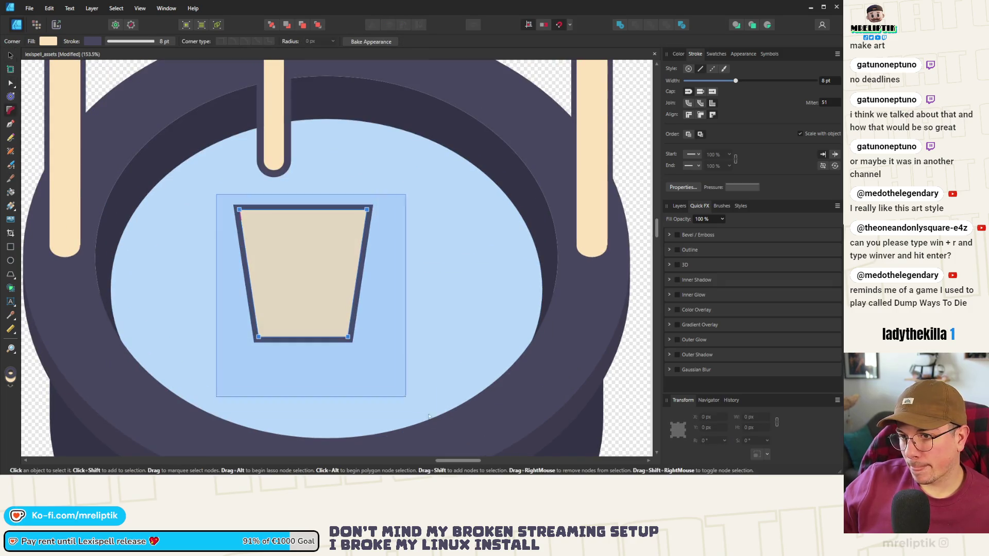
- Round all four bucket corners, try lowering the top points, then undo
{"action": "mouse_move", "coordinate": [366, 210]}
{"action": "left_mouse_down"}
{"action": "mouse_move", "coordinate": [348, 246]}
{"action": "mouse_move", "coordinate": [362, 226]}
{"action": "left_mouse_up"}
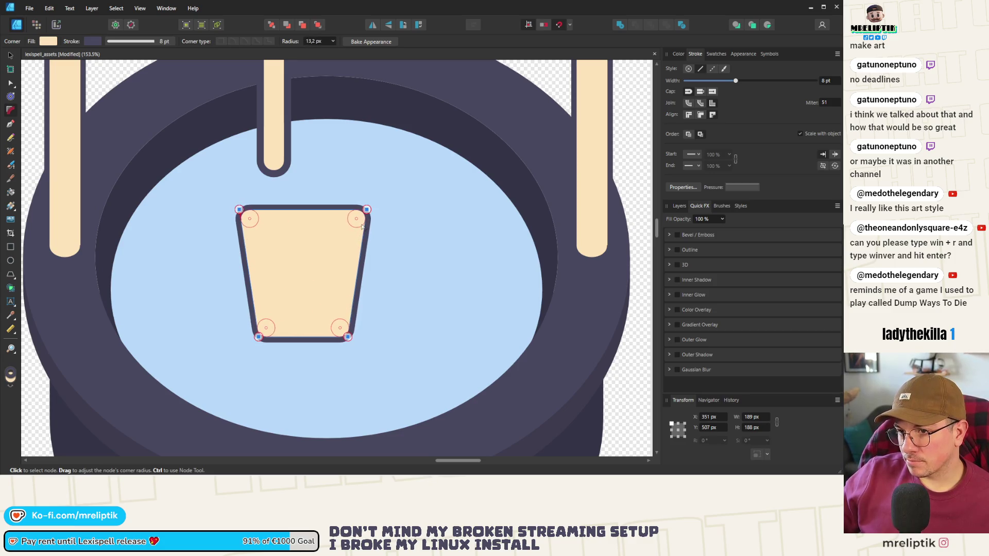
{"action": "key", "text": "v"}
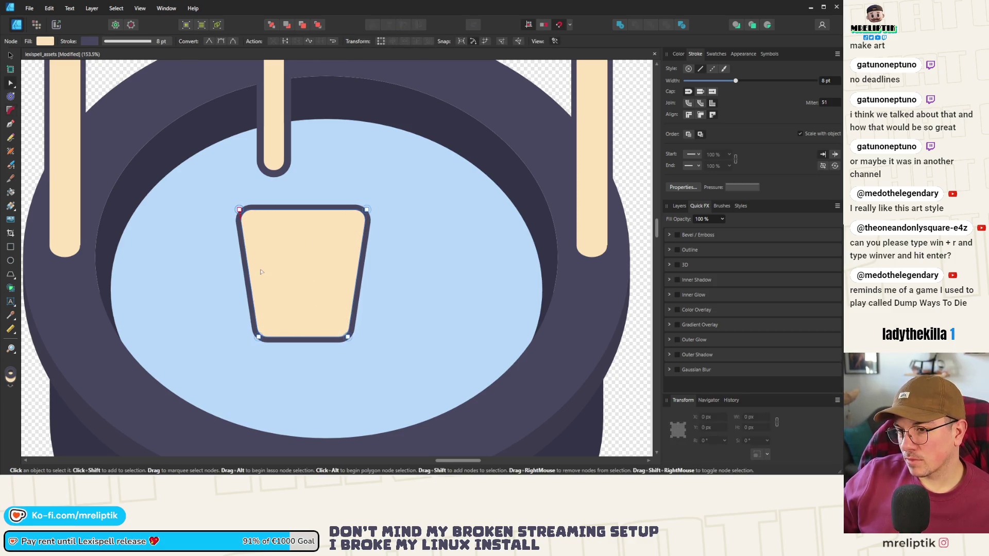
{"action": "scroll", "coordinate": [313, 260], "scroll_direction": "down", "scroll_amount": 2}
{"action": "scroll", "coordinate": [314, 259], "scroll_direction": "up", "scroll_amount": 3}
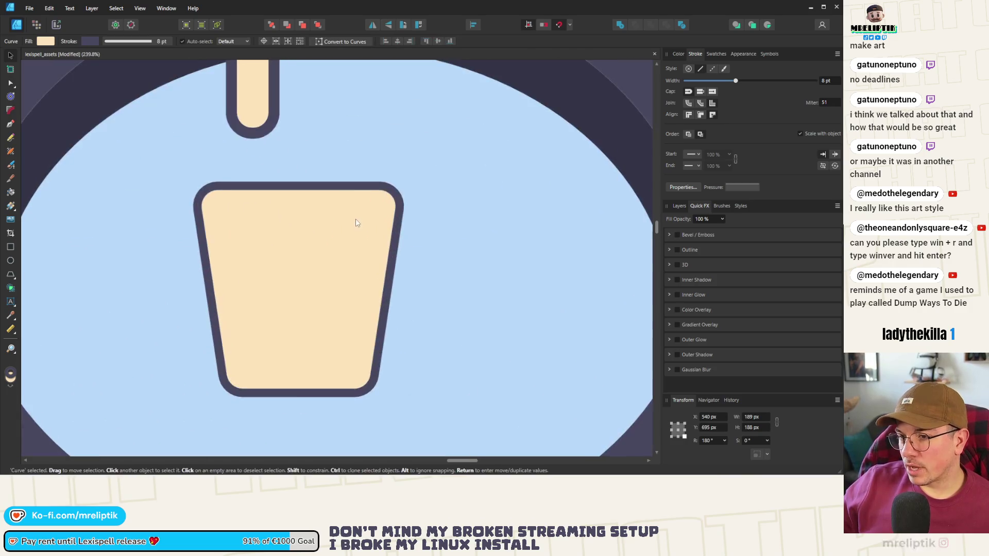
{"action": "key", "text": "a"}
{"action": "left_click_drag", "start_coordinate": [426, 169], "coordinate": [102, 265]}
{"action": "left_click_drag", "start_coordinate": [199, 190], "coordinate": [193, 264]}
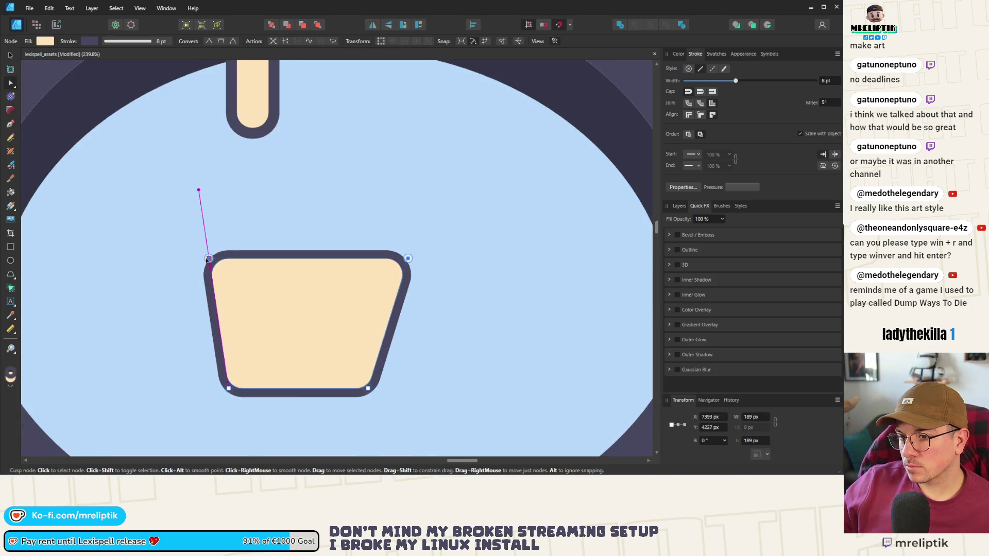
{"action": "scroll", "coordinate": [193, 264], "scroll_direction": "down", "scroll_amount": 2}
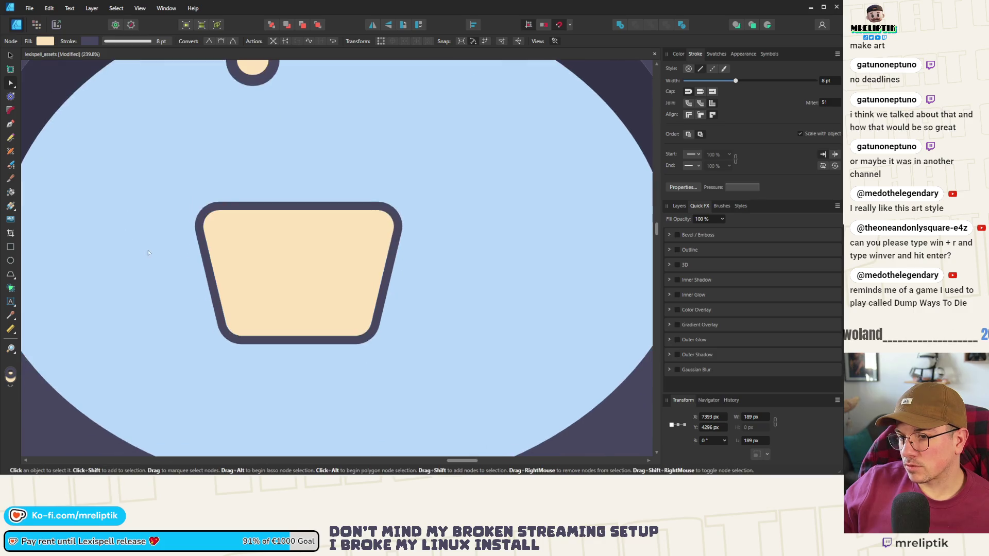
{"action": "scroll", "coordinate": [232, 248], "scroll_direction": "down", "scroll_amount": 1}
{"action": "key", "text": "ctrl+z"}
{"action": "scroll", "coordinate": [292, 226], "scroll_direction": "down", "scroll_amount": 3}
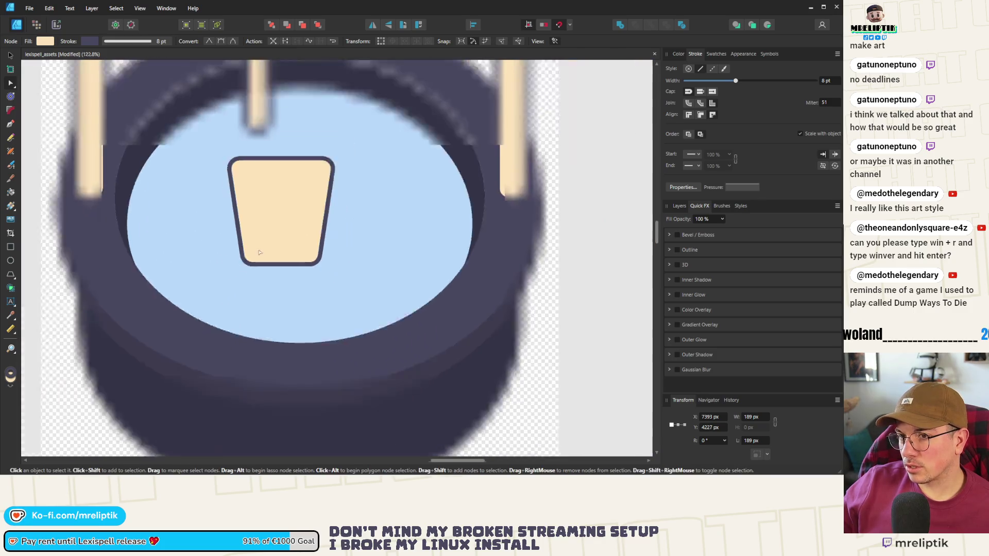
{"action": "scroll", "coordinate": [292, 226], "scroll_direction": "up", "scroll_amount": 1}
{"action": "scroll", "coordinate": [292, 226], "scroll_direction": "up", "scroll_amount": 1}
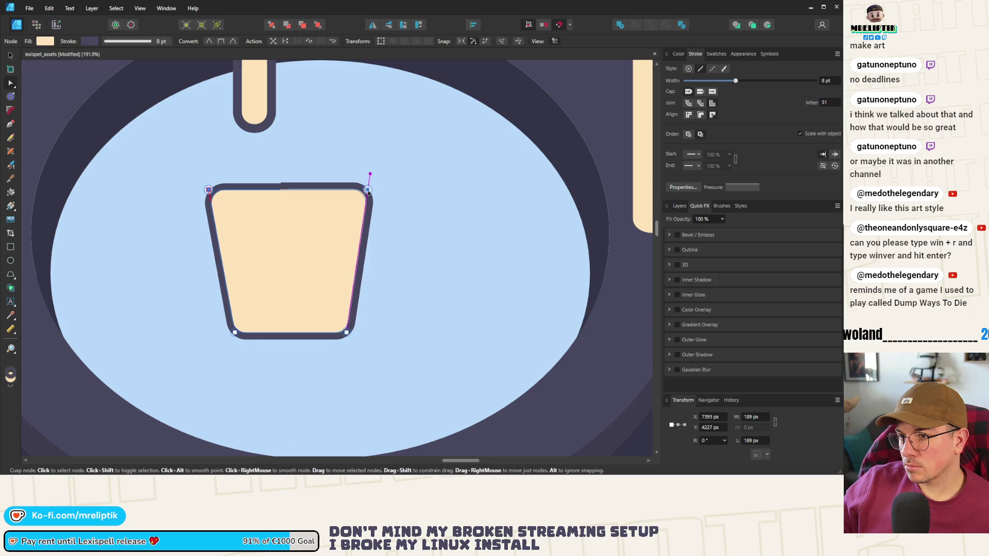
- Try shortening the bucket again, undo it, and reselect the bucket at its original height
{"action": "left_click_drag", "start_coordinate": [371, 174], "coordinate": [368, 201]}
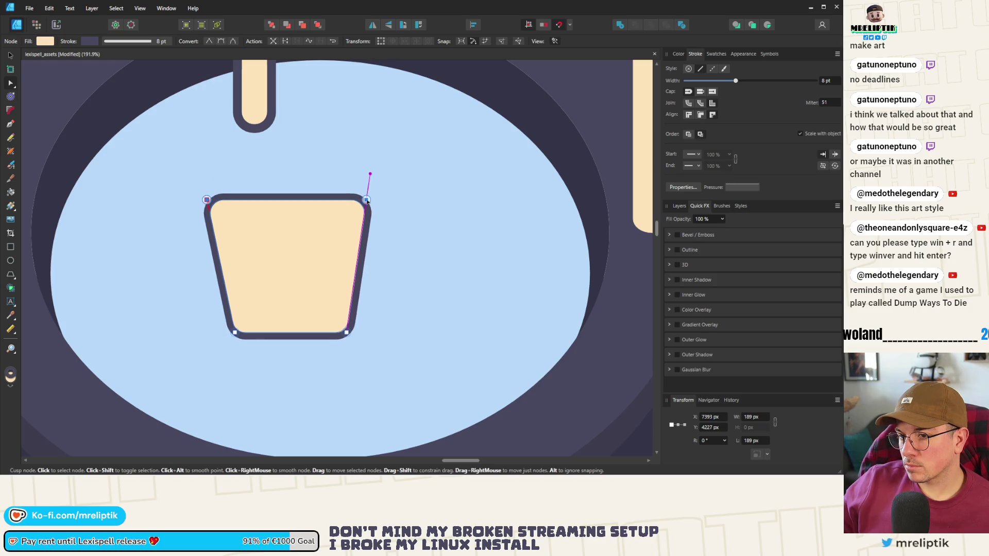
{"action": "key", "text": "ctrl+z"}
{"action": "left_click_drag", "start_coordinate": [371, 347], "coordinate": [310, 326]}
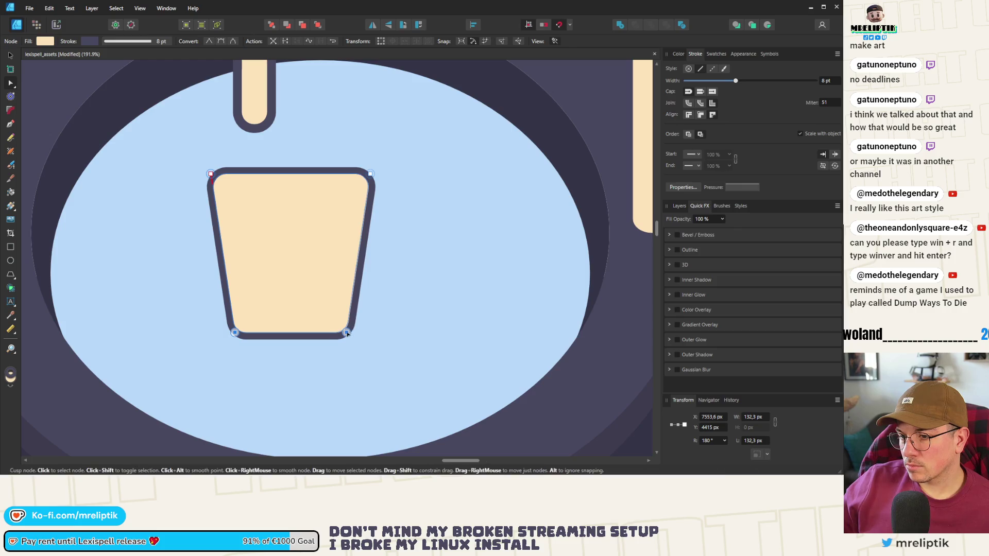
{"action": "scroll", "coordinate": [273, 278], "scroll_direction": "down", "scroll_amount": 5}
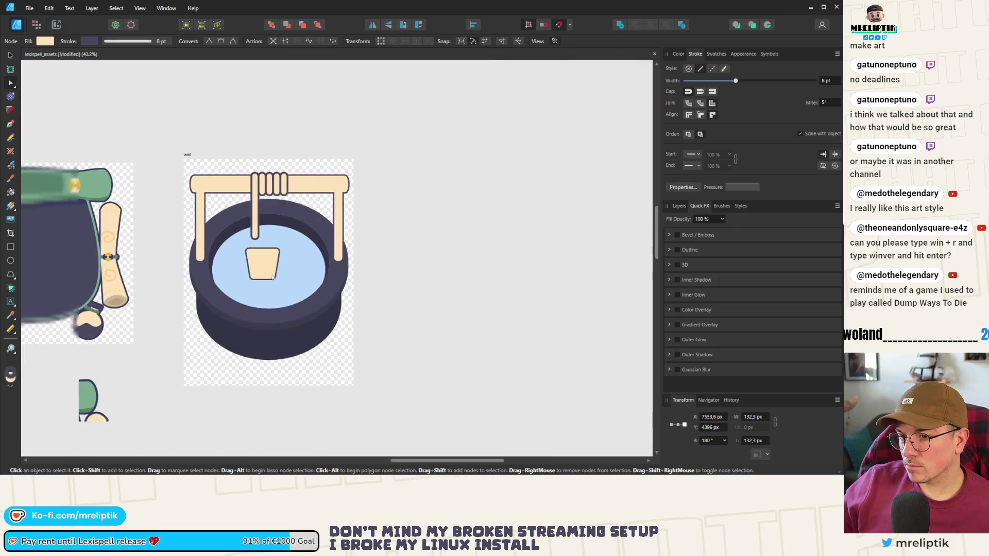
{"action": "scroll", "coordinate": [272, 277], "scroll_direction": "up", "scroll_amount": 3}
{"action": "key", "text": "v"}
{"action": "scroll", "coordinate": [240, 278], "scroll_direction": "up", "scroll_amount": 1}
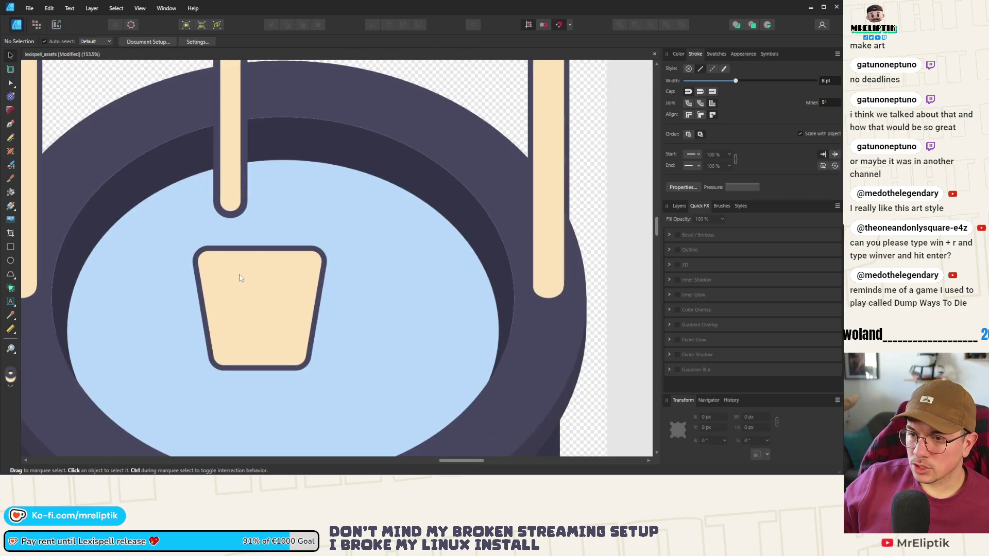
{"action": "left_click", "coordinate": [239, 272]}
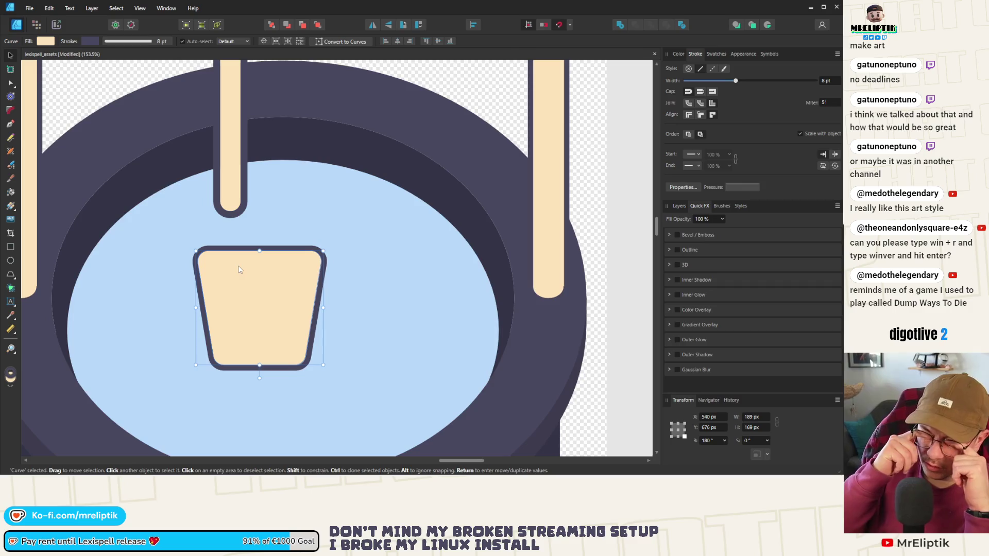
- Draw a cream navy-outlined ellipse, widen it and seat it on the bucket top as the rim
{"action": "key", "text": "m"}
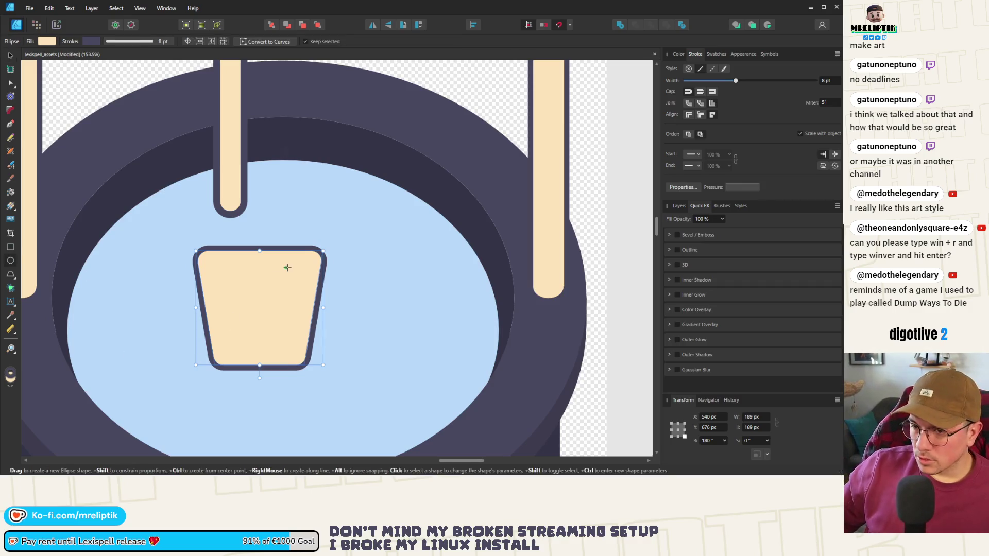
{"action": "left_click_drag", "start_coordinate": [189, 223], "coordinate": [324, 282]}
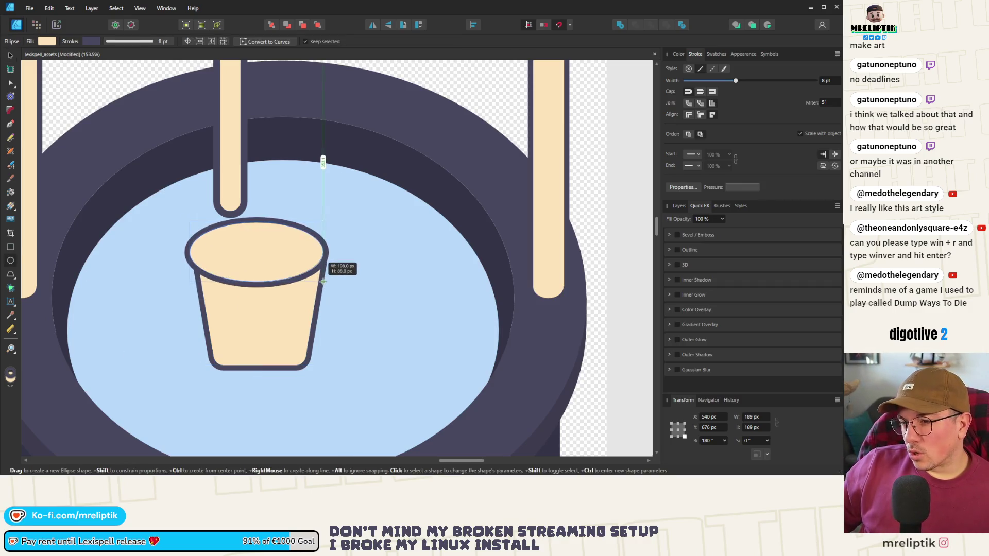
{"action": "scroll", "coordinate": [222, 260], "scroll_direction": "up", "scroll_amount": 4}
{"action": "mouse_move", "coordinate": [141, 241]}
{"action": "left_mouse_down"}
{"action": "mouse_move", "coordinate": [184, 245]}
{"action": "mouse_move", "coordinate": [157, 246]}
{"action": "left_mouse_up"}
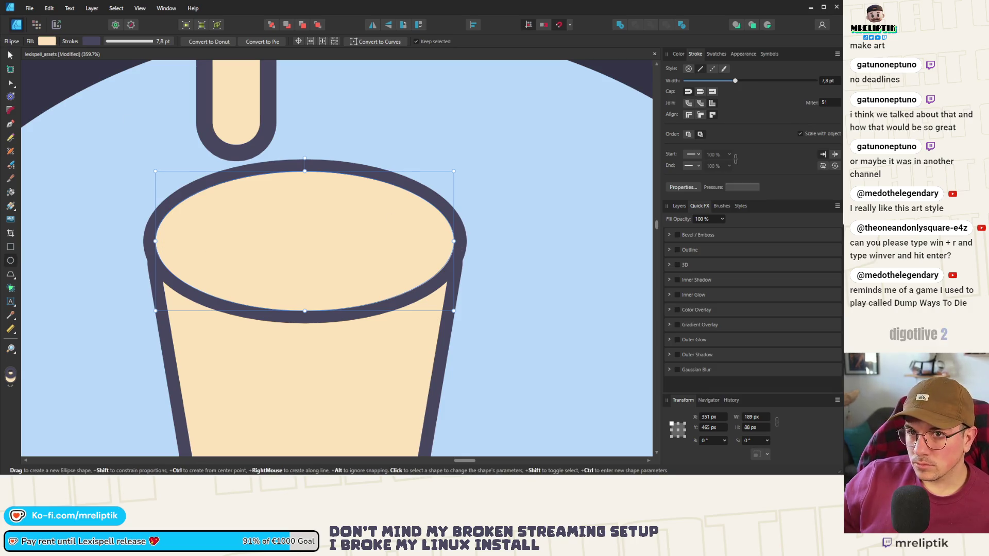
{"action": "key", "text": "v"}
{"action": "left_click_drag", "start_coordinate": [283, 237], "coordinate": [324, 250]}
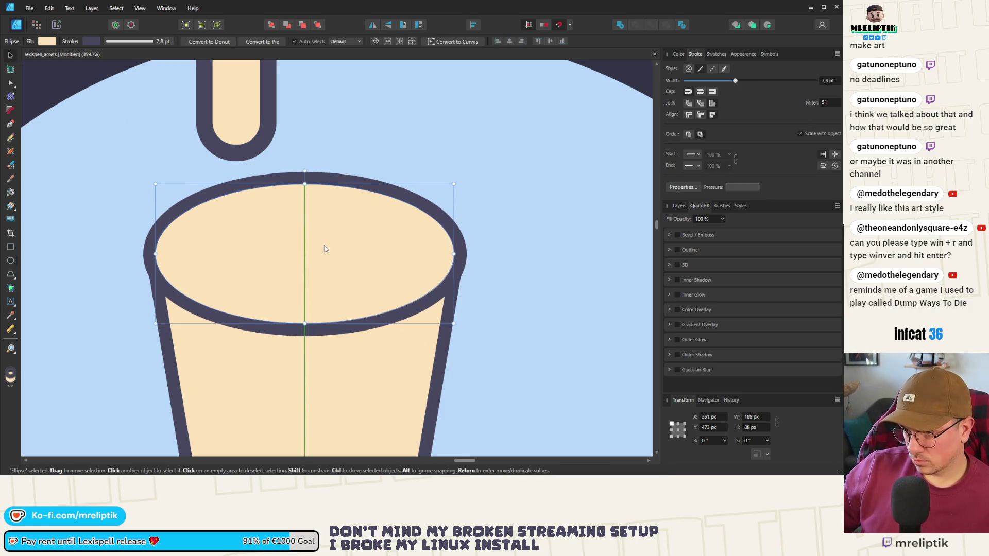
{"action": "key", "text": "ctrl+d"}
{"action": "scroll", "coordinate": [325, 249], "scroll_direction": "down", "scroll_amount": 3, "text": "ctrl"}
{"action": "scroll", "coordinate": [309, 251], "scroll_direction": "down", "scroll_amount": 2, "text": "ctrl"}
{"action": "scroll", "coordinate": [294, 255], "scroll_direction": "down", "scroll_amount": 2, "text": "ctrl"}
{"action": "scroll", "coordinate": [274, 257], "scroll_direction": "down", "scroll_amount": 2, "text": "ctrl"}
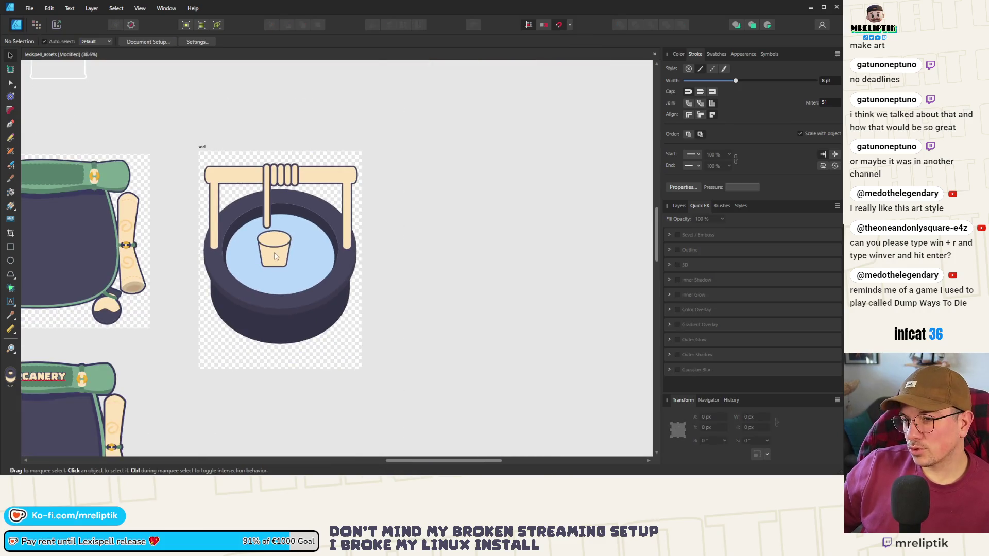
{"action": "left_click", "coordinate": [274, 256]}
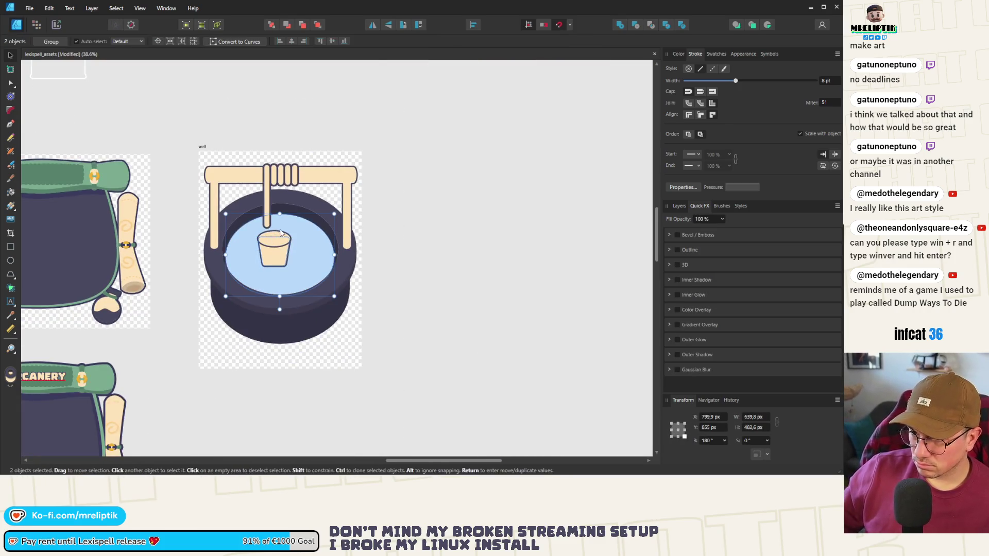
- Undo and redo to remove the bucket, leaving the orange ring at the rope's end, then deselect
{"action": "key", "text": "ctrl+z"}
{"action": "key", "text": "ctrl+shift+z"}
{"action": "scroll", "coordinate": [174, 270], "scroll_direction": "up", "scroll_amount": 3}
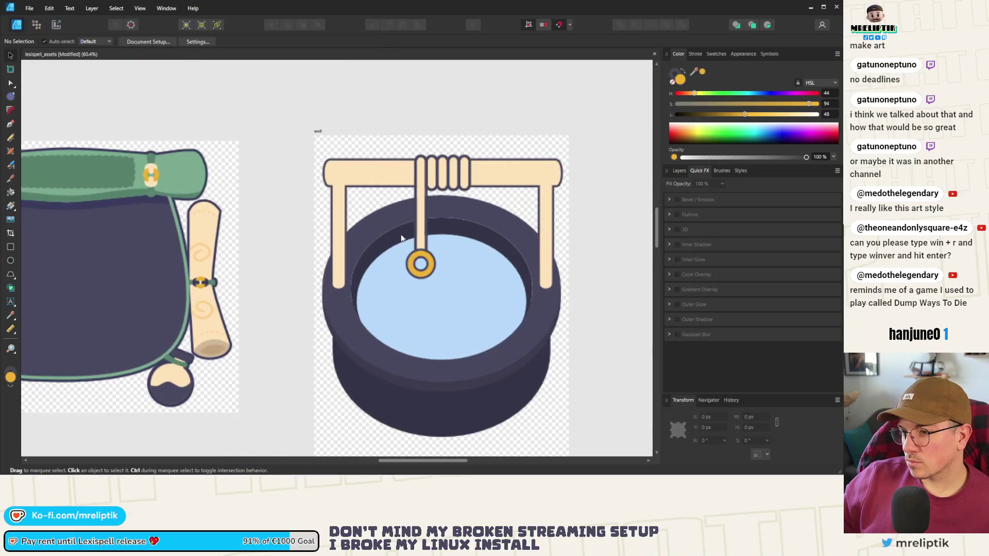
{"action": "left_click", "coordinate": [678, 75]}
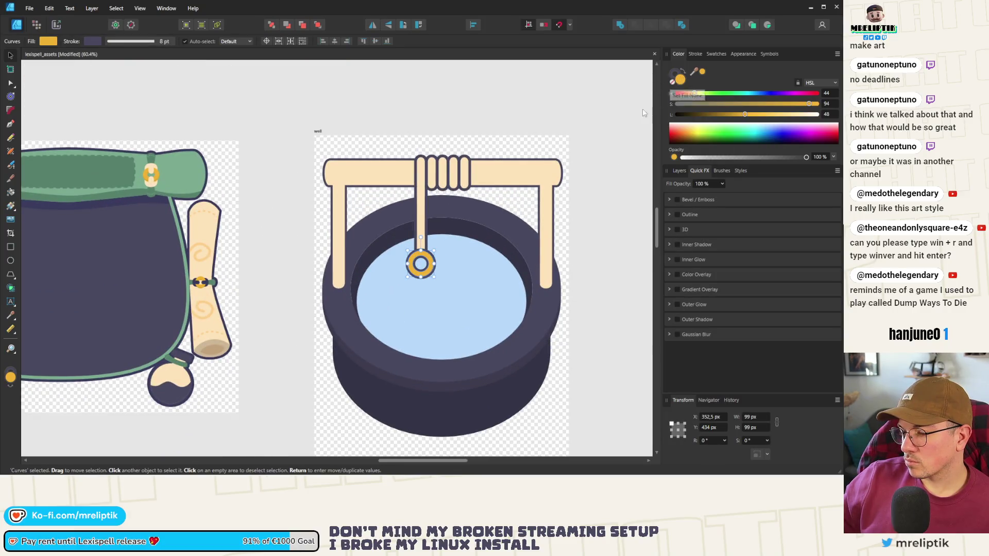
{"action": "left_click", "coordinate": [614, 121]}
{"action": "scroll", "coordinate": [451, 156], "scroll_direction": "down", "scroll_amount": 5}
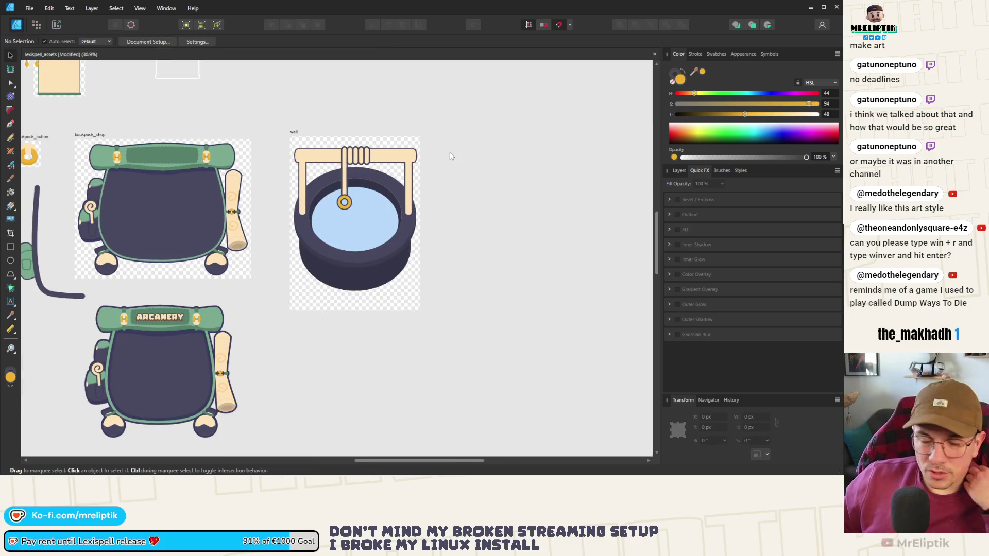
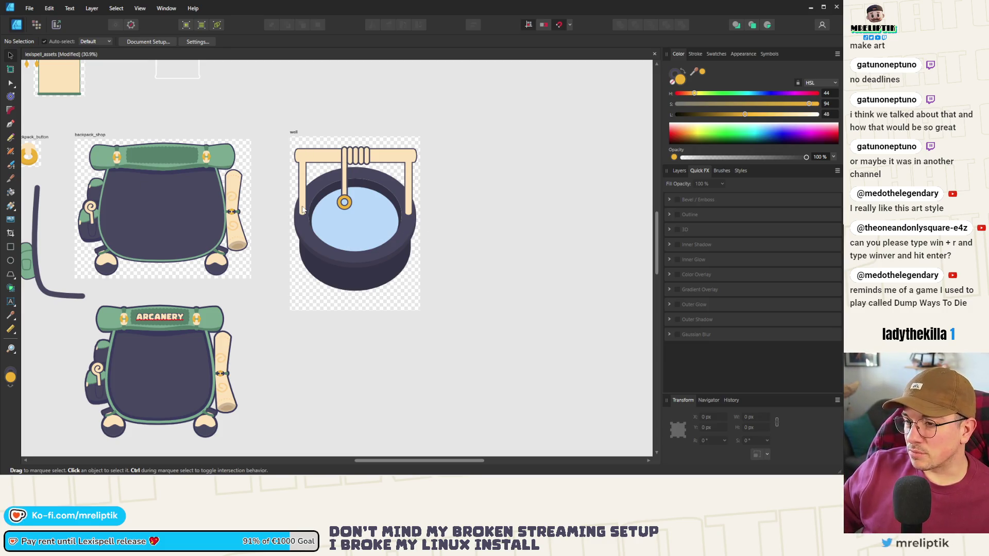
{"action": "scroll", "coordinate": [347, 161], "scroll_direction": "up", "scroll_amount": 3}
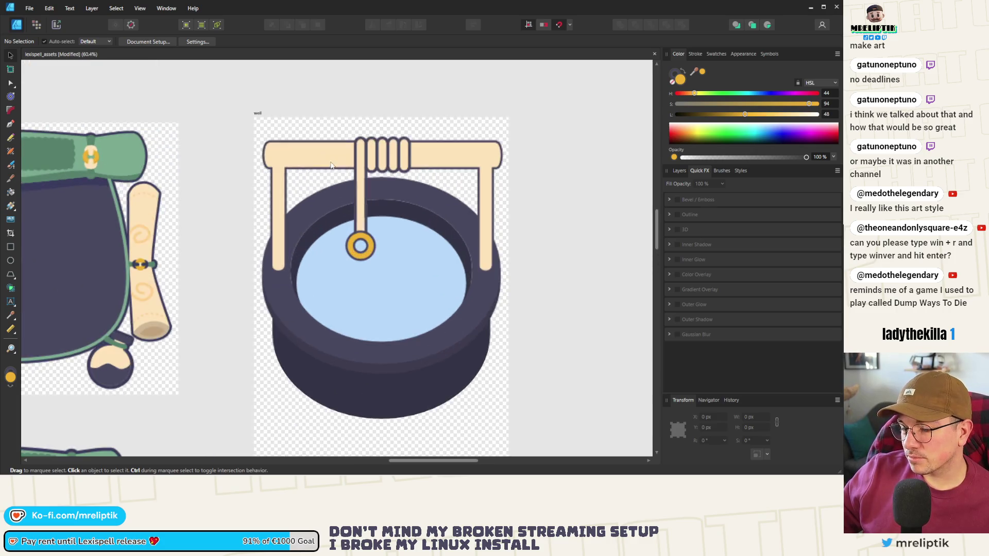
- Draw a thin outline-free rectangle strip along the underside of the well's top beam
{"action": "left_click", "coordinate": [340, 162]}
{"action": "scroll", "coordinate": [224, 193], "scroll_direction": "up", "scroll_amount": 2}
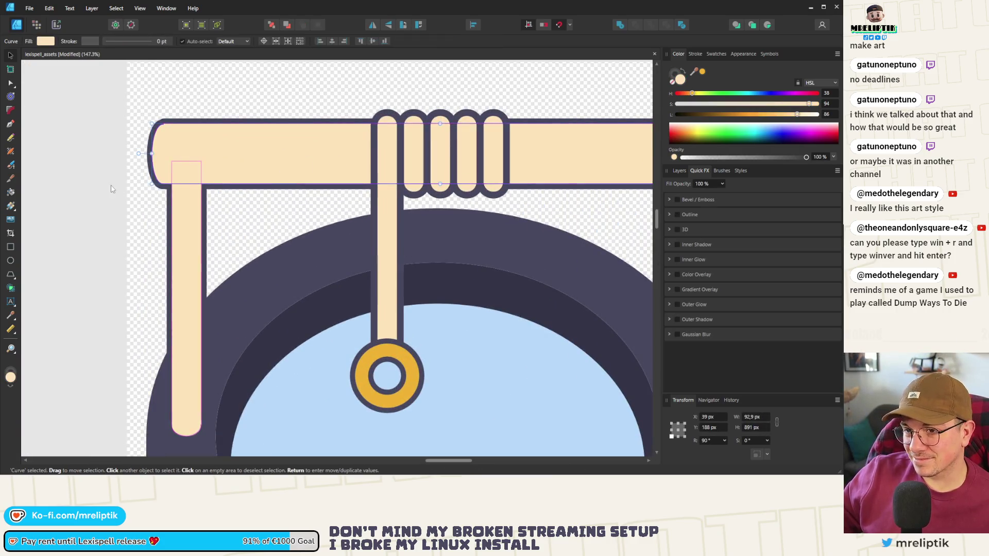
{"action": "scroll", "coordinate": [213, 197], "scroll_direction": "down", "scroll_amount": 3}
{"action": "scroll", "coordinate": [24, 155], "scroll_direction": "up", "scroll_amount": 3}
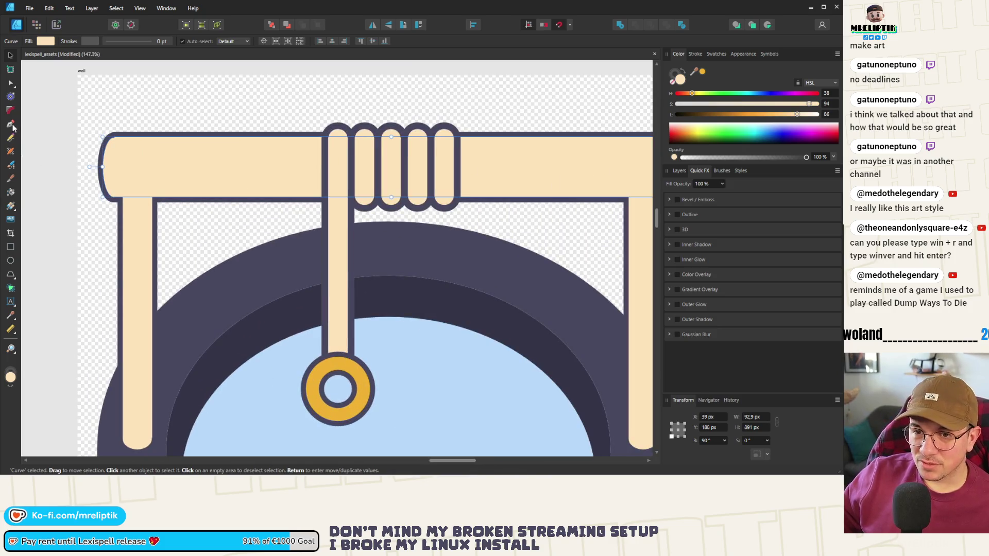
{"action": "left_click", "coordinate": [9, 248]}
{"action": "scroll", "coordinate": [189, 161], "scroll_direction": "down", "scroll_amount": 2}
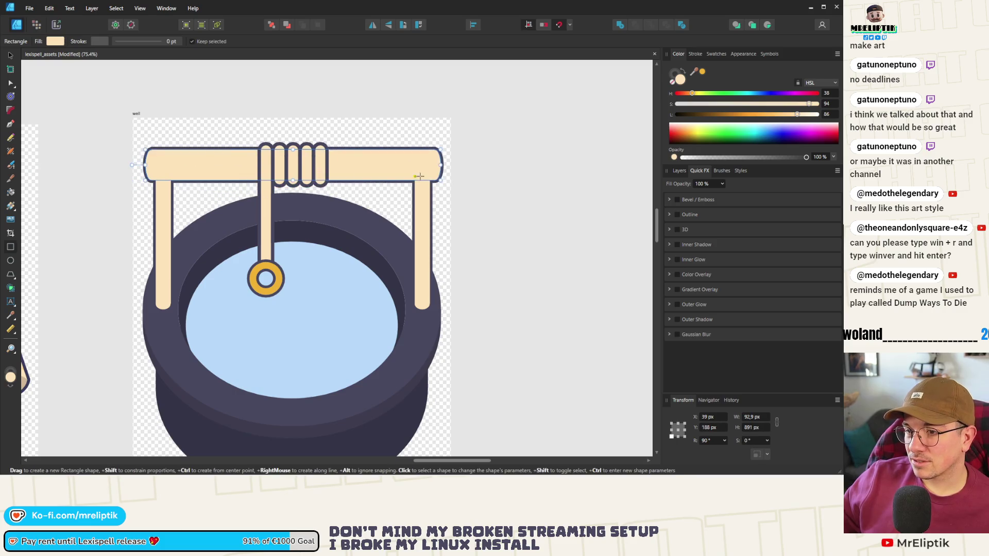
{"action": "left_click_drag", "start_coordinate": [422, 181], "coordinate": [135, 167]}
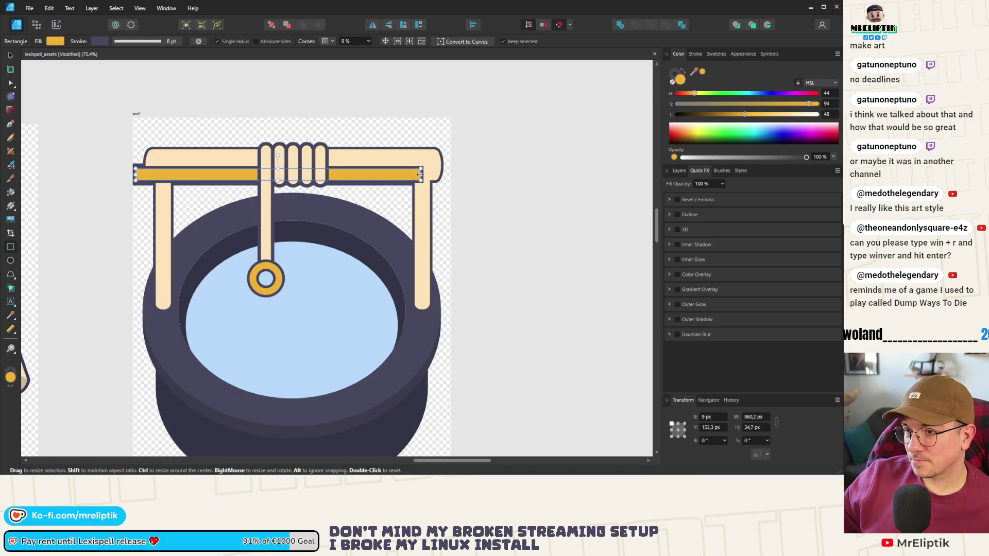
{"action": "left_click_drag", "start_coordinate": [421, 175], "coordinate": [448, 175]}
{"action": "left_click", "coordinate": [695, 53]}
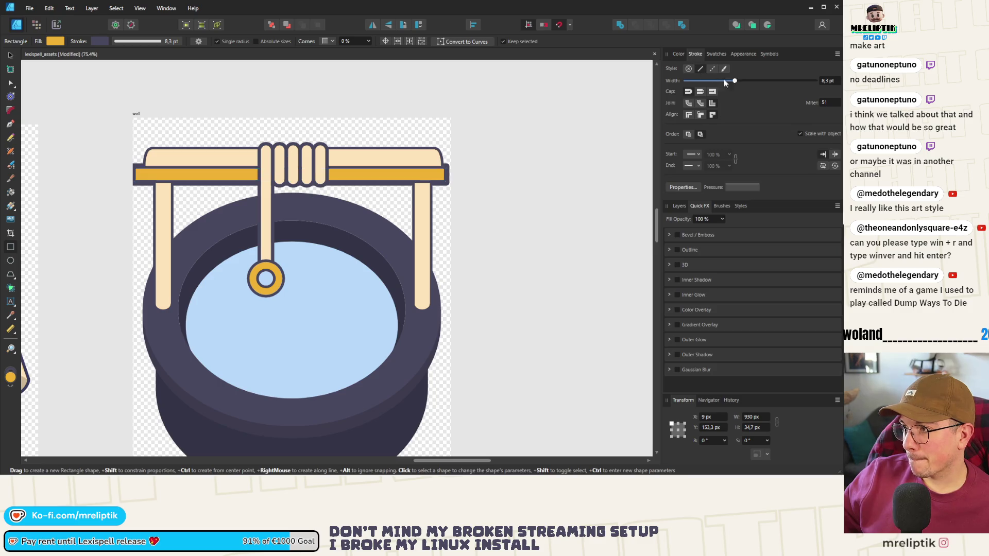
{"action": "key", "text": "Delete"}
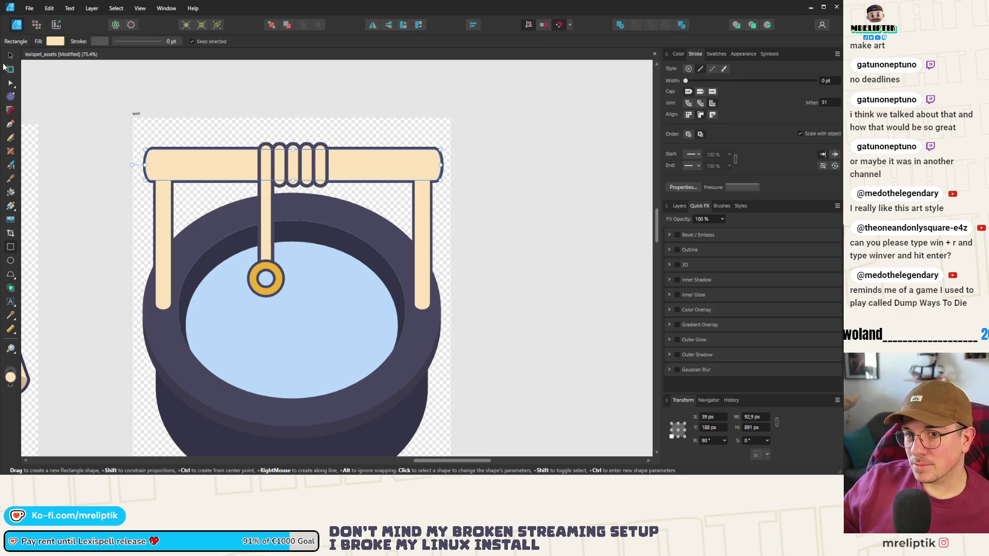
{"action": "left_click", "coordinate": [9, 56]}
{"action": "key", "text": "ctrl+z"}
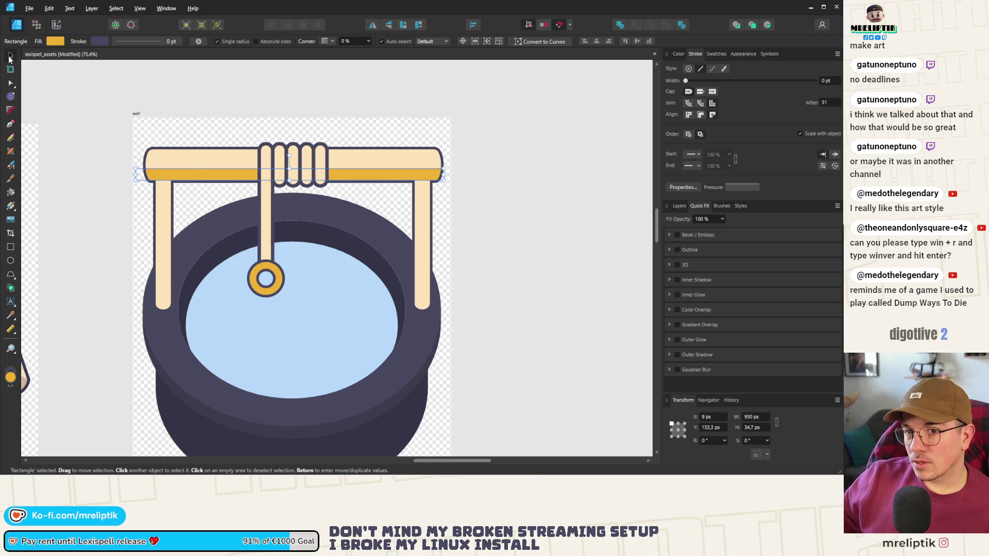
{"action": "scroll", "coordinate": [342, 173], "scroll_direction": "up", "scroll_amount": 3}
{"action": "left_click_drag", "start_coordinate": [410, 204], "coordinate": [416, 210]}
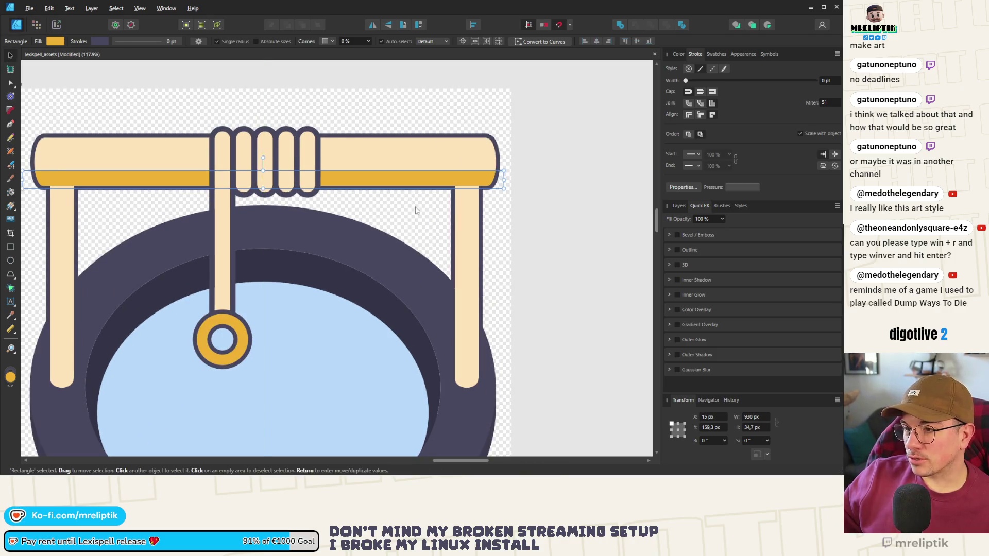
{"action": "scroll", "coordinate": [416, 209], "scroll_direction": "down", "scroll_amount": 3}
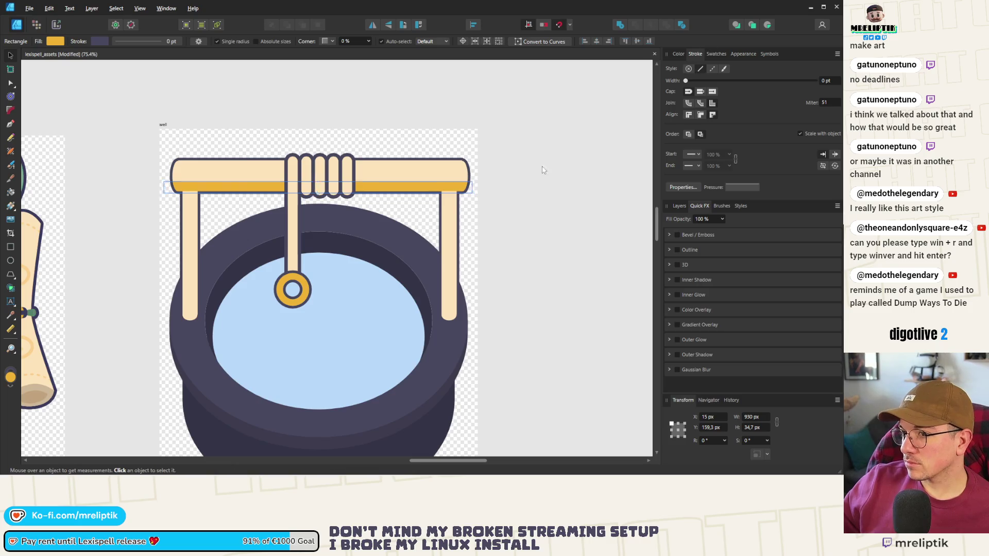
{"action": "scroll", "coordinate": [542, 169], "scroll_direction": "down", "scroll_amount": 3}
- Fill the strip with the beige sampled from the scroll artwork and deselect
{"action": "left_click", "coordinate": [678, 54]}
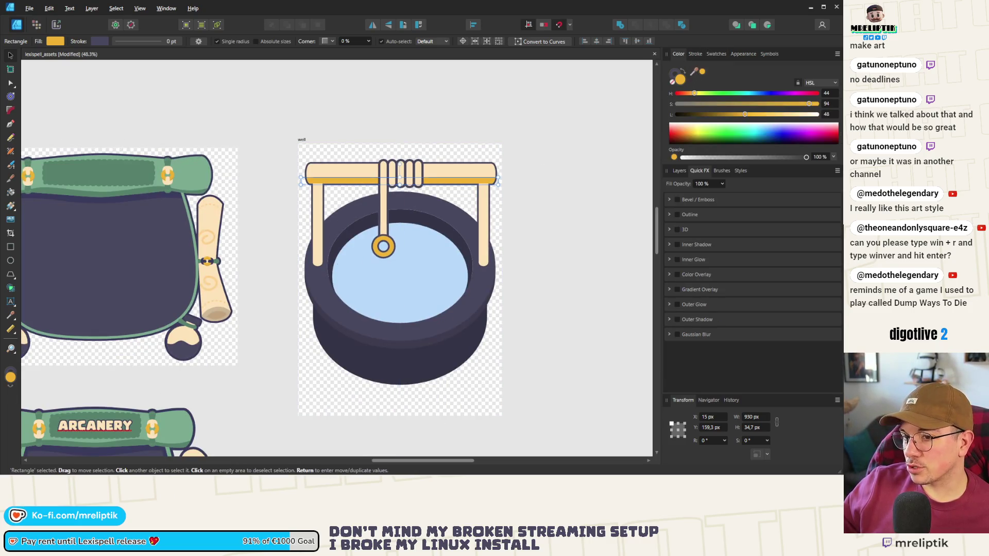
{"action": "left_click_drag", "start_coordinate": [694, 72], "coordinate": [219, 307]}
{"action": "scroll", "coordinate": [304, 168], "scroll_direction": "down", "scroll_amount": 3}
{"action": "scroll", "coordinate": [295, 137], "scroll_direction": "up", "scroll_amount": 3}
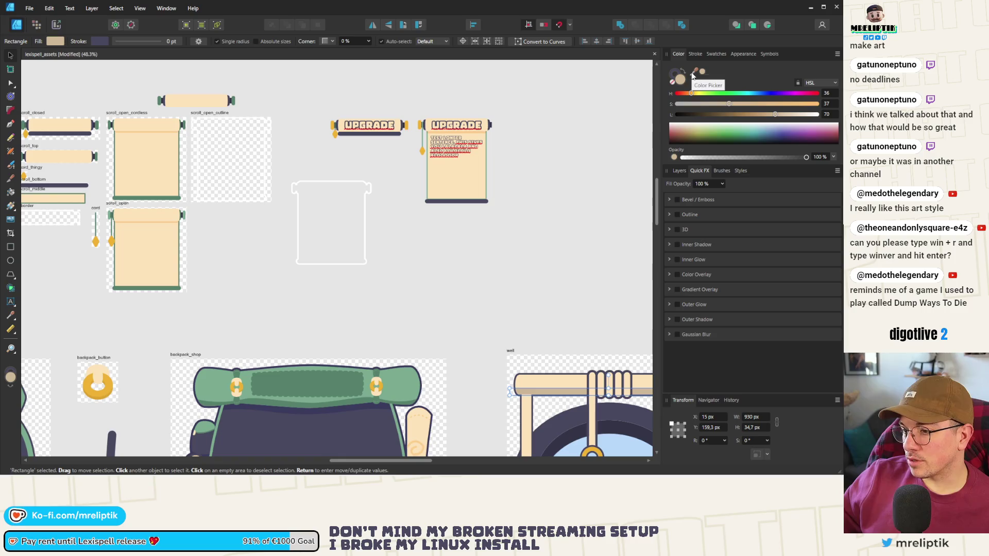
{"action": "left_click_drag", "start_coordinate": [693, 73], "coordinate": [166, 132]}
{"action": "key", "text": "ctrl+d"}
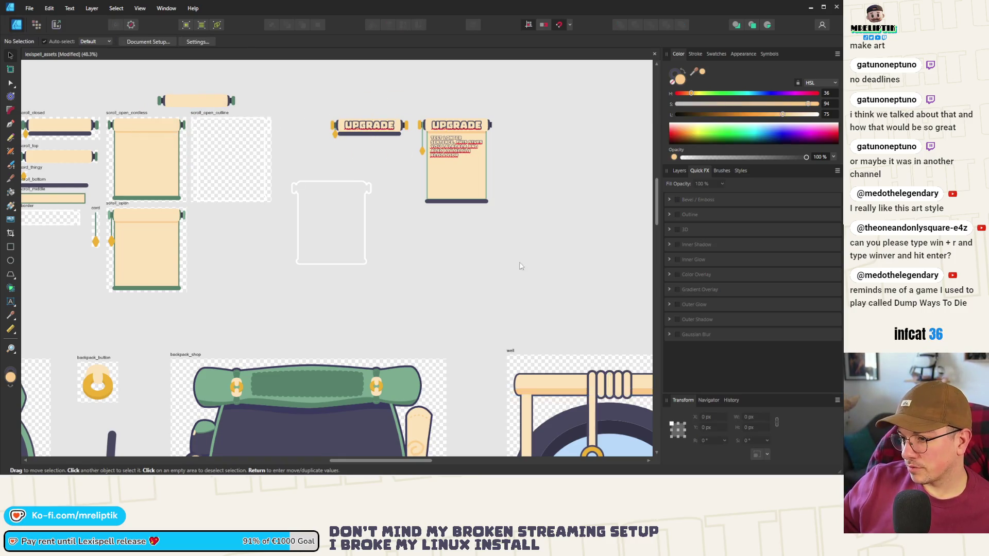
{"action": "scroll", "coordinate": [415, 325], "scroll_direction": "down", "scroll_amount": 5}
{"action": "scroll", "coordinate": [416, 326], "scroll_direction": "up", "scroll_amount": 3}
{"action": "scroll", "coordinate": [416, 325], "scroll_direction": "up", "scroll_amount": 3}
{"action": "scroll", "coordinate": [433, 332], "scroll_direction": "down", "scroll_amount": 2}
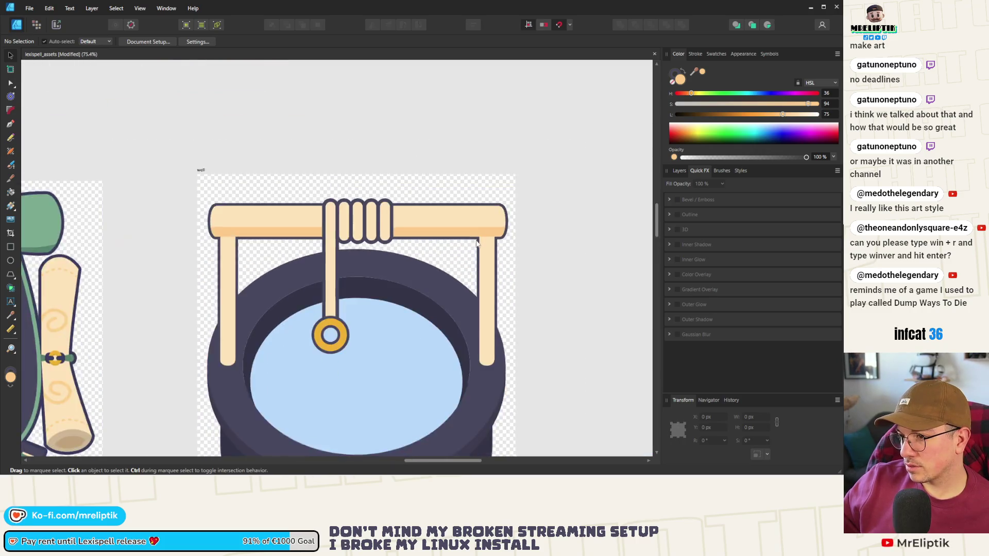
{"action": "scroll", "coordinate": [464, 340], "scroll_direction": "up", "scroll_amount": 1}
- Duplicate the right post, move the copy up and shorten it into a small cap under the beam
{"action": "left_click", "coordinate": [485, 346]}
{"action": "double_click", "coordinate": [489, 387]}
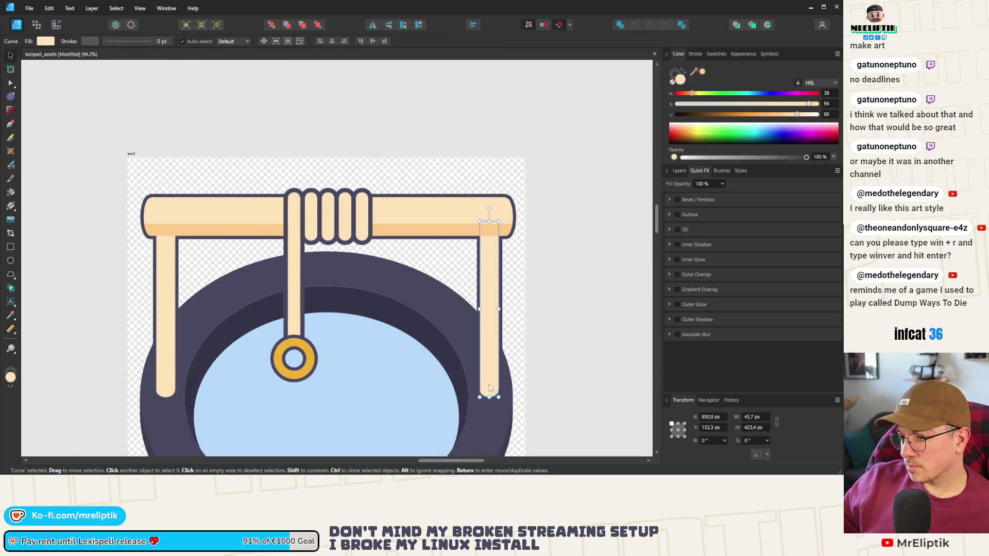
{"action": "key", "text": "a"}
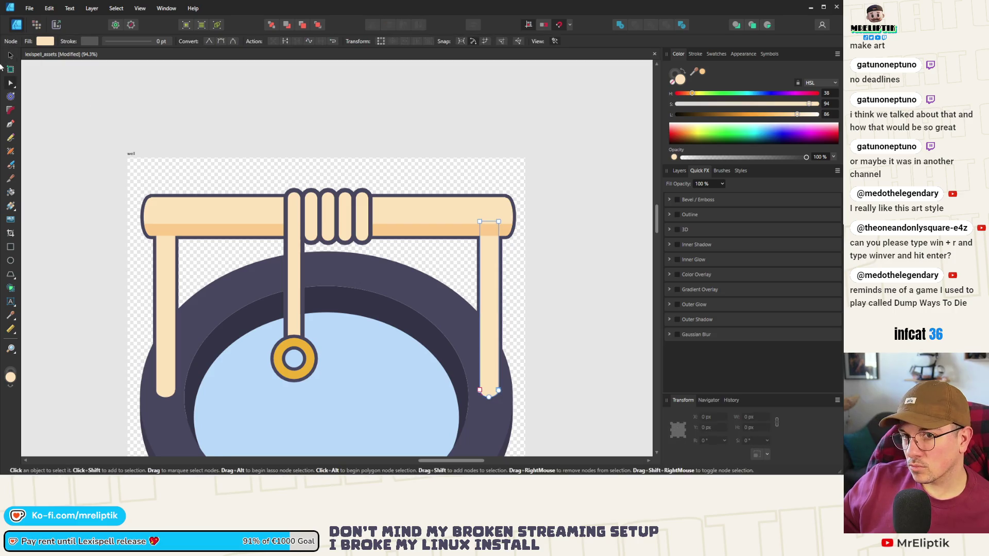
{"action": "key", "text": "v"}
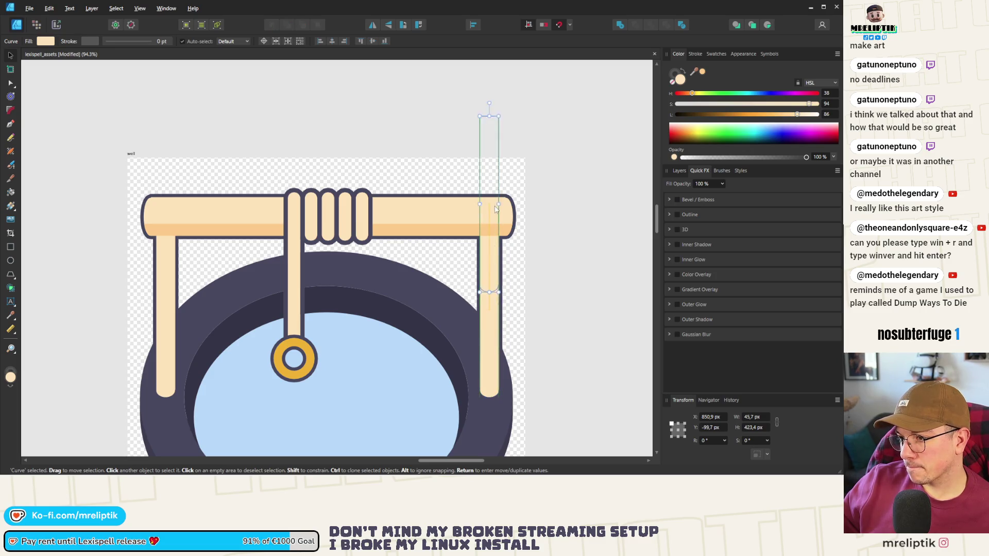
{"action": "left_click_drag", "start_coordinate": [496, 174], "coordinate": [495, 176]}
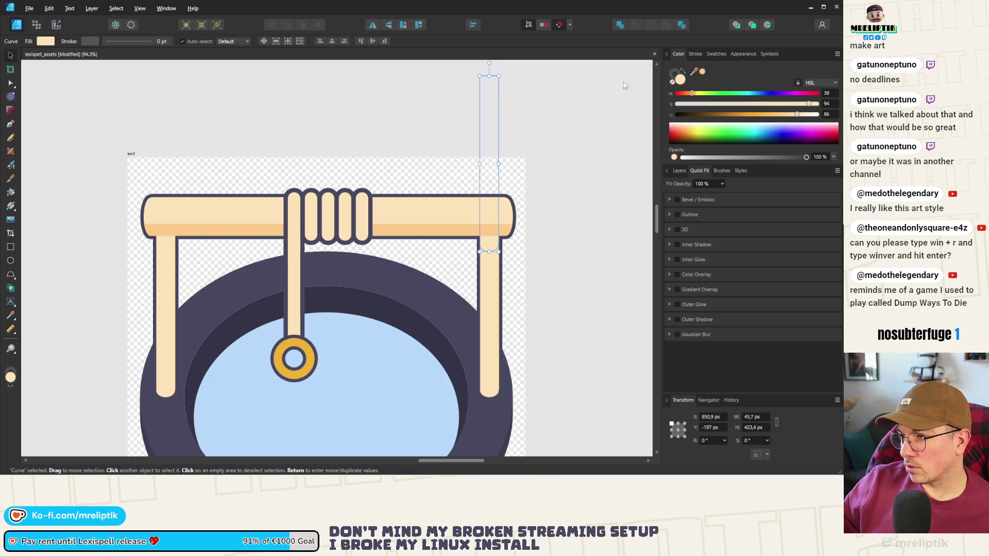
{"action": "key", "text": "a"}
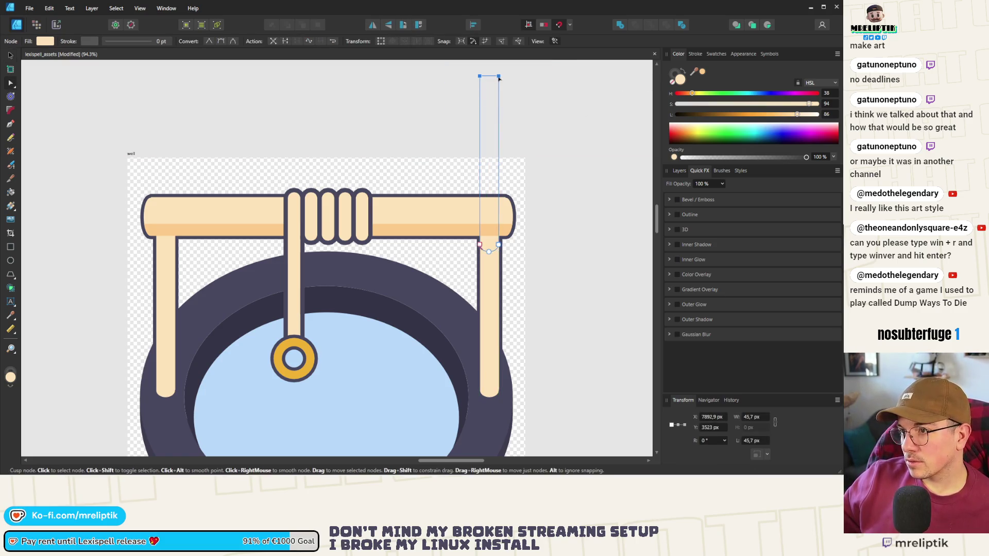
{"action": "left_click", "coordinate": [495, 232]}
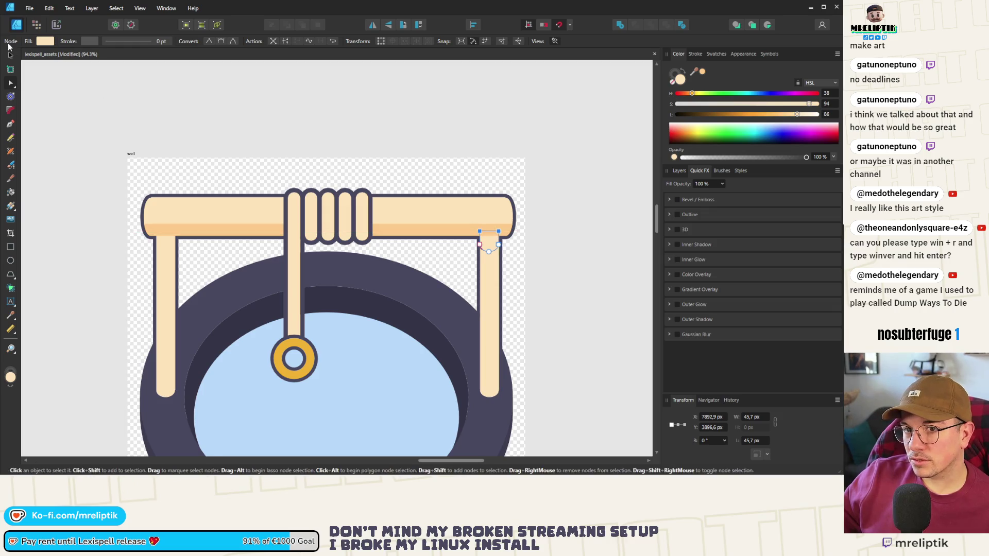
{"action": "left_click", "coordinate": [11, 55]}
- Darken the cap's beige fill to read as a shadow on the post
{"action": "left_click", "coordinate": [700, 71]}
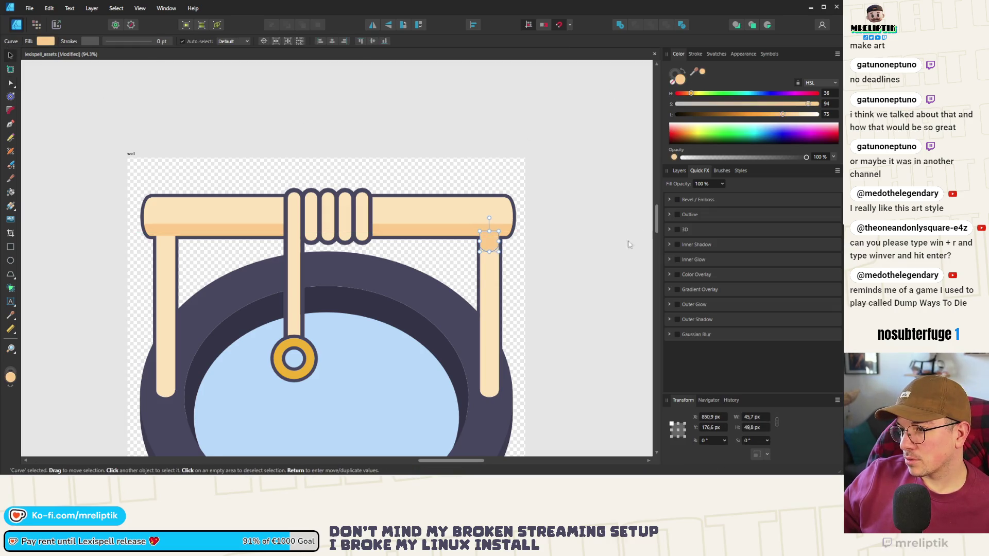
{"action": "left_click", "coordinate": [556, 267]}
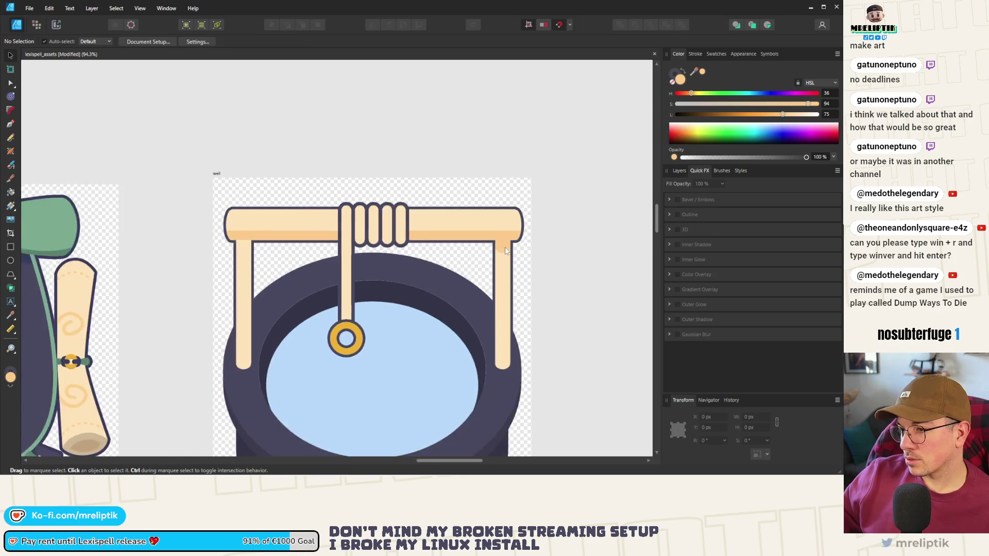
{"action": "left_click", "coordinate": [501, 246]}
{"action": "scroll", "coordinate": [500, 247], "scroll_direction": "up", "scroll_amount": 5}
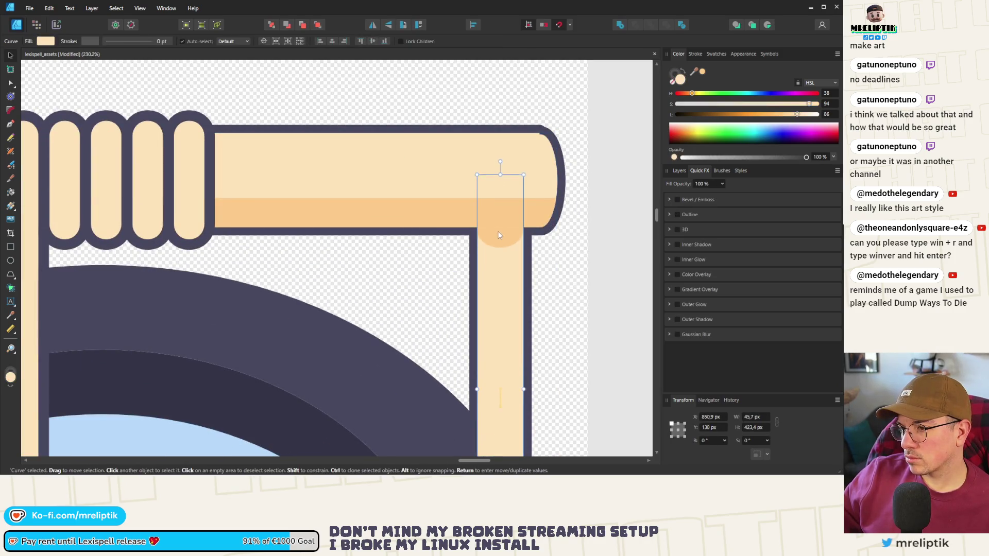
{"action": "scroll", "coordinate": [497, 236], "scroll_direction": "down", "scroll_amount": 5}
{"action": "left_click", "coordinate": [554, 244]}
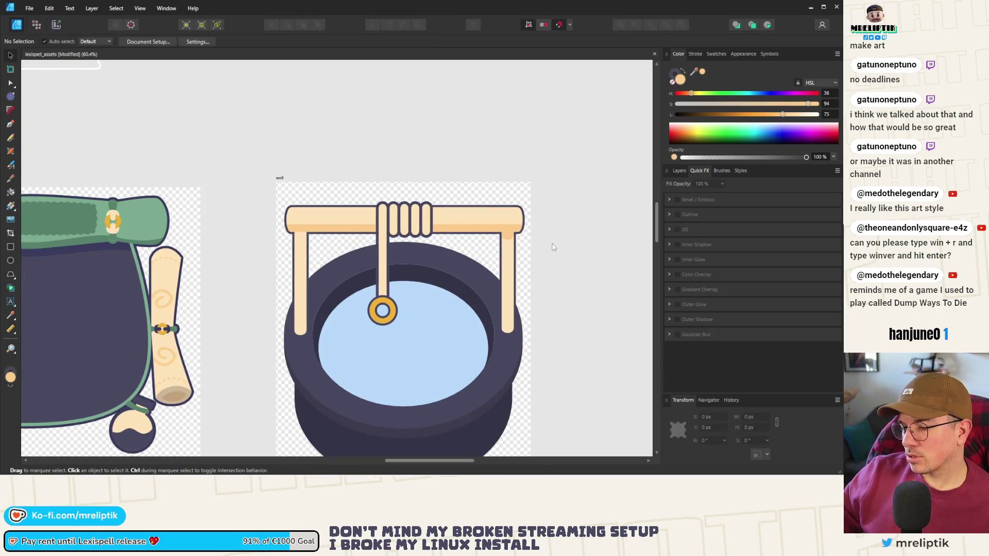
- Isolate the shading cap on the right post and nudge it up flush against the beam
{"action": "left_click", "coordinate": [511, 241]}
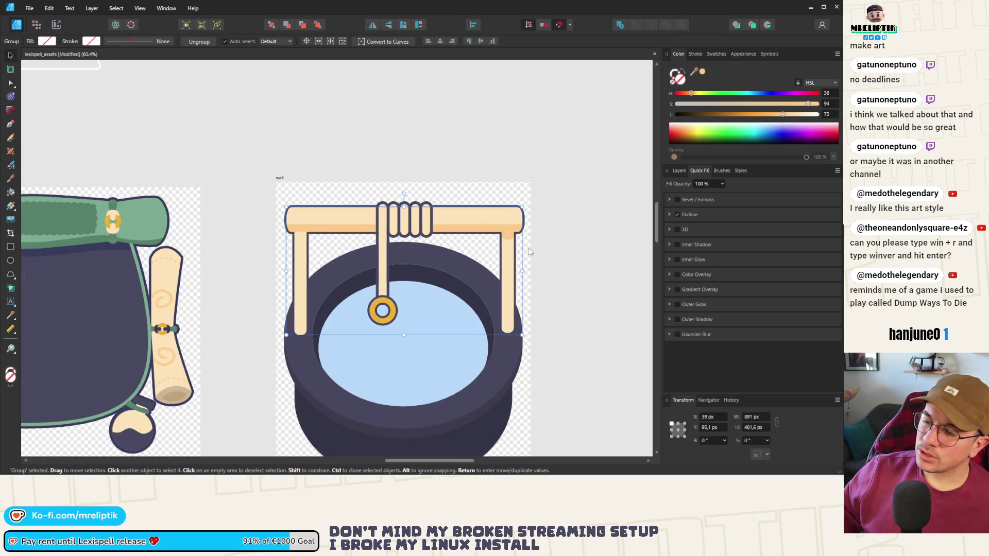
{"action": "left_click", "coordinate": [546, 250]}
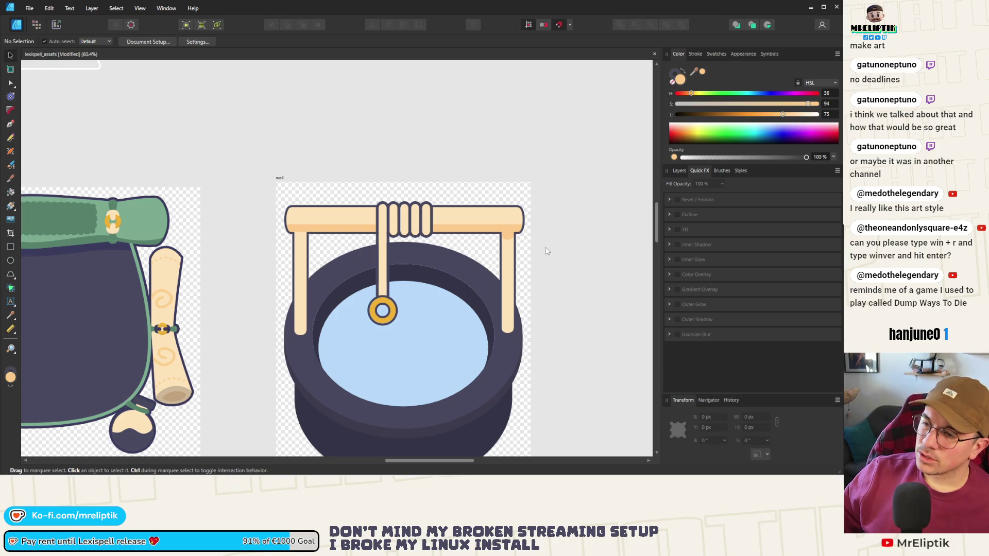
{"action": "left_click", "coordinate": [508, 238]}
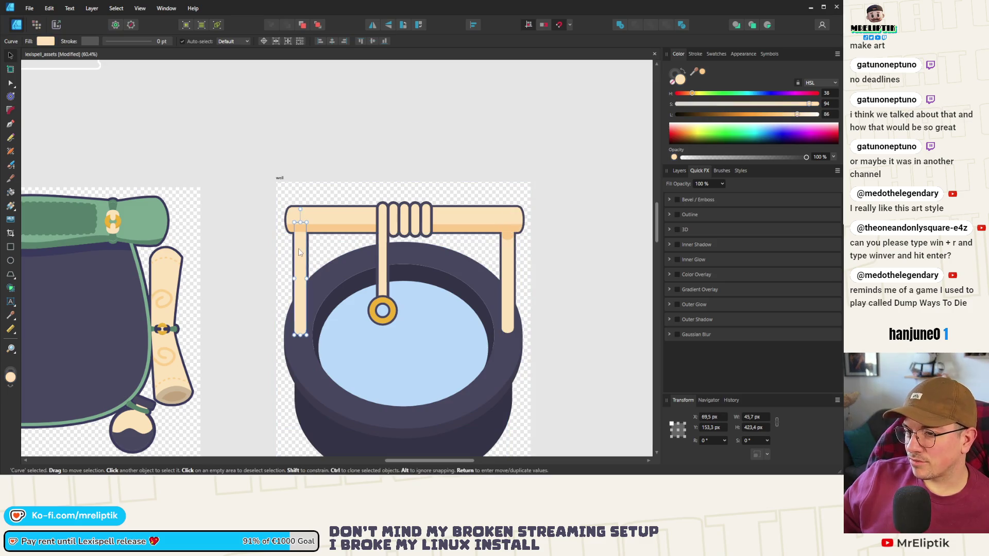
{"action": "left_click", "coordinate": [335, 160]}
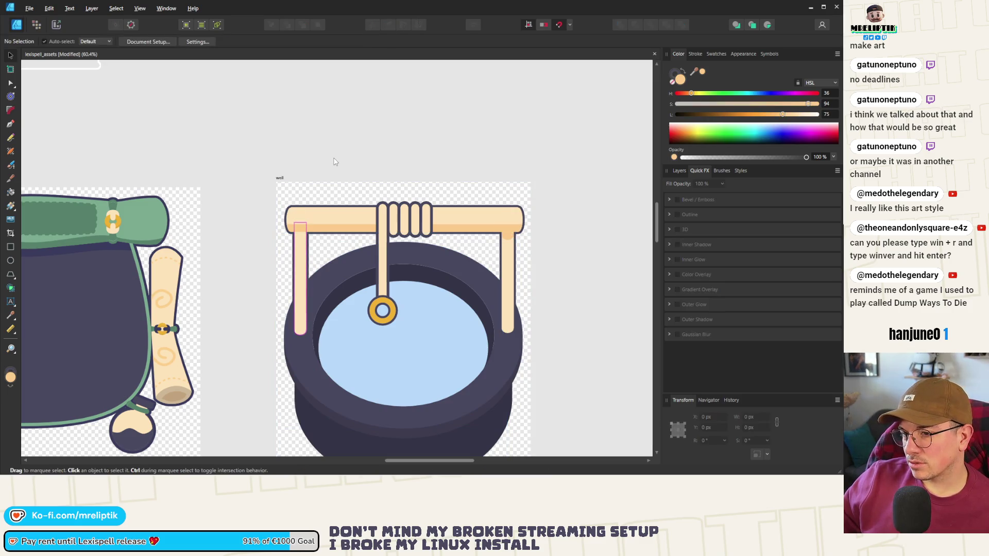
{"action": "left_click", "coordinate": [508, 241]}
{"action": "left_click", "coordinate": [508, 238]}
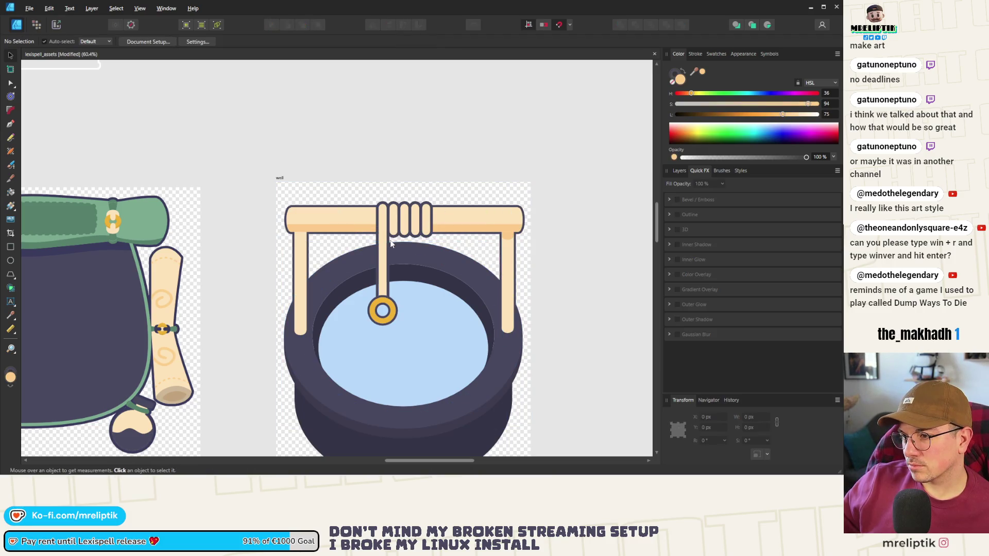
{"action": "left_click", "coordinate": [301, 249]}
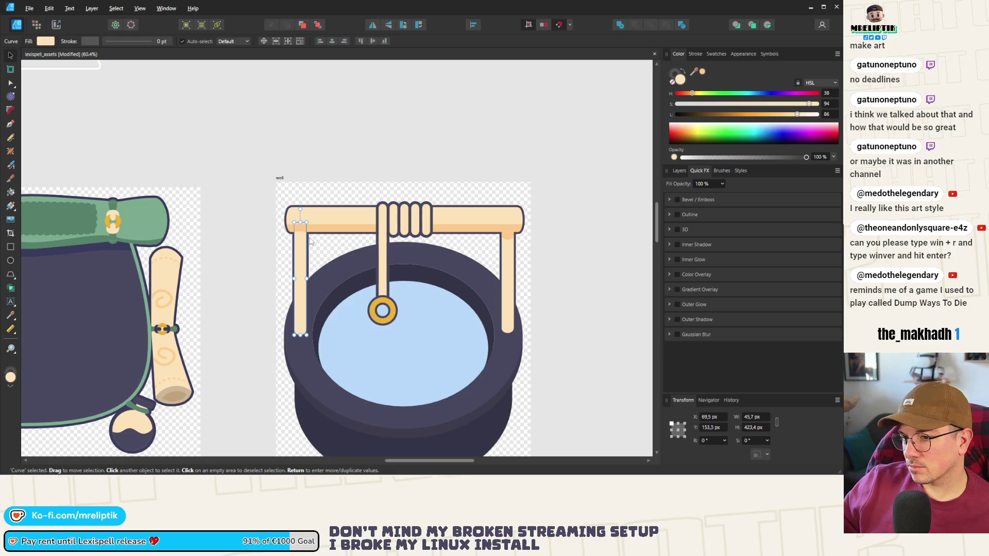
{"action": "key", "text": "alt+bracketright"}
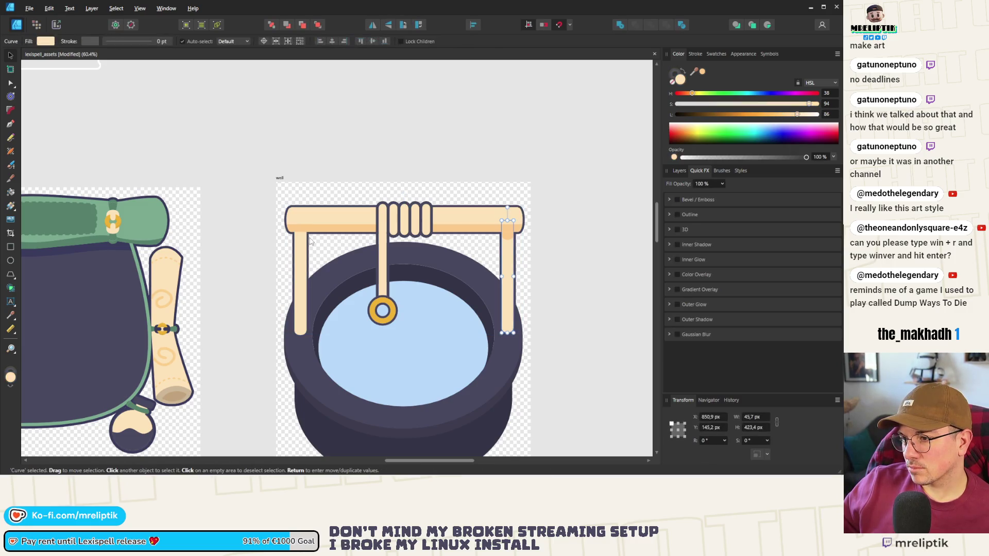
{"action": "left_click", "coordinate": [510, 236]}
{"action": "left_click", "coordinate": [510, 236]}
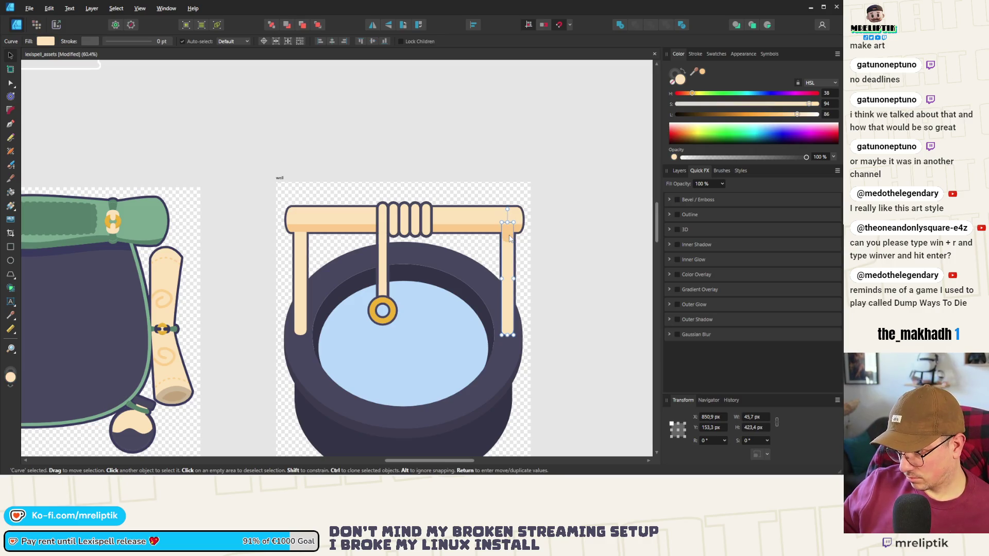
{"action": "left_click", "coordinate": [511, 237]}
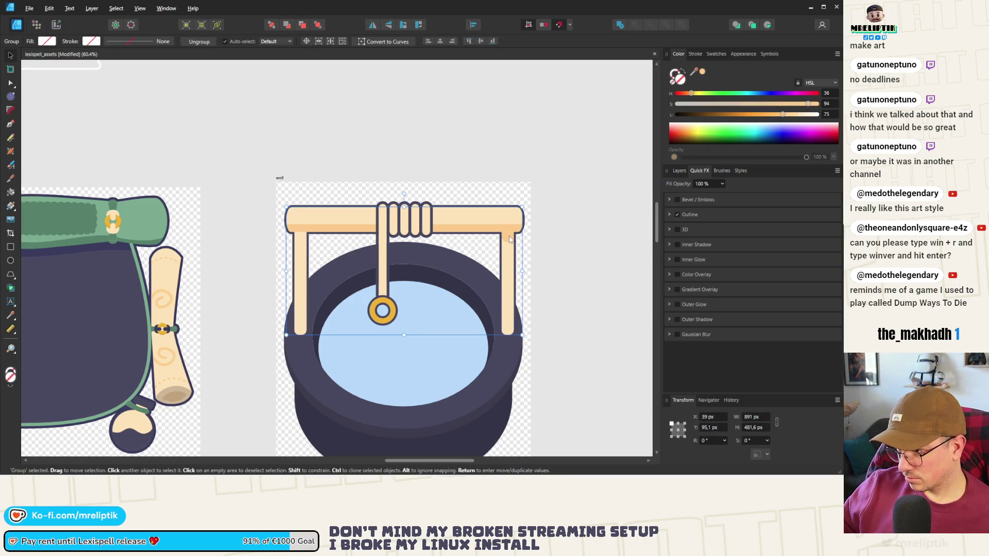
{"action": "left_click", "coordinate": [510, 238]}
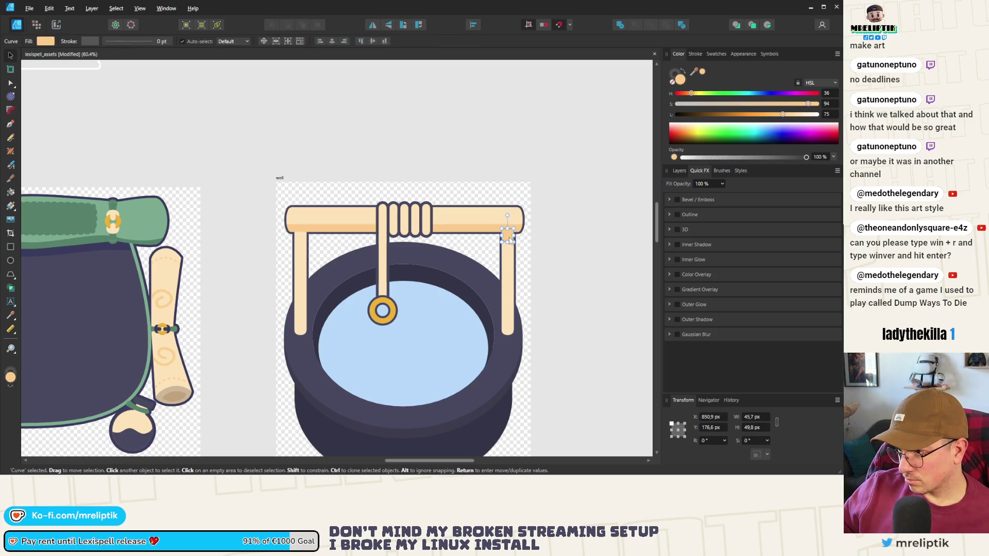
{"action": "scroll", "coordinate": [510, 238], "scroll_direction": "up", "scroll_amount": 3}
{"action": "left_click_drag", "start_coordinate": [510, 232], "coordinate": [512, 228]}
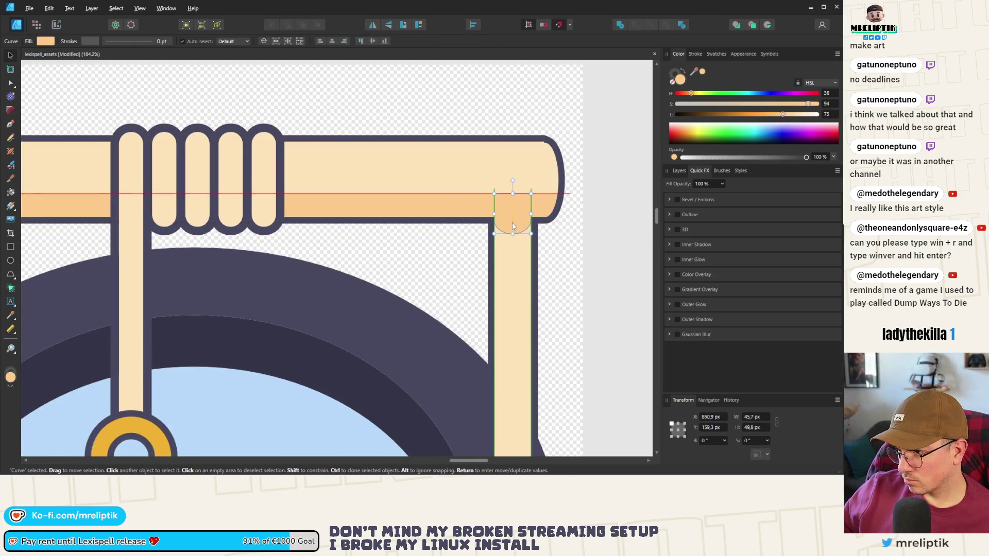
{"action": "scroll", "coordinate": [512, 228], "scroll_direction": "down", "scroll_amount": 3}
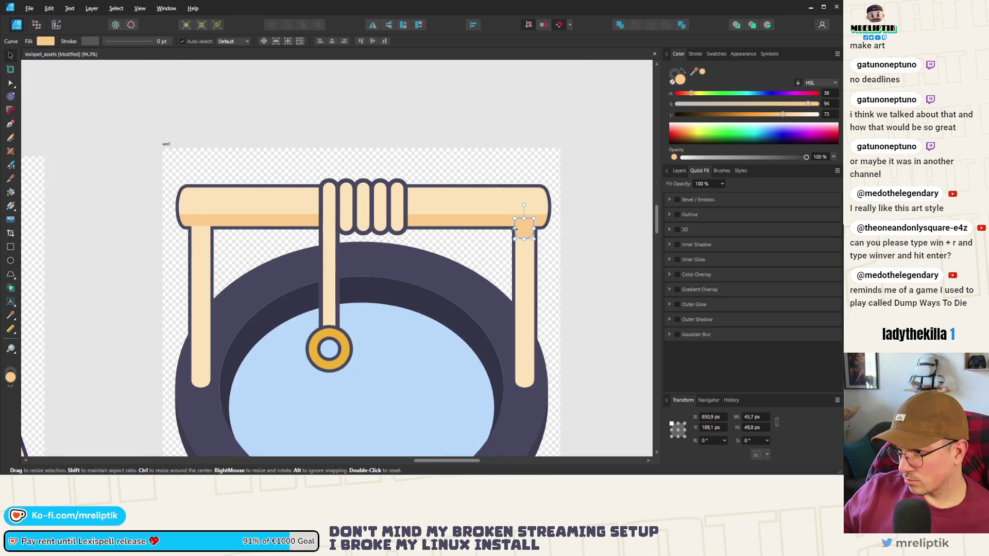
- Alt-drag a copy of the shading cap onto the top of the left post
{"action": "left_click", "coordinate": [200, 240]}
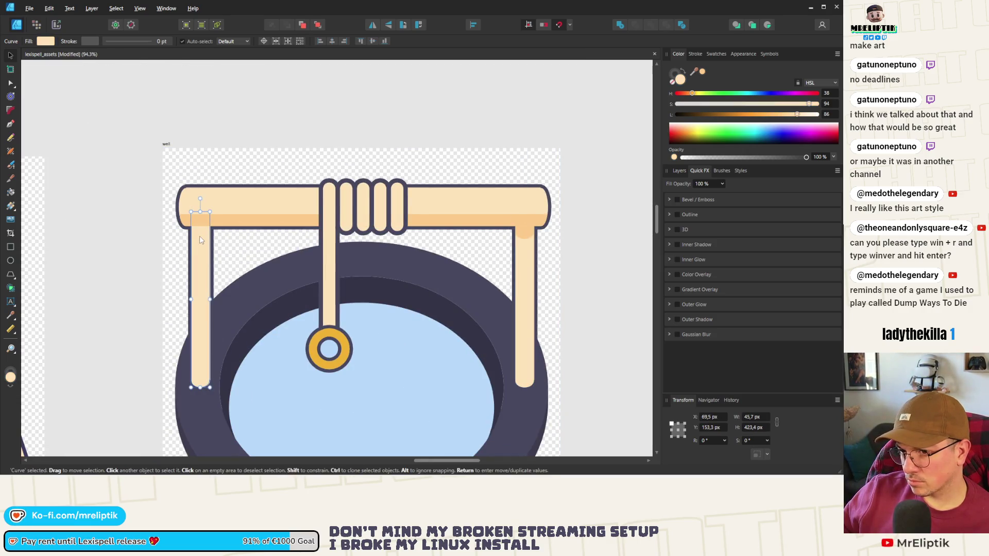
{"action": "key", "text": "a"}
{"action": "key", "text": "ctrl+z"}
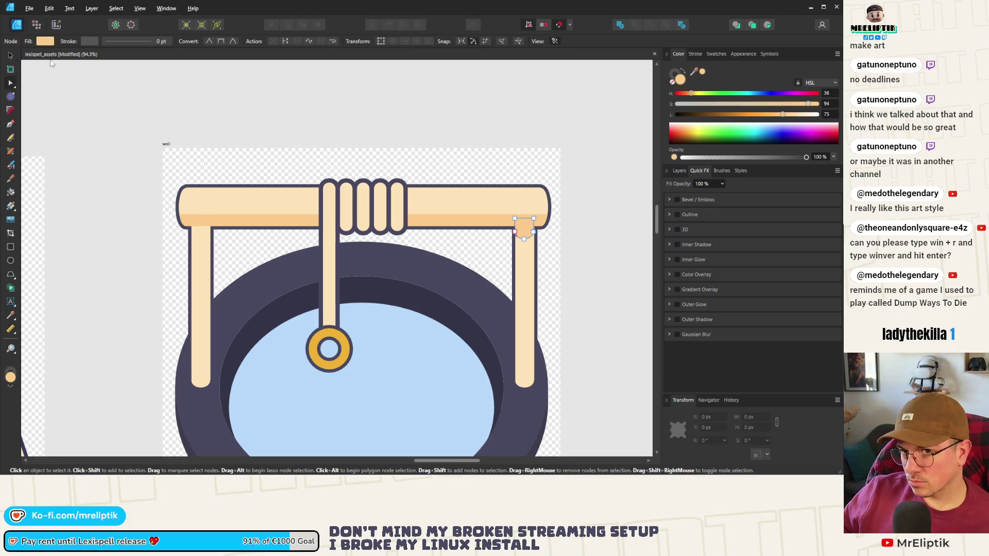
{"action": "left_click", "coordinate": [9, 57]}
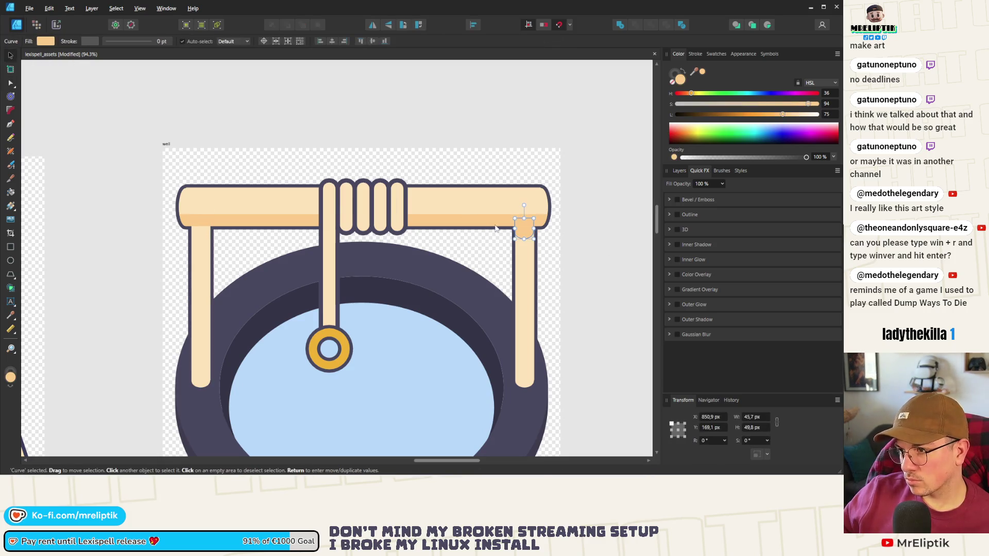
{"action": "left_click_drag", "start_coordinate": [523, 226], "coordinate": [199, 236]}
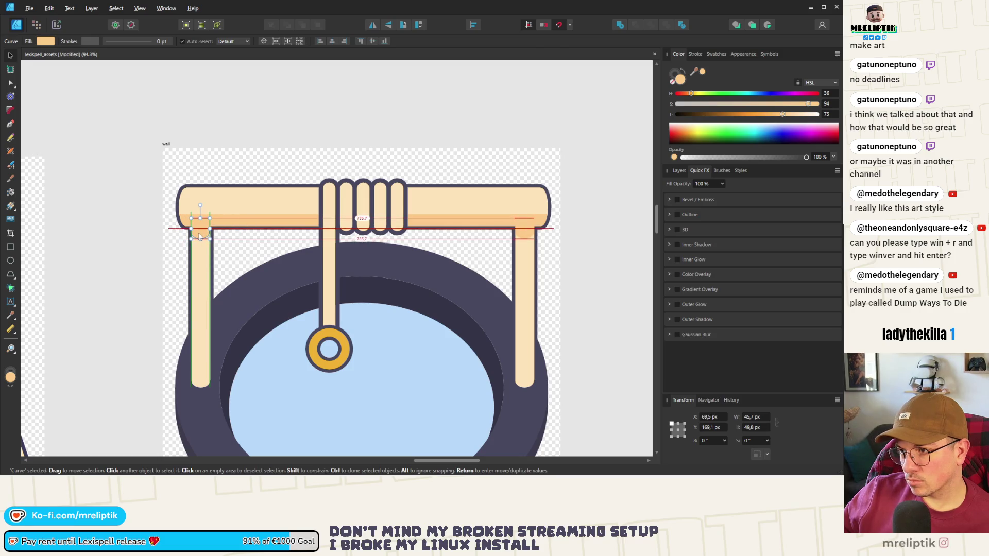
{"action": "left_click", "coordinate": [243, 103]}
{"action": "scroll", "coordinate": [207, 155], "scroll_direction": "down", "scroll_amount": 3}
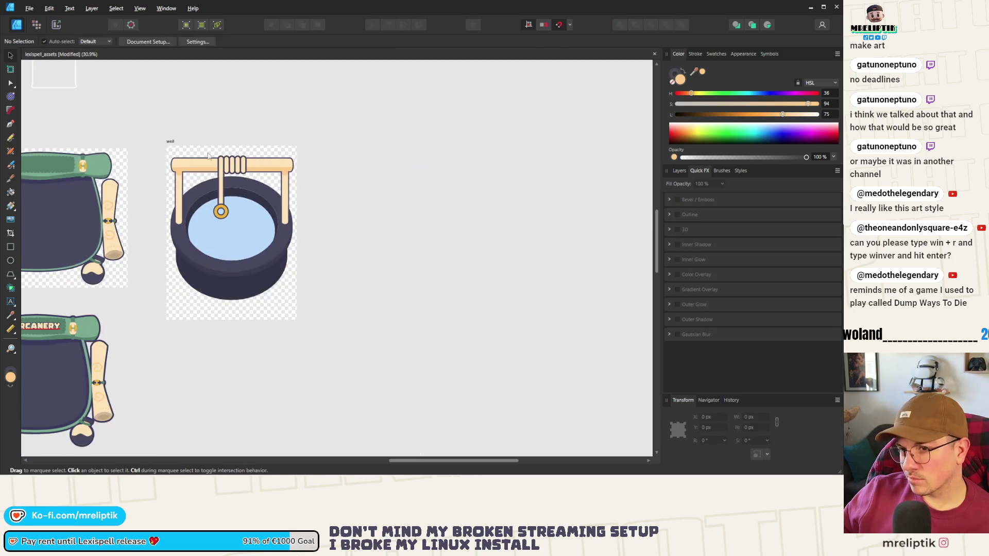
{"action": "scroll", "coordinate": [203, 175], "scroll_direction": "up", "scroll_amount": 1}
{"action": "scroll", "coordinate": [216, 174], "scroll_direction": "up", "scroll_amount": 1}
{"action": "scroll", "coordinate": [255, 186], "scroll_direction": "up", "scroll_amount": 1}
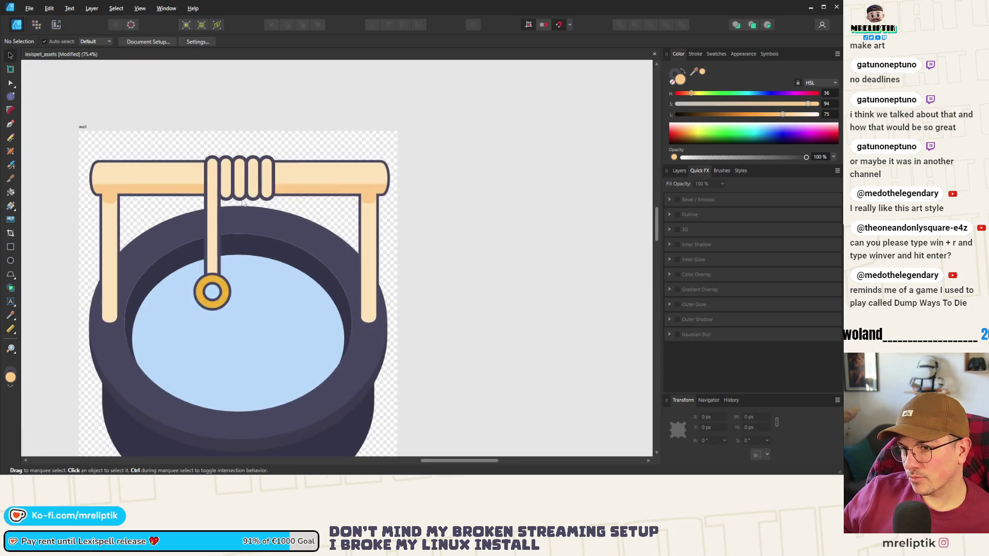
{"action": "scroll", "coordinate": [281, 192], "scroll_direction": "up", "scroll_amount": 1}
{"action": "scroll", "coordinate": [326, 213], "scroll_direction": "up", "scroll_amount": 2}
{"action": "scroll", "coordinate": [310, 211], "scroll_direction": "up", "scroll_amount": 2}
- Duplicate the second rope loop and pull its top nodes down into a small circle
{"action": "left_click", "coordinate": [287, 207]}
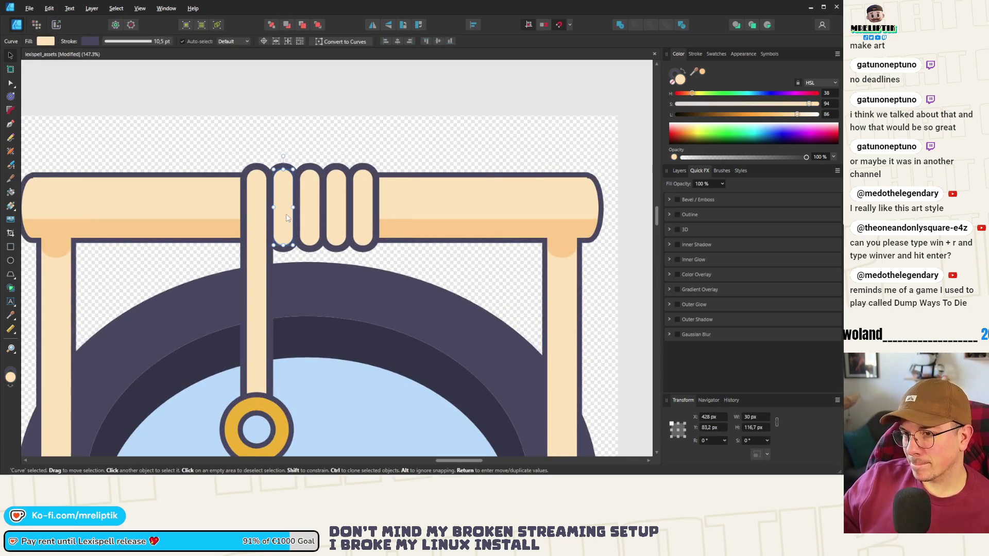
{"action": "scroll", "coordinate": [286, 208], "scroll_direction": "up", "scroll_amount": 2}
{"action": "key", "text": "a"}
{"action": "scroll", "coordinate": [287, 207], "scroll_direction": "up", "scroll_amount": 3}
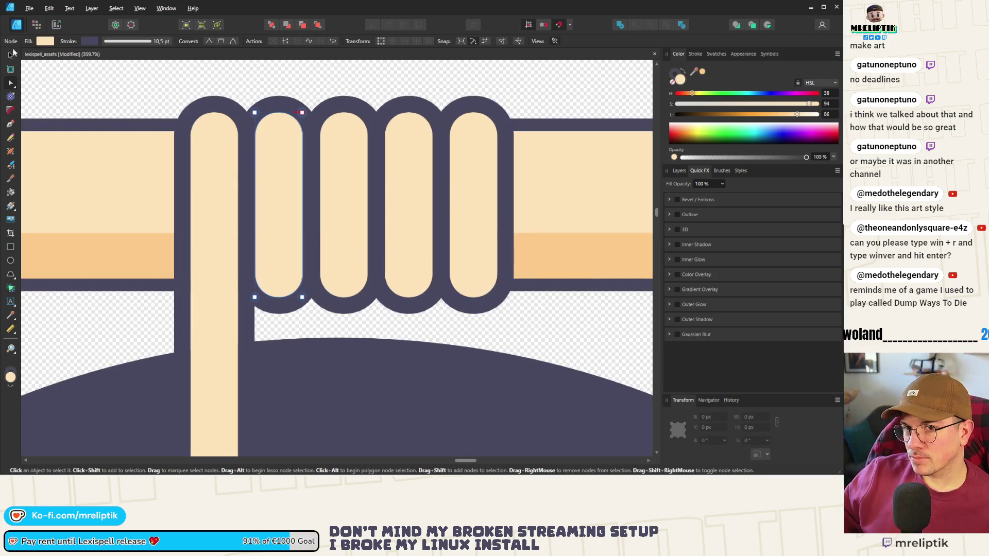
{"action": "left_click", "coordinate": [11, 55]}
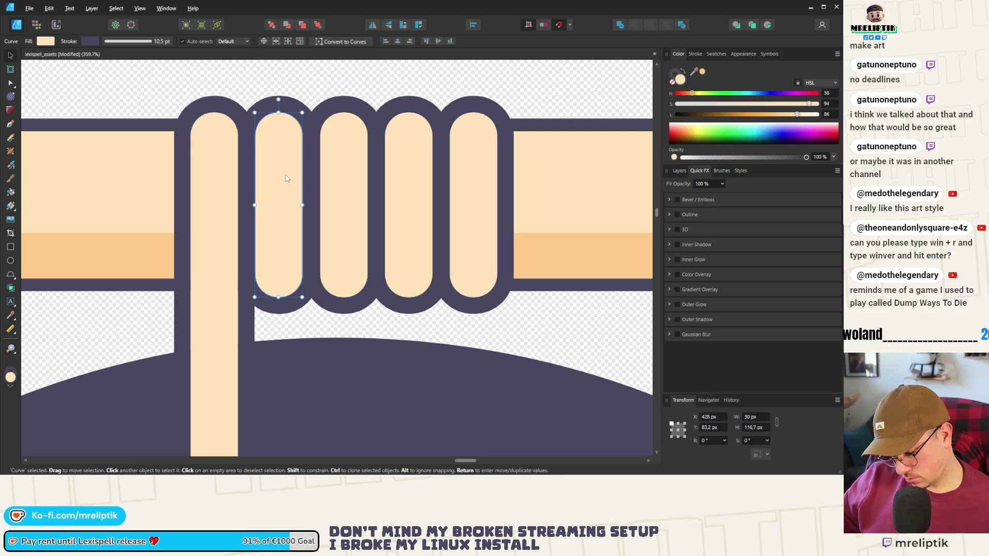
{"action": "left_click", "coordinate": [11, 68]}
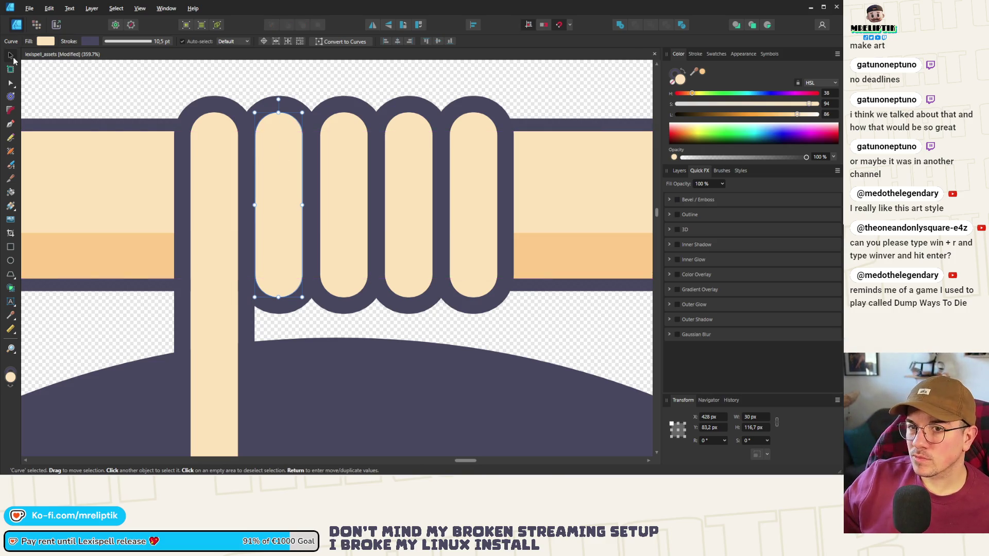
{"action": "left_click", "coordinate": [11, 68]}
{"action": "left_click_drag", "start_coordinate": [188, 87], "coordinate": [303, 164]}
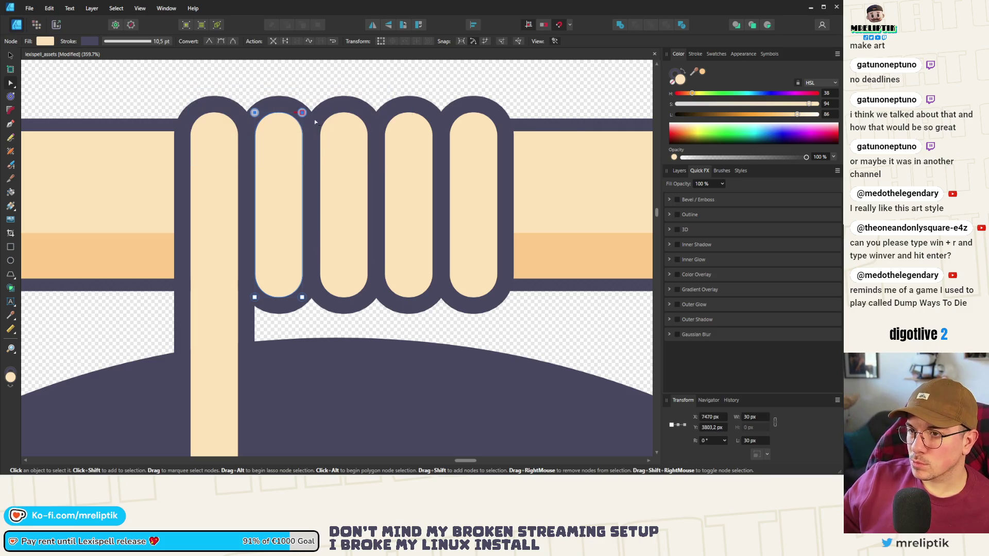
{"action": "left_click_drag", "start_coordinate": [302, 117], "coordinate": [307, 249]}
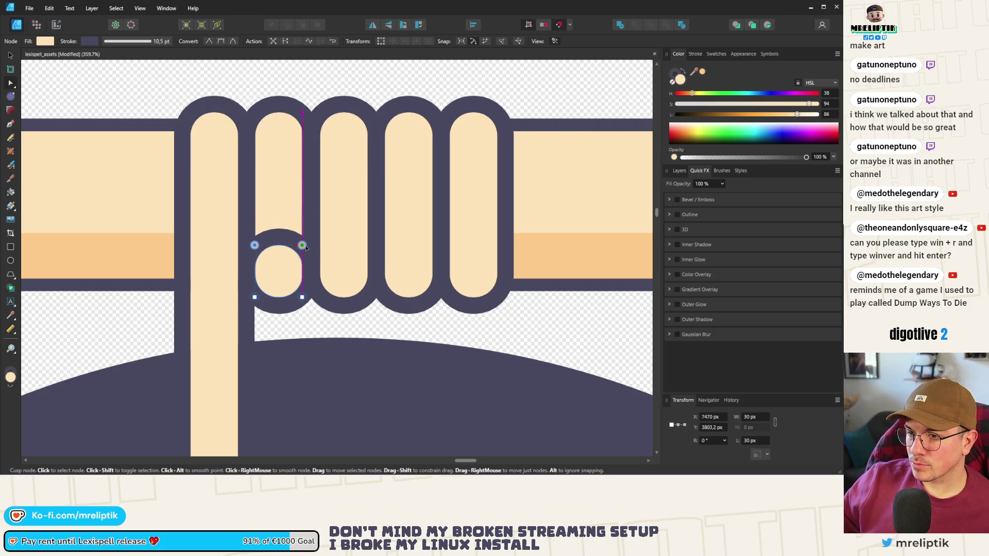
- Set the small shape's stroke to 0 pt and sharpen its top corners into a flat edge
{"action": "left_click", "coordinate": [694, 54]}
{"action": "left_click_drag", "start_coordinate": [741, 84], "coordinate": [527, 77]}
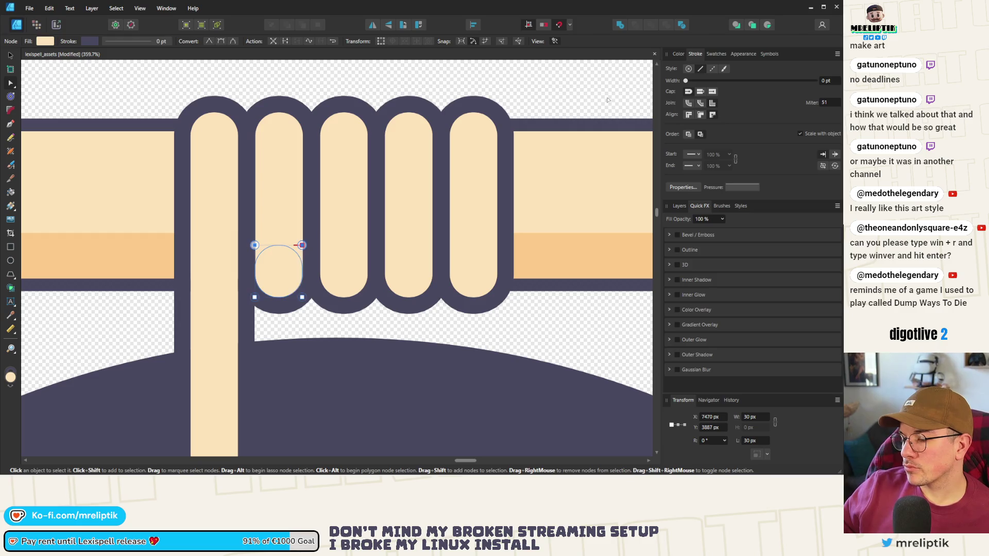
{"action": "scroll", "coordinate": [405, 181], "scroll_direction": "down", "scroll_amount": 3}
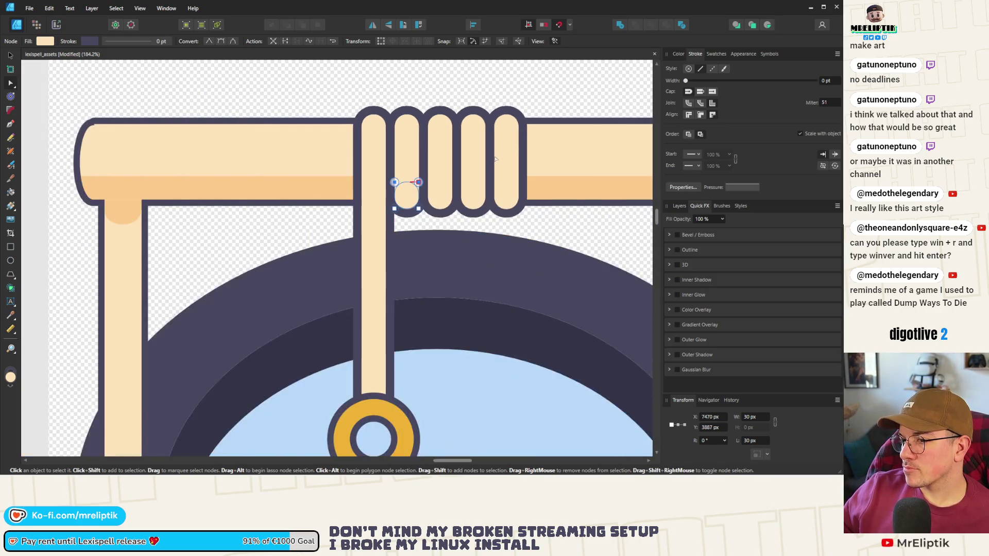
{"action": "scroll", "coordinate": [402, 187], "scroll_direction": "up", "scroll_amount": 2}
{"action": "scroll", "coordinate": [402, 188], "scroll_direction": "up", "scroll_amount": 2}
{"action": "scroll", "coordinate": [402, 187], "scroll_direction": "up", "scroll_amount": 1}
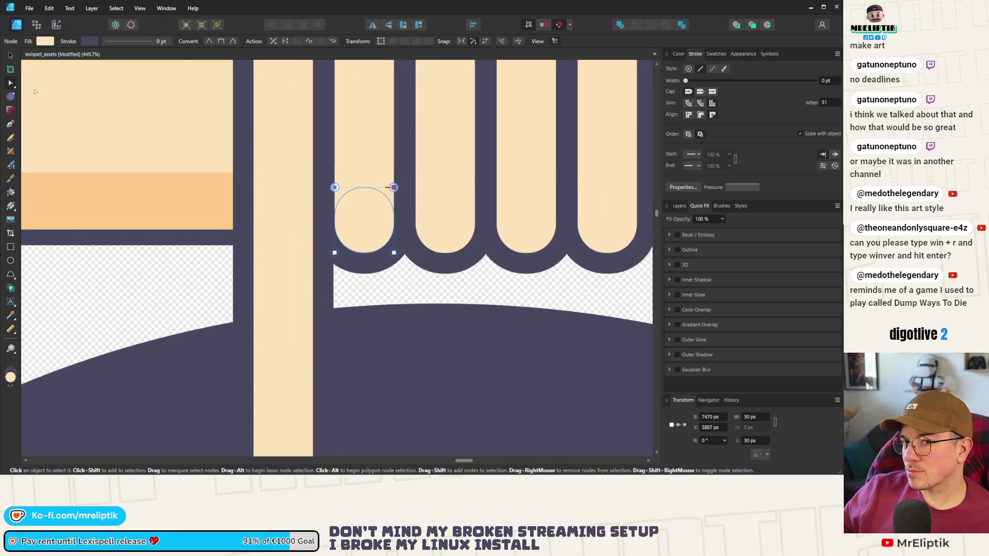
{"action": "left_click", "coordinate": [12, 110]}
{"action": "left_click_drag", "start_coordinate": [502, 156], "coordinate": [255, 248]}
{"action": "left_click_drag", "start_coordinate": [394, 187], "coordinate": [428, 162]}
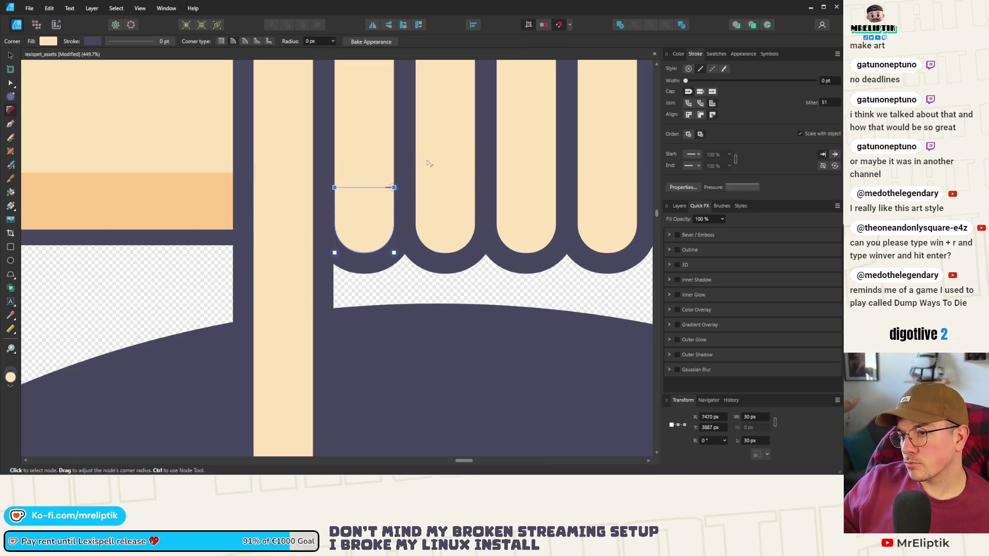
{"action": "key", "text": "ctrl"}
{"action": "left_click", "coordinate": [10, 56]}
{"action": "scroll", "coordinate": [434, 218], "scroll_direction": "down", "scroll_amount": 2}
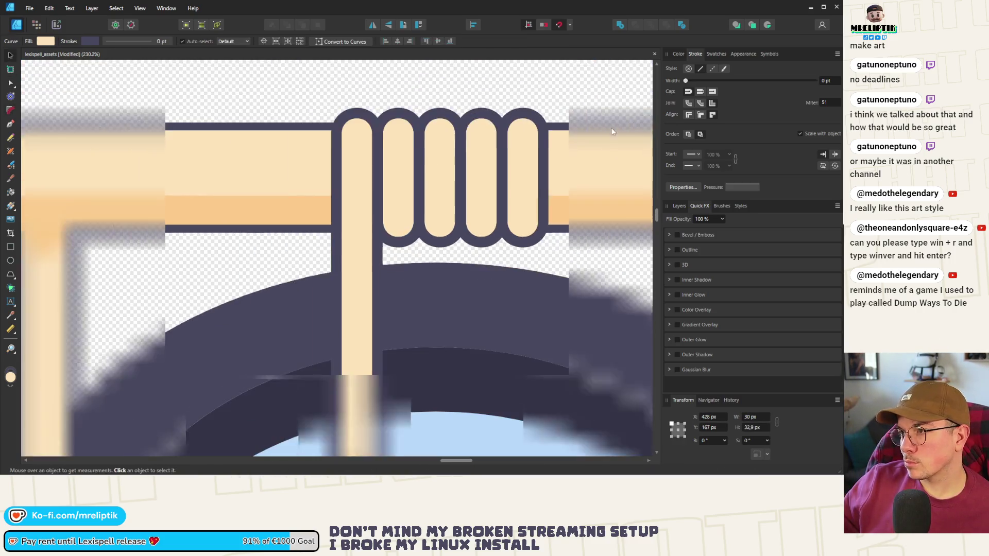
{"action": "left_click", "coordinate": [678, 54]}
{"action": "scroll", "coordinate": [179, 219], "scroll_direction": "down", "scroll_amount": 2}
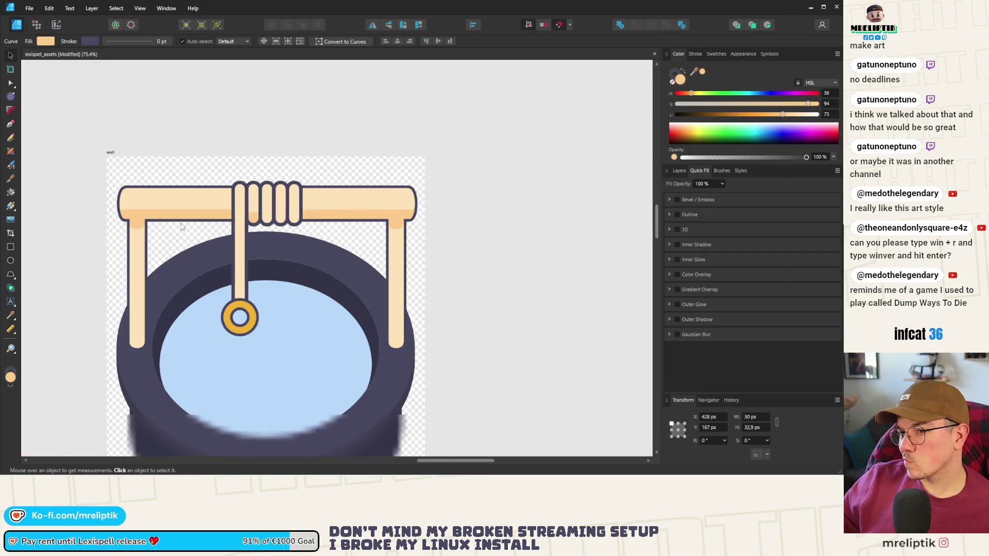
- Make the loop shading piece taller and try a copy in the third loop
{"action": "left_click", "coordinate": [262, 213]}
{"action": "scroll", "coordinate": [262, 213], "scroll_direction": "up", "scroll_amount": 3}
{"action": "scroll", "coordinate": [262, 213], "scroll_direction": "up", "scroll_amount": 2}
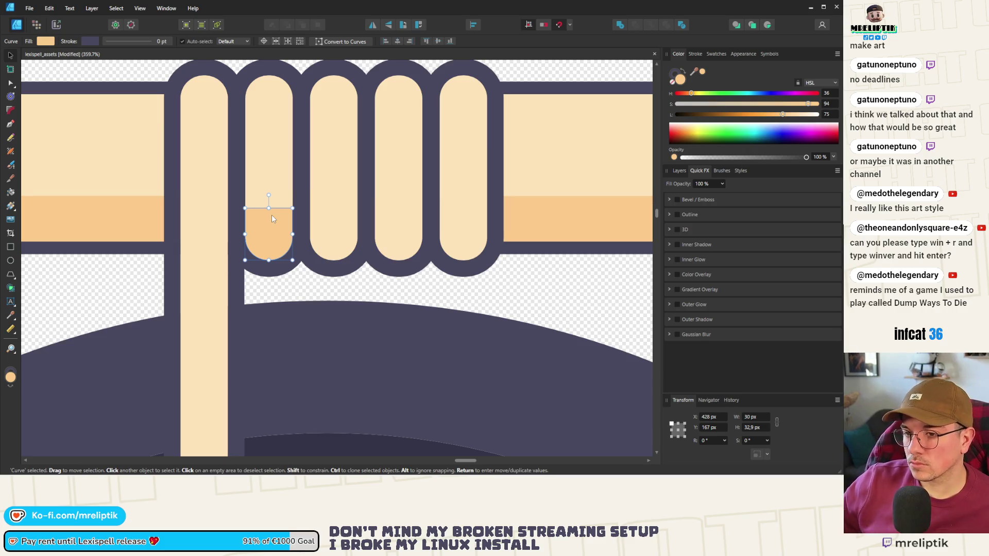
{"action": "left_click_drag", "start_coordinate": [268, 209], "coordinate": [270, 198]}
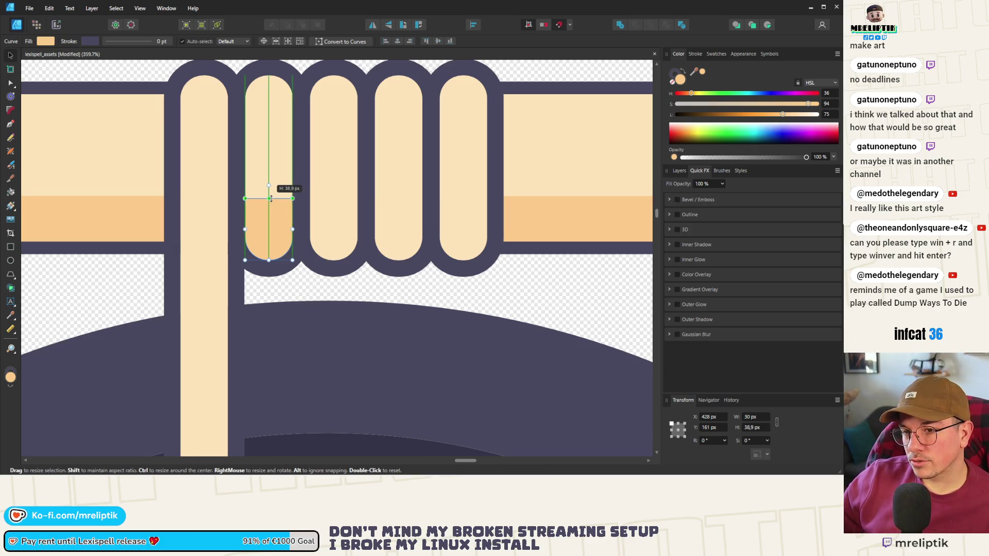
{"action": "scroll", "coordinate": [270, 198], "scroll_direction": "down", "scroll_amount": 5}
{"action": "scroll", "coordinate": [232, 217], "scroll_direction": "down", "scroll_amount": 2}
{"action": "scroll", "coordinate": [222, 210], "scroll_direction": "up", "scroll_amount": 3}
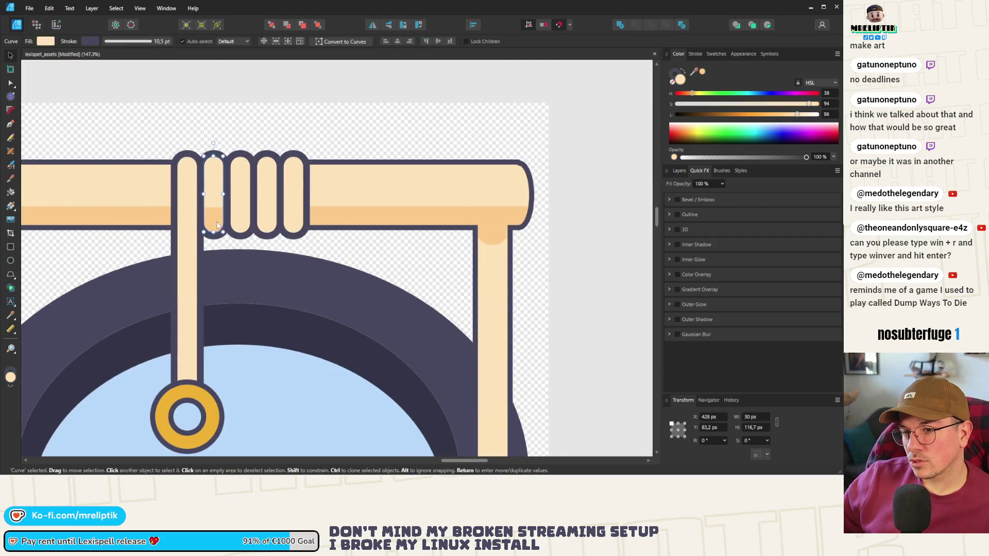
{"action": "scroll", "coordinate": [217, 226], "scroll_direction": "up", "scroll_amount": 3}
{"action": "double_click", "coordinate": [274, 202]}
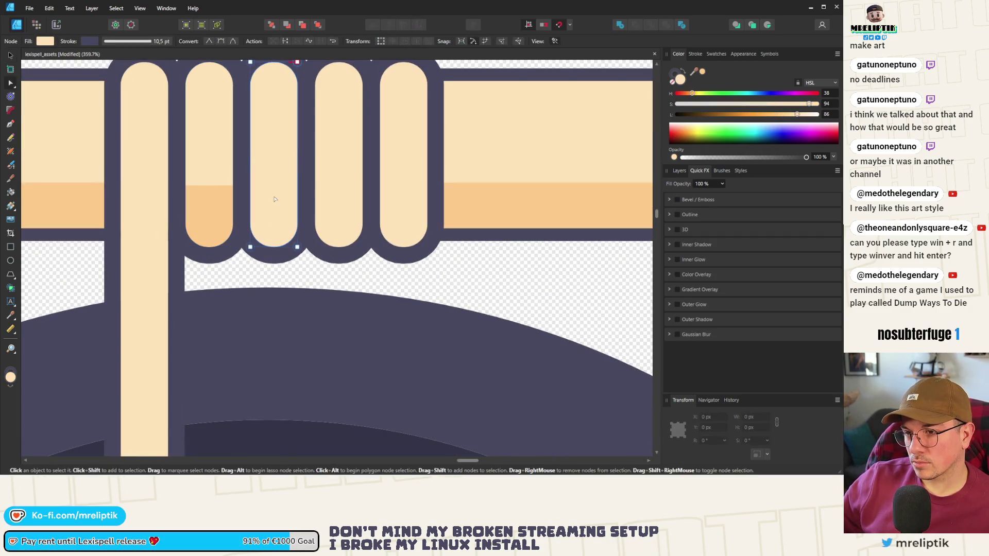
{"action": "left_click", "coordinate": [208, 213]}
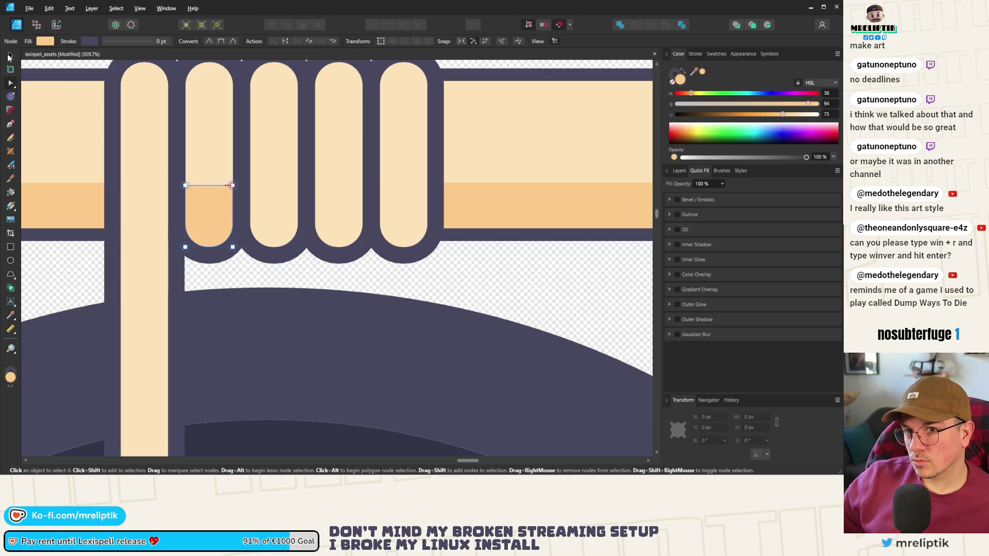
{"action": "key", "text": "v"}
{"action": "left_click_drag", "start_coordinate": [213, 215], "coordinate": [282, 216]}
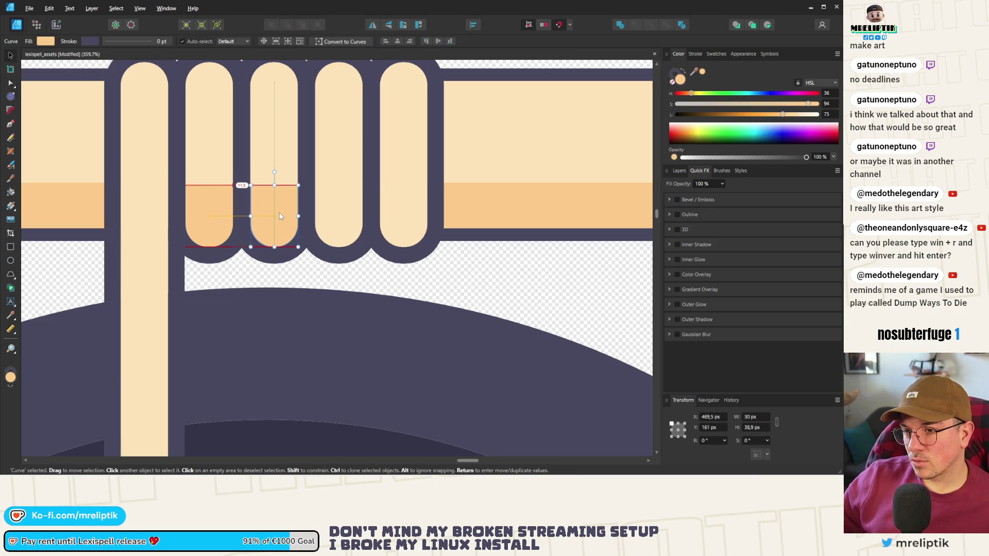
{"action": "key", "text": "Delete"}
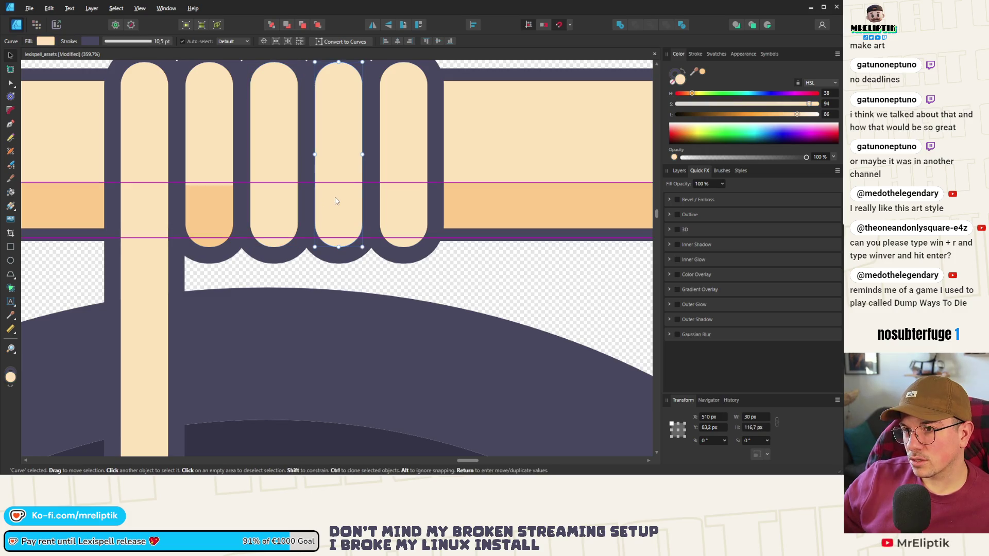
- Paste orange shading copies into the fourth and fifth rope loops, then view the whole well
{"action": "left_click", "coordinate": [679, 170]}
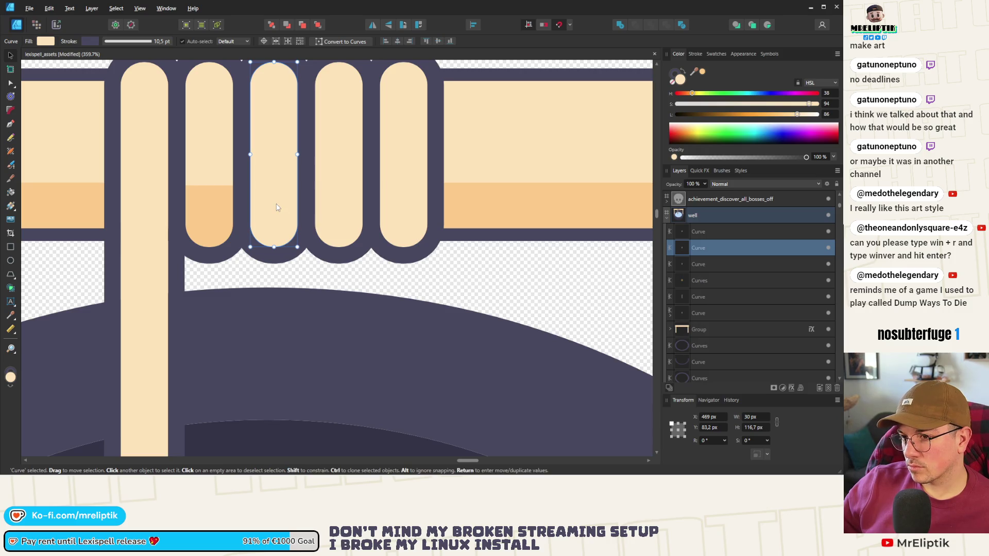
{"action": "key", "text": "ctrl+z"}
{"action": "left_click", "coordinate": [351, 202]}
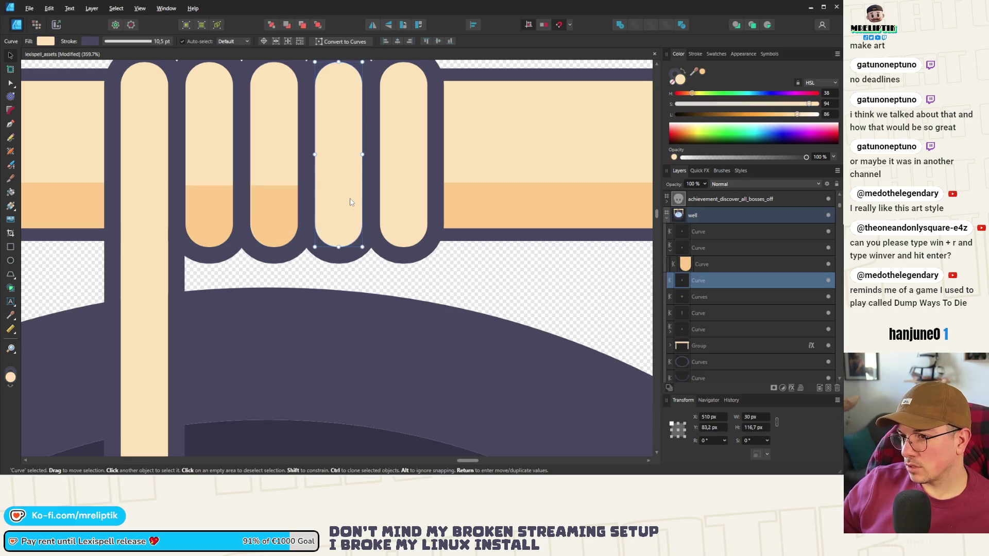
{"action": "key", "text": "ctrl+z"}
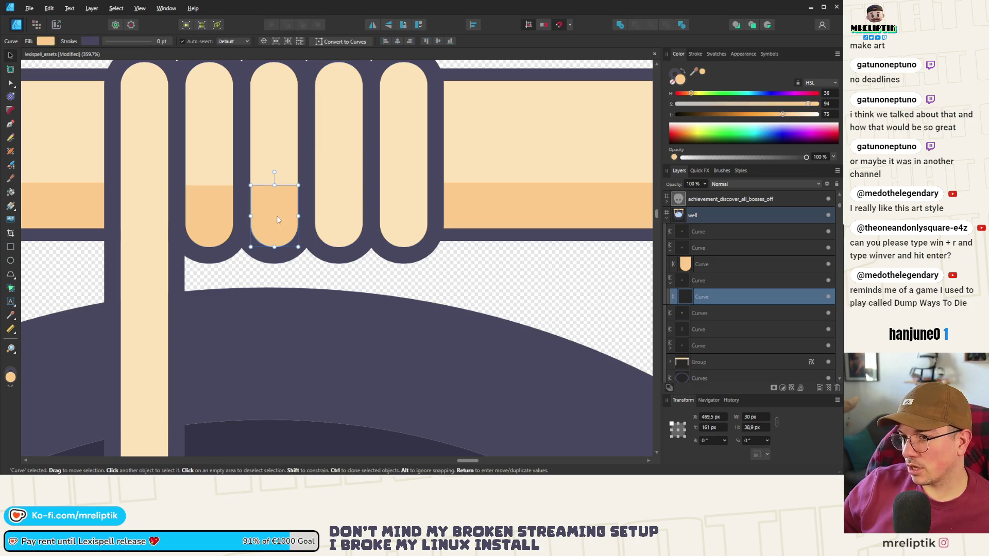
{"action": "left_click_drag", "start_coordinate": [277, 216], "coordinate": [344, 216]}
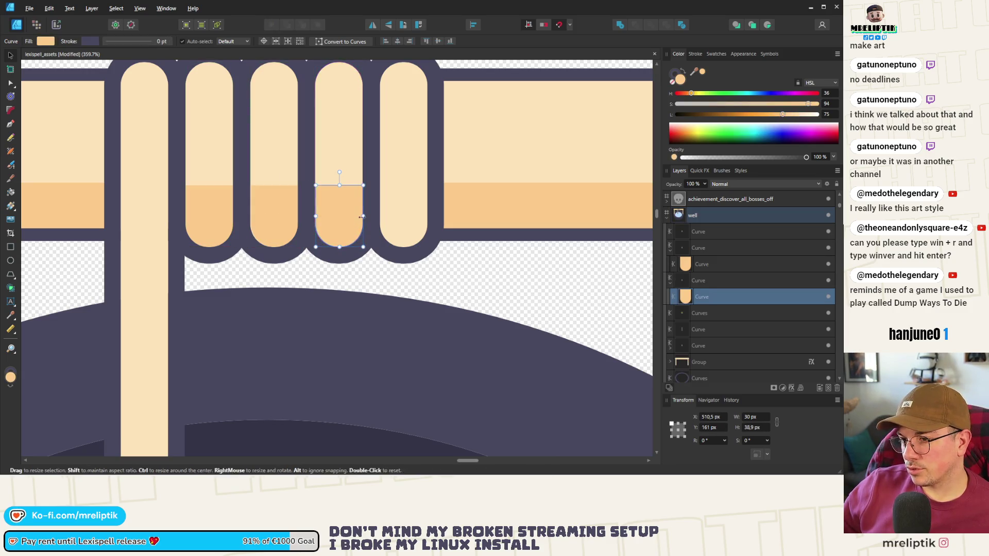
{"action": "left_click", "coordinate": [400, 207]}
{"action": "key", "text": "ctrl+v"}
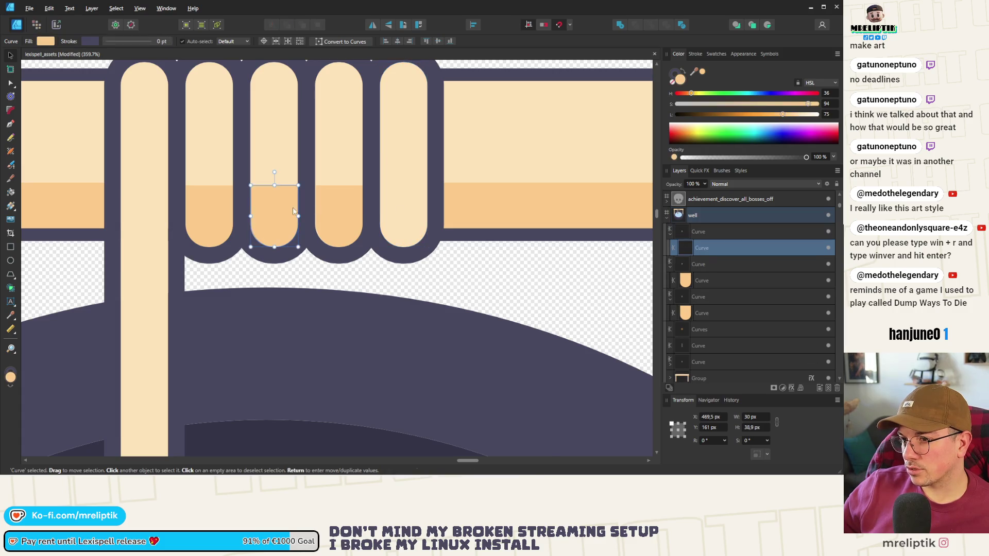
{"action": "left_click_drag", "start_coordinate": [284, 216], "coordinate": [414, 217]}
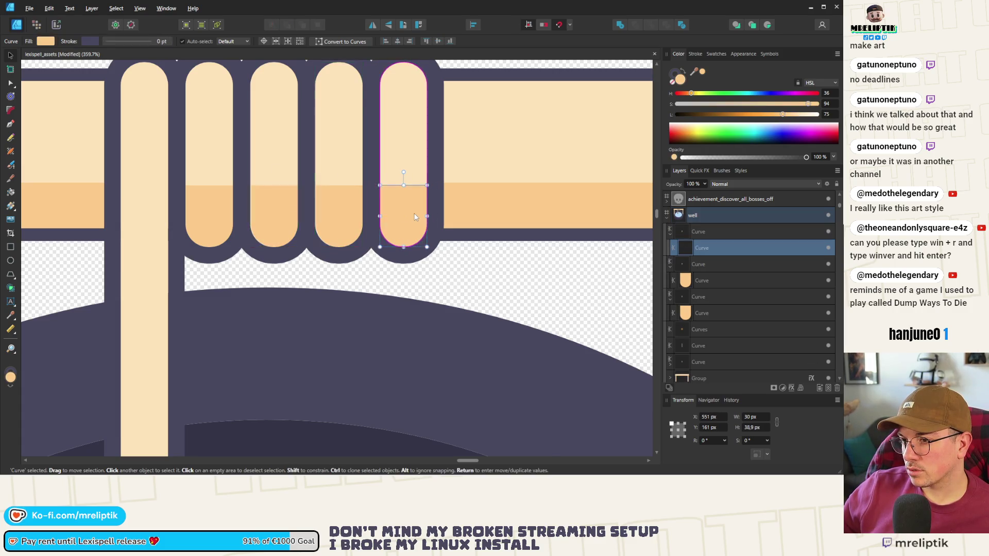
{"action": "scroll", "coordinate": [415, 217], "scroll_direction": "down", "scroll_amount": 5}
{"action": "key", "text": "ctrl+d"}
{"action": "scroll", "coordinate": [306, 136], "scroll_direction": "down", "scroll_amount": 3}
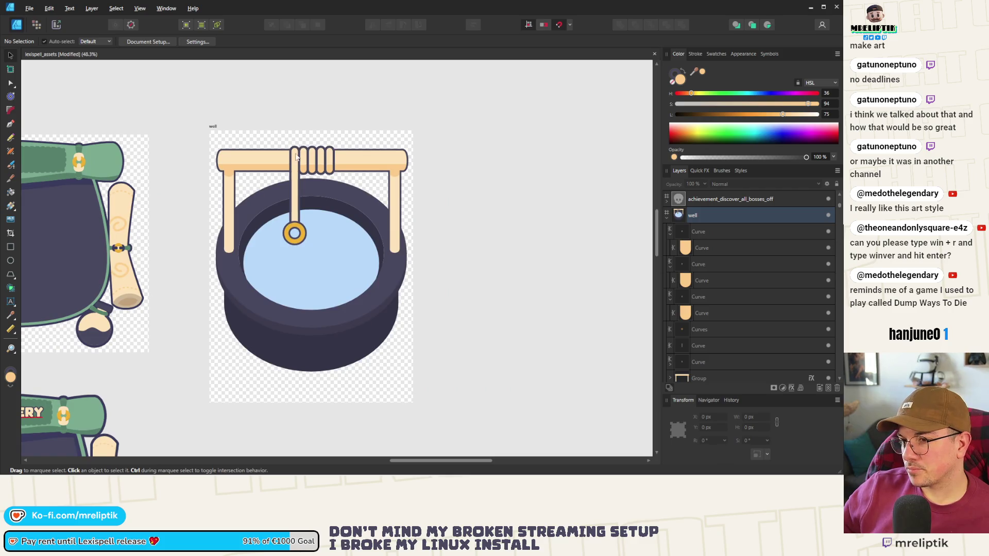
{"action": "scroll", "coordinate": [296, 157], "scroll_direction": "up", "scroll_amount": 3}
{"action": "scroll", "coordinate": [297, 158], "scroll_direction": "down", "scroll_amount": 3}
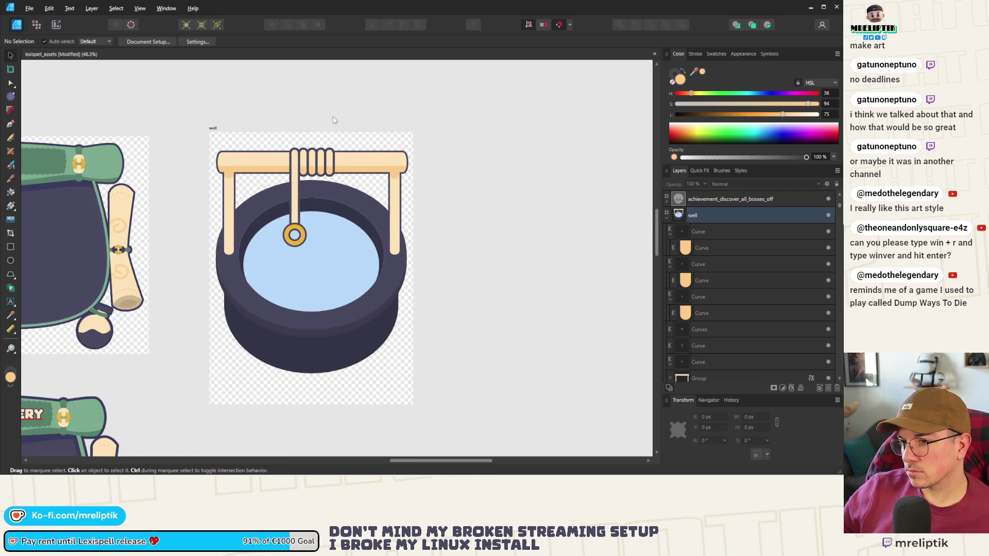
{"action": "scroll", "coordinate": [306, 190], "scroll_direction": "up", "scroll_amount": 3}
{"action": "scroll", "coordinate": [286, 216], "scroll_direction": "up", "scroll_amount": 3}
{"action": "left_click", "coordinate": [221, 229]}
{"action": "scroll", "coordinate": [222, 228], "scroll_direction": "down", "scroll_amount": 2}
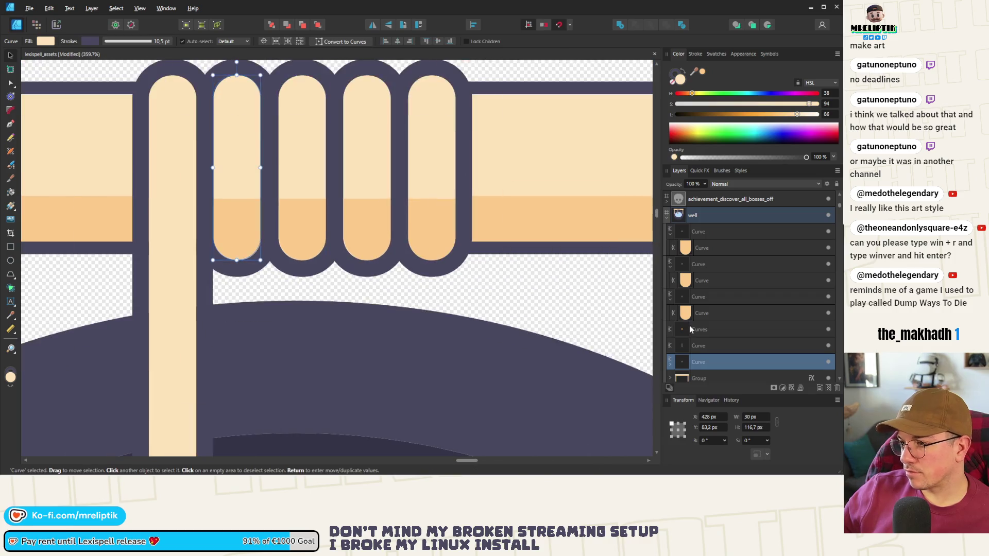
{"action": "left_click", "coordinate": [699, 267]}
{"action": "left_click", "coordinate": [703, 231], "text": "ctrl"}
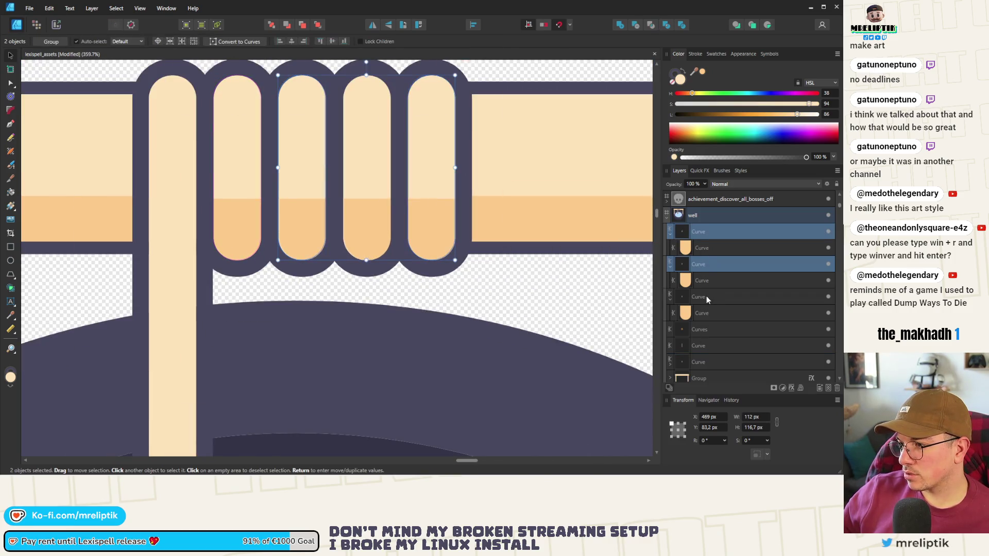
{"action": "left_click", "coordinate": [706, 296], "text": "ctrl"}
{"action": "scroll", "coordinate": [704, 327], "scroll_direction": "up", "scroll_amount": 3}
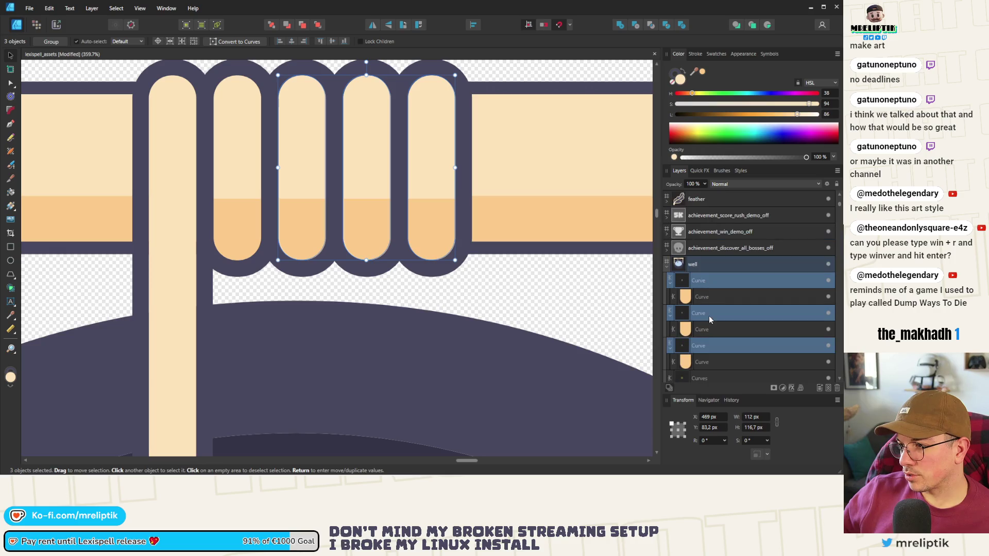
{"action": "scroll", "coordinate": [704, 307], "scroll_direction": "down", "scroll_amount": 3}
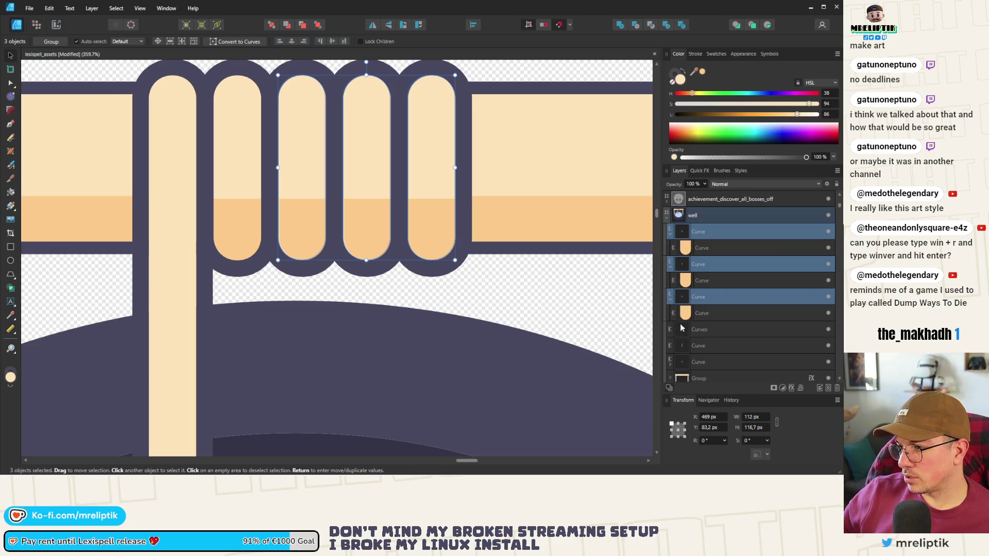
{"action": "left_click", "coordinate": [708, 313]}
{"action": "left_click", "coordinate": [702, 283], "text": "ctrl"}
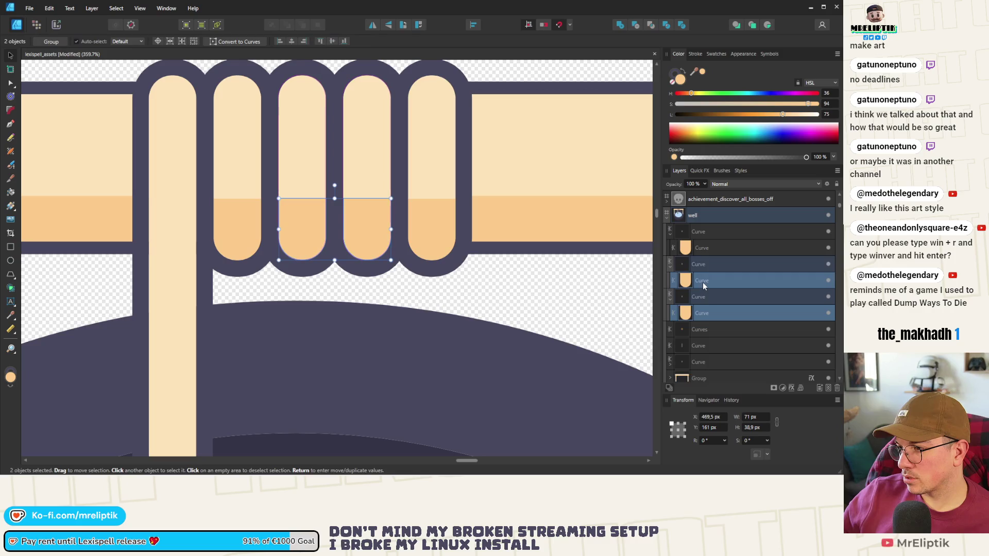
{"action": "scroll", "coordinate": [707, 263], "scroll_direction": "up", "scroll_amount": 3}
{"action": "left_click", "coordinate": [703, 291], "text": "ctrl"}
{"action": "scroll", "coordinate": [704, 291], "scroll_direction": "down", "scroll_amount": 6}
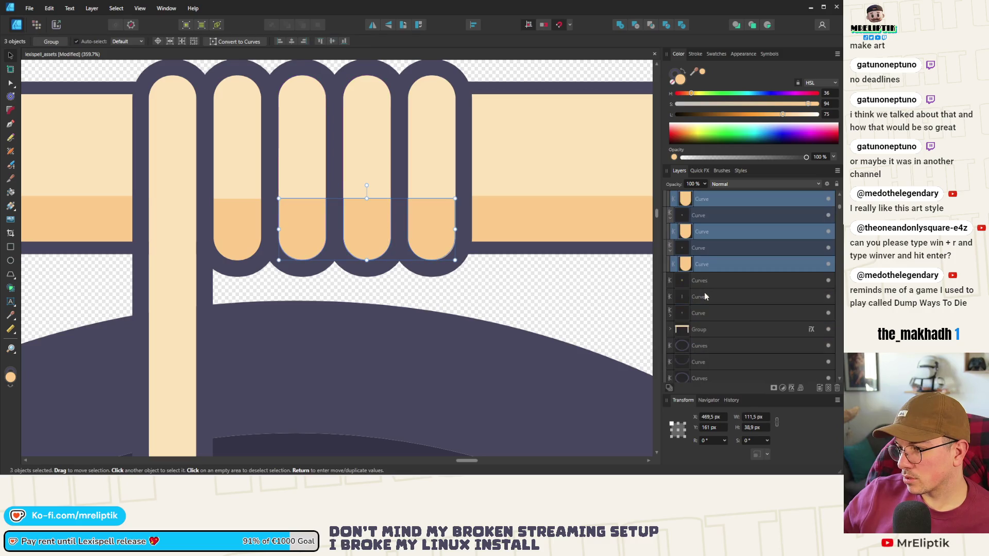
{"action": "left_click", "coordinate": [200, 203]}
{"action": "left_click_drag", "start_coordinate": [225, 227], "coordinate": [233, 227]}
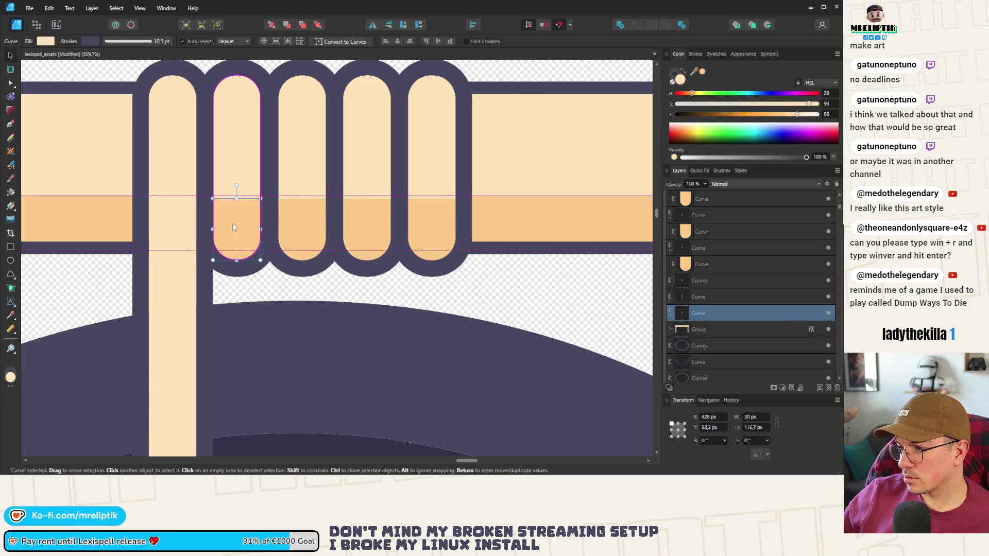
{"action": "left_click", "coordinate": [712, 266], "text": "ctrl"}
{"action": "left_click", "coordinate": [706, 282]}
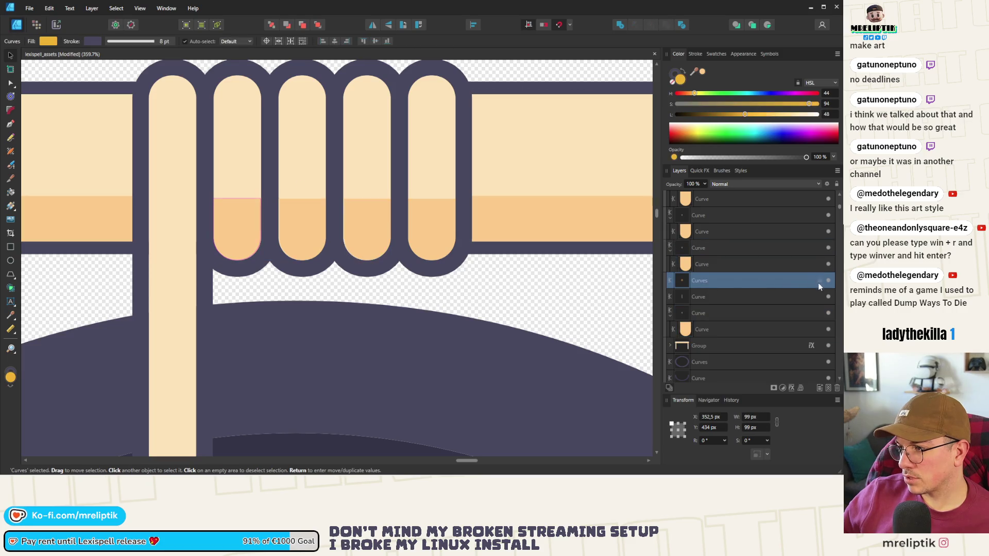
- Move the ring and the tall hanging rope layers down beneath the coil shading shapes
{"action": "key", "text": "ctrl+minus"}
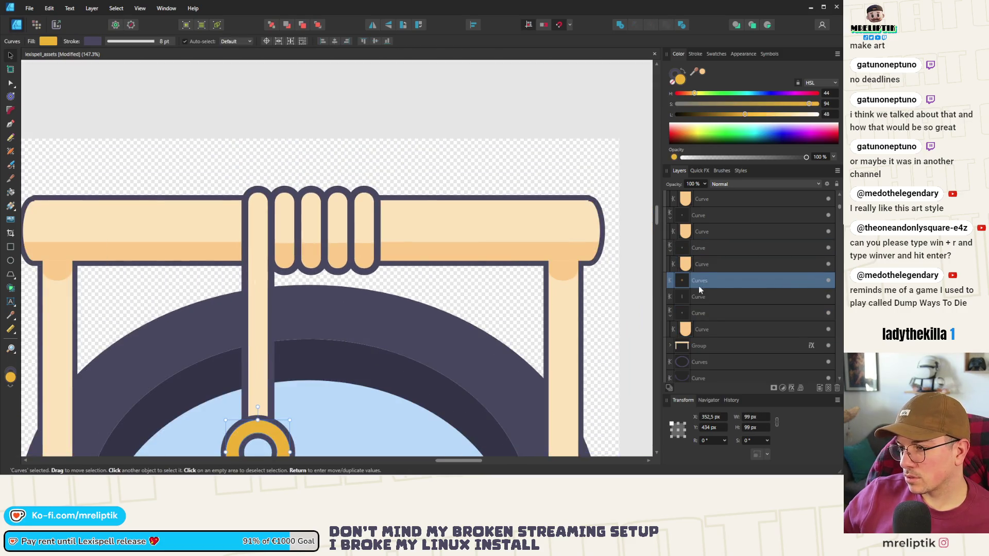
{"action": "mouse_move", "coordinate": [702, 291]}
{"action": "left_mouse_down"}
{"action": "mouse_move", "coordinate": [706, 345]}
{"action": "mouse_move", "coordinate": [703, 338]}
{"action": "left_mouse_up"}
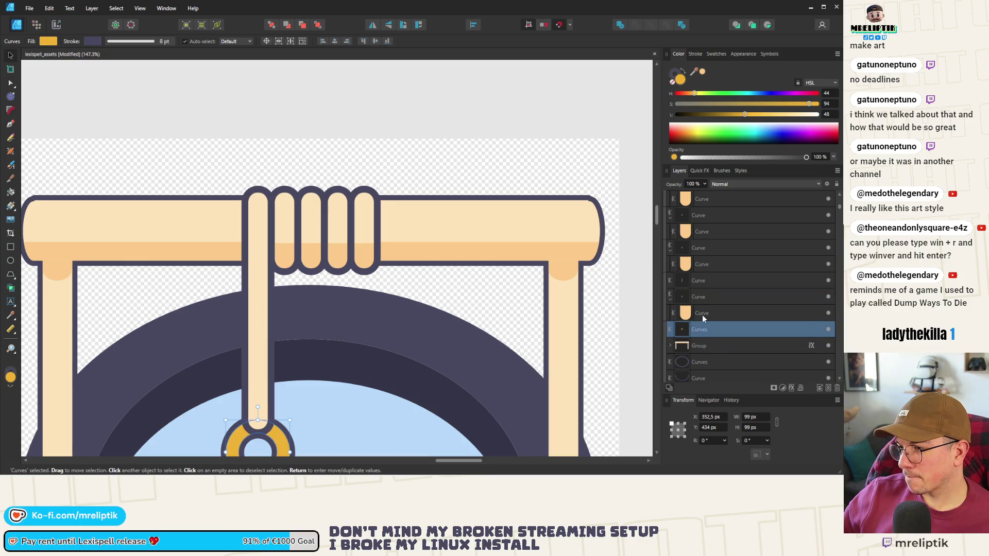
{"action": "left_click", "coordinate": [703, 281]}
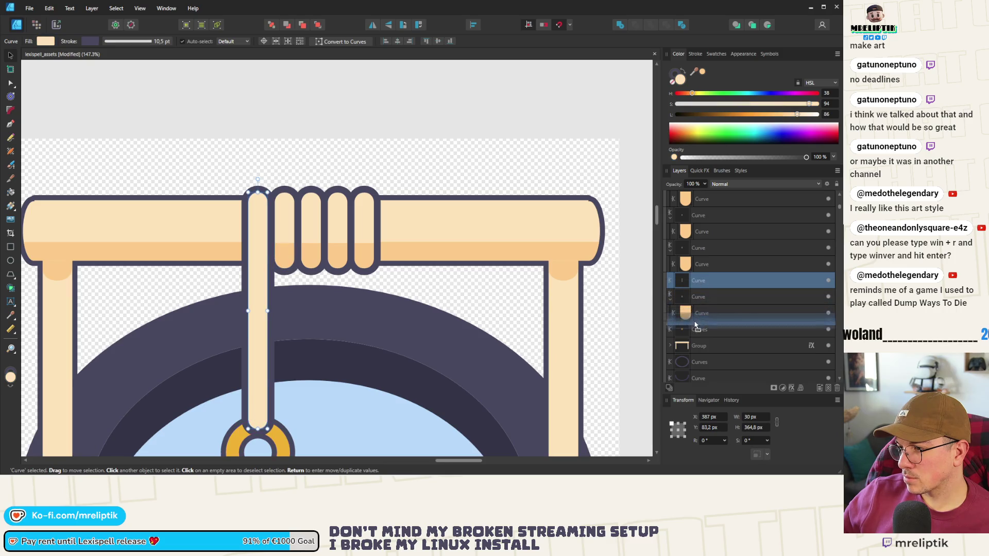
{"action": "left_click_drag", "start_coordinate": [703, 281], "coordinate": [692, 322]}
- Select the four coil shading shapes in the Layers panel and check them on the canvas
{"action": "left_click", "coordinate": [701, 298]}
{"action": "left_click", "coordinate": [700, 263], "text": "ctrl"}
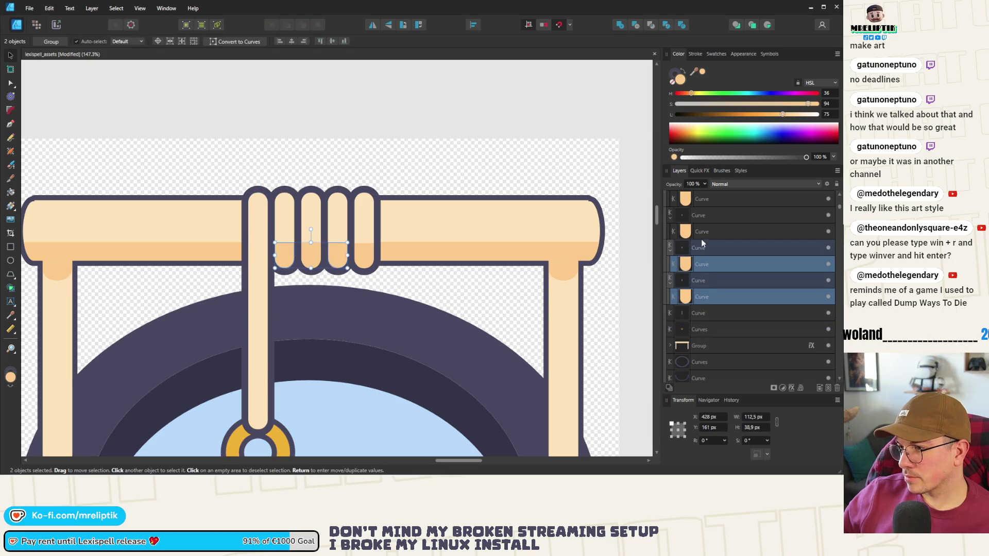
{"action": "left_click", "coordinate": [702, 231], "text": "ctrl"}
{"action": "left_click", "coordinate": [702, 199], "text": "ctrl"}
{"action": "scroll", "coordinate": [325, 263], "scroll_direction": "up", "scroll_amount": 4}
{"action": "scroll", "coordinate": [270, 281], "scroll_direction": "up", "scroll_amount": 4}
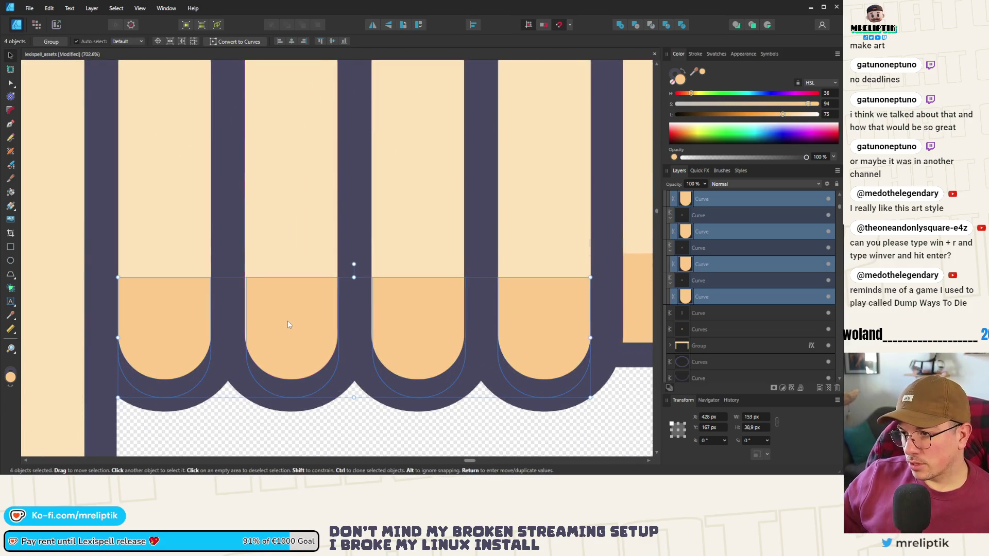
{"action": "scroll", "coordinate": [287, 321], "scroll_direction": "down", "scroll_amount": 5}
{"action": "scroll", "coordinate": [339, 160], "scroll_direction": "down", "scroll_amount": 1}
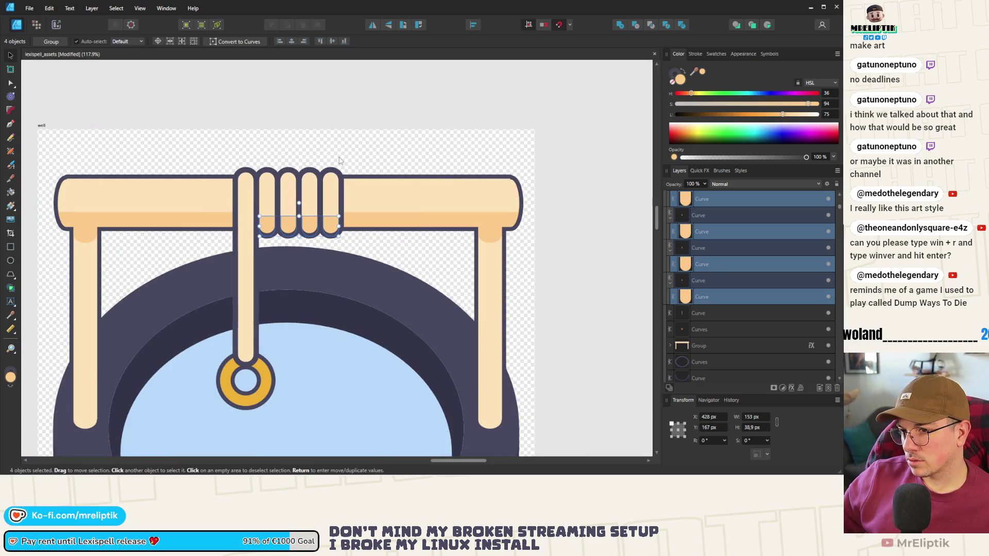
{"action": "left_click", "coordinate": [339, 160]}
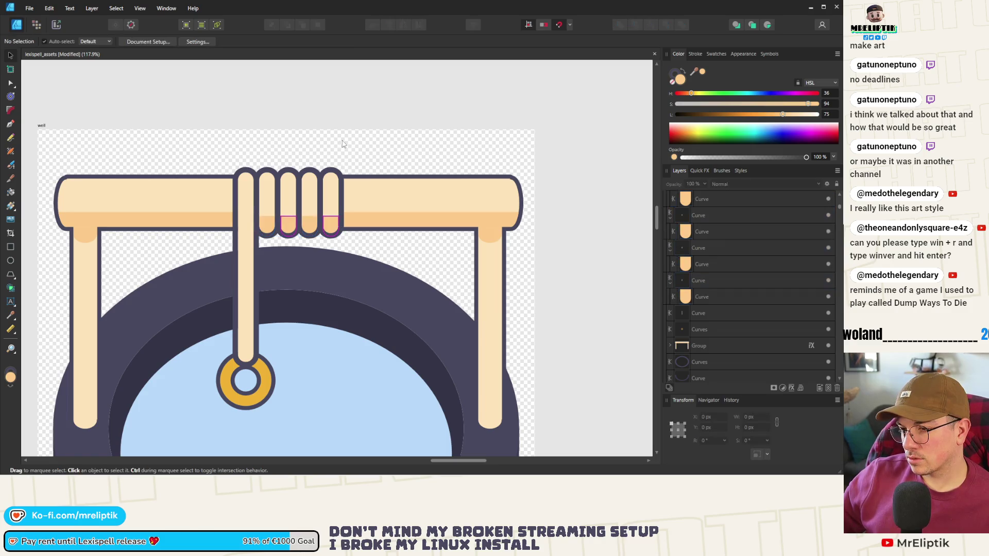
{"action": "scroll", "coordinate": [348, 162], "scroll_direction": "down", "scroll_amount": 3}
{"action": "key", "text": "ctrl+z"}
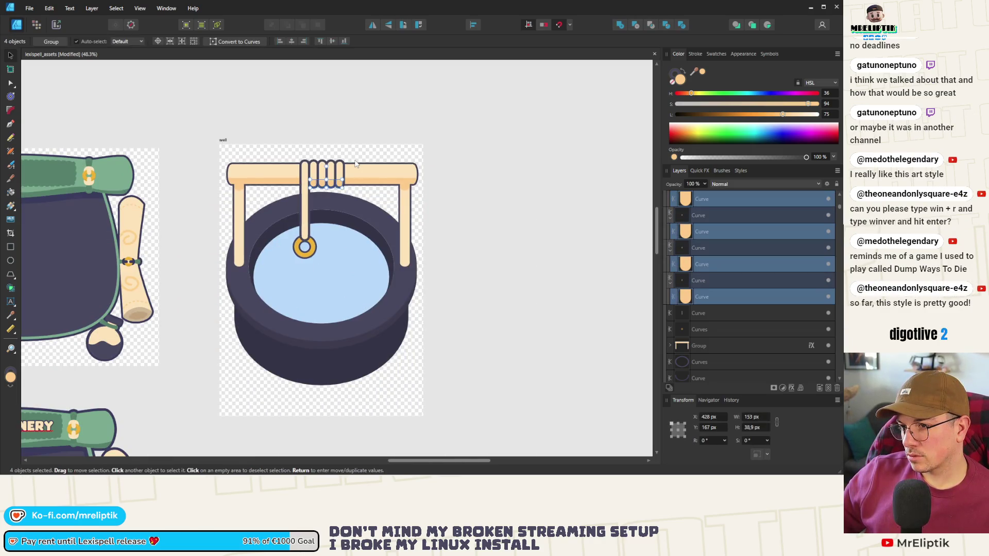
{"action": "scroll", "coordinate": [340, 170], "scroll_direction": "up", "scroll_amount": 4}
{"action": "scroll", "coordinate": [328, 183], "scroll_direction": "up", "scroll_amount": 4}
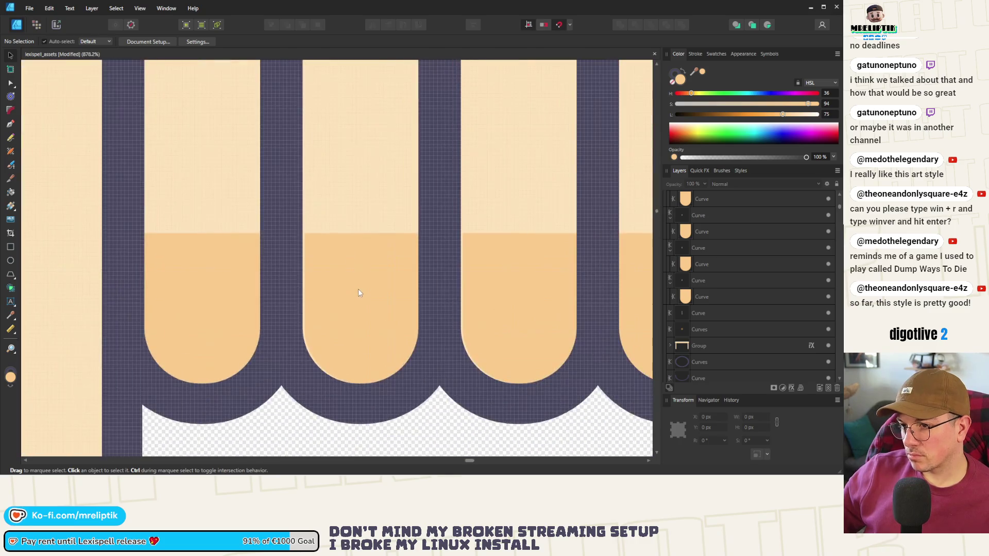
{"action": "left_click", "coordinate": [358, 288]}
{"action": "scroll", "coordinate": [358, 288], "scroll_direction": "up", "scroll_amount": 1}
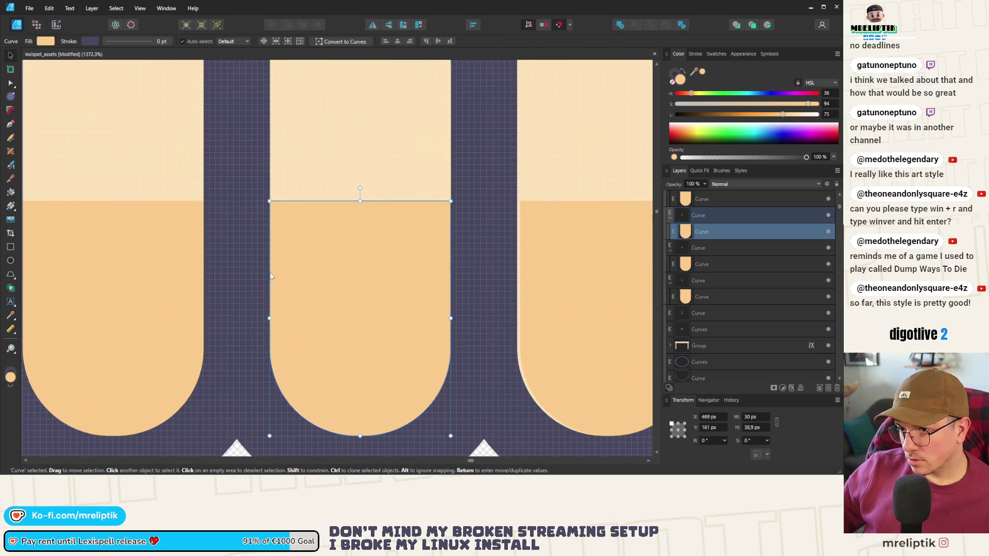
{"action": "scroll", "coordinate": [430, 268], "scroll_direction": "down", "scroll_amount": 2}
{"action": "scroll", "coordinate": [431, 269], "scroll_direction": "up", "scroll_amount": 4}
{"action": "left_click", "coordinate": [411, 263]}
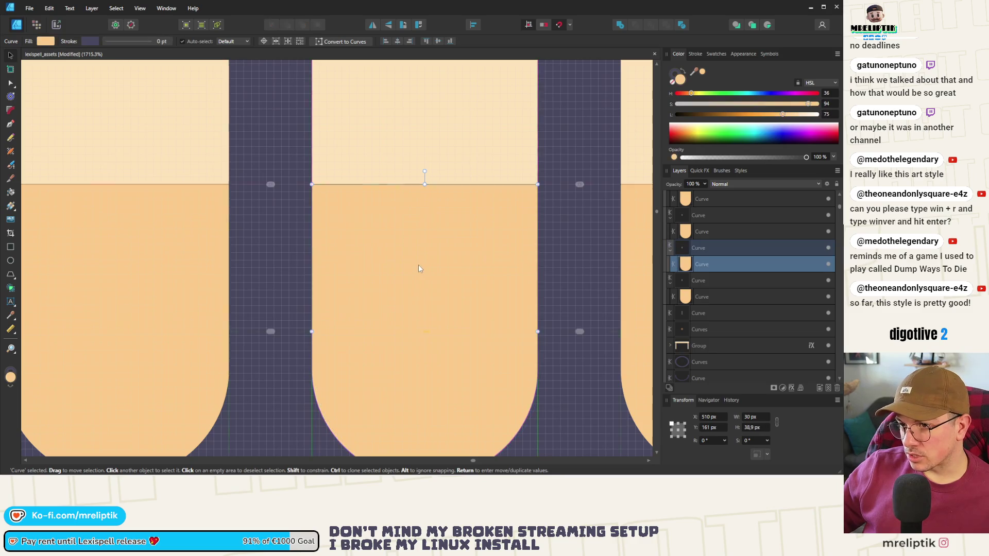
{"action": "scroll", "coordinate": [334, 264], "scroll_direction": "down", "scroll_amount": 5}
{"action": "scroll", "coordinate": [334, 264], "scroll_direction": "up", "scroll_amount": 4}
{"action": "left_click", "coordinate": [397, 259]}
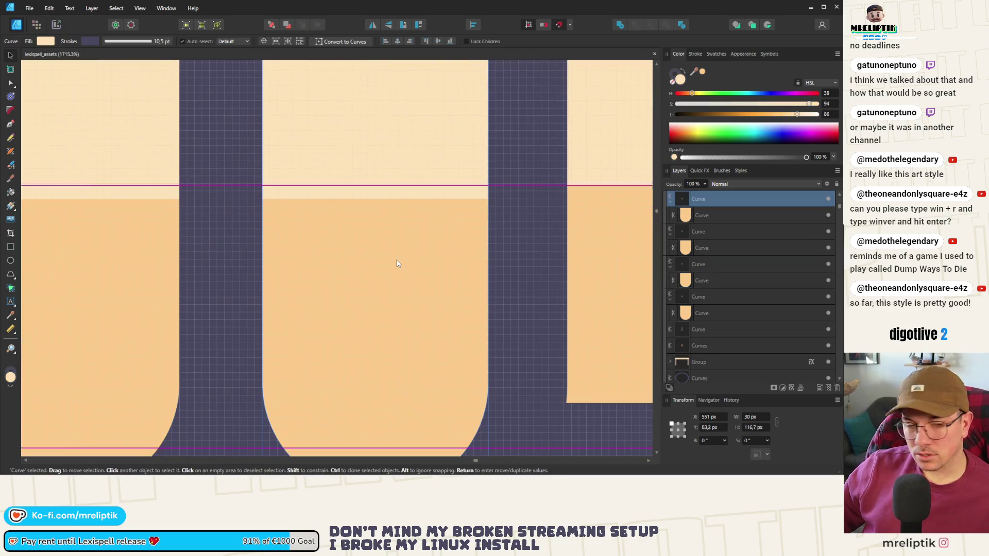
{"action": "scroll", "coordinate": [333, 266], "scroll_direction": "down", "scroll_amount": 2}
{"action": "scroll", "coordinate": [334, 267], "scroll_direction": "down", "scroll_amount": 3}
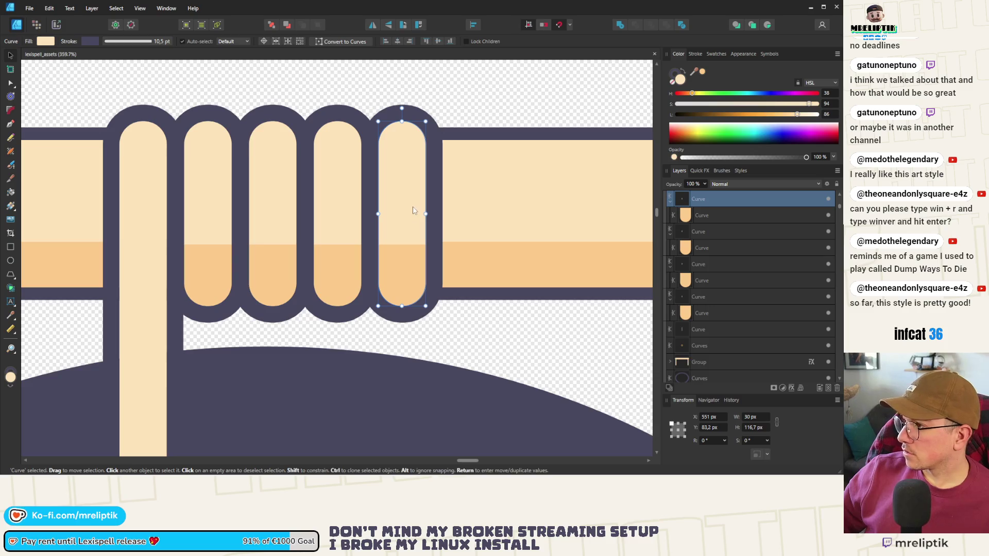
{"action": "scroll", "coordinate": [413, 210], "scroll_direction": "down", "scroll_amount": 3}
{"action": "scroll", "coordinate": [193, 224], "scroll_direction": "down", "scroll_amount": 2}
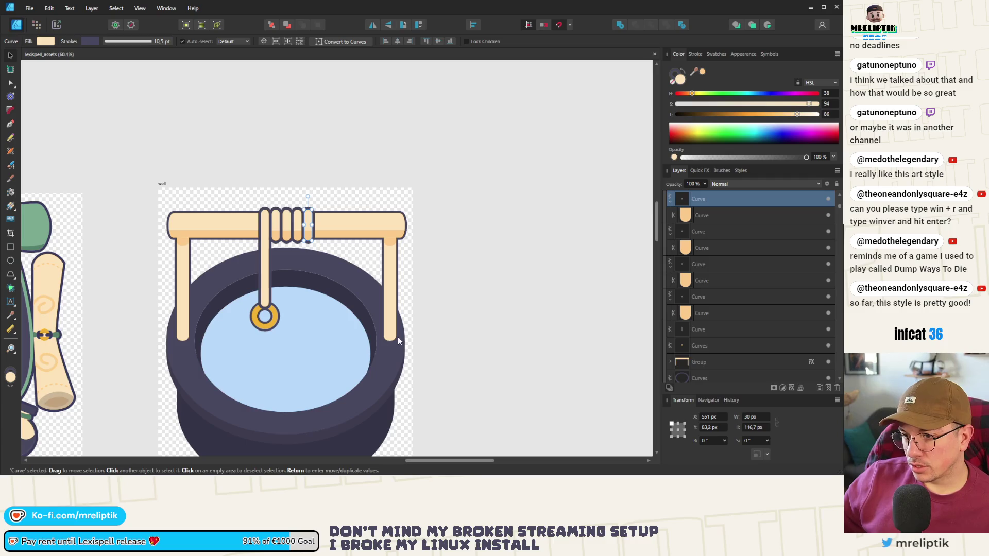
- Move the cream bracket from the beam's right end down the right post
{"action": "left_click", "coordinate": [395, 245]}
{"action": "scroll", "coordinate": [395, 244], "scroll_direction": "up", "scroll_amount": 2}
{"action": "scroll", "coordinate": [390, 224], "scroll_direction": "up", "scroll_amount": 1}
{"action": "left_click", "coordinate": [387, 216]}
{"action": "scroll", "coordinate": [398, 239], "scroll_direction": "down", "scroll_amount": 3}
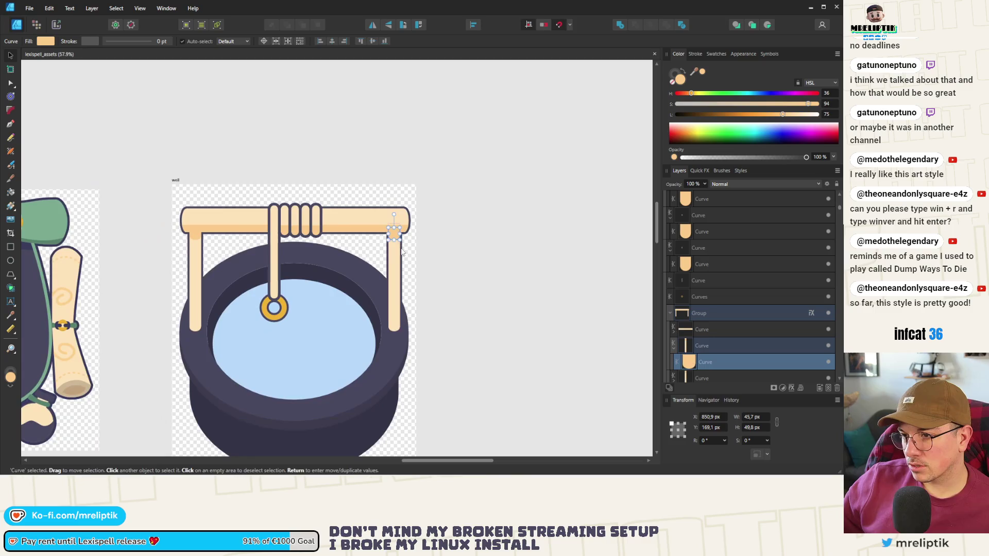
{"action": "left_click_drag", "start_coordinate": [394, 236], "coordinate": [395, 331]}
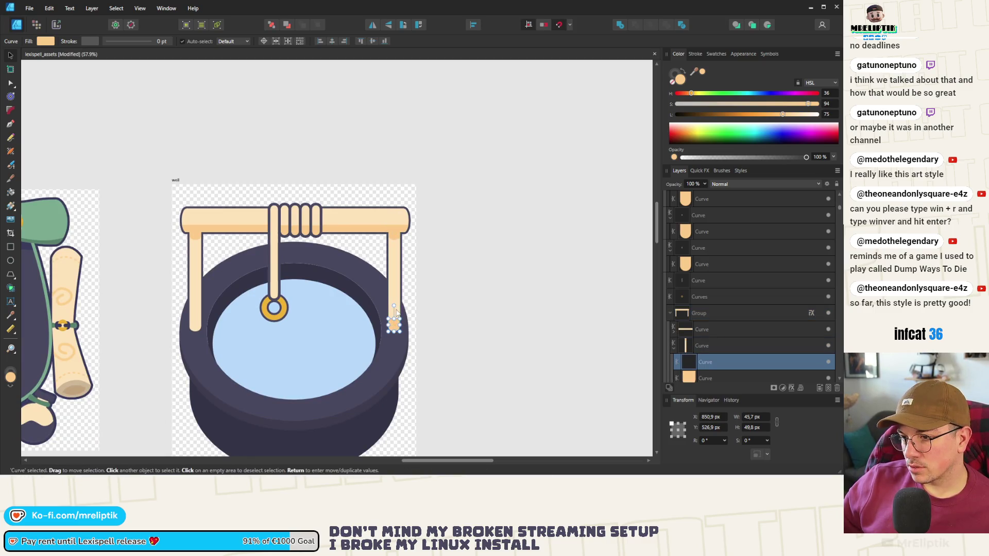
{"action": "key", "text": "ctrl+d"}
{"action": "scroll", "coordinate": [405, 327], "scroll_direction": "up", "scroll_amount": 5}
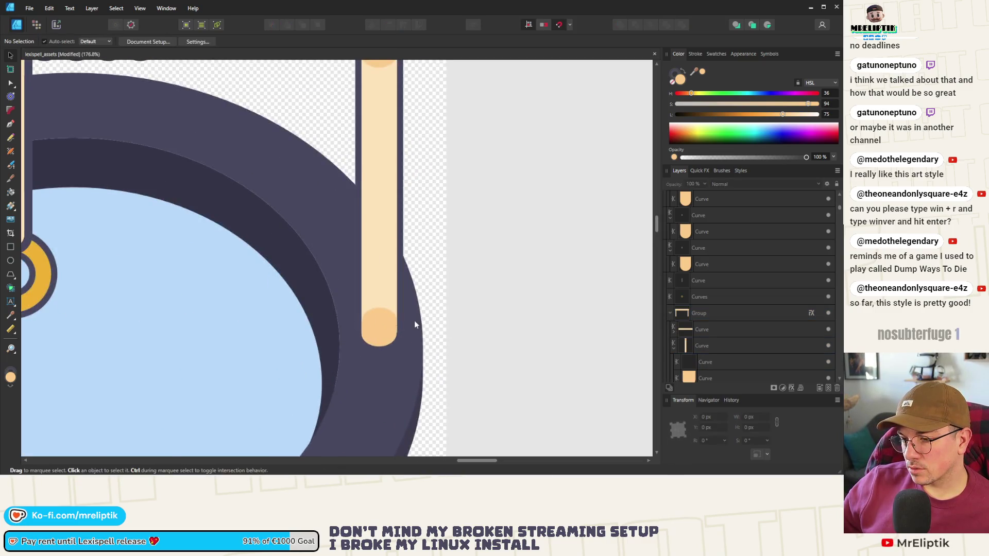
{"action": "scroll", "coordinate": [416, 325], "scroll_direction": "down", "scroll_amount": 4}
- Select the right post's curve inside the well group, ready for node editing
{"action": "left_click", "coordinate": [363, 290]}
{"action": "scroll", "coordinate": [363, 290], "scroll_direction": "up", "scroll_amount": 4}
{"action": "left_click", "coordinate": [356, 323]}
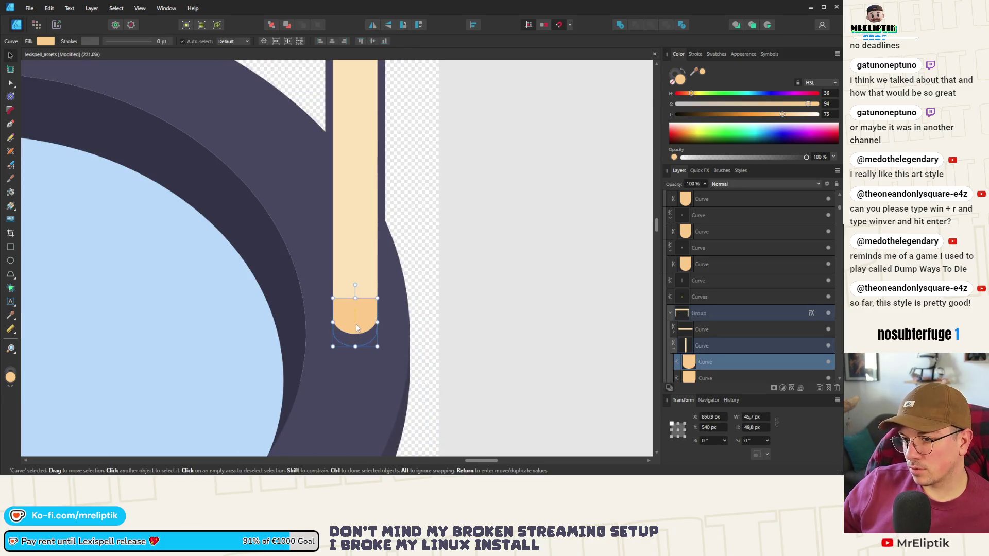
{"action": "scroll", "coordinate": [354, 316], "scroll_direction": "down", "scroll_amount": 3}
{"action": "left_click", "coordinate": [521, 329]}
{"action": "scroll", "coordinate": [373, 329], "scroll_direction": "up", "scroll_amount": 2}
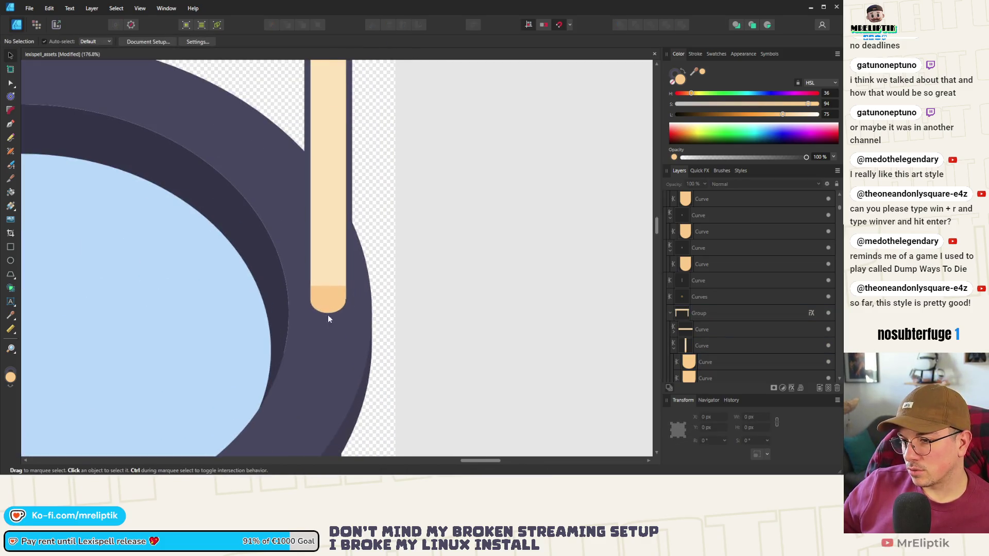
{"action": "left_click", "coordinate": [328, 295]}
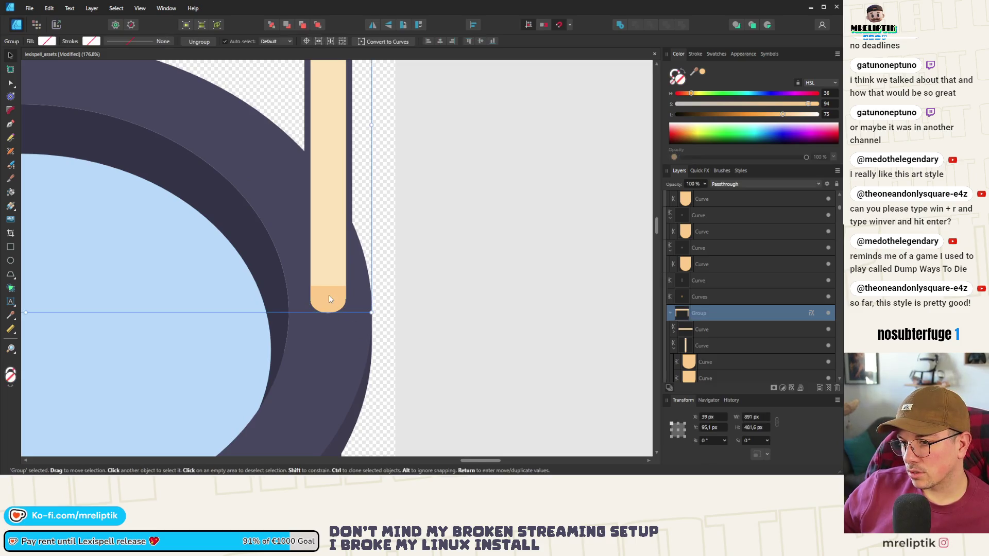
{"action": "left_click", "coordinate": [331, 295]}
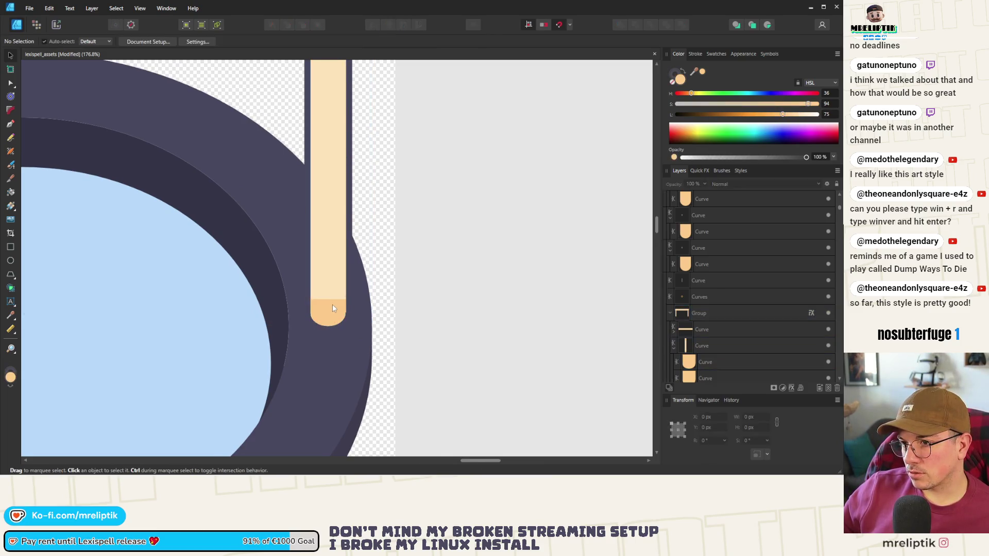
{"action": "scroll", "coordinate": [332, 201], "scroll_direction": "down", "scroll_amount": 3}
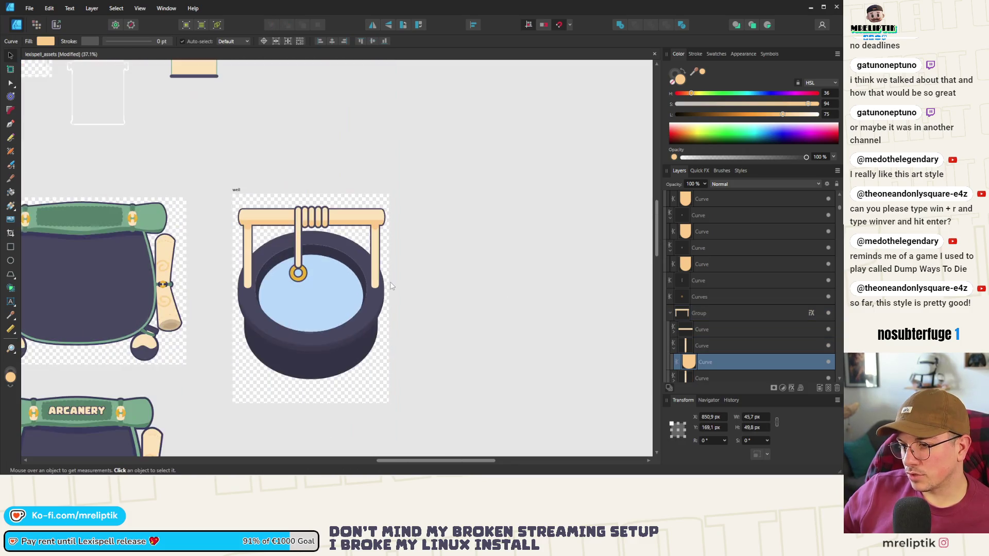
{"action": "scroll", "coordinate": [364, 232], "scroll_direction": "up", "scroll_amount": 4}
{"action": "scroll", "coordinate": [372, 247], "scroll_direction": "down", "scroll_amount": 2}
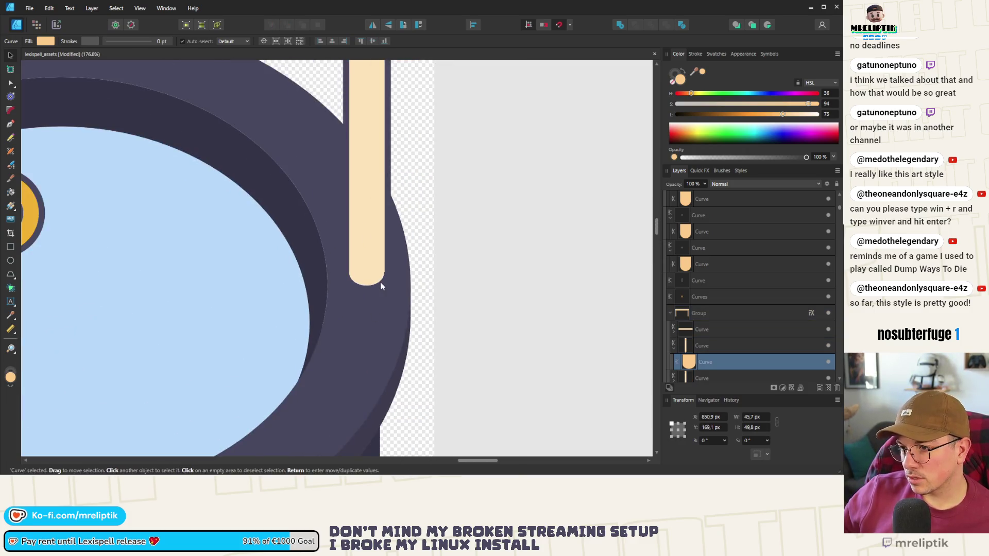
{"action": "scroll", "coordinate": [381, 282], "scroll_direction": "up", "scroll_amount": 2}
{"action": "scroll", "coordinate": [372, 276], "scroll_direction": "up", "scroll_amount": 2}
{"action": "left_click", "coordinate": [481, 283]}
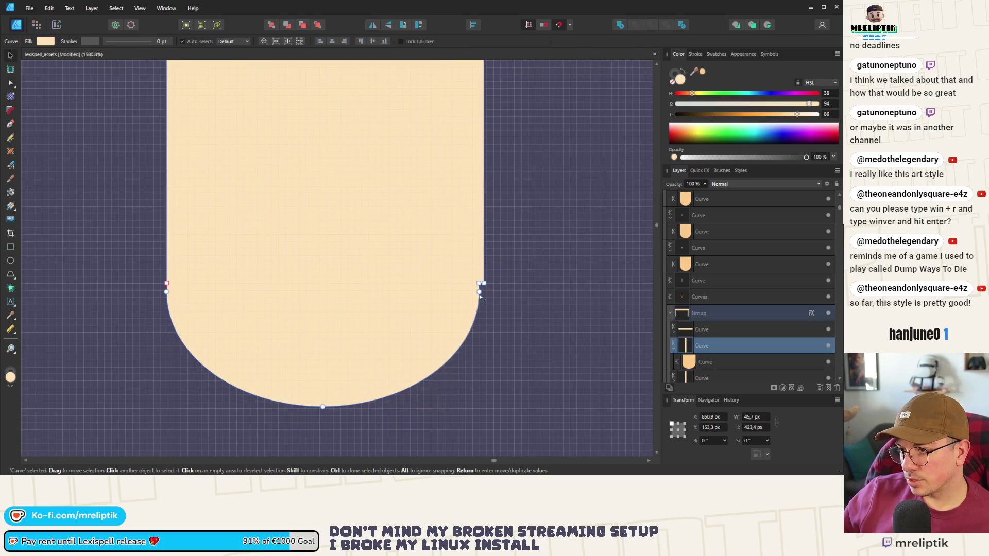
- Drag the post's corner node right so its rounded end runs flush with no notch
{"action": "key", "text": "a"}
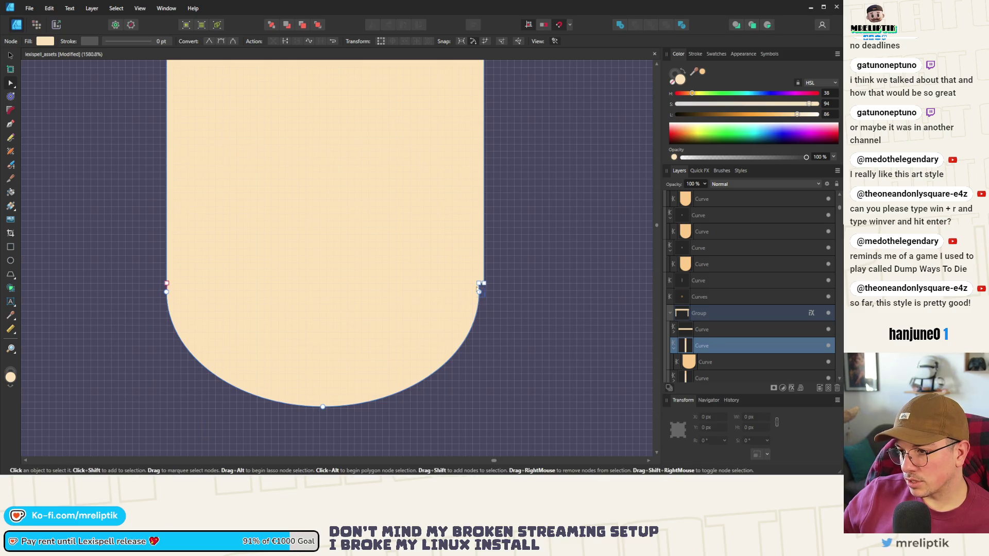
{"action": "scroll", "coordinate": [492, 302], "scroll_direction": "up", "scroll_amount": 3}
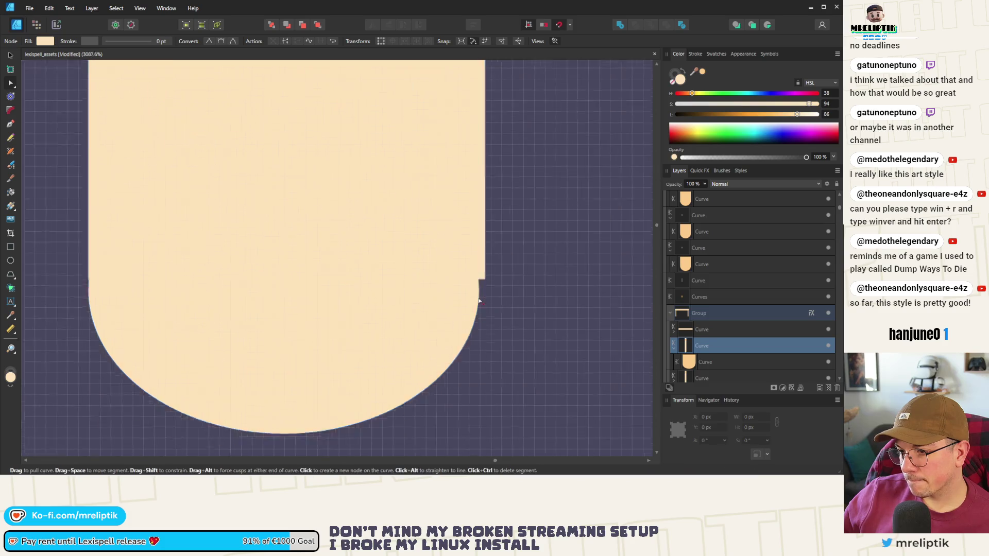
{"action": "mouse_move", "coordinate": [482, 291]}
{"action": "left_mouse_down"}
{"action": "mouse_move", "coordinate": [463, 257]}
{"action": "mouse_move", "coordinate": [486, 264]}
{"action": "left_mouse_up"}
{"action": "left_click", "coordinate": [479, 263]}
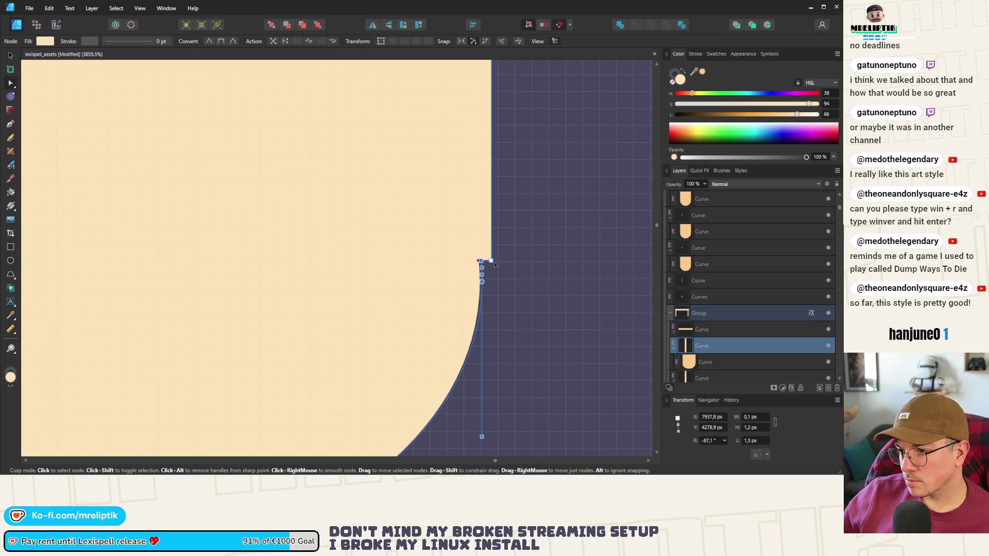
{"action": "scroll", "coordinate": [486, 265], "scroll_direction": "down", "scroll_amount": 4}
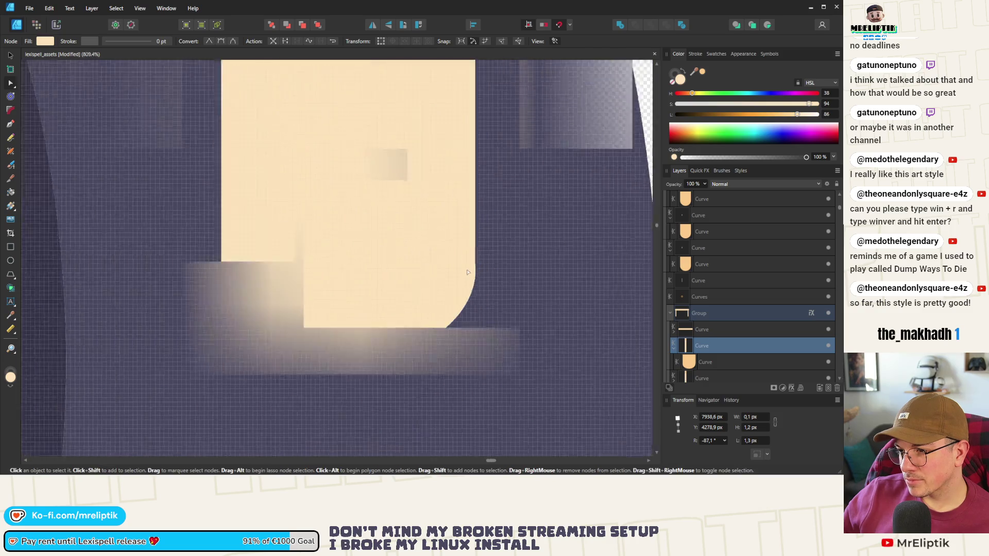
{"action": "scroll", "coordinate": [456, 265], "scroll_direction": "down", "scroll_amount": 3}
{"action": "key", "text": "ctrl+d"}
{"action": "scroll", "coordinate": [446, 267], "scroll_direction": "down", "scroll_amount": 3}
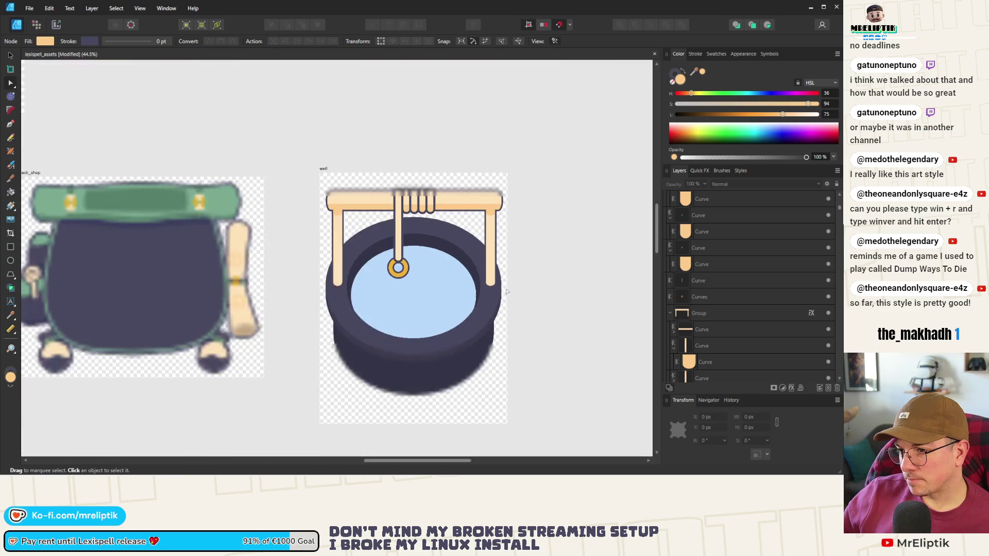
{"action": "scroll", "coordinate": [386, 309], "scroll_direction": "up", "scroll_amount": 3}
{"action": "scroll", "coordinate": [371, 332], "scroll_direction": "up", "scroll_amount": 3}
{"action": "left_click", "coordinate": [389, 361]}
{"action": "scroll", "coordinate": [390, 361], "scroll_direction": "up", "scroll_amount": 5}
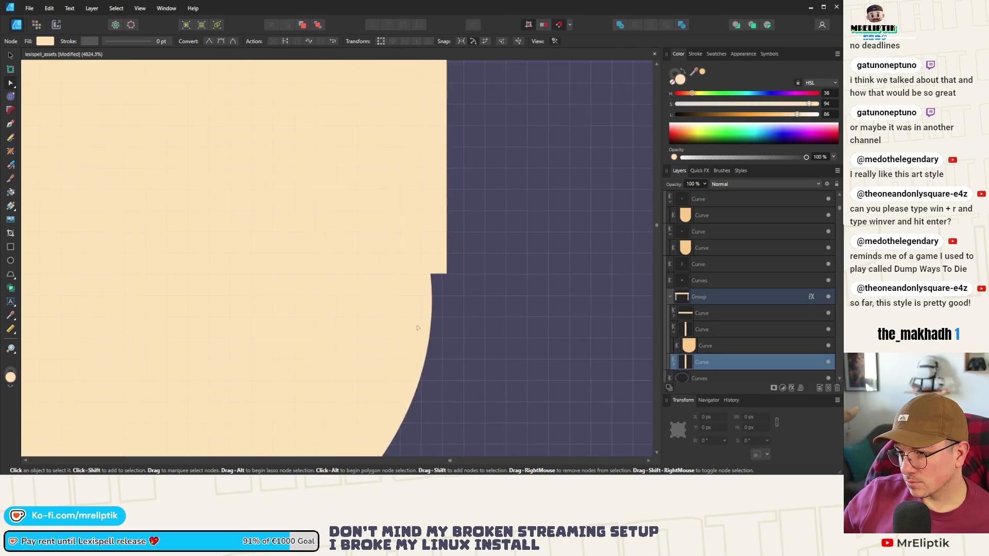
{"action": "left_click", "coordinate": [472, 254]}
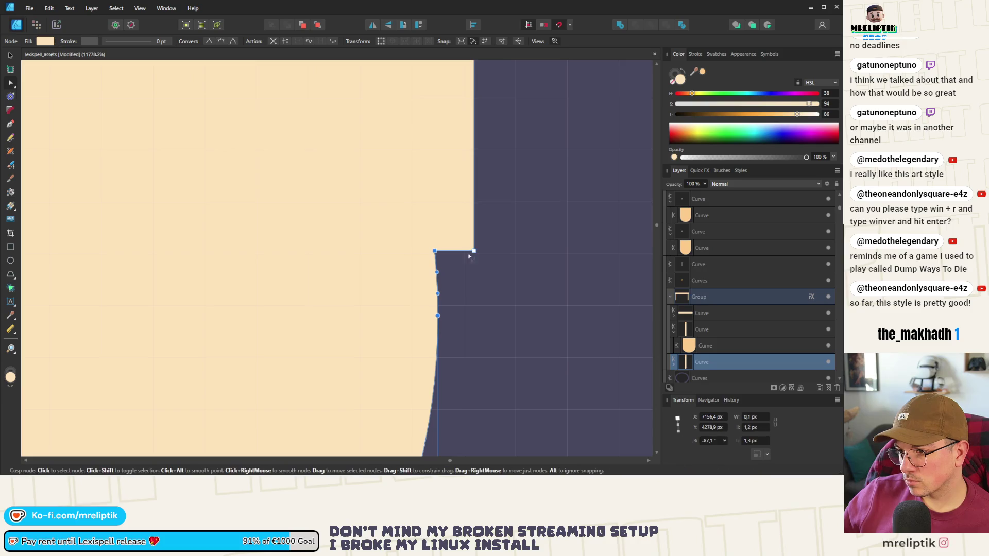
{"action": "left_click_drag", "start_coordinate": [434, 251], "coordinate": [474, 252]}
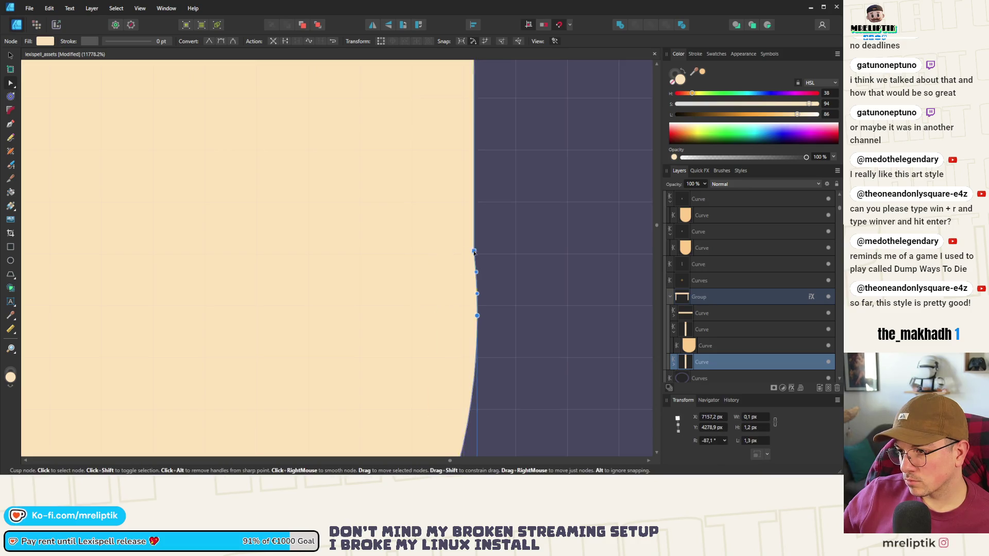
{"action": "scroll", "coordinate": [399, 200], "scroll_direction": "down", "scroll_amount": 10}
{"action": "left_click", "coordinate": [234, 240]}
{"action": "scroll", "coordinate": [233, 241], "scroll_direction": "down", "scroll_amount": 5}
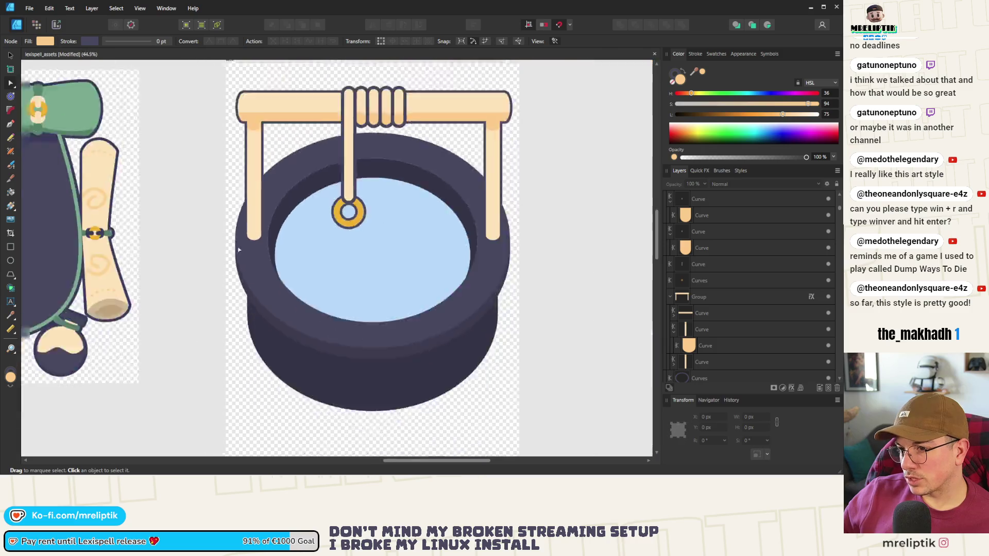
{"action": "scroll", "coordinate": [399, 221], "scroll_direction": "down", "scroll_amount": 3}
{"action": "scroll", "coordinate": [289, 249], "scroll_direction": "up", "scroll_amount": 2}
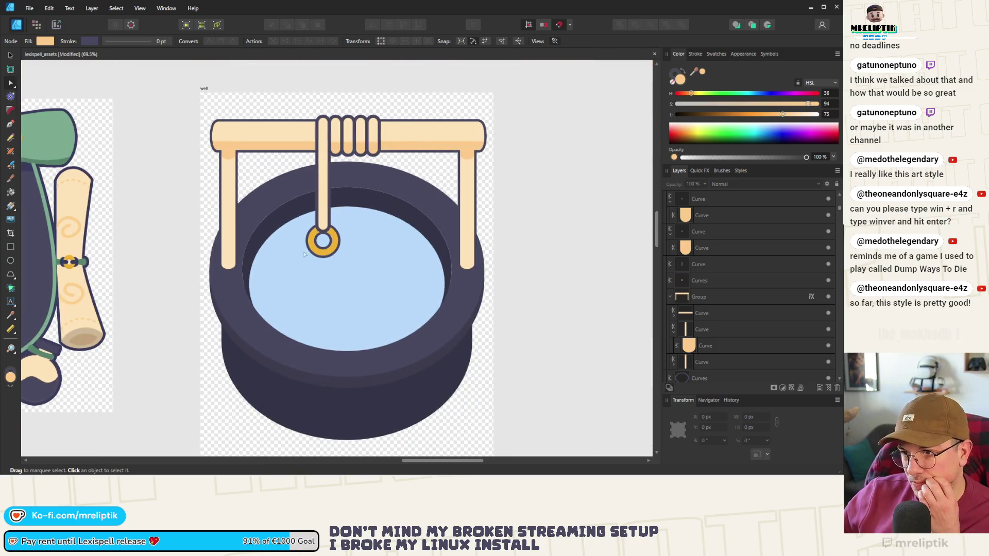
- Squeeze the yellow hanging ring into a narrow upright oval under the rope
{"action": "left_click", "coordinate": [288, 250]}
{"action": "left_click", "coordinate": [9, 55]}
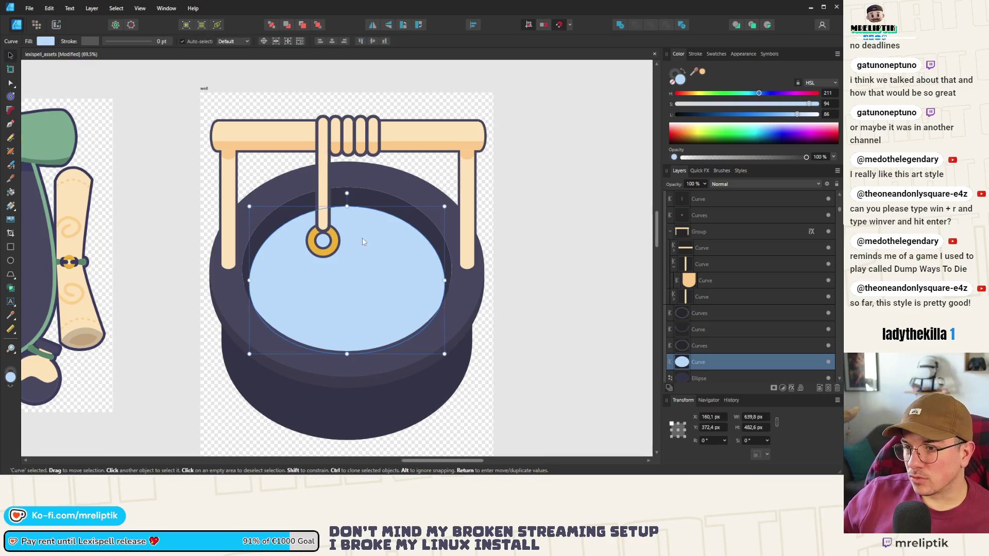
{"action": "left_click", "coordinate": [324, 229]}
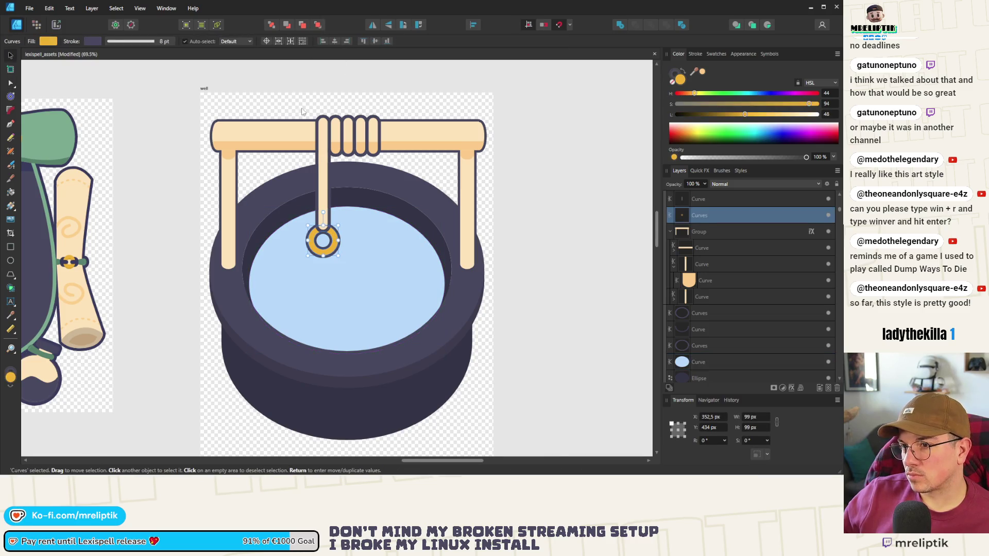
{"action": "scroll", "coordinate": [303, 110], "scroll_direction": "down", "scroll_amount": 3}
{"action": "scroll", "coordinate": [349, 193], "scroll_direction": "up", "scroll_amount": 3}
{"action": "scroll", "coordinate": [371, 210], "scroll_direction": "down", "scroll_amount": 2}
{"action": "scroll", "coordinate": [378, 219], "scroll_direction": "down", "scroll_amount": 2}
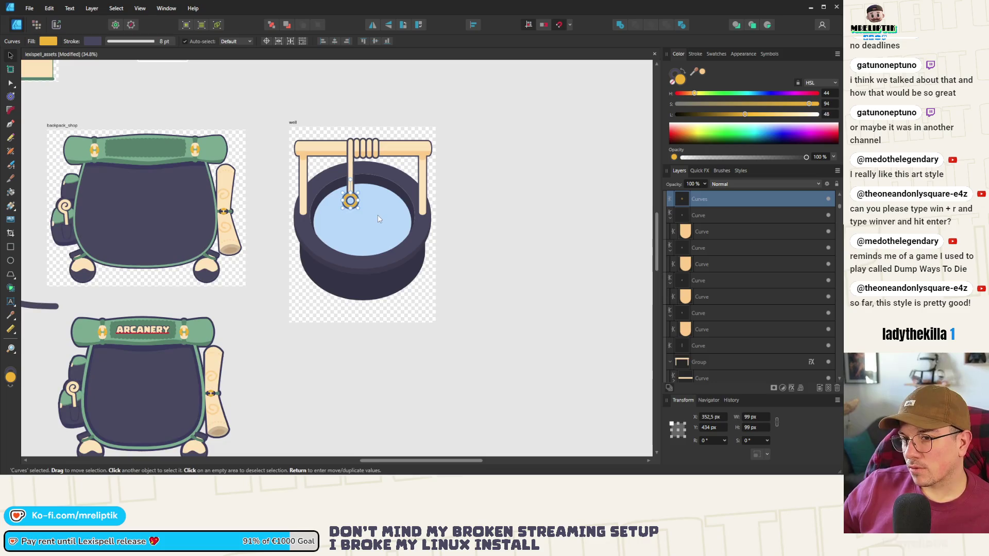
{"action": "scroll", "coordinate": [250, 266], "scroll_direction": "up", "scroll_amount": 5}
{"action": "scroll", "coordinate": [309, 247], "scroll_direction": "down", "scroll_amount": 2}
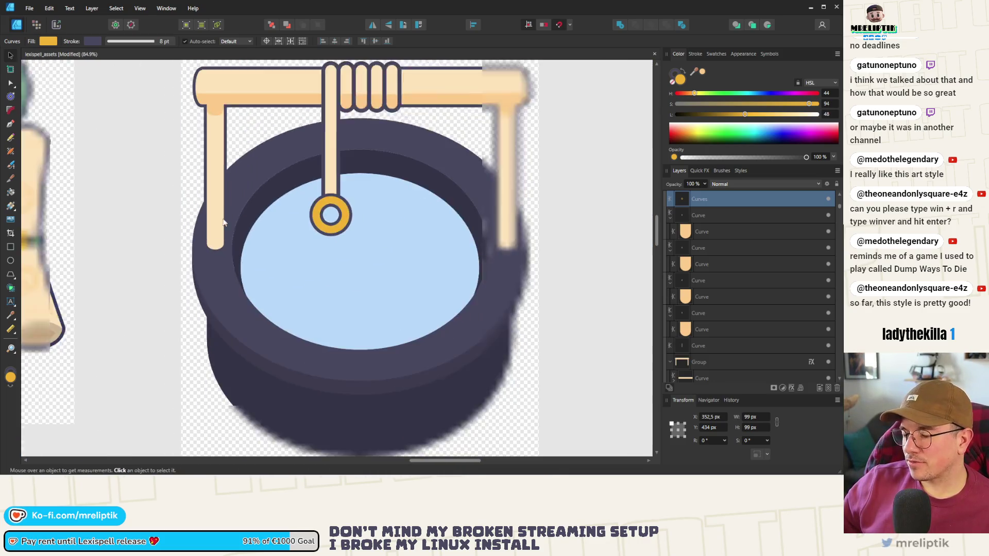
{"action": "scroll", "coordinate": [355, 226], "scroll_direction": "up", "scroll_amount": 3}
{"action": "mouse_move", "coordinate": [347, 217]}
{"action": "left_mouse_down"}
{"action": "mouse_move", "coordinate": [277, 215]}
{"action": "mouse_move", "coordinate": [305, 202]}
{"action": "mouse_move", "coordinate": [284, 205]}
{"action": "left_mouse_up"}
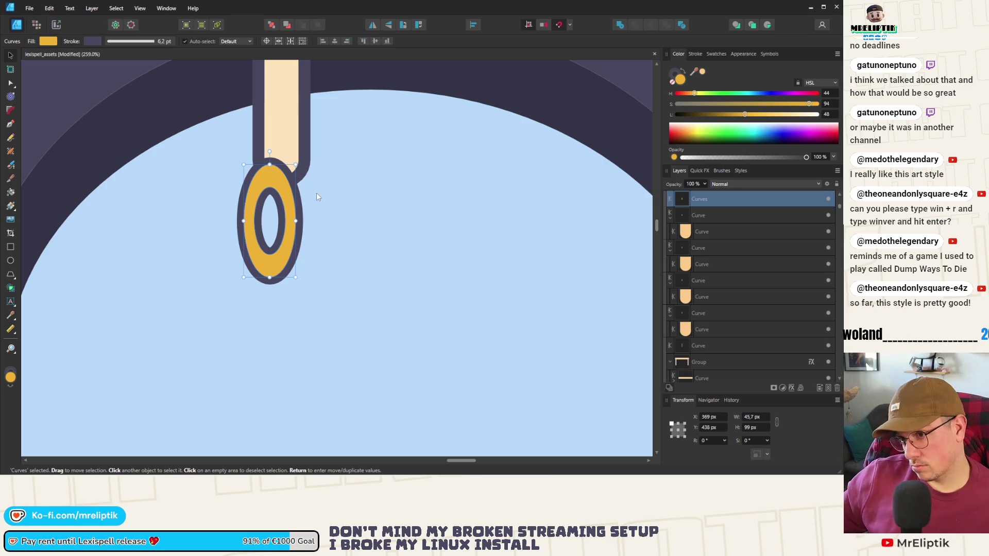
{"action": "key", "text": "ctrl+z"}
{"action": "key", "text": "ctrl+z"}
{"action": "key", "text": "ctrl+z"}
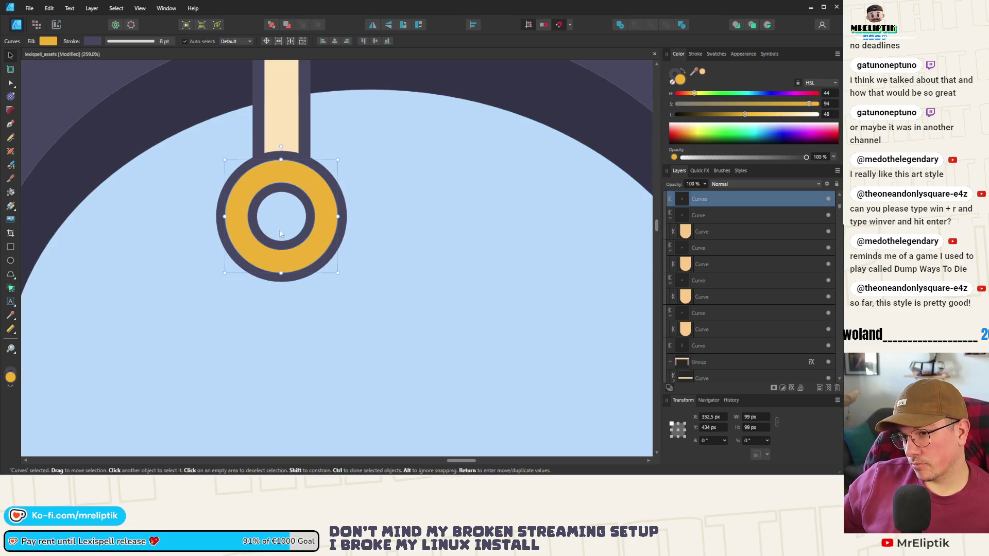
{"action": "mouse_move", "coordinate": [224, 216]}
{"action": "left_mouse_down"}
{"action": "mouse_move", "coordinate": [304, 219]}
{"action": "mouse_move", "coordinate": [257, 256]}
{"action": "left_mouse_up"}
{"action": "scroll", "coordinate": [302, 245], "scroll_direction": "down", "scroll_amount": 3}
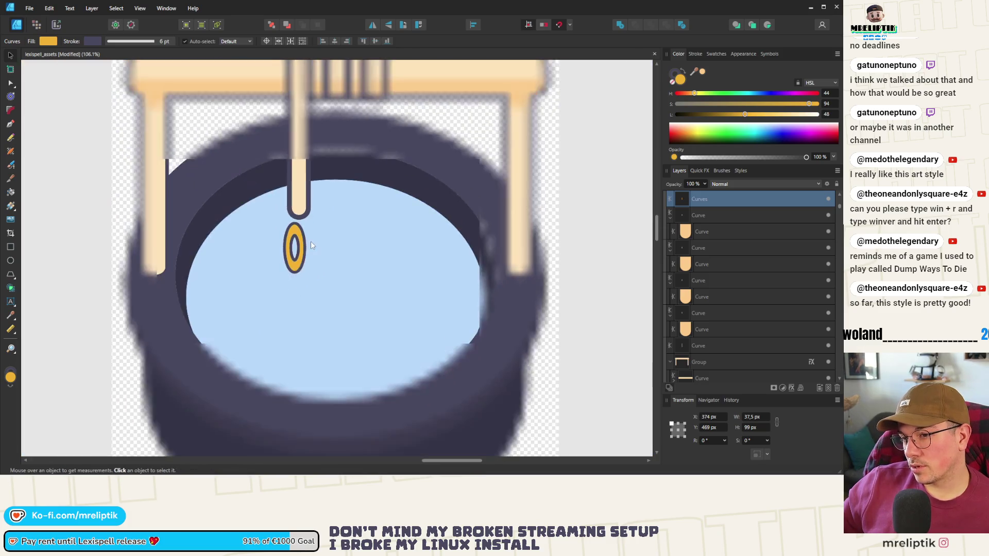
{"action": "scroll", "coordinate": [298, 249], "scroll_direction": "down", "scroll_amount": 1}
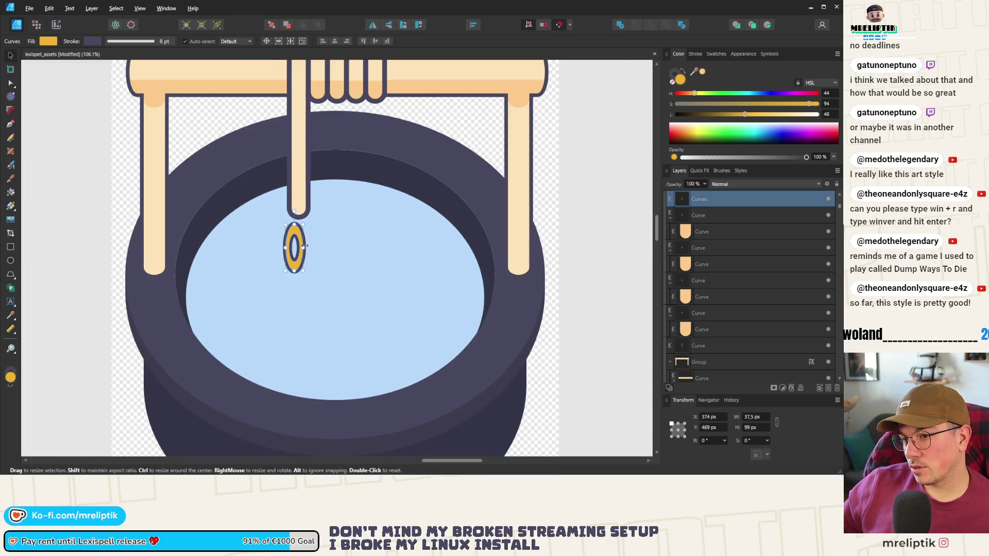
{"action": "left_click_drag", "start_coordinate": [300, 241], "coordinate": [297, 241]}
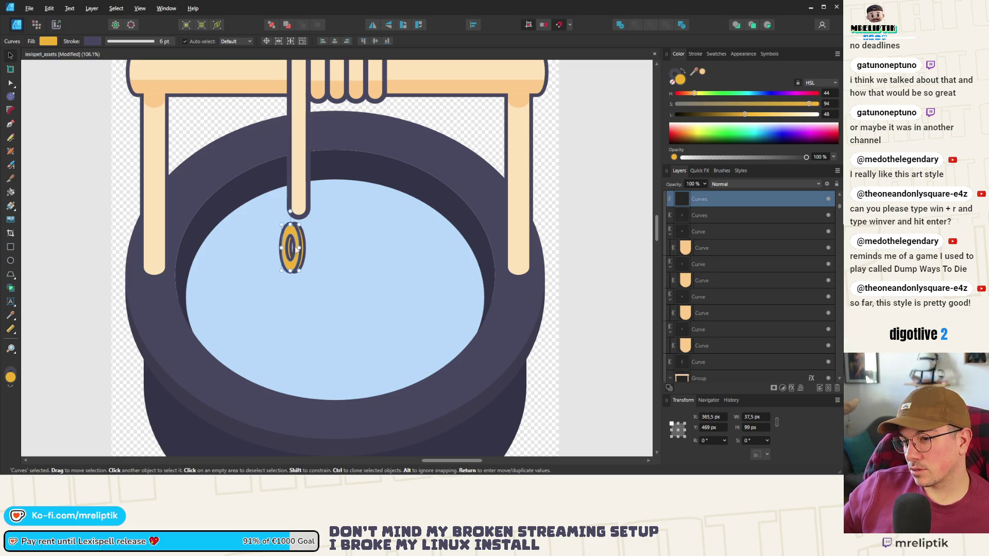
{"action": "scroll", "coordinate": [295, 244], "scroll_direction": "up", "scroll_amount": 2}
{"action": "scroll", "coordinate": [289, 231], "scroll_direction": "up", "scroll_amount": 1}
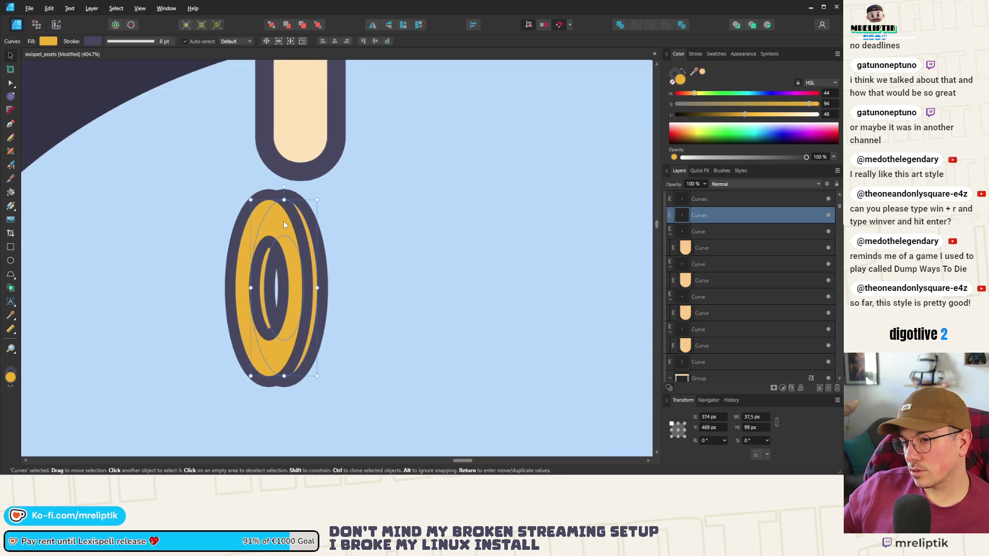
- Remove the dark outline from both ring copies and nudge the front ring left
{"action": "left_click", "coordinate": [284, 225], "text": "shift"}
{"action": "left_click", "coordinate": [696, 54]}
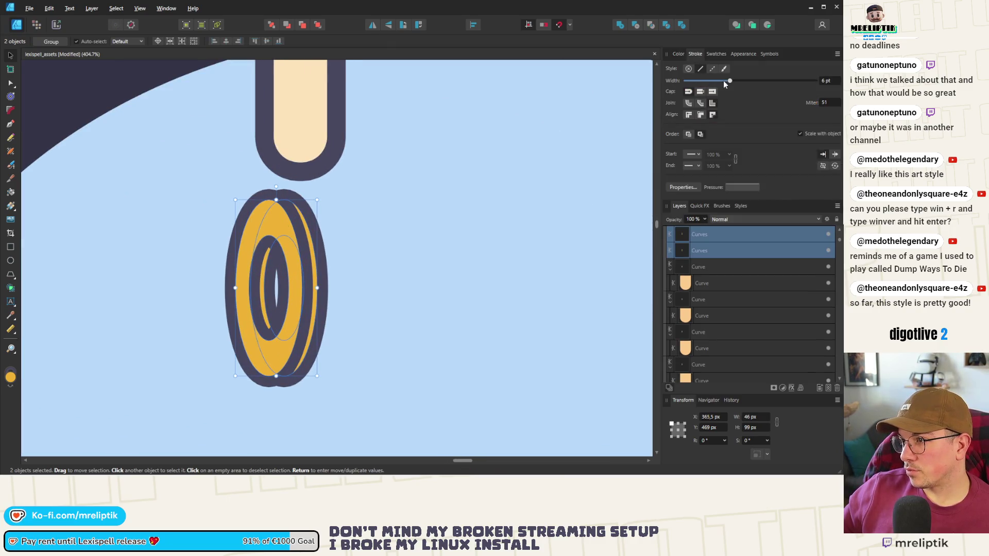
{"action": "left_click_drag", "start_coordinate": [724, 80], "coordinate": [589, 80]}
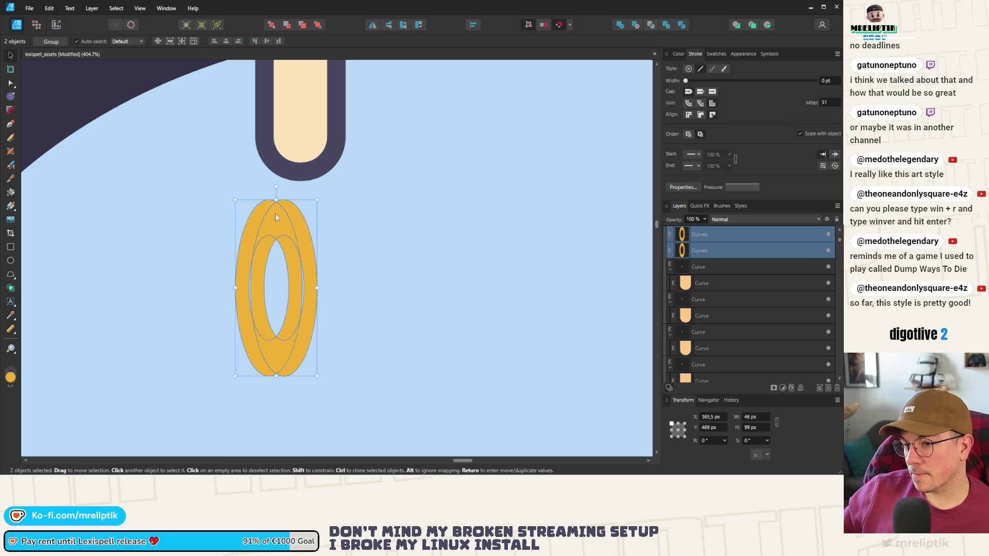
{"action": "left_click", "coordinate": [281, 244]}
{"action": "scroll", "coordinate": [283, 254], "scroll_direction": "up", "scroll_amount": 2}
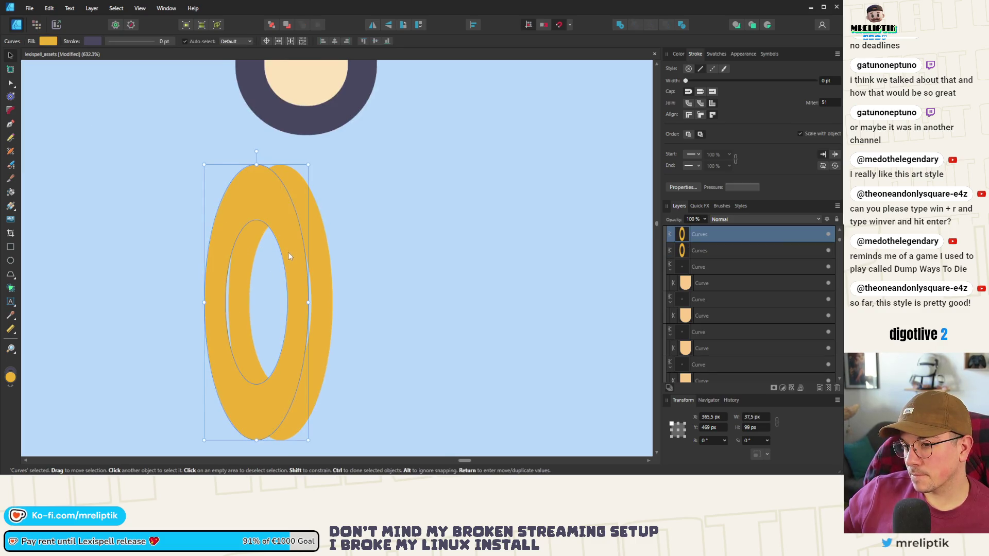
{"action": "key", "text": "Left"}
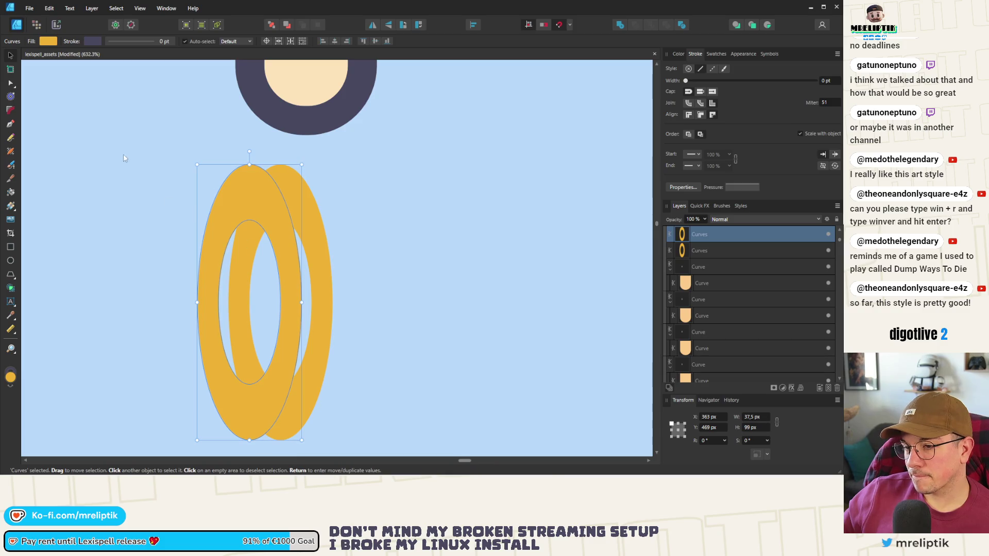
- Add small ring-orange rectangles capping the ring's bottom and top inner gaps
{"action": "left_click", "coordinate": [10, 247]}
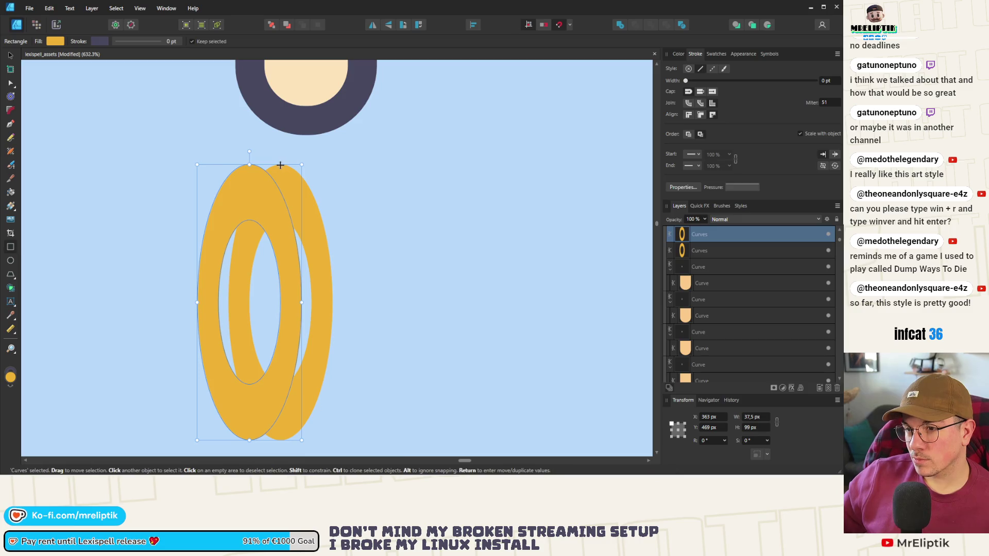
{"action": "mouse_move", "coordinate": [250, 171]}
{"action": "left_mouse_down"}
{"action": "mouse_move", "coordinate": [303, 208]}
{"action": "mouse_move", "coordinate": [294, 207]}
{"action": "left_mouse_up"}
{"action": "scroll", "coordinate": [263, 173], "scroll_direction": "up", "scroll_amount": 2}
{"action": "left_click", "coordinate": [11, 55]}
{"action": "scroll", "coordinate": [296, 215], "scroll_direction": "up", "scroll_amount": 2}
{"action": "left_click_drag", "start_coordinate": [248, 160], "coordinate": [249, 145]}
{"action": "left_click", "coordinate": [678, 55]}
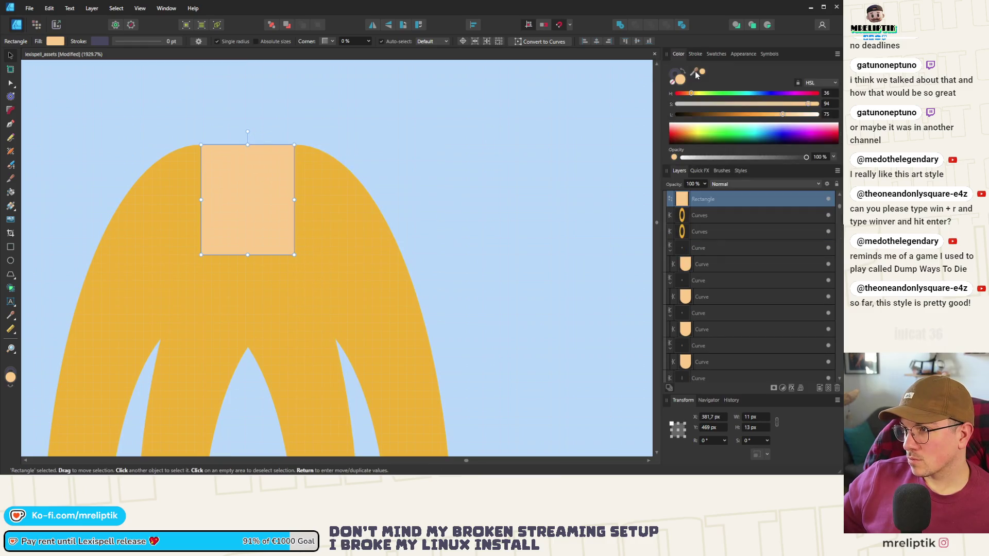
{"action": "left_click_drag", "start_coordinate": [694, 71], "coordinate": [342, 249]}
{"action": "scroll", "coordinate": [250, 215], "scroll_direction": "down", "scroll_amount": 3}
{"action": "scroll", "coordinate": [250, 213], "scroll_direction": "down", "scroll_amount": 3}
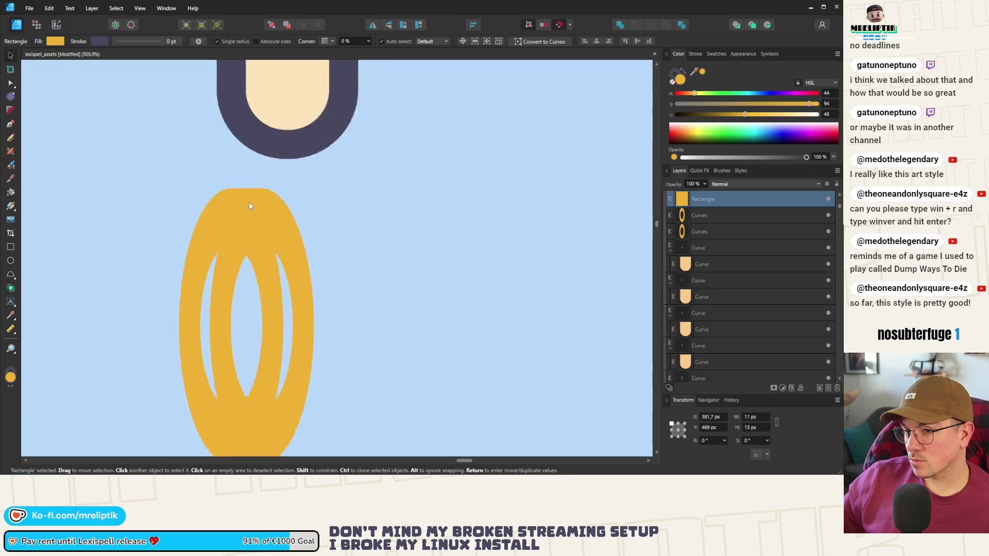
{"action": "mouse_move", "coordinate": [247, 209]}
{"action": "left_mouse_down"}
{"action": "mouse_move", "coordinate": [248, 326]}
{"action": "mouse_move", "coordinate": [237, 290]}
{"action": "left_mouse_up"}
{"action": "scroll", "coordinate": [244, 321], "scroll_direction": "up", "scroll_amount": 4}
{"action": "scroll", "coordinate": [237, 290], "scroll_direction": "down", "scroll_amount": 2}
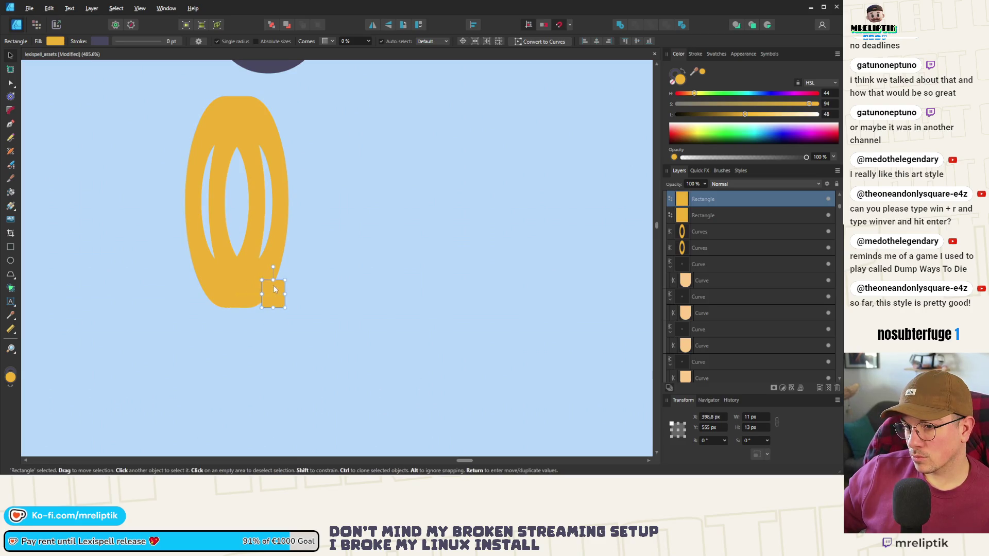
{"action": "mouse_move", "coordinate": [275, 290]}
{"action": "left_mouse_down"}
{"action": "mouse_move", "coordinate": [268, 158]}
{"action": "mouse_move", "coordinate": [267, 269]}
{"action": "mouse_move", "coordinate": [231, 217]}
{"action": "mouse_move", "coordinate": [218, 221]}
{"action": "left_mouse_up"}
{"action": "scroll", "coordinate": [246, 170], "scroll_direction": "down", "scroll_amount": 4}
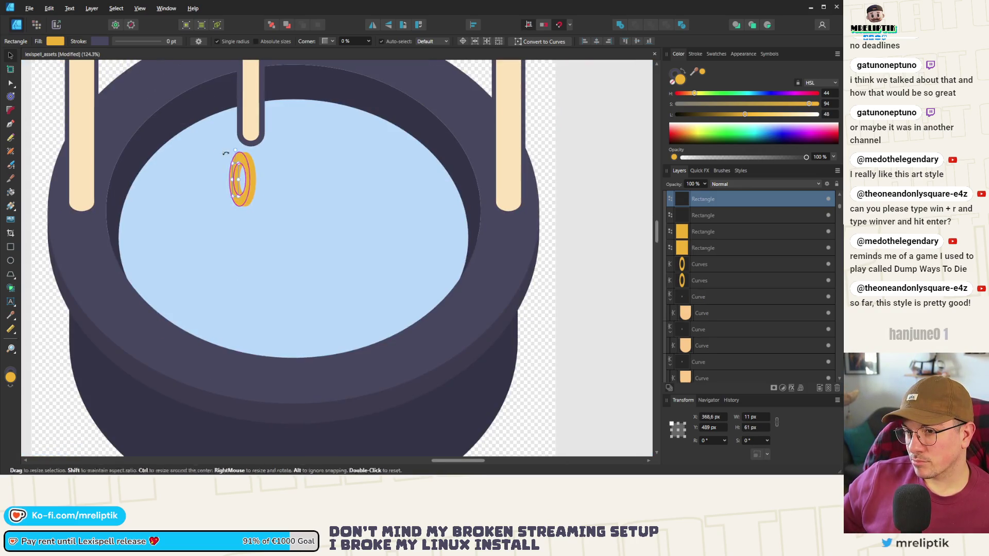
{"action": "scroll", "coordinate": [243, 172], "scroll_direction": "down", "scroll_amount": 3}
- Undo accidental drags of the water and well so nothing is displaced
{"action": "key", "text": "ctrl+d"}
{"action": "scroll", "coordinate": [219, 151], "scroll_direction": "up", "scroll_amount": 3}
{"action": "scroll", "coordinate": [224, 154], "scroll_direction": "down", "scroll_amount": 2}
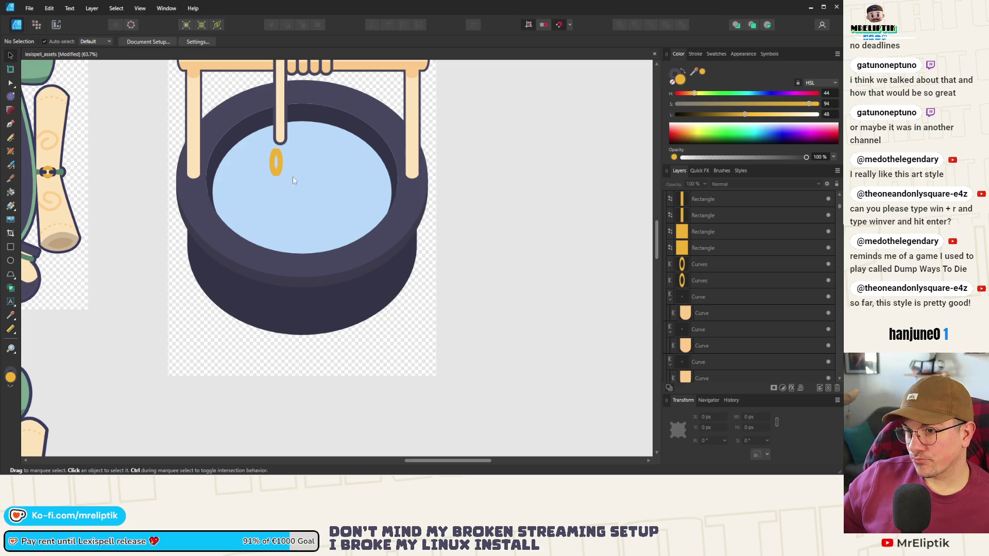
{"action": "left_click_drag", "start_coordinate": [293, 180], "coordinate": [298, 186]}
{"action": "key", "text": "ctrl+z"}
{"action": "scroll", "coordinate": [299, 187], "scroll_direction": "up", "scroll_amount": 3}
{"action": "key", "text": "ctrl+z"}
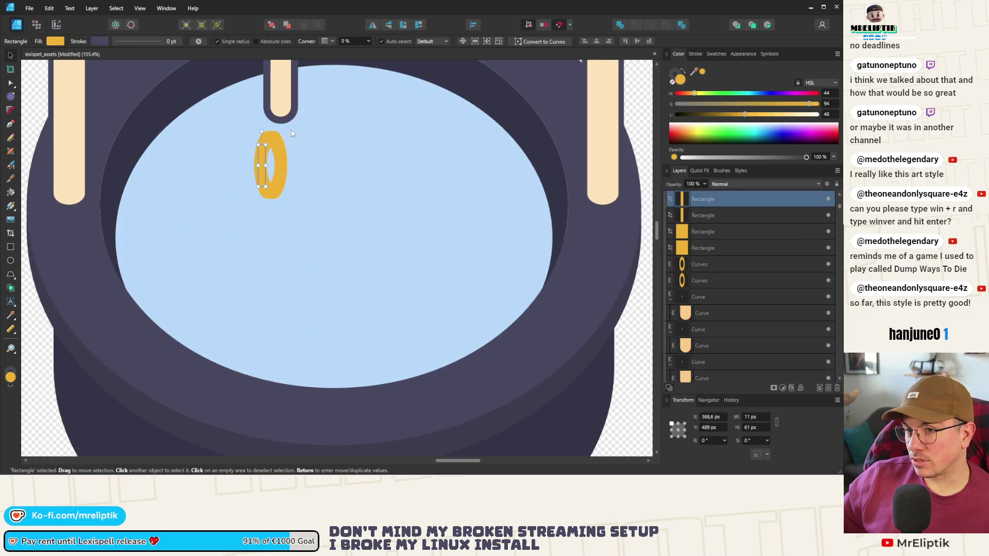
{"action": "left_click_drag", "start_coordinate": [291, 133], "coordinate": [243, 214]}
{"action": "key", "text": "ctrl+z"}
{"action": "scroll", "coordinate": [295, 153], "scroll_direction": "down", "scroll_amount": 3}
{"action": "key", "text": "ctrl+d"}
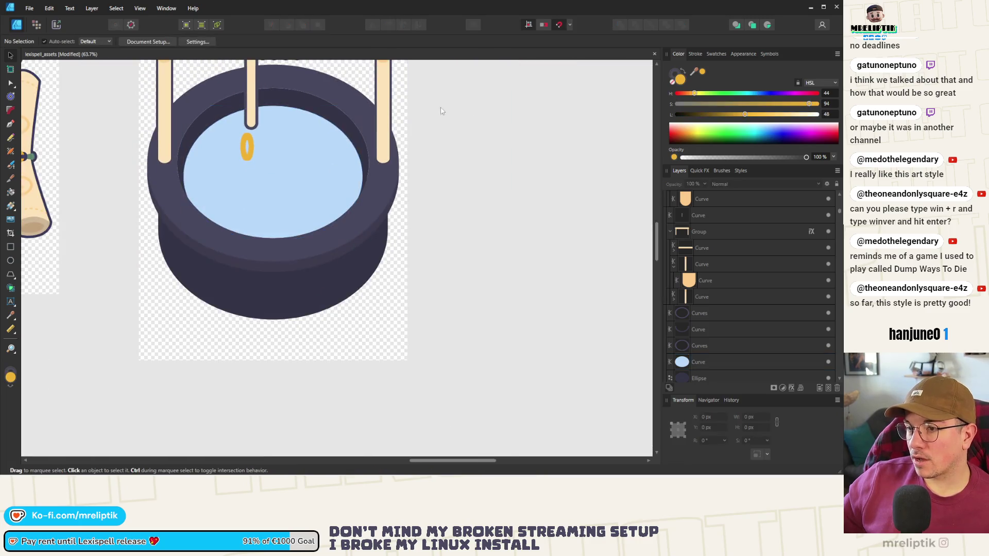
- Widen the orange ring to 77 px and raise it to hang at the rope's end
{"action": "left_click", "coordinate": [246, 147]}
{"action": "scroll", "coordinate": [249, 154], "scroll_direction": "up", "scroll_amount": 3}
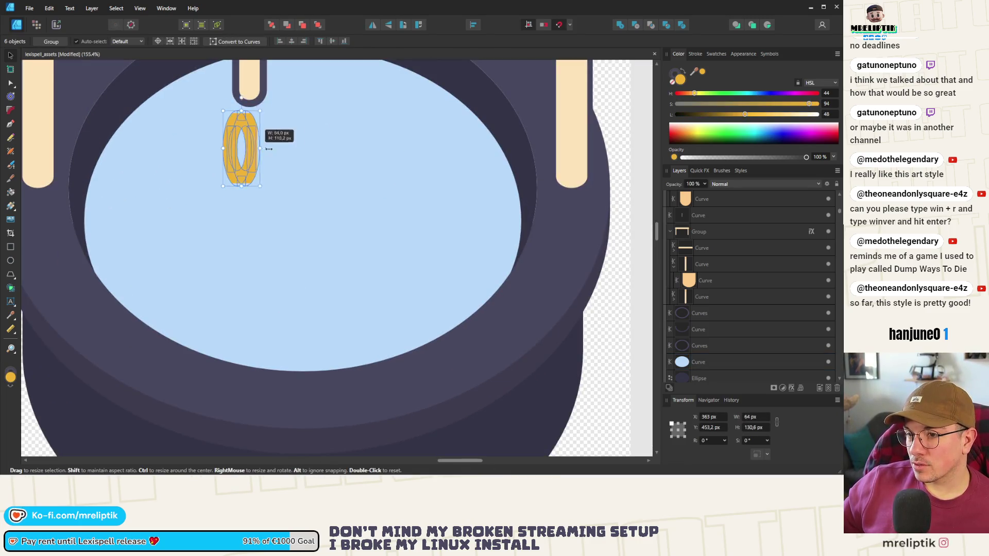
{"action": "left_click_drag", "start_coordinate": [269, 149], "coordinate": [276, 147]}
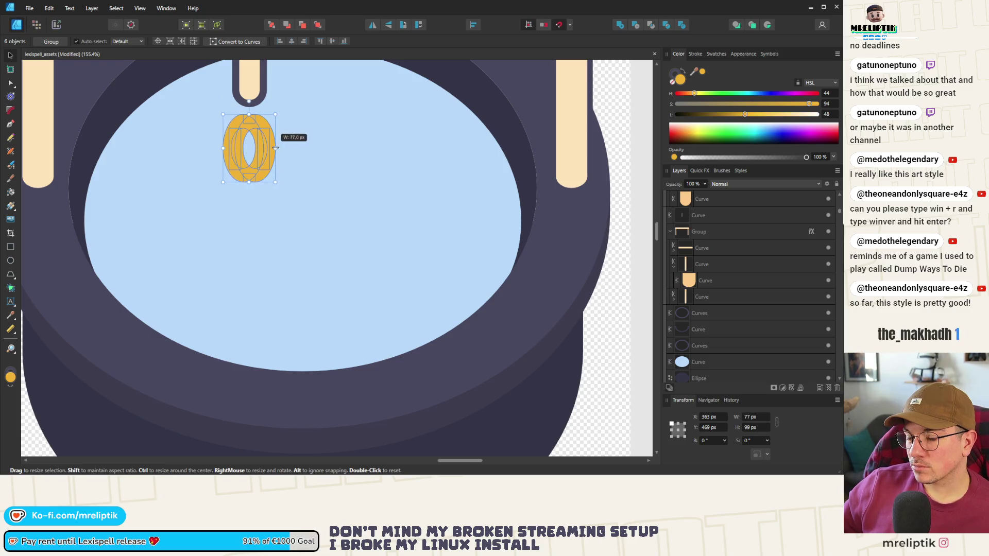
{"action": "scroll", "coordinate": [261, 184], "scroll_direction": "up", "scroll_amount": 3}
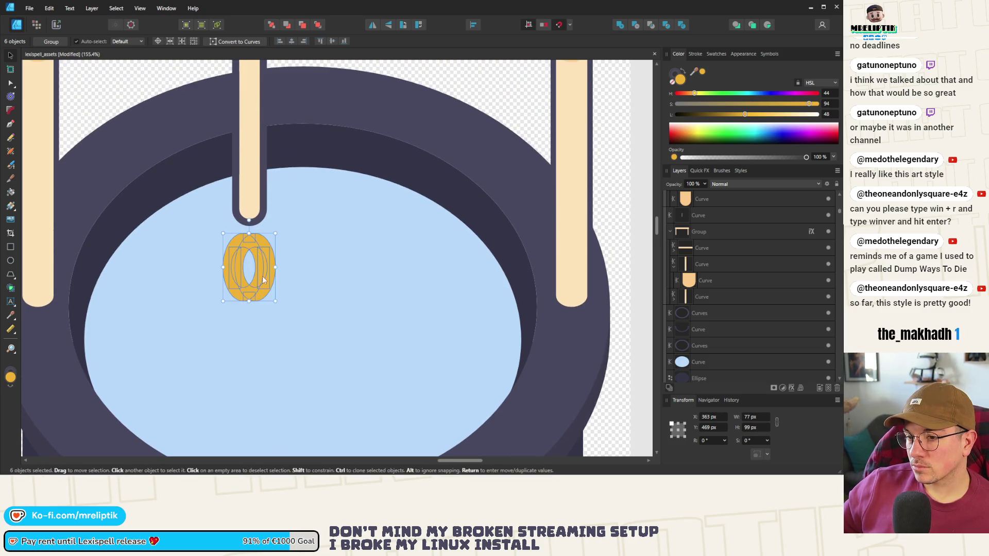
{"action": "left_click_drag", "start_coordinate": [264, 280], "coordinate": [263, 251]}
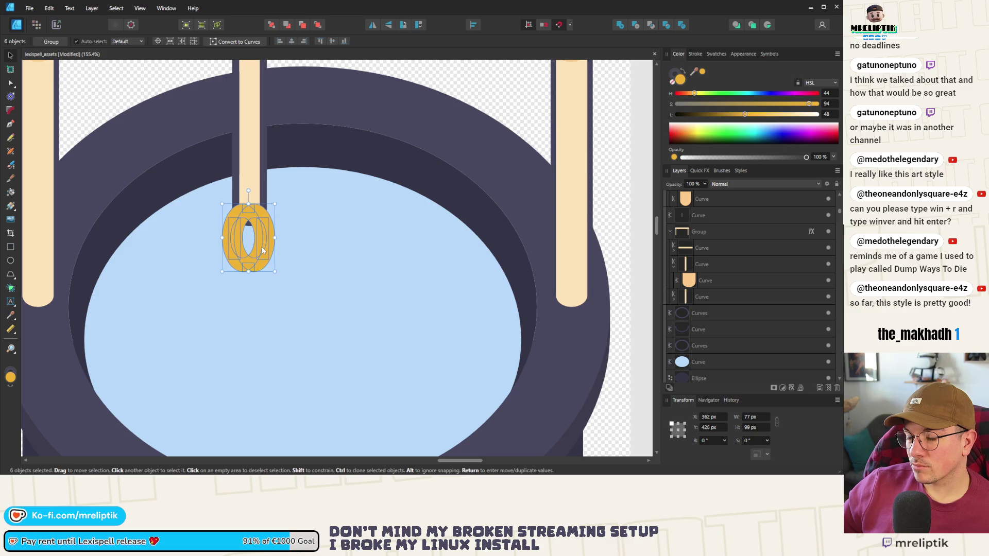
{"action": "scroll", "coordinate": [324, 177], "scroll_direction": "down", "scroll_amount": 2}
{"action": "scroll", "coordinate": [348, 177], "scroll_direction": "down", "scroll_amount": 2}
{"action": "key", "text": "ctrl+d"}
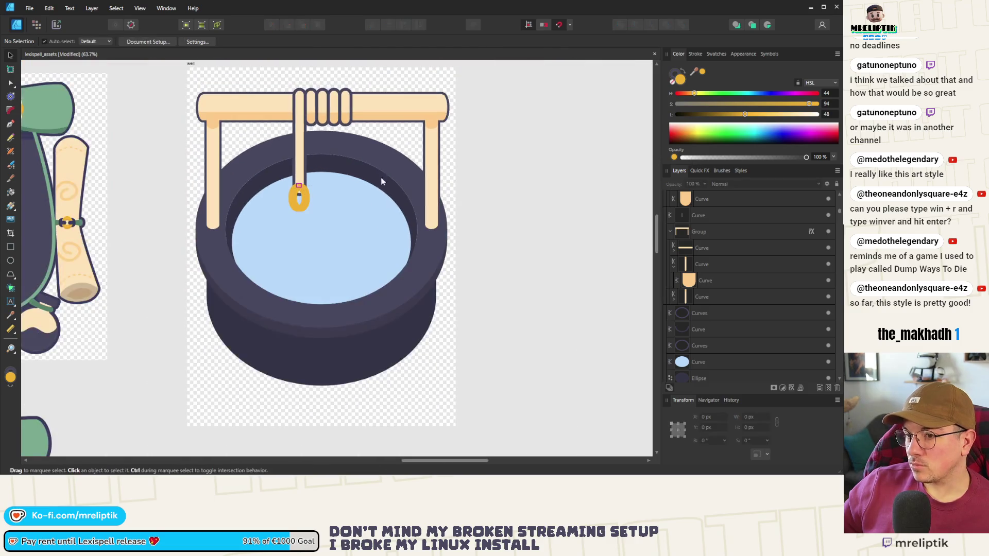
{"action": "scroll", "coordinate": [302, 197], "scroll_direction": "up", "scroll_amount": 1}
{"action": "scroll", "coordinate": [303, 186], "scroll_direction": "up", "scroll_amount": 2}
{"action": "scroll", "coordinate": [303, 186], "scroll_direction": "down", "scroll_amount": 2}
{"action": "scroll", "coordinate": [304, 205], "scroll_direction": "up", "scroll_amount": 1}
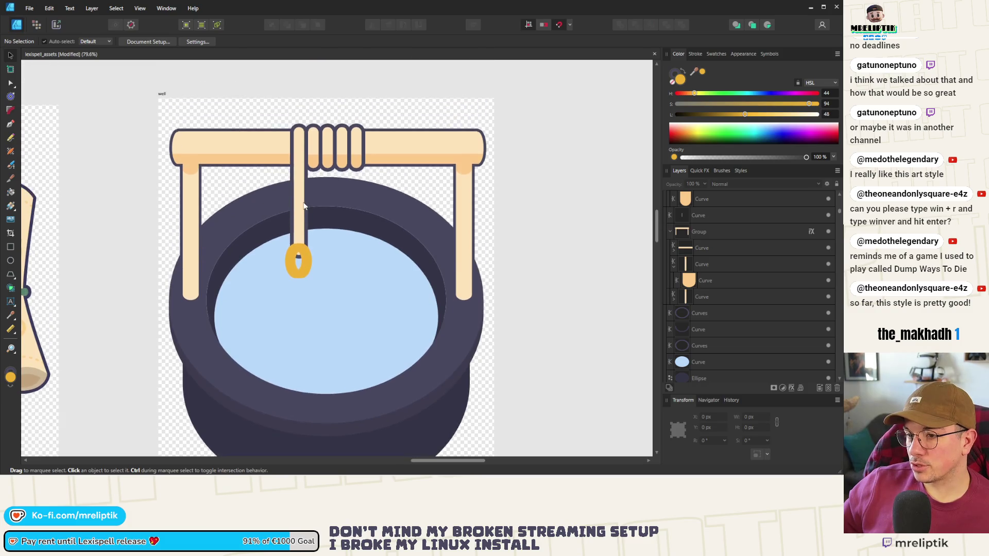
{"action": "scroll", "coordinate": [304, 205], "scroll_direction": "down", "scroll_amount": 3}
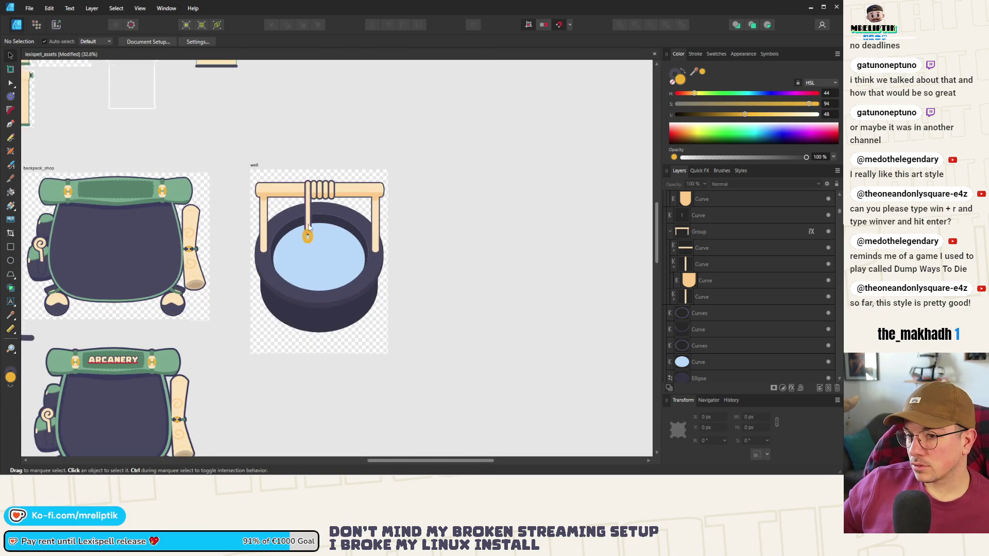
{"action": "scroll", "coordinate": [308, 227], "scroll_direction": "up", "scroll_amount": 7}
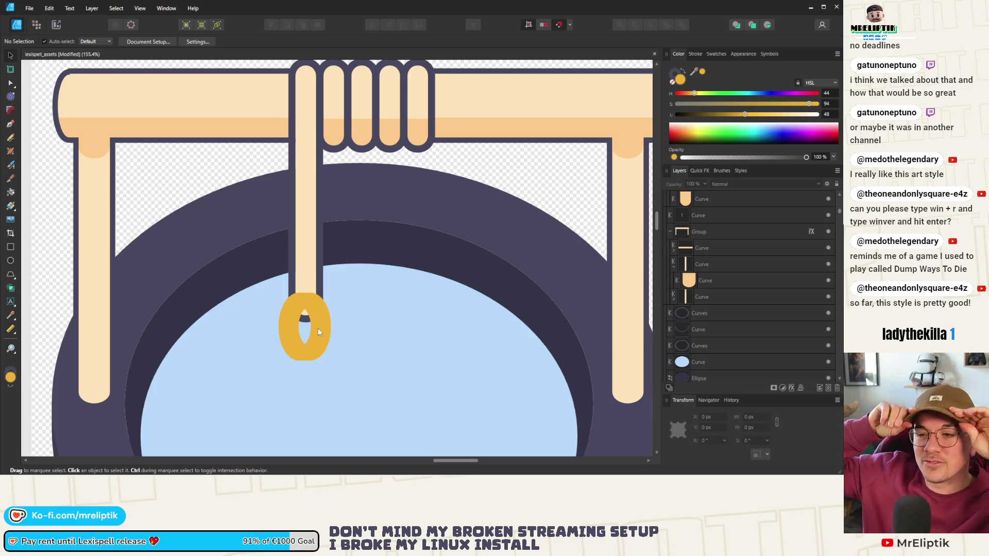
{"action": "left_click", "coordinate": [314, 328]}
{"action": "scroll", "coordinate": [240, 302], "scroll_direction": "down", "scroll_amount": 4}
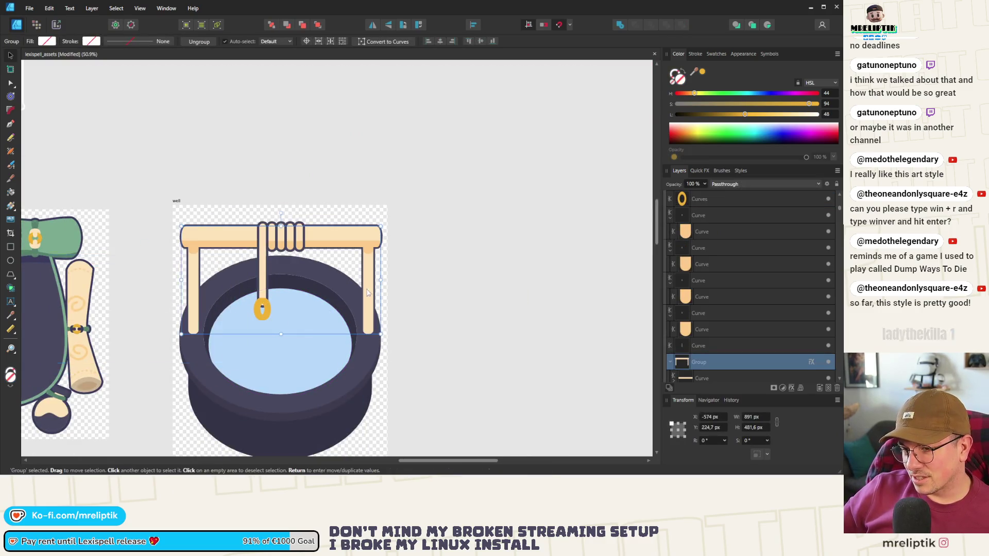
- Select the well's beam pieces and nudge the beam to the right
{"action": "left_click", "coordinate": [404, 395]}
{"action": "left_click_drag", "start_coordinate": [403, 396], "coordinate": [228, 298]}
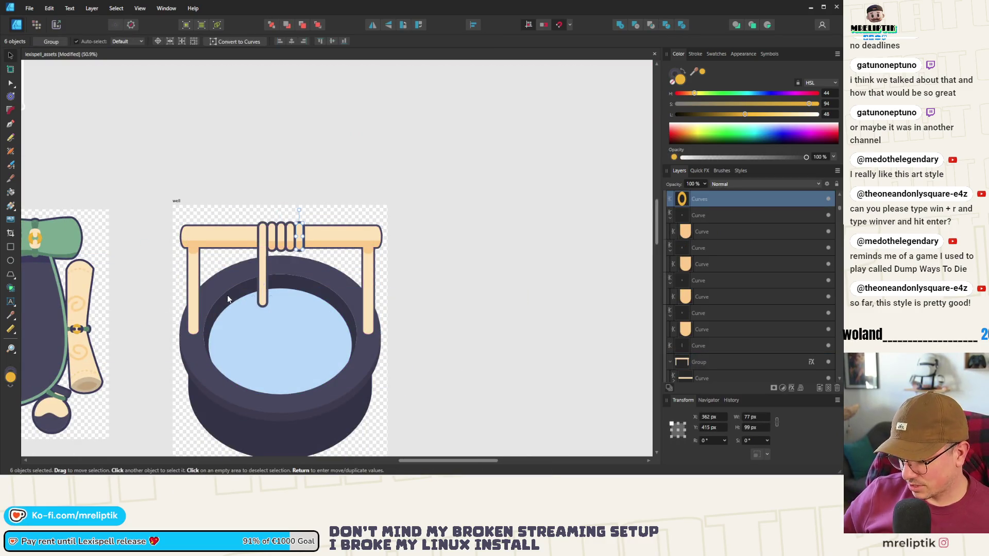
{"action": "scroll", "coordinate": [347, 178], "scroll_direction": "down", "scroll_amount": 4}
{"action": "key", "text": "ctrl+a"}
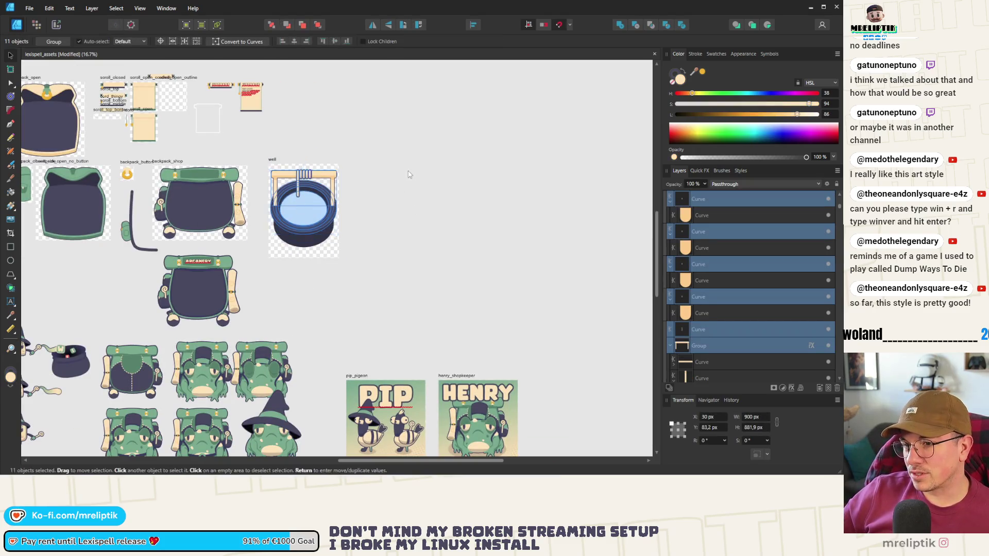
{"action": "left_click_drag", "start_coordinate": [360, 150], "coordinate": [265, 221]}
{"action": "scroll", "coordinate": [309, 190], "scroll_direction": "up", "scroll_amount": 1}
{"action": "mouse_move", "coordinate": [308, 171]}
{"action": "left_mouse_down"}
{"action": "mouse_move", "coordinate": [464, 171]}
{"action": "mouse_move", "coordinate": [293, 172]}
{"action": "left_mouse_up"}
{"action": "scroll", "coordinate": [277, 179], "scroll_direction": "up", "scroll_amount": 3}
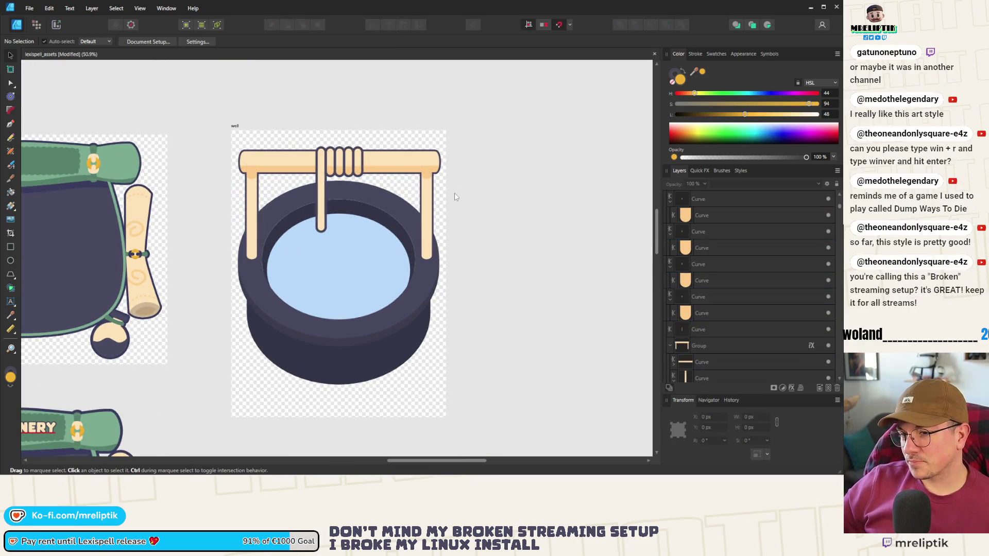
{"action": "left_click", "coordinate": [330, 221]}
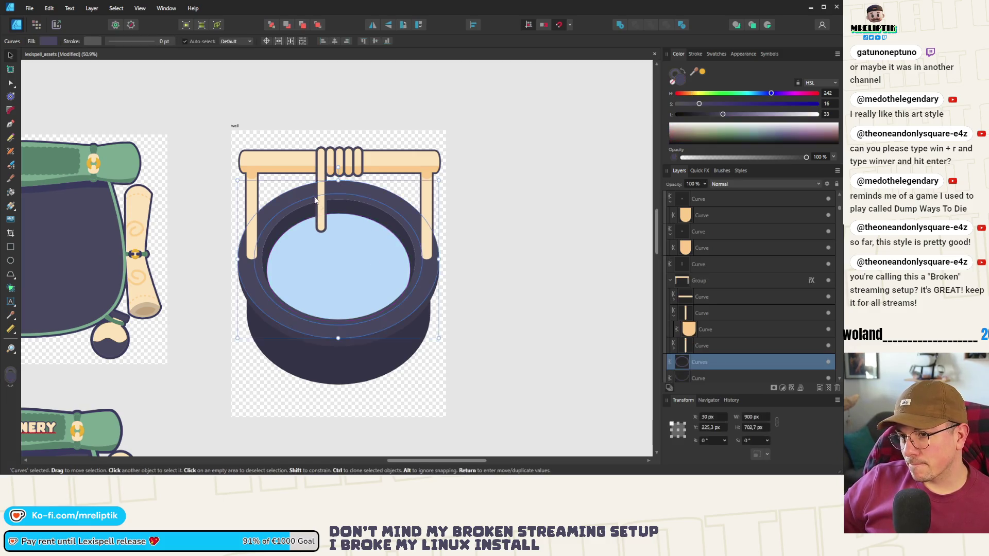
{"action": "scroll", "coordinate": [330, 222], "scroll_direction": "up", "scroll_amount": 2}
{"action": "scroll", "coordinate": [319, 199], "scroll_direction": "up", "scroll_amount": 2}
- Shorten the cream rope to a stub just below the beam by raising its bottom nodes
{"action": "left_click", "coordinate": [316, 255]}
{"action": "scroll", "coordinate": [319, 278], "scroll_direction": "down", "scroll_amount": 2}
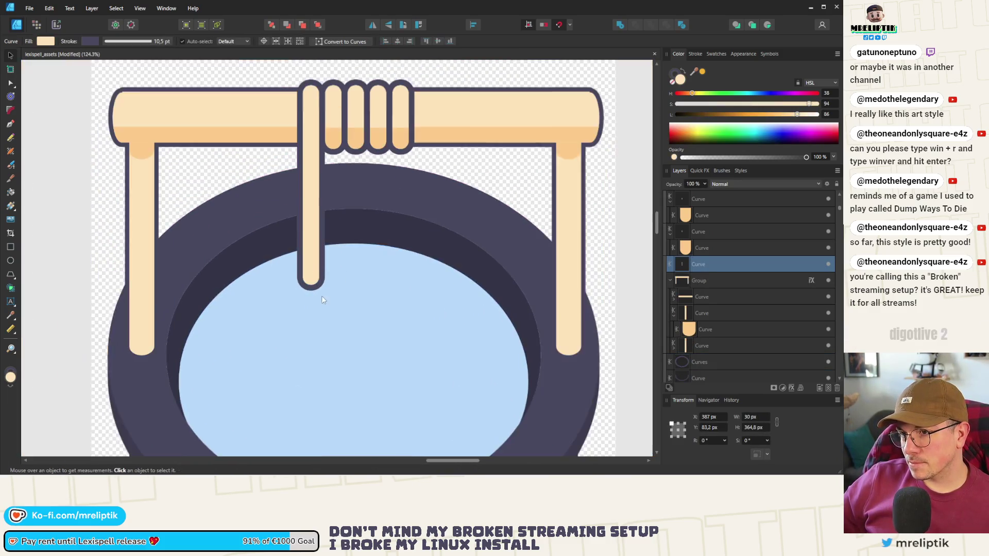
{"action": "left_click", "coordinate": [310, 283]}
{"action": "key", "text": "a"}
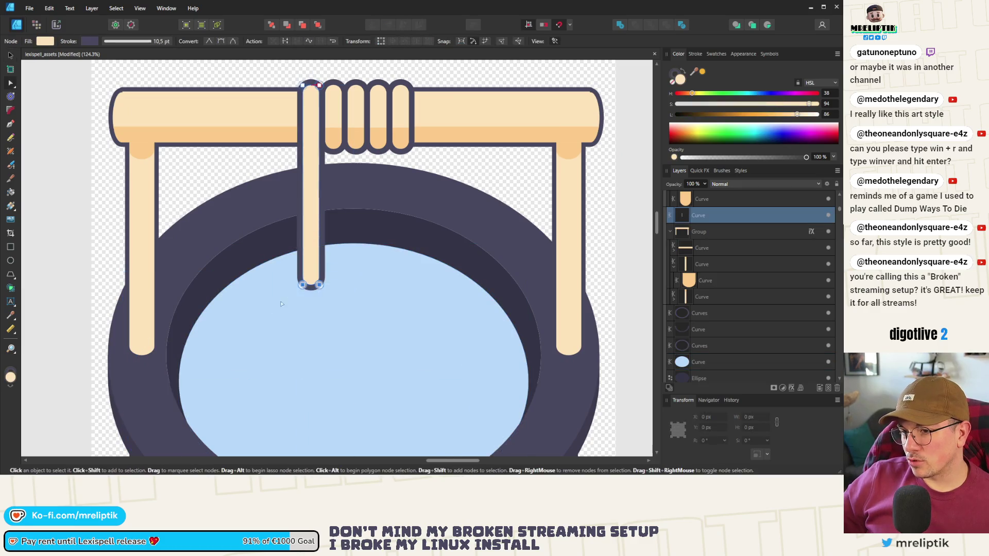
{"action": "left_click_drag", "start_coordinate": [318, 285], "coordinate": [311, 196]}
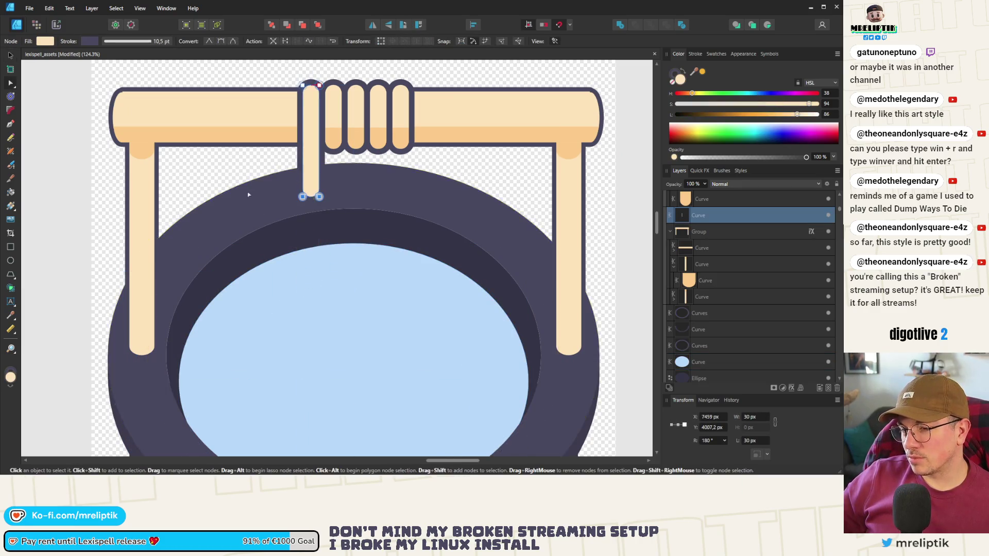
{"action": "scroll", "coordinate": [247, 192], "scroll_direction": "down", "scroll_amount": 4}
{"action": "left_click", "coordinate": [555, 221]}
{"action": "scroll", "coordinate": [301, 203], "scroll_direction": "down", "scroll_amount": 2}
{"action": "scroll", "coordinate": [301, 178], "scroll_direction": "up", "scroll_amount": 2}
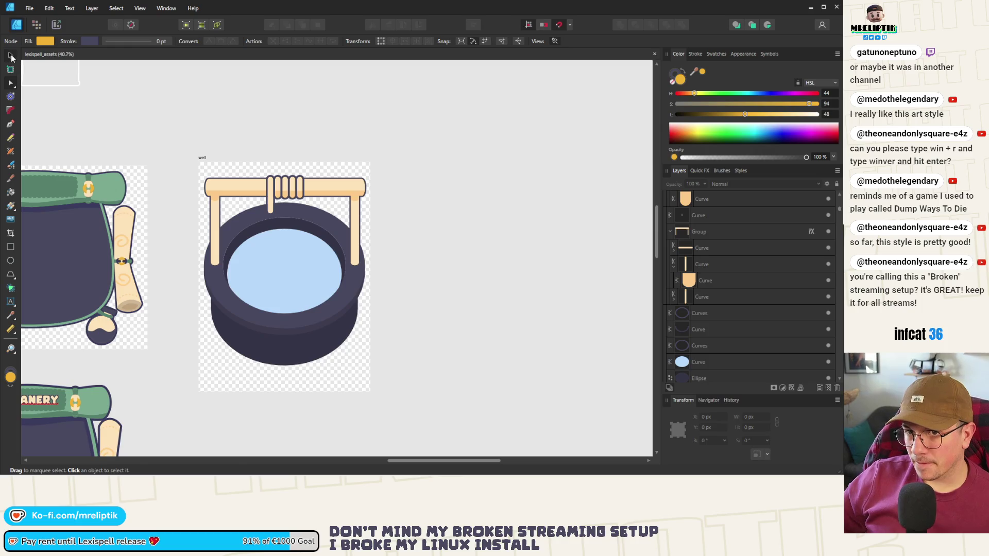
- Turn off the existing Quick FX outline on the wooden frame
{"action": "left_click", "coordinate": [11, 57]}
{"action": "scroll", "coordinate": [249, 314], "scroll_direction": "up", "scroll_amount": 3}
{"action": "scroll", "coordinate": [269, 332], "scroll_direction": "down", "scroll_amount": 2}
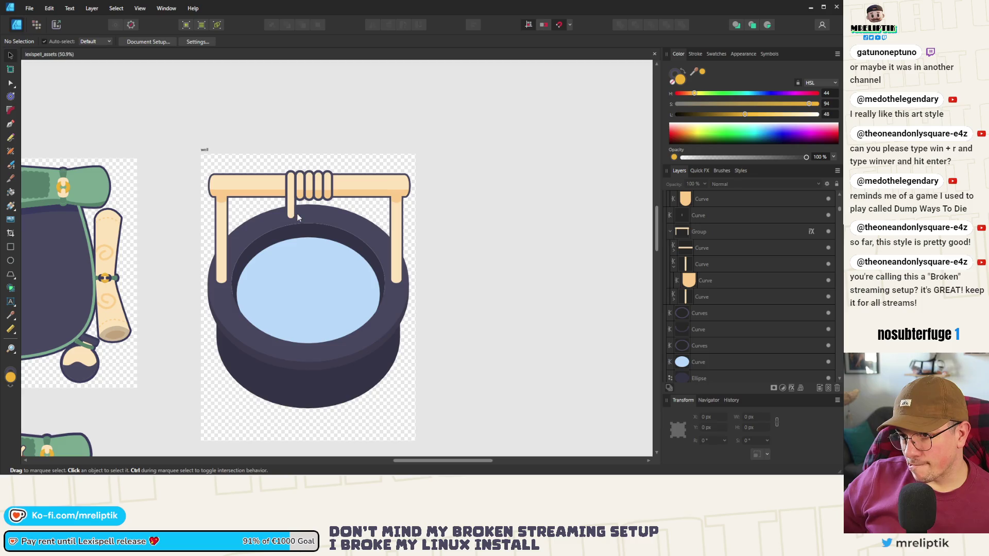
{"action": "left_click", "coordinate": [233, 320]}
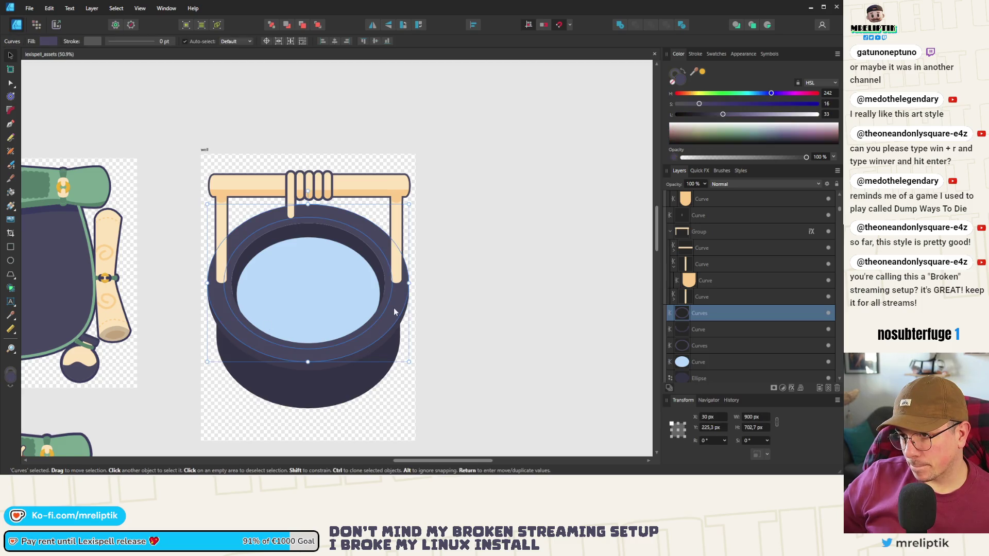
{"action": "left_click", "coordinate": [454, 234]}
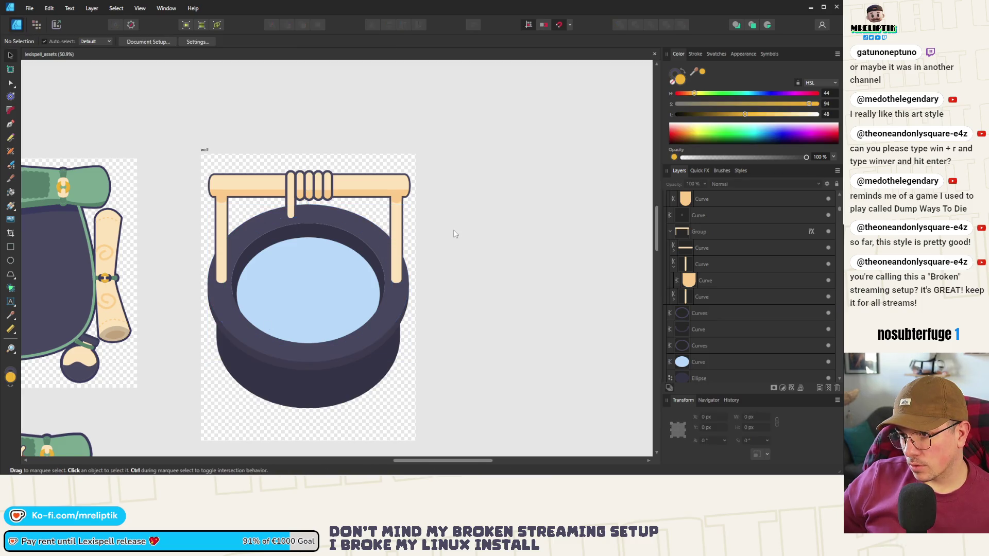
{"action": "left_click", "coordinate": [371, 186]}
{"action": "scroll", "coordinate": [312, 181], "scroll_direction": "up", "scroll_amount": 2}
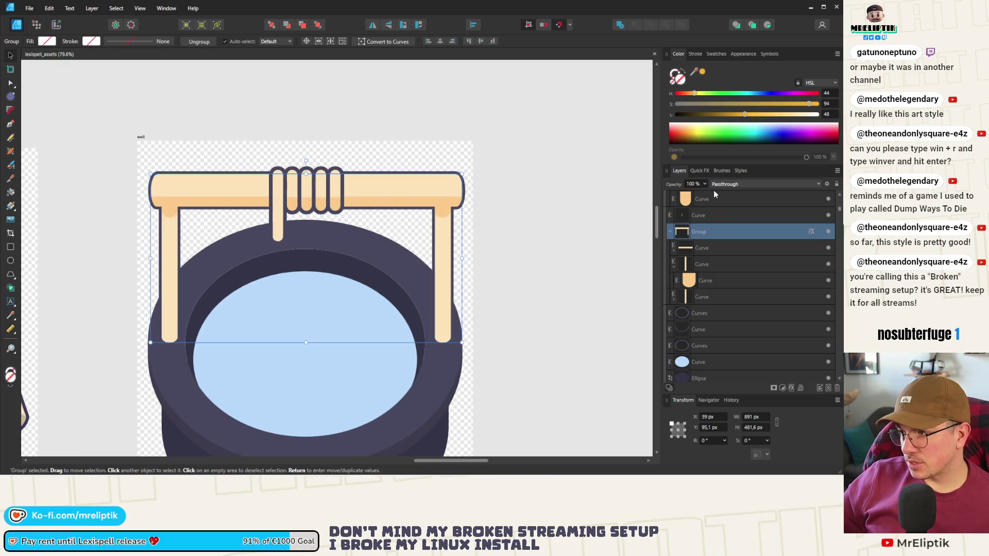
{"action": "left_click", "coordinate": [698, 171]}
{"action": "left_click", "coordinate": [677, 216]}
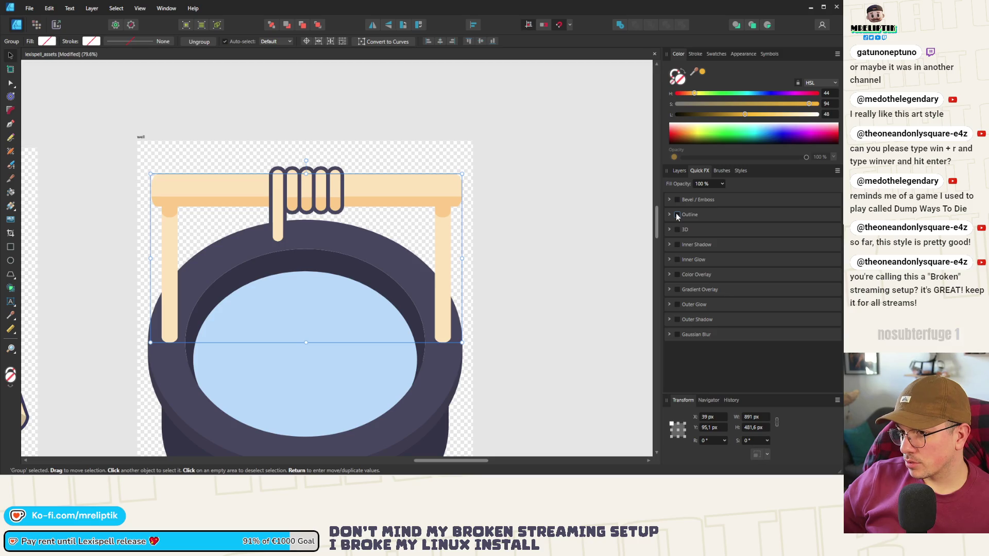
{"action": "left_click", "coordinate": [677, 215]}
{"action": "left_click", "coordinate": [678, 216]}
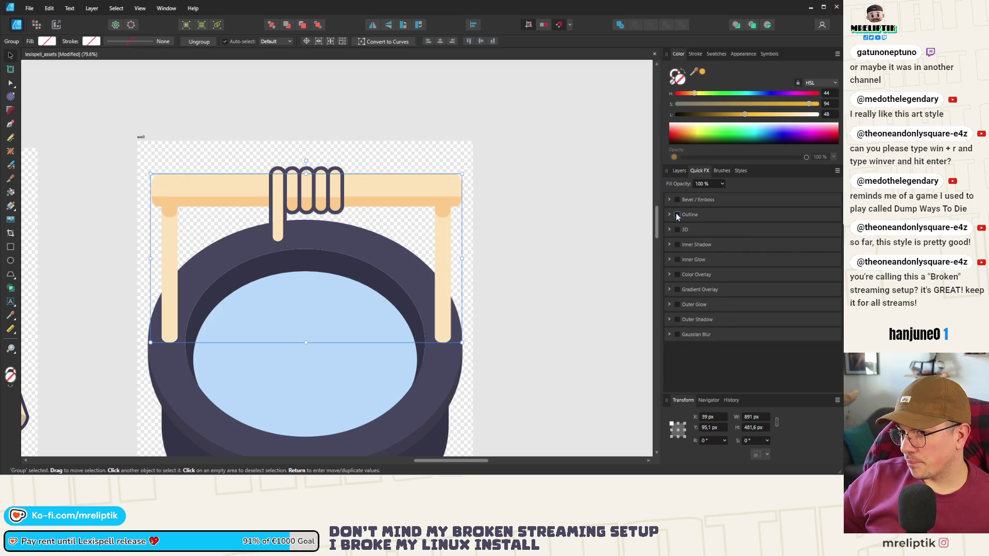
{"action": "left_click", "coordinate": [677, 216]}
{"action": "left_click", "coordinate": [677, 215]}
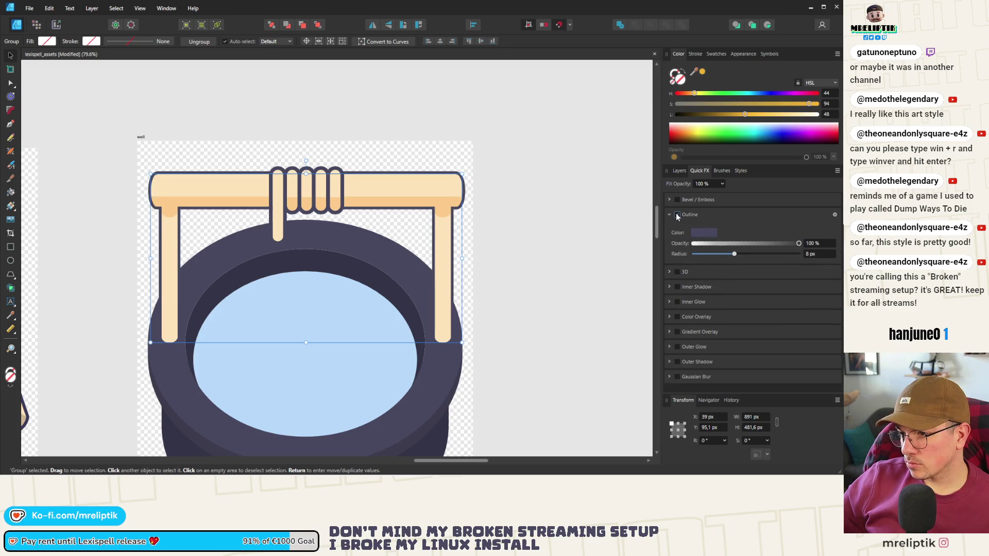
{"action": "left_click", "coordinate": [677, 216]}
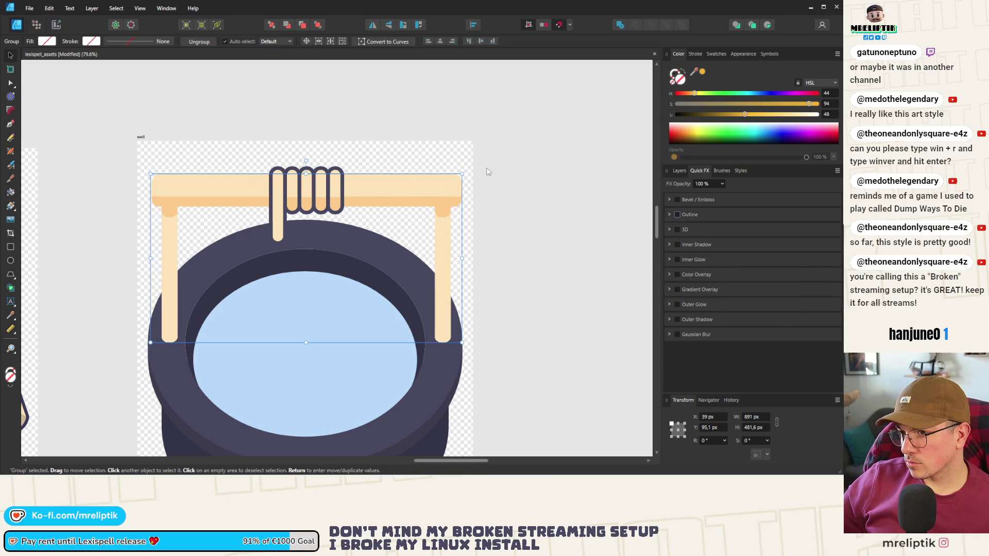
- Marquee-select the well's frame, coil and bucket and group them (Ctrl+G)
{"action": "left_click_drag", "start_coordinate": [485, 168], "coordinate": [345, 343]}
{"action": "scroll", "coordinate": [426, 224], "scroll_direction": "down", "scroll_amount": 2}
{"action": "mouse_move", "coordinate": [493, 172]}
{"action": "left_mouse_down"}
{"action": "mouse_move", "coordinate": [302, 369]}
{"action": "mouse_move", "coordinate": [232, 423]}
{"action": "left_mouse_up"}
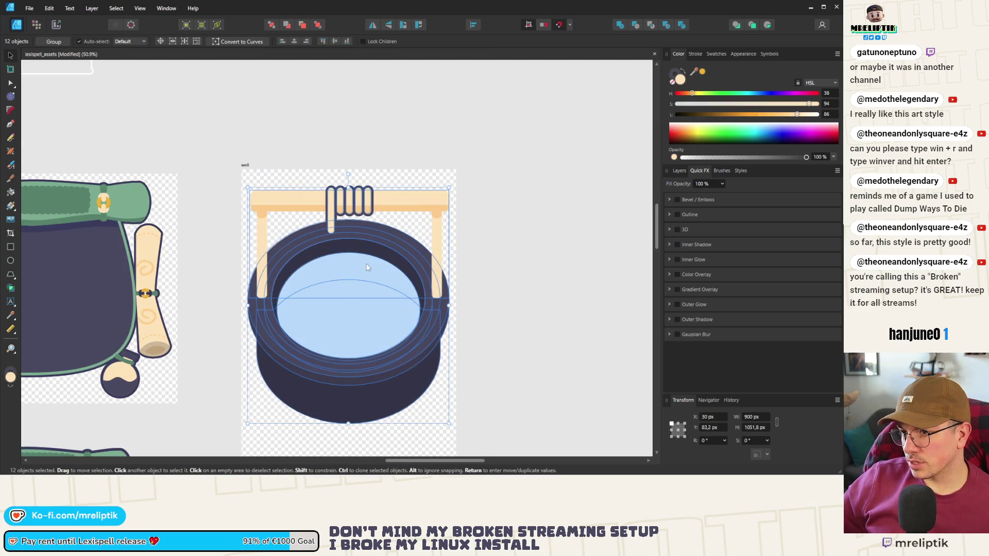
{"action": "scroll", "coordinate": [362, 201], "scroll_direction": "up", "scroll_amount": 5}
{"action": "left_click", "coordinate": [318, 208], "text": "shift"}
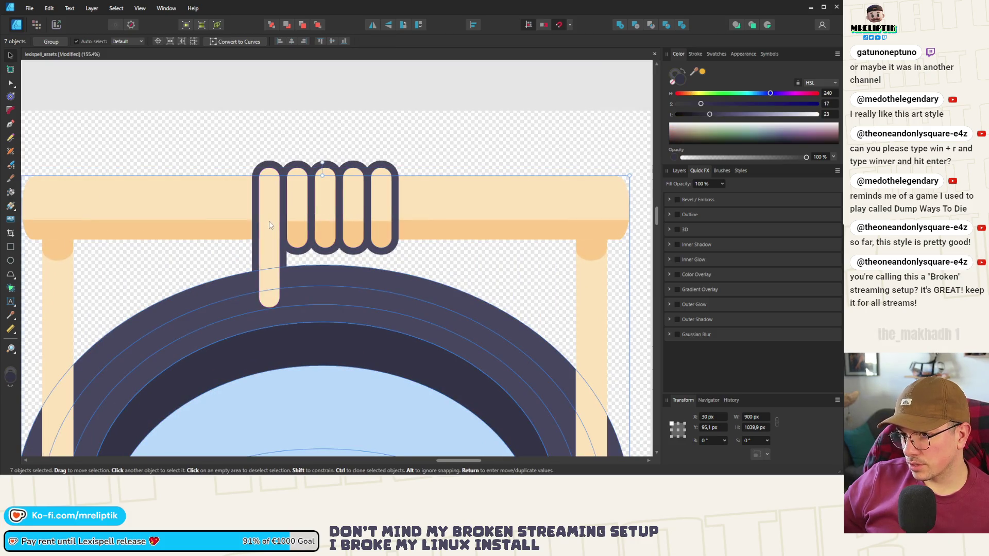
{"action": "key", "text": "ctrl+g"}
{"action": "scroll", "coordinate": [281, 217], "scroll_direction": "down", "scroll_amount": 4}
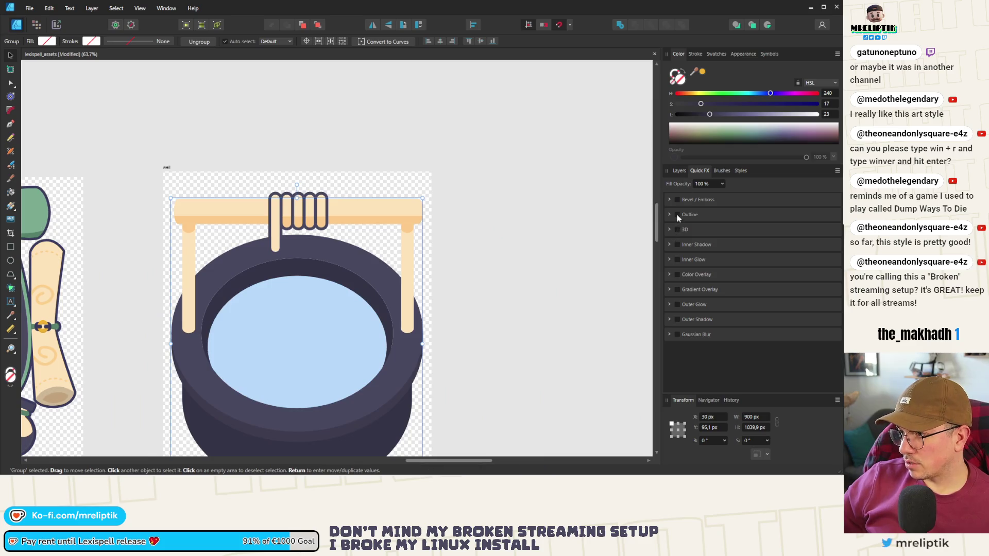
- Give the well group an 8 px outline in the dark purple sampled from the backpack
{"action": "left_click", "coordinate": [677, 214]}
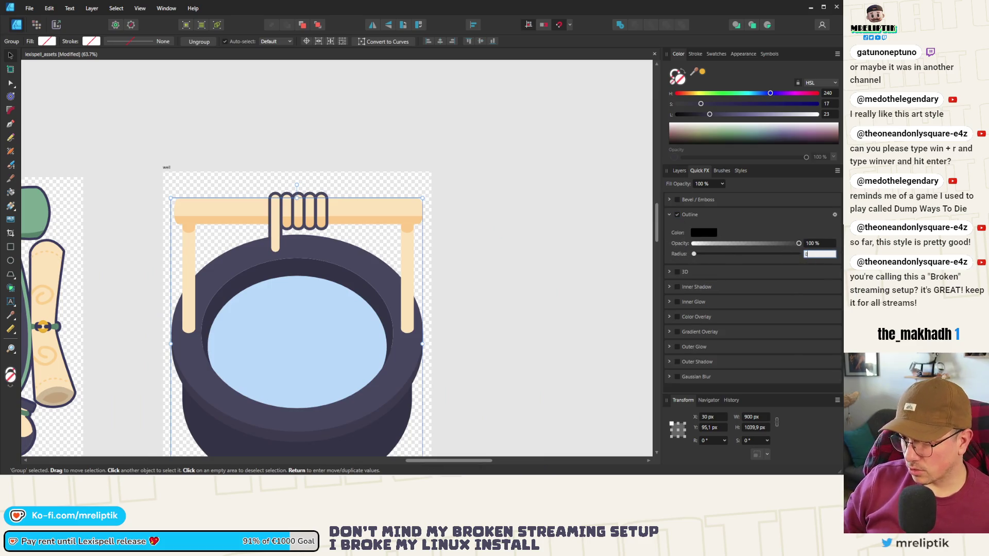
{"action": "type", "text": "8"}
{"action": "key", "text": "Return"}
{"action": "scroll", "coordinate": [383, 219], "scroll_direction": "down", "scroll_amount": 3}
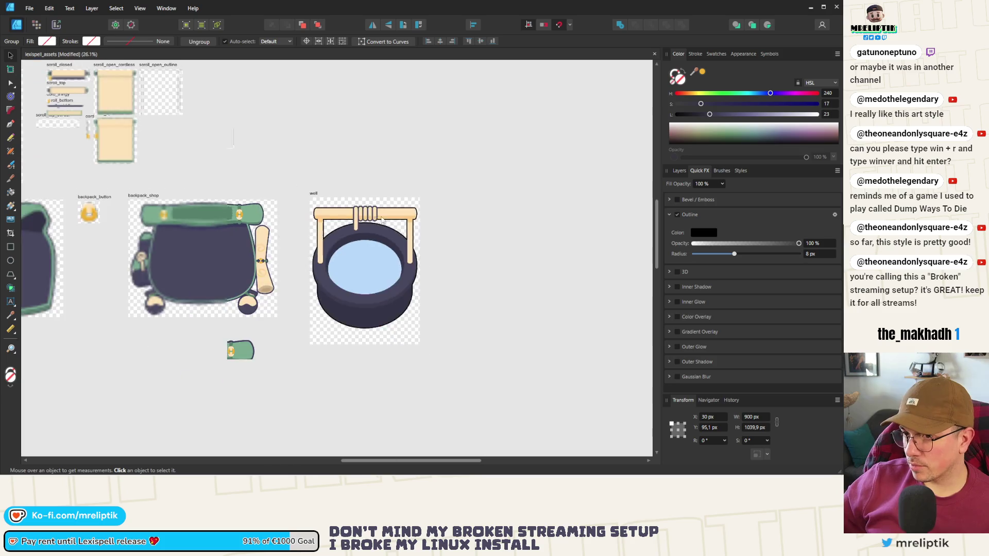
{"action": "left_click", "coordinate": [704, 232]}
{"action": "left_click_drag", "start_coordinate": [745, 249], "coordinate": [252, 218]}
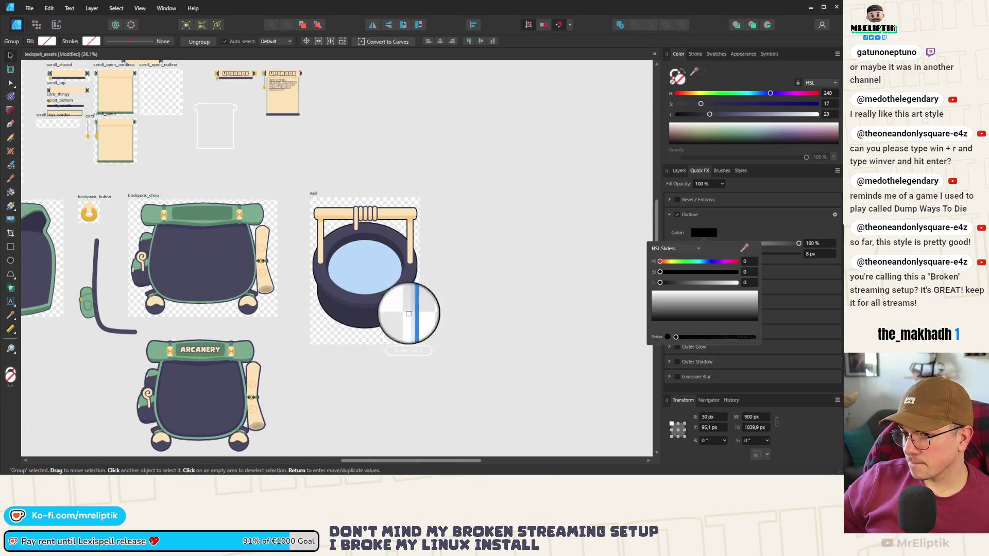
{"action": "scroll", "coordinate": [379, 235], "scroll_direction": "up", "scroll_amount": 3}
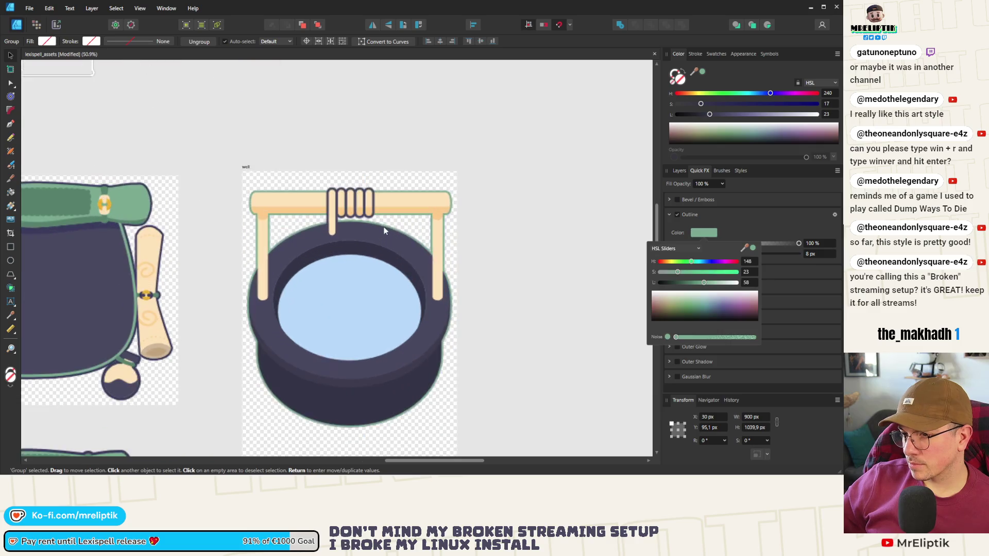
{"action": "mouse_move", "coordinate": [744, 249]}
{"action": "left_mouse_down"}
{"action": "mouse_move", "coordinate": [109, 226]}
{"action": "mouse_move", "coordinate": [291, 230]}
{"action": "left_mouse_up"}
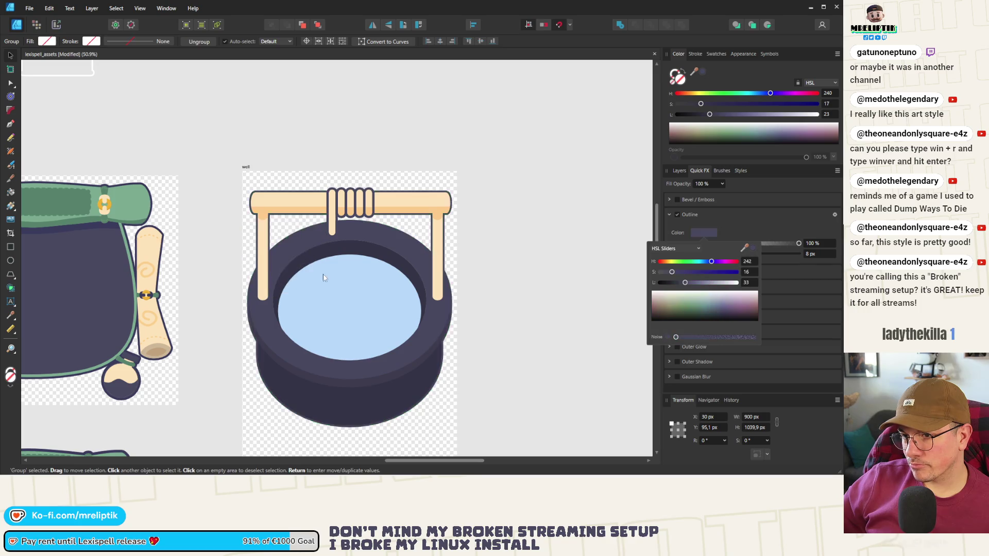
{"action": "key", "text": "Escape"}
{"action": "scroll", "coordinate": [291, 229], "scroll_direction": "down", "scroll_amount": 3}
{"action": "scroll", "coordinate": [312, 234], "scroll_direction": "up", "scroll_amount": 5}
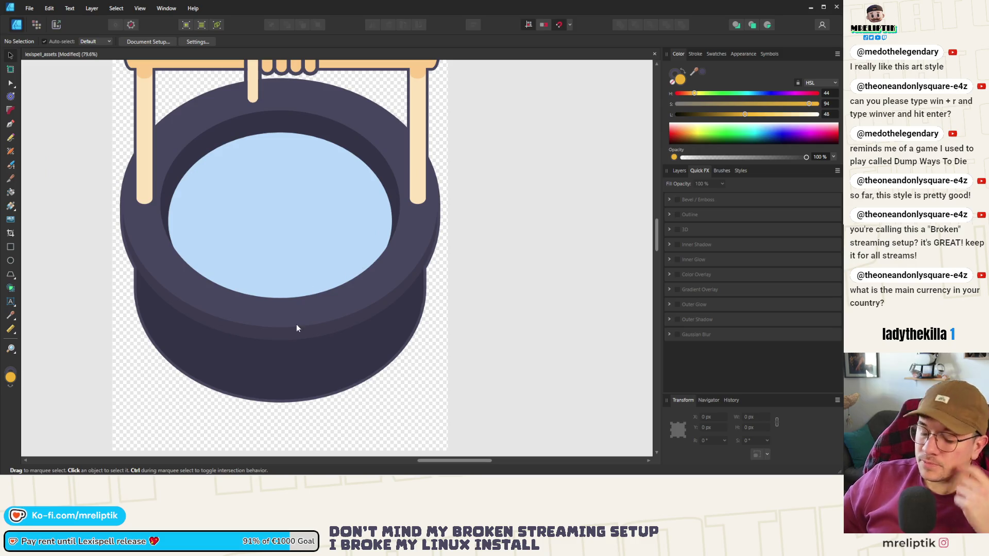
{"action": "left_click", "coordinate": [11, 261]}
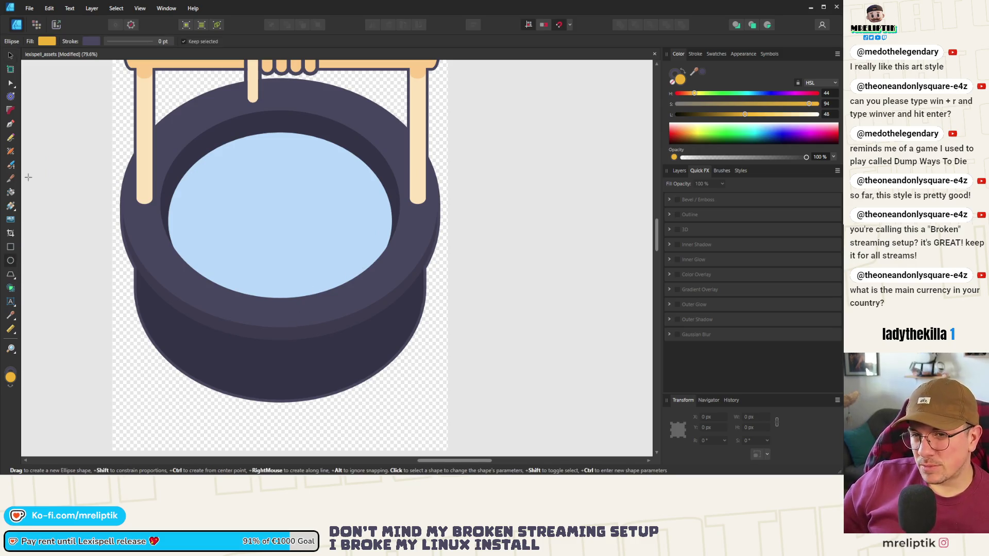
{"action": "scroll", "coordinate": [310, 381], "scroll_direction": "down", "scroll_amount": 2}
{"action": "scroll", "coordinate": [310, 382], "scroll_direction": "down", "scroll_amount": 1}
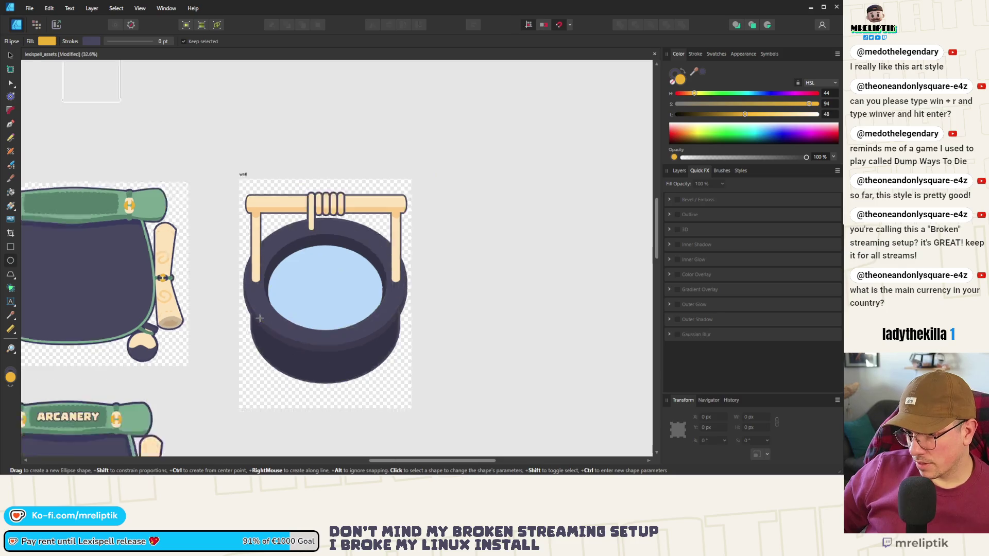
{"action": "scroll", "coordinate": [311, 381], "scroll_direction": "down", "scroll_amount": 1}
{"action": "scroll", "coordinate": [340, 343], "scroll_direction": "up", "scroll_amount": 4}
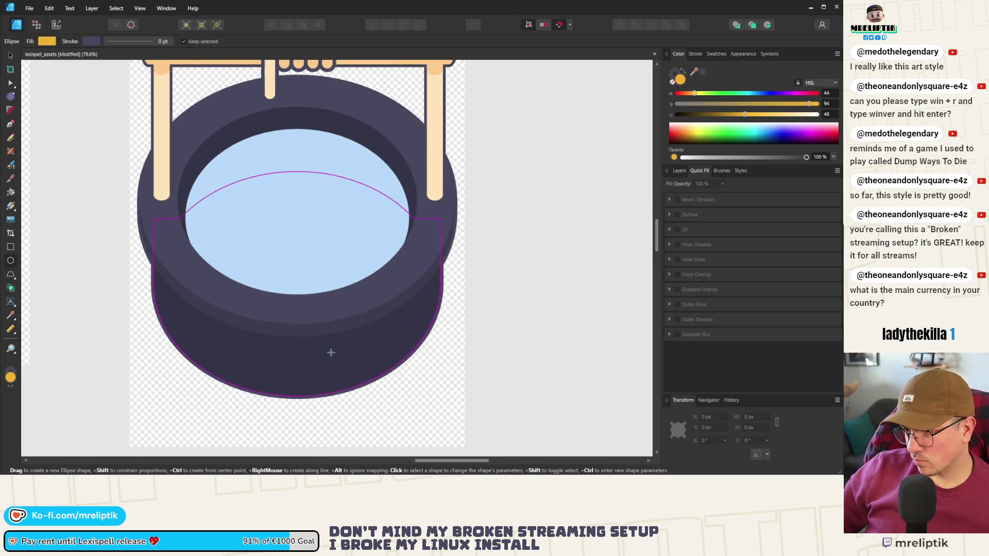
{"action": "left_click", "coordinate": [12, 55]}
{"action": "scroll", "coordinate": [280, 333], "scroll_direction": "down", "scroll_amount": 3}
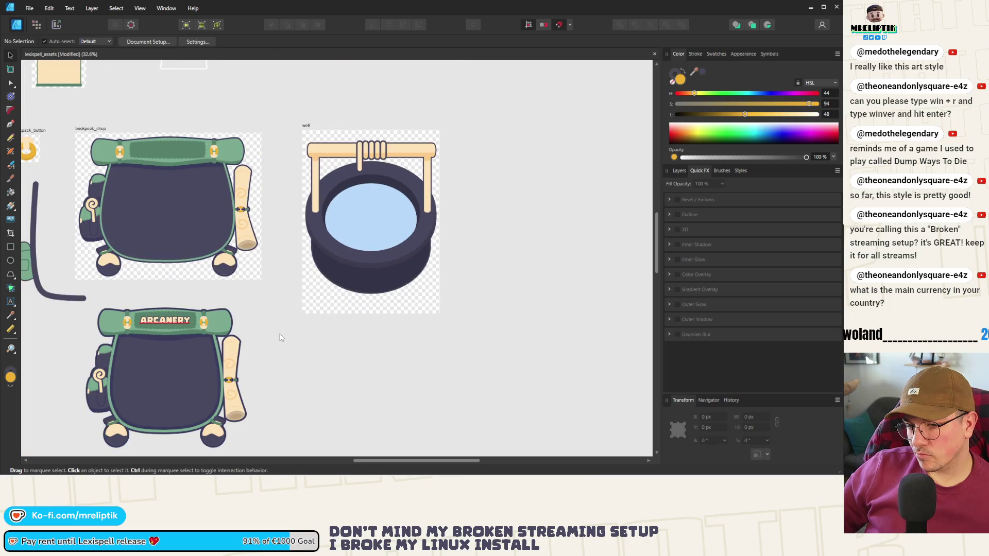
{"action": "scroll", "coordinate": [293, 143], "scroll_direction": "up", "scroll_amount": 5}
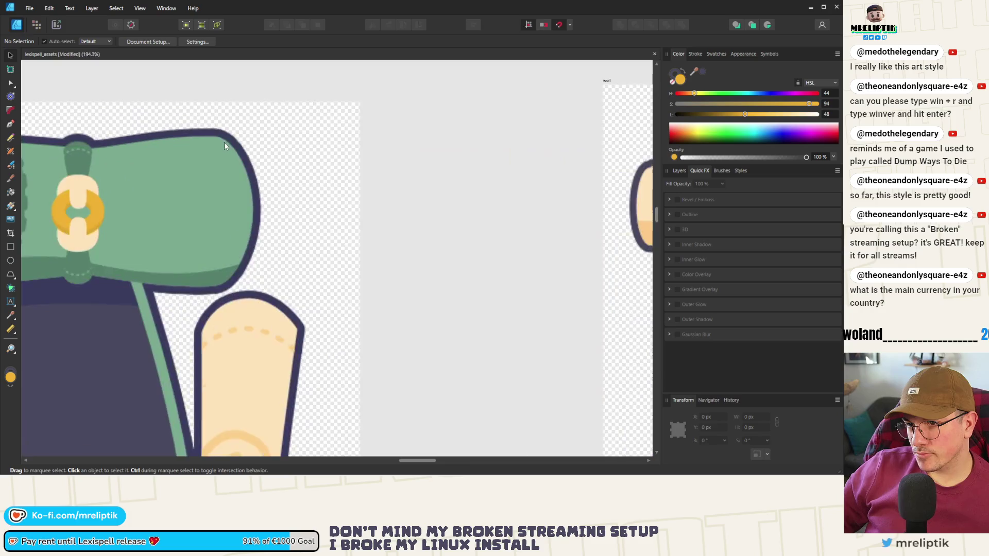
{"action": "scroll", "coordinate": [224, 143], "scroll_direction": "down", "scroll_amount": 2}
{"action": "scroll", "coordinate": [158, 153], "scroll_direction": "down", "scroll_amount": 4}
{"action": "scroll", "coordinate": [447, 131], "scroll_direction": "up", "scroll_amount": 5}
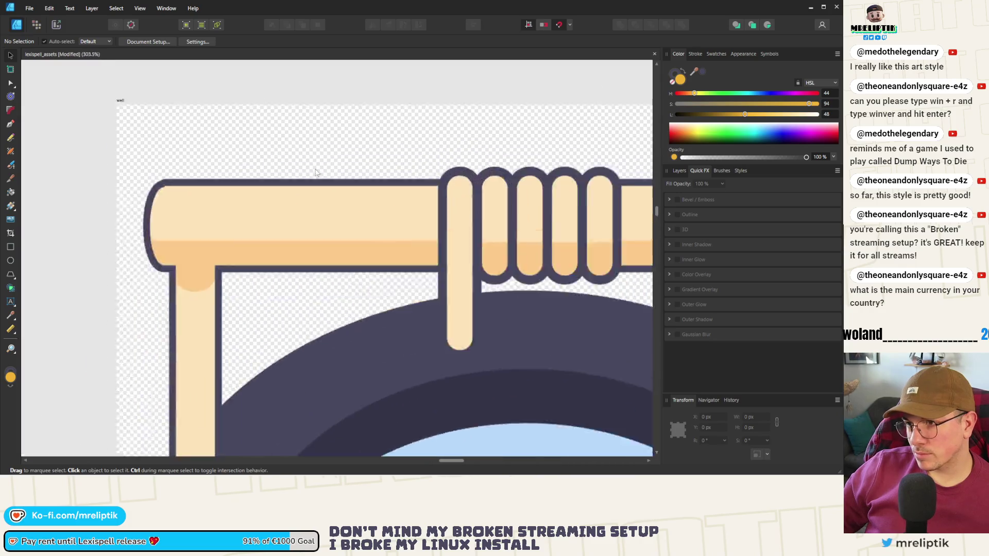
- Delete the stray nodes at the beam's top corners so its ends round off smoothly
{"action": "left_click", "coordinate": [46, 224]}
{"action": "scroll", "coordinate": [97, 216], "scroll_direction": "up", "scroll_amount": 3}
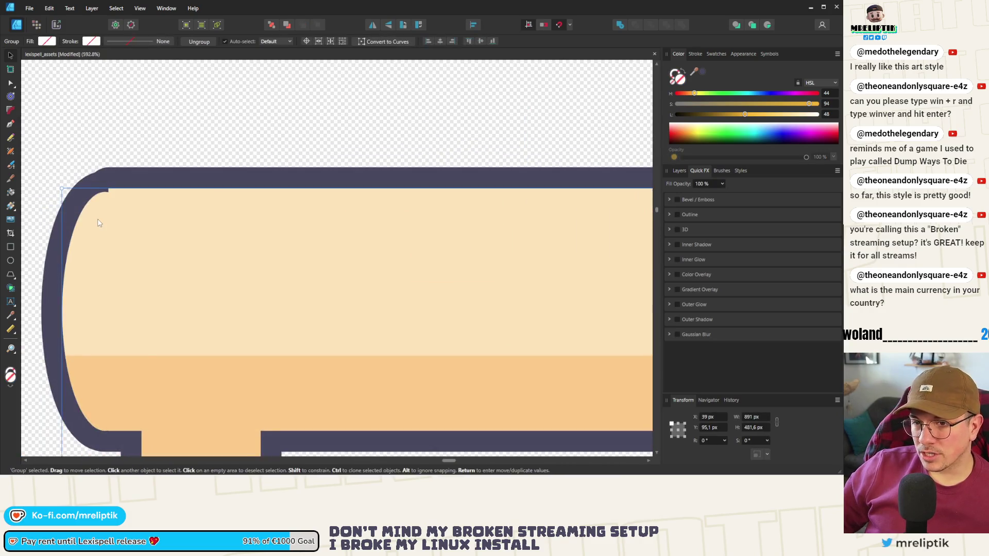
{"action": "double_click", "coordinate": [93, 210]}
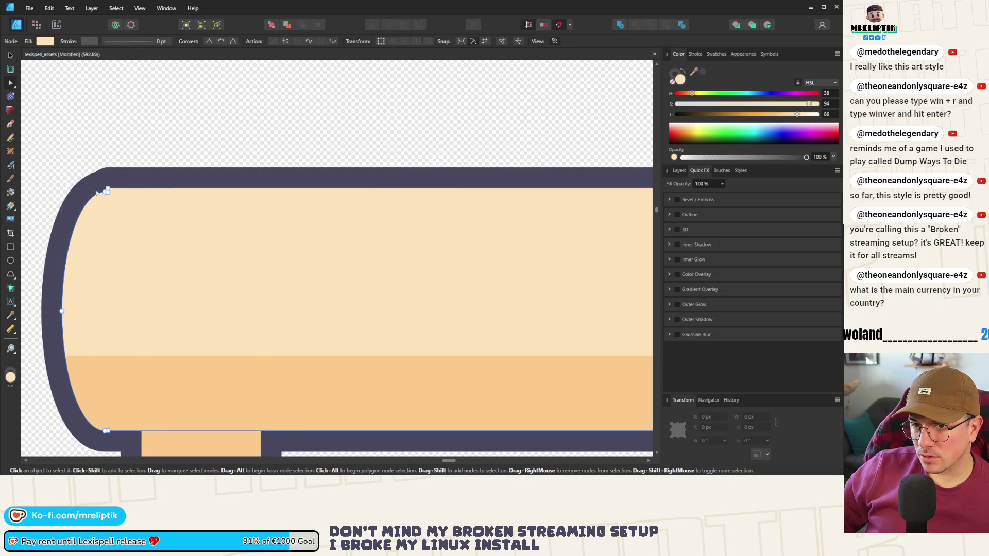
{"action": "scroll", "coordinate": [99, 201], "scroll_direction": "up", "scroll_amount": 2}
{"action": "left_click", "coordinate": [152, 210]}
{"action": "scroll", "coordinate": [148, 200], "scroll_direction": "up", "scroll_amount": 3}
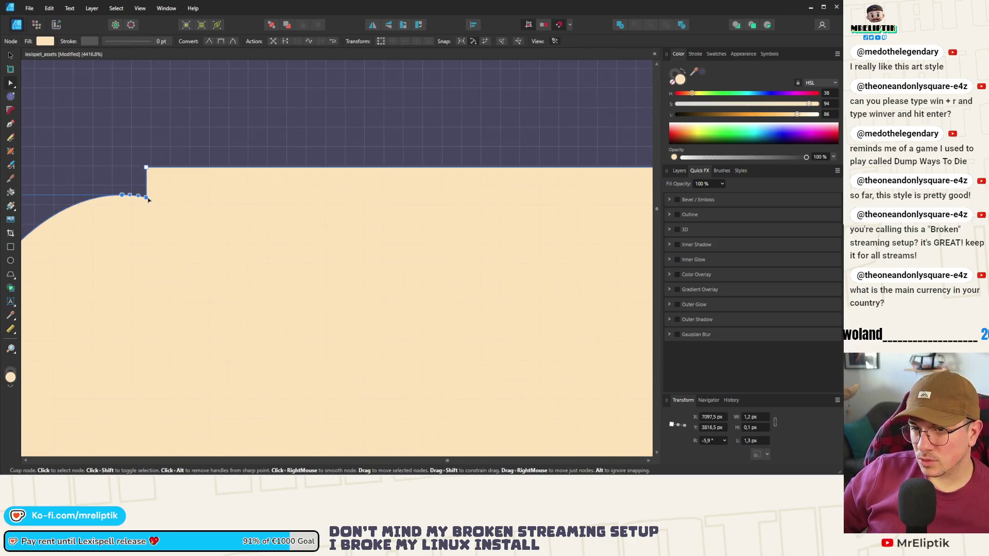
{"action": "key", "text": "Delete"}
{"action": "scroll", "coordinate": [120, 186], "scroll_direction": "down", "scroll_amount": 3}
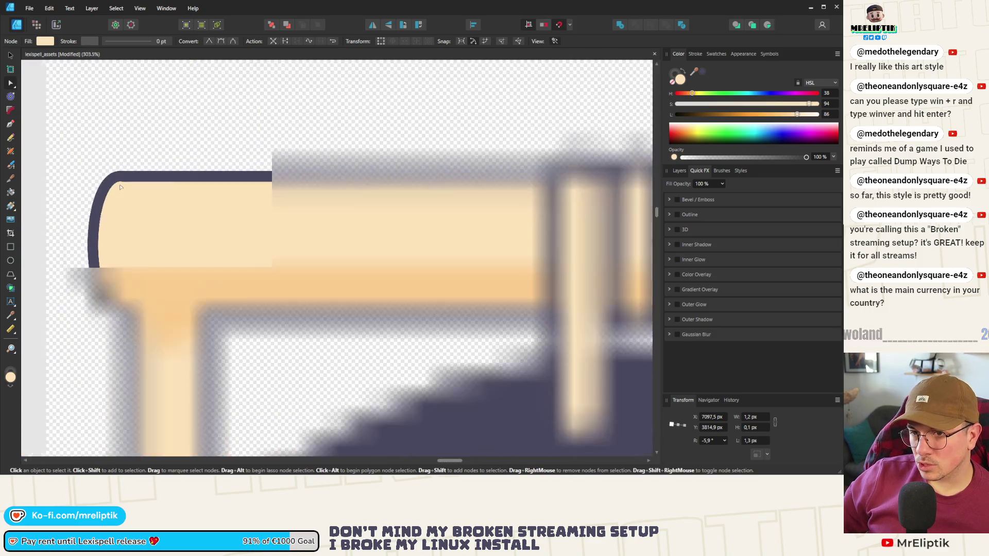
{"action": "scroll", "coordinate": [119, 187], "scroll_direction": "down", "scroll_amount": 2}
{"action": "scroll", "coordinate": [120, 187], "scroll_direction": "down", "scroll_amount": 2}
{"action": "scroll", "coordinate": [260, 198], "scroll_direction": "up", "scroll_amount": 2}
{"action": "scroll", "coordinate": [259, 199], "scroll_direction": "up", "scroll_amount": 2}
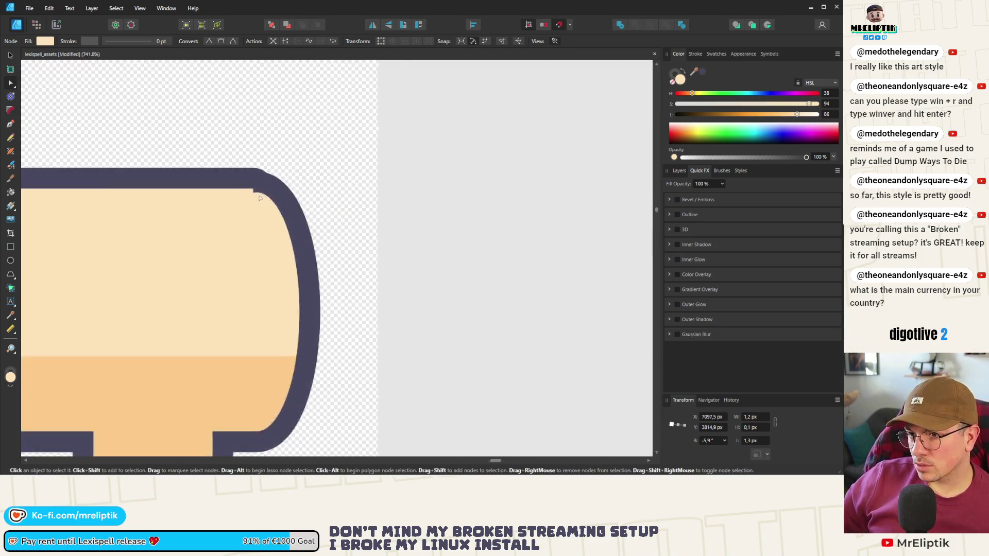
{"action": "scroll", "coordinate": [259, 198], "scroll_direction": "up", "scroll_amount": 2}
{"action": "scroll", "coordinate": [246, 186], "scroll_direction": "up", "scroll_amount": 3}
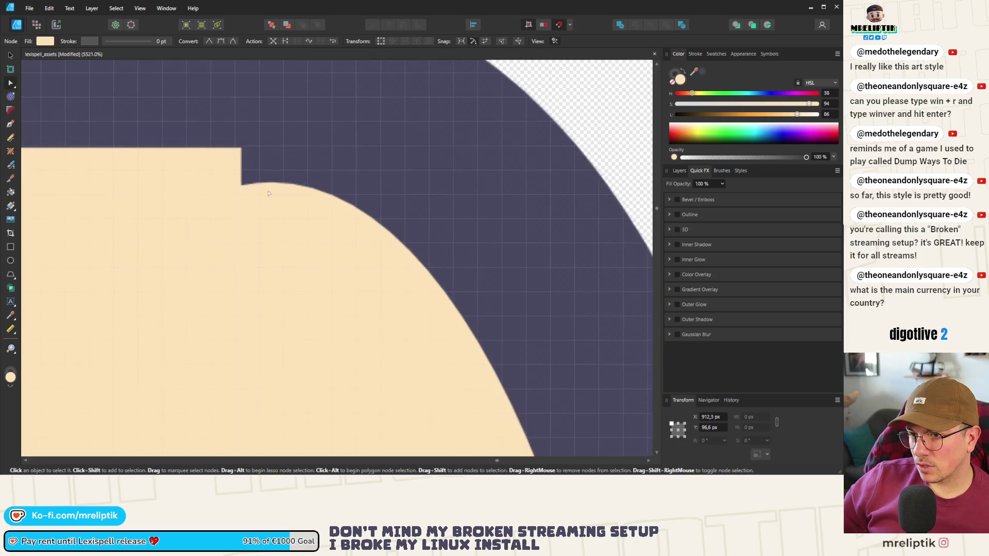
{"action": "key", "text": "Delete"}
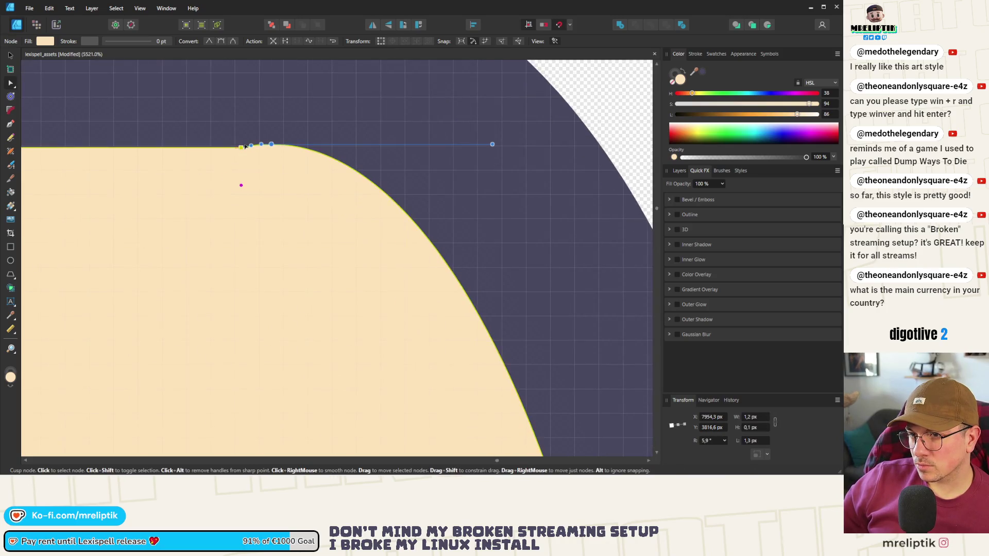
{"action": "scroll", "coordinate": [302, 206], "scroll_direction": "down", "scroll_amount": 5}
{"action": "scroll", "coordinate": [302, 205], "scroll_direction": "down", "scroll_amount": 2}
{"action": "scroll", "coordinate": [336, 220], "scroll_direction": "down", "scroll_amount": 1}
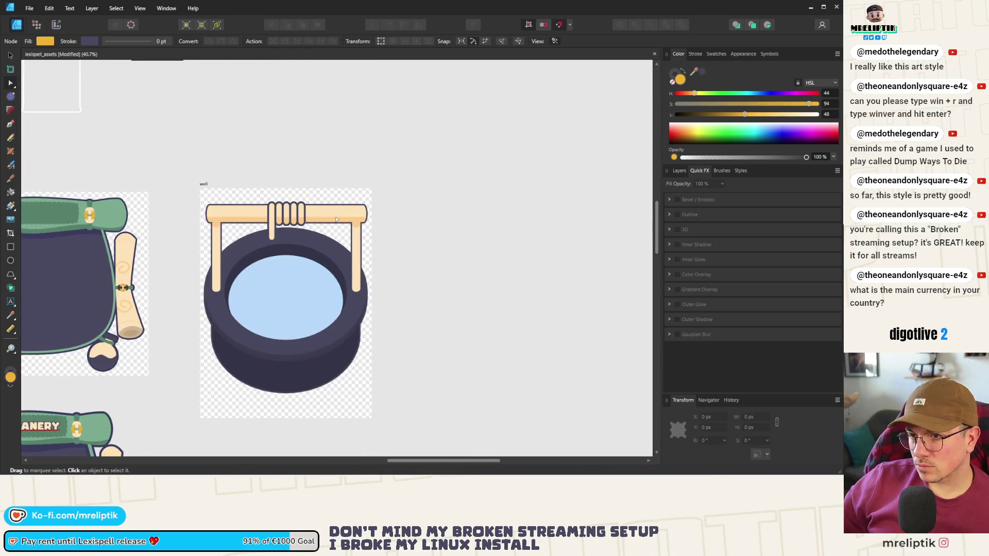
{"action": "left_click", "coordinate": [190, 203]}
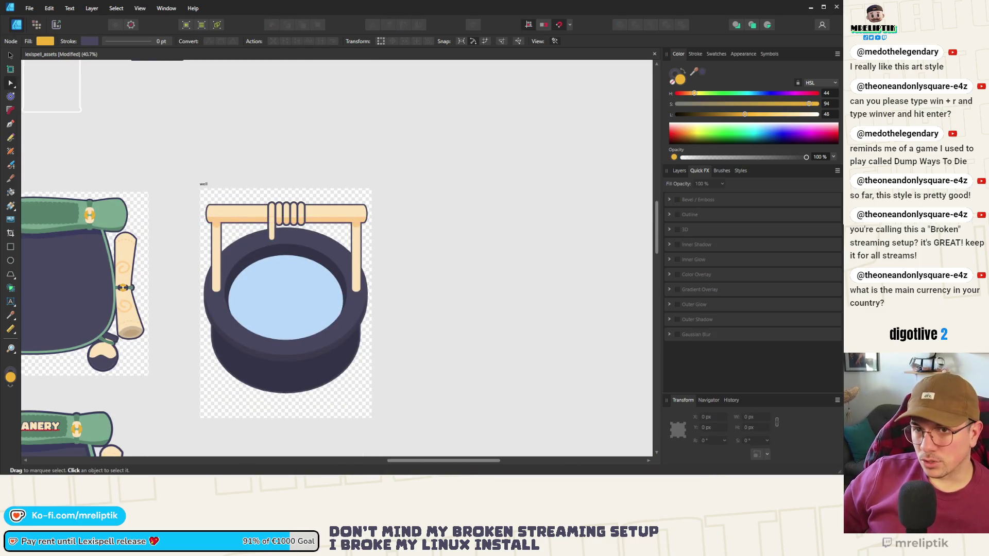
{"action": "left_click", "coordinate": [11, 56]}
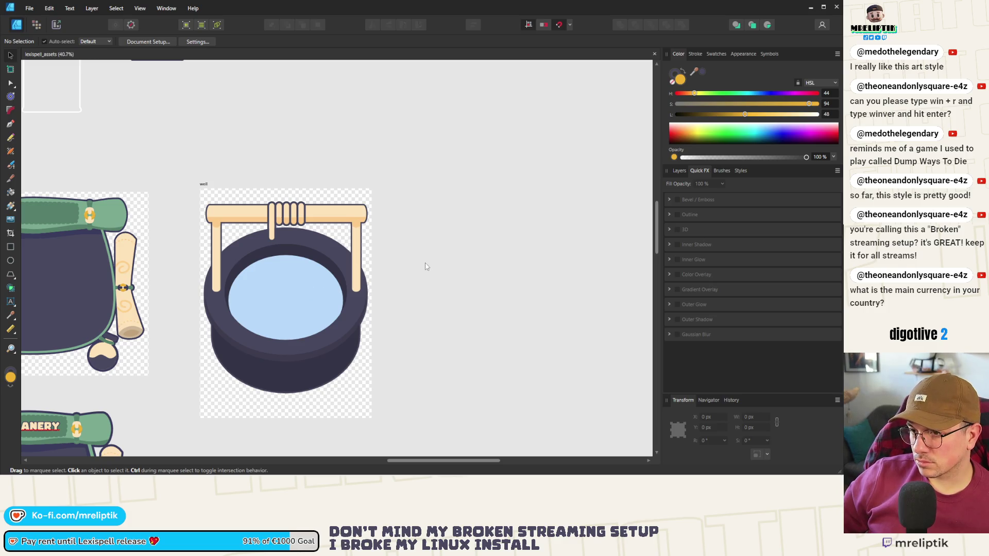
{"action": "left_click", "coordinate": [309, 243]}
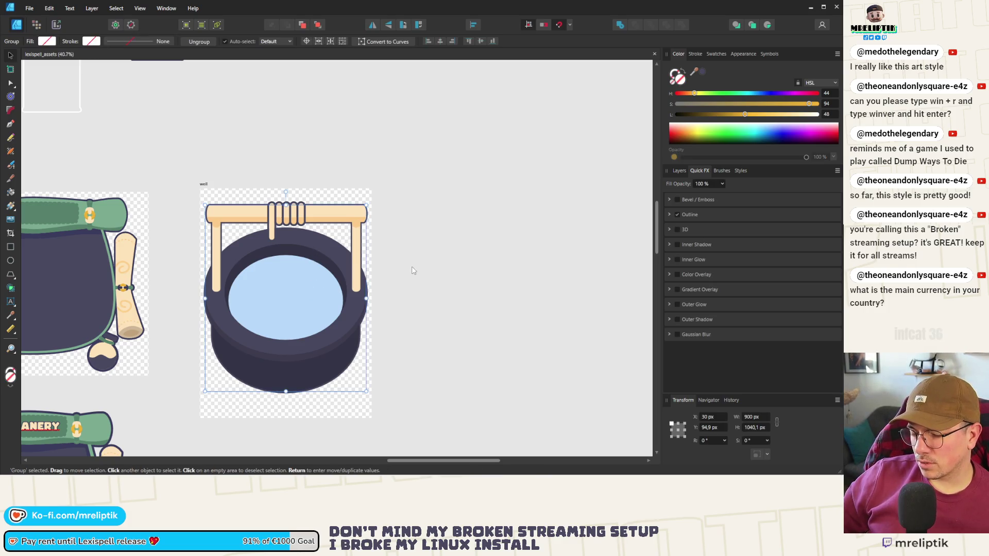
{"action": "left_click", "coordinate": [393, 270]}
{"action": "scroll", "coordinate": [267, 274], "scroll_direction": "down", "scroll_amount": 1}
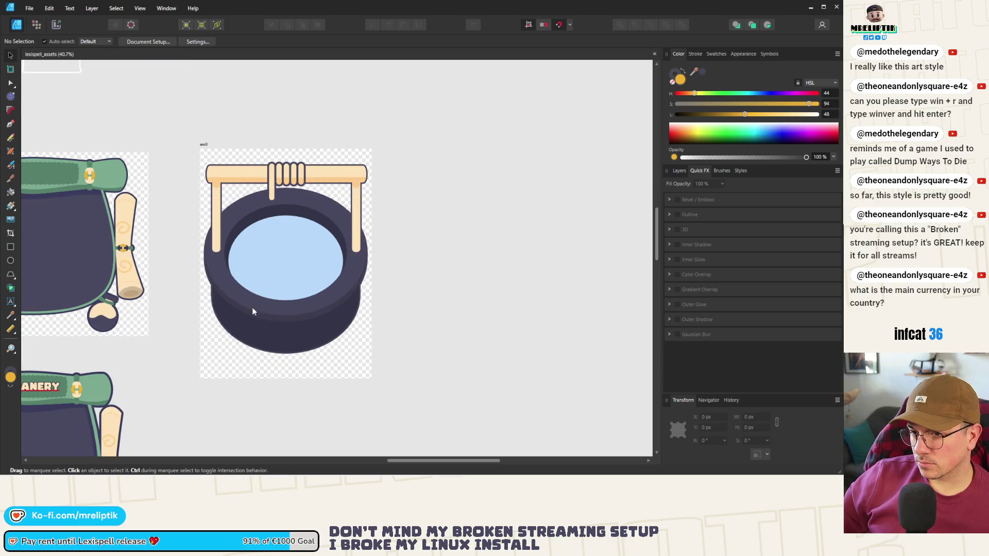
{"action": "left_click", "coordinate": [257, 326]}
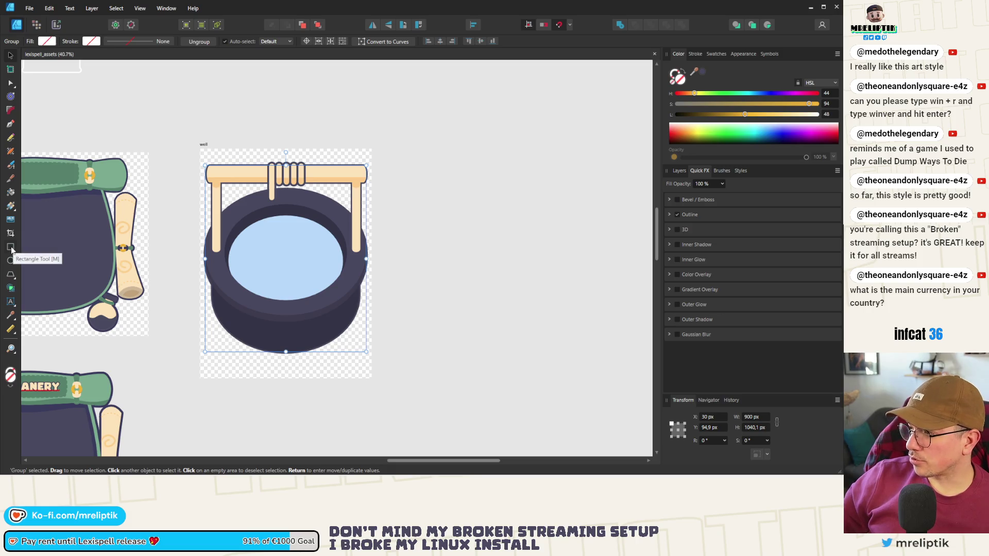
{"action": "left_click", "coordinate": [11, 248]}
{"action": "scroll", "coordinate": [277, 345], "scroll_direction": "up", "scroll_amount": 2}
{"action": "left_click_drag", "start_coordinate": [263, 325], "coordinate": [301, 346]}
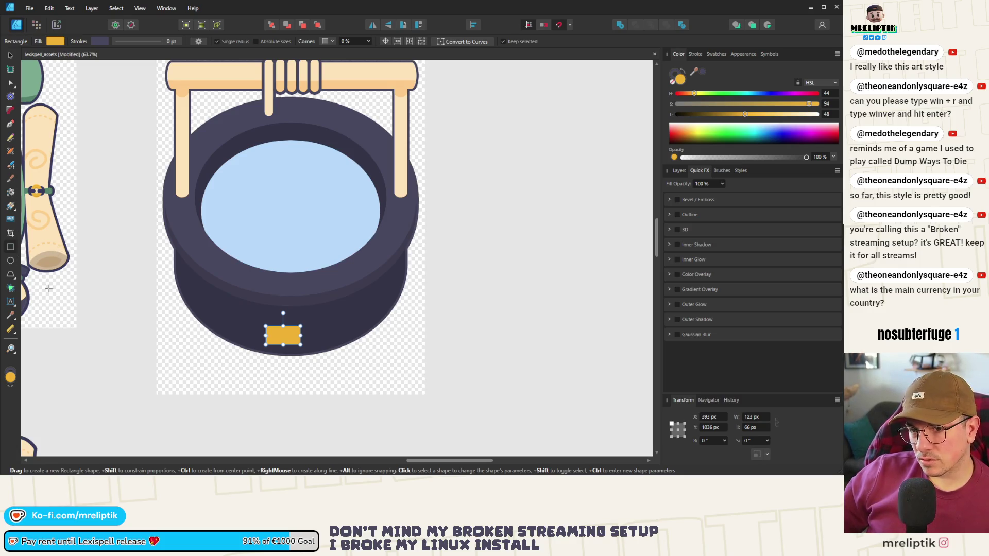
{"action": "scroll", "coordinate": [305, 287], "scroll_direction": "up", "scroll_amount": 3}
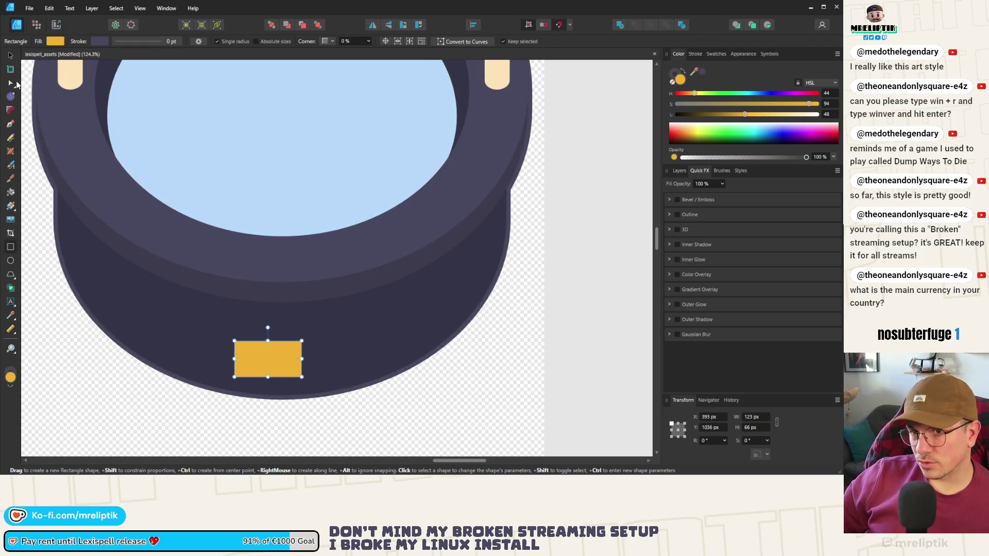
{"action": "left_click", "coordinate": [9, 82]}
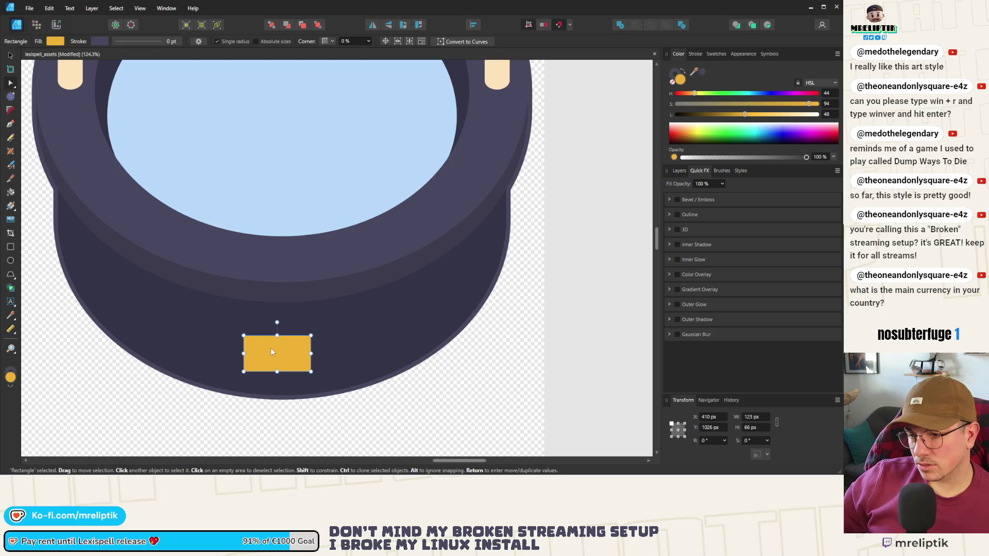
{"action": "left_click_drag", "start_coordinate": [271, 352], "coordinate": [299, 350]}
{"action": "key", "text": "ctrl+z"}
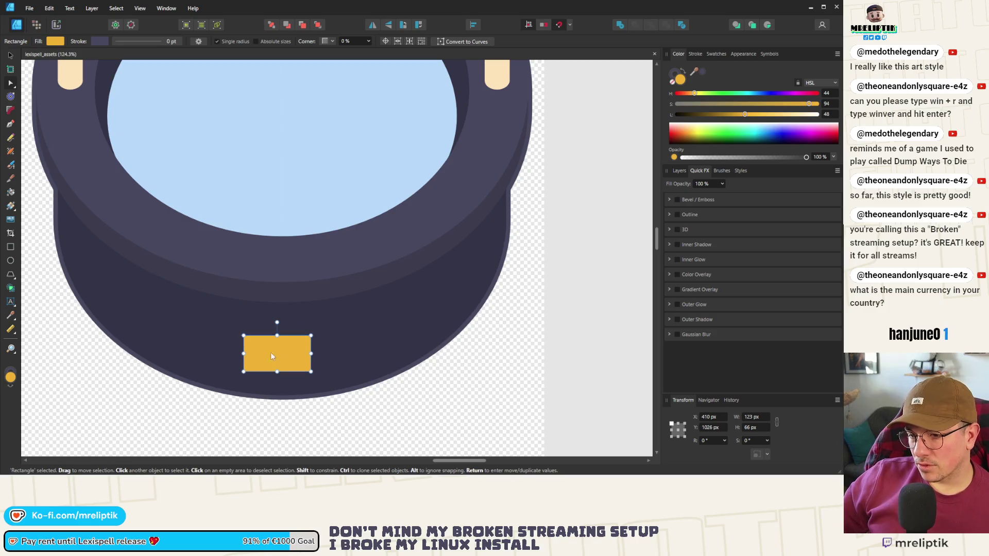
{"action": "key", "text": "Delete"}
{"action": "key", "text": "a"}
{"action": "left_click_drag", "start_coordinate": [211, 322], "coordinate": [326, 386]}
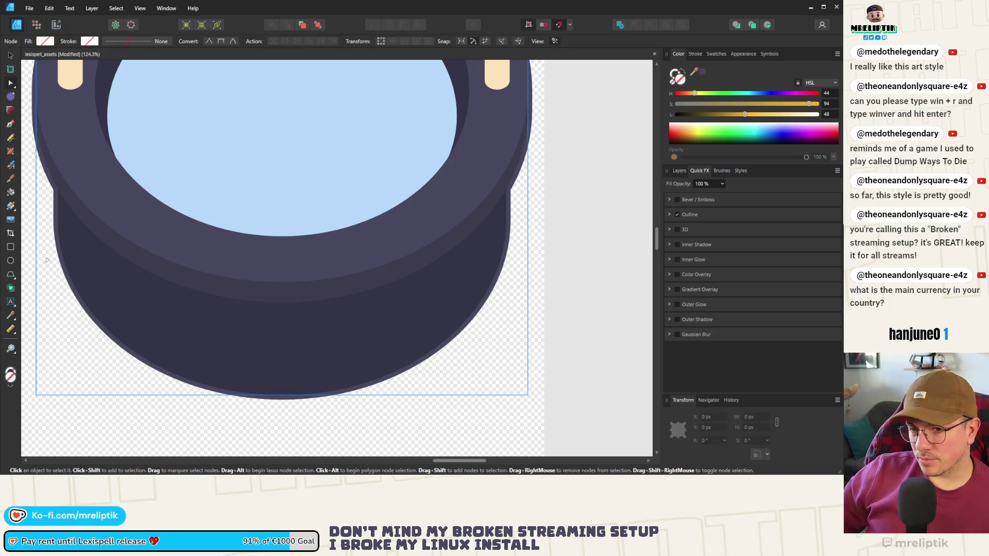
{"action": "left_click", "coordinate": [10, 260]}
{"action": "key", "text": "ctrl+minus"}
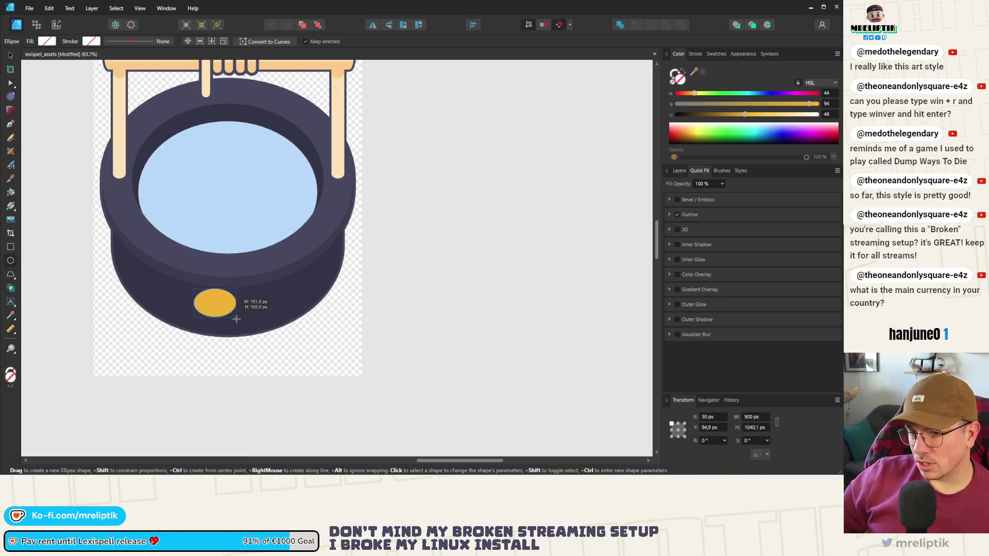
- Draw a yellow oval on the well's base and rotate a copy beside it
{"action": "left_click_drag", "start_coordinate": [193, 288], "coordinate": [237, 319]}
{"action": "key", "text": "v"}
{"action": "scroll", "coordinate": [251, 297], "scroll_direction": "up", "scroll_amount": 2}
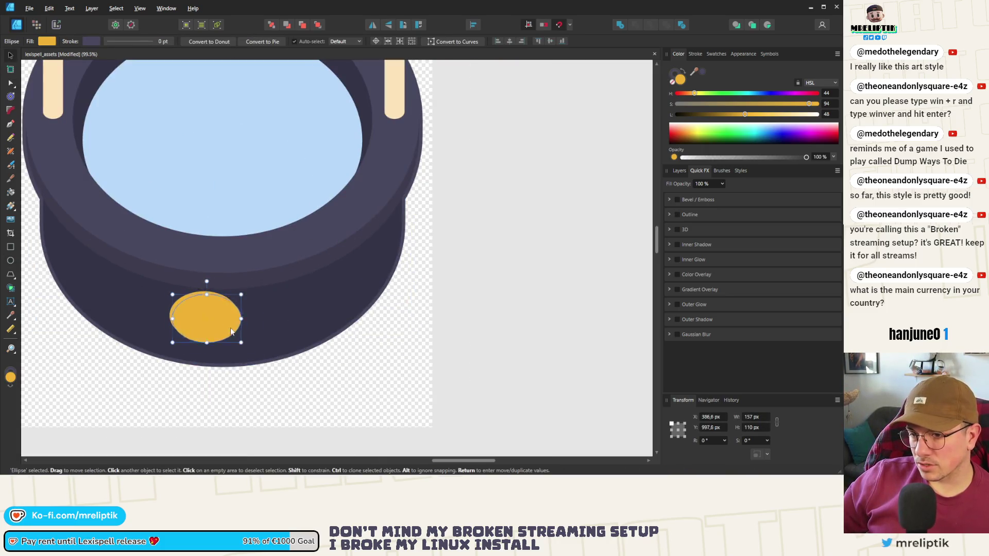
{"action": "left_click_drag", "start_coordinate": [194, 337], "coordinate": [199, 298]}
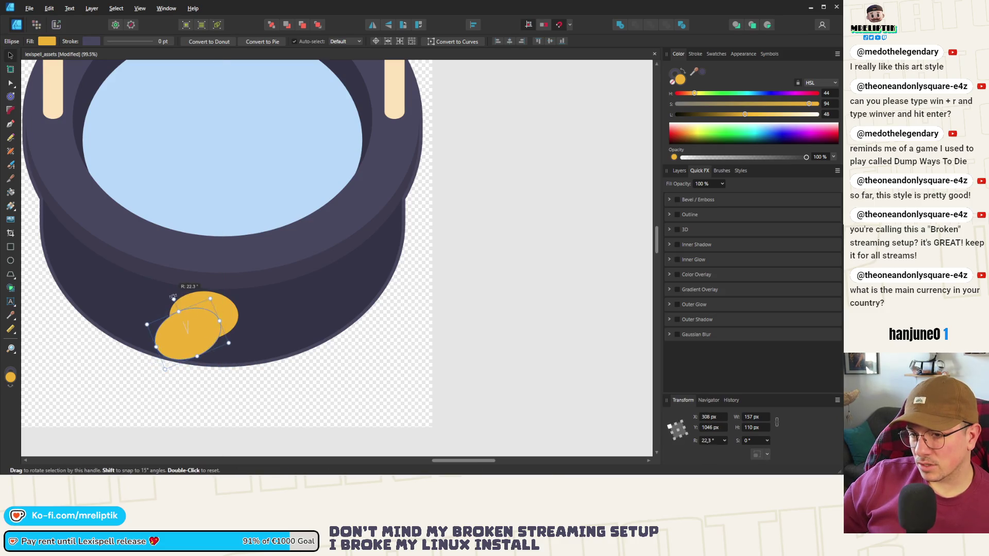
{"action": "mouse_move", "coordinate": [205, 350]}
{"action": "left_mouse_down"}
{"action": "mouse_move", "coordinate": [243, 344]}
{"action": "mouse_move", "coordinate": [268, 321]}
{"action": "left_mouse_up"}
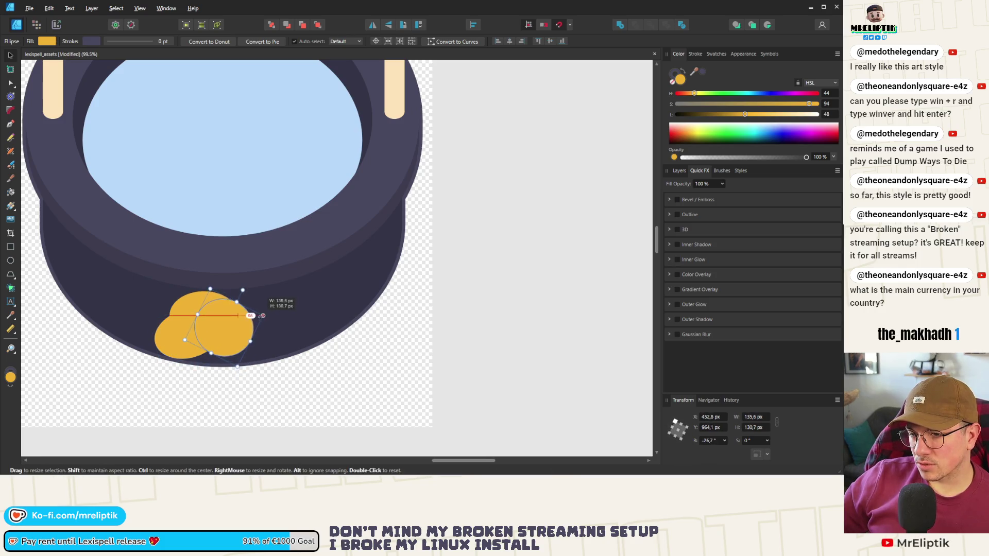
- Add the three overlapping ovals into one cloud-shaped blob and send it back
{"action": "left_click", "coordinate": [180, 331], "text": "shift"}
{"action": "left_click", "coordinate": [188, 307]}
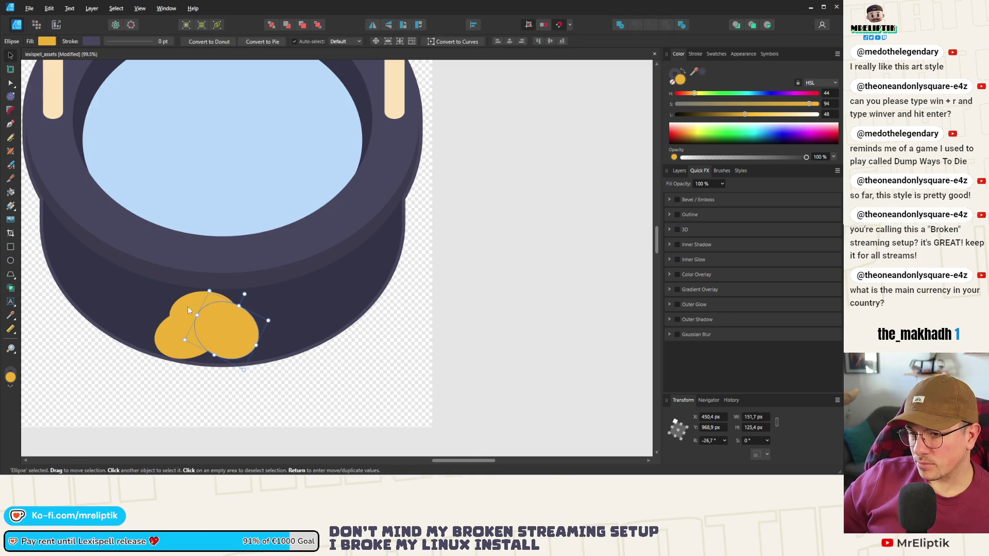
{"action": "left_click", "coordinate": [620, 25]}
{"action": "key", "text": "ctrl+["}
{"action": "left_click", "coordinate": [302, 318]}
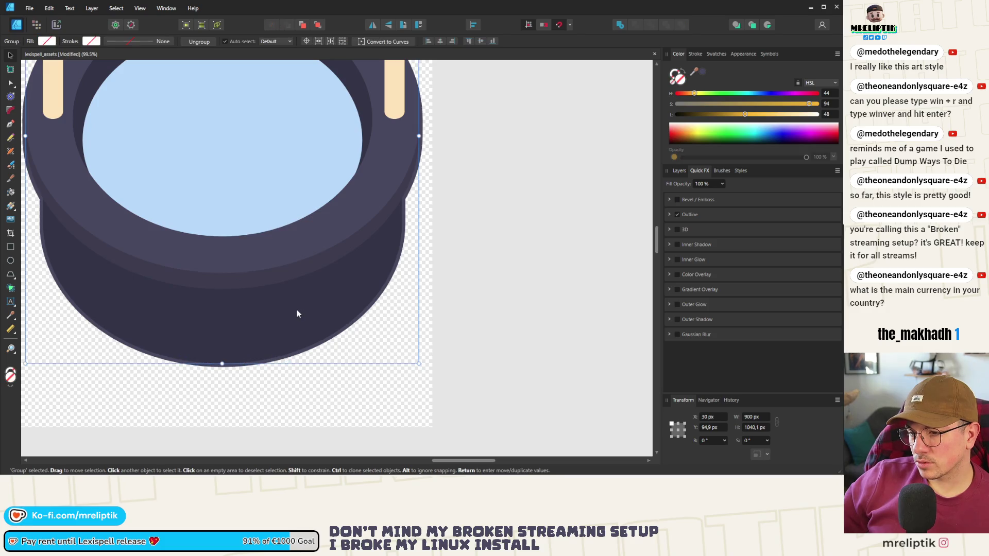
- Clip the blob inside the well's body and recolour it green as a moss patch
{"action": "key", "text": "ctrl+z"}
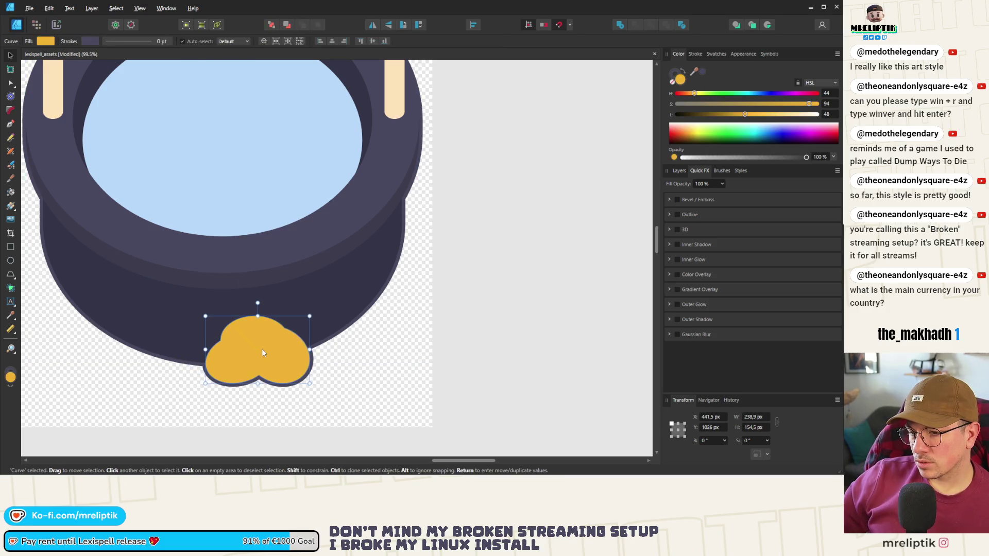
{"action": "left_click", "coordinate": [680, 171]}
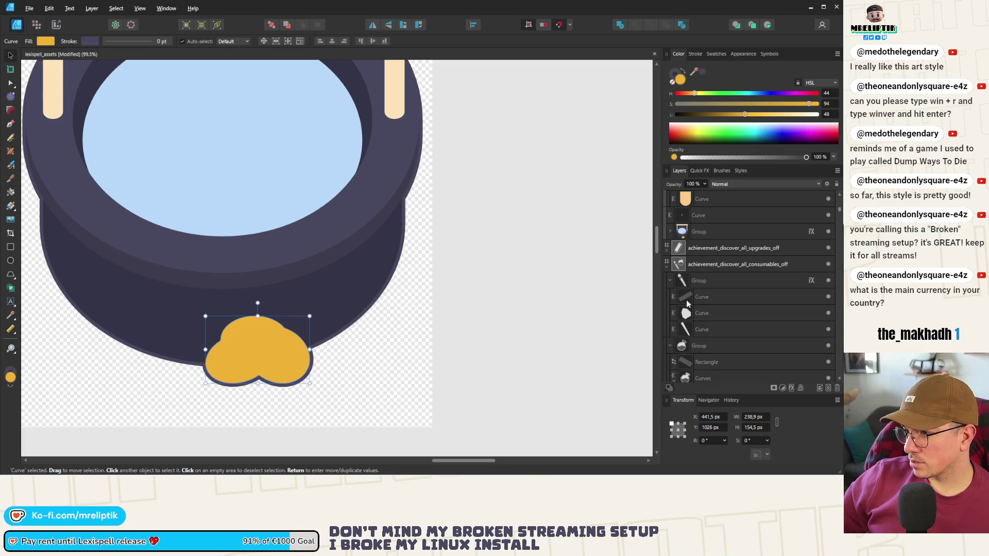
{"action": "key", "text": "ctrl+shift+z"}
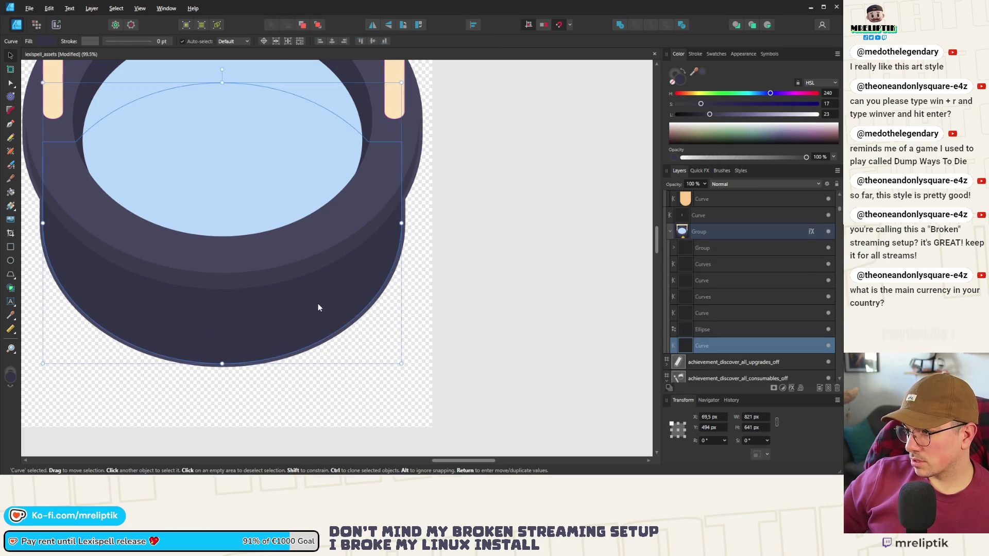
{"action": "key", "text": "ctrl+z"}
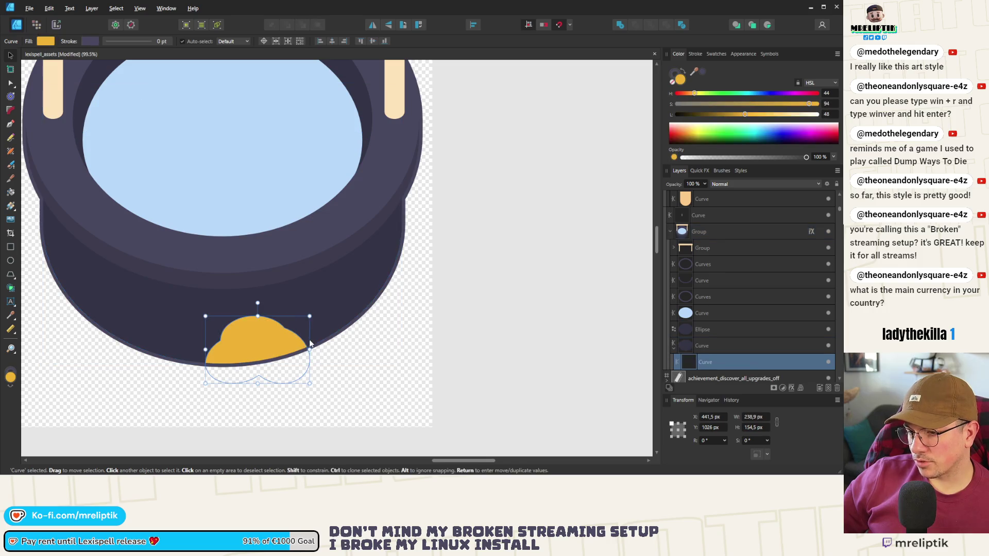
{"action": "left_click_drag", "start_coordinate": [285, 334], "coordinate": [285, 331]}
{"action": "scroll", "coordinate": [350, 315], "scroll_direction": "down", "scroll_amount": 2}
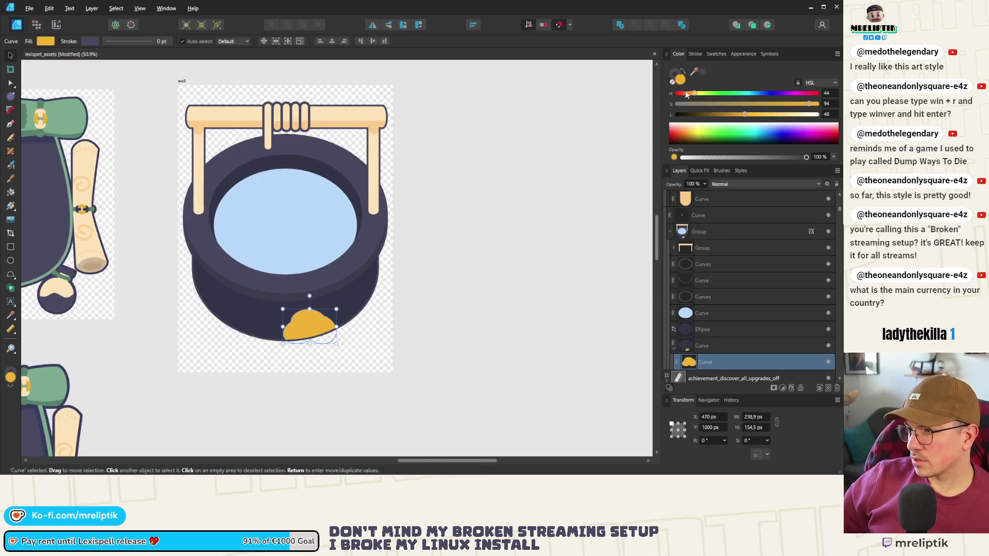
{"action": "left_click_drag", "start_coordinate": [693, 72], "coordinate": [55, 117]}
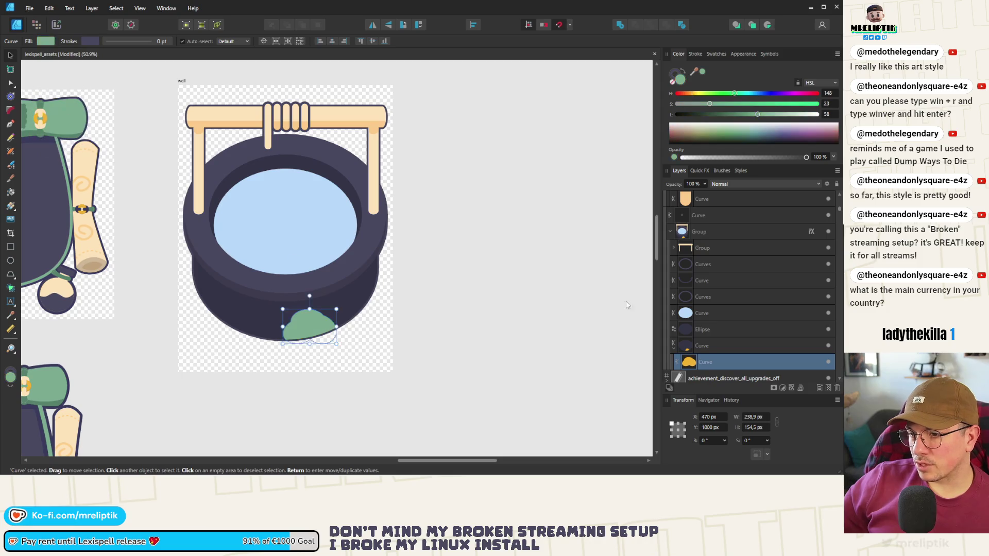
{"action": "key", "text": "ctrl+d"}
{"action": "scroll", "coordinate": [239, 276], "scroll_direction": "down", "scroll_amount": 1}
{"action": "scroll", "coordinate": [239, 277], "scroll_direction": "down", "scroll_amount": 1}
{"action": "scroll", "coordinate": [279, 307], "scroll_direction": "up", "scroll_amount": 4}
{"action": "left_click", "coordinate": [280, 307]}
{"action": "scroll", "coordinate": [281, 311], "scroll_direction": "up", "scroll_amount": 3}
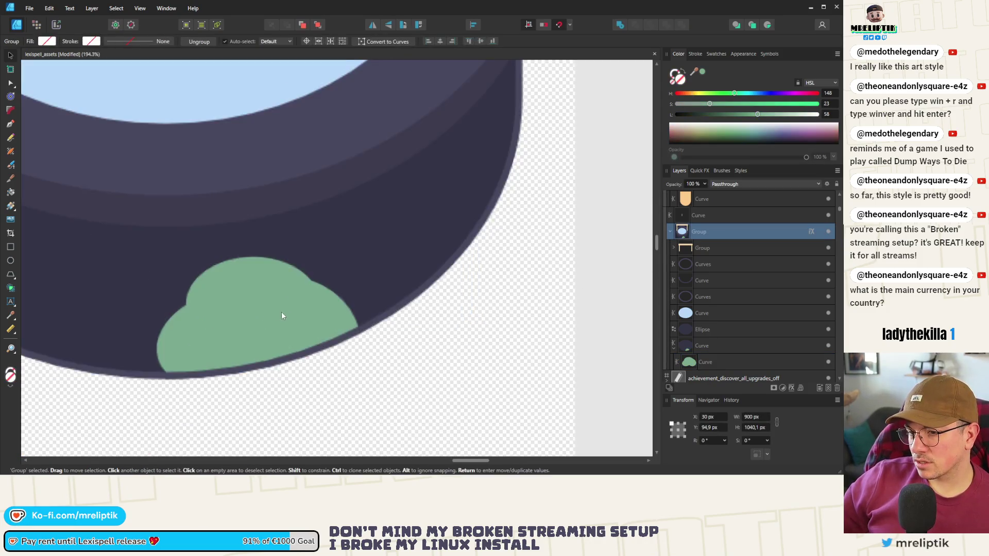
{"action": "scroll", "coordinate": [284, 308], "scroll_direction": "down", "scroll_amount": 1}
{"action": "scroll", "coordinate": [335, 310], "scroll_direction": "down", "scroll_amount": 2}
{"action": "scroll", "coordinate": [363, 314], "scroll_direction": "down", "scroll_amount": 2}
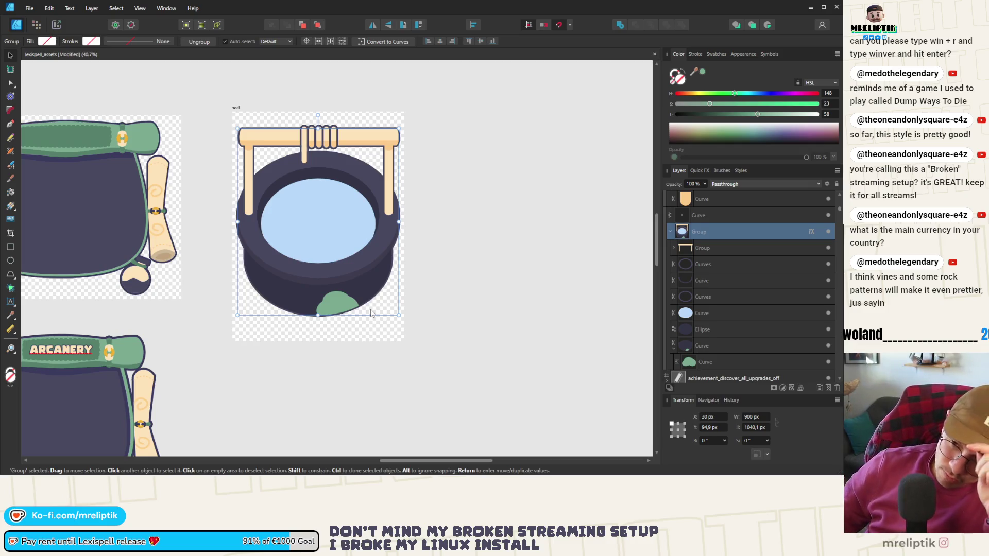
- Clear the selection and take the Pen tool for a new freeform path
{"action": "left_click", "coordinate": [11, 124]}
{"action": "scroll", "coordinate": [375, 263], "scroll_direction": "up", "scroll_amount": 4}
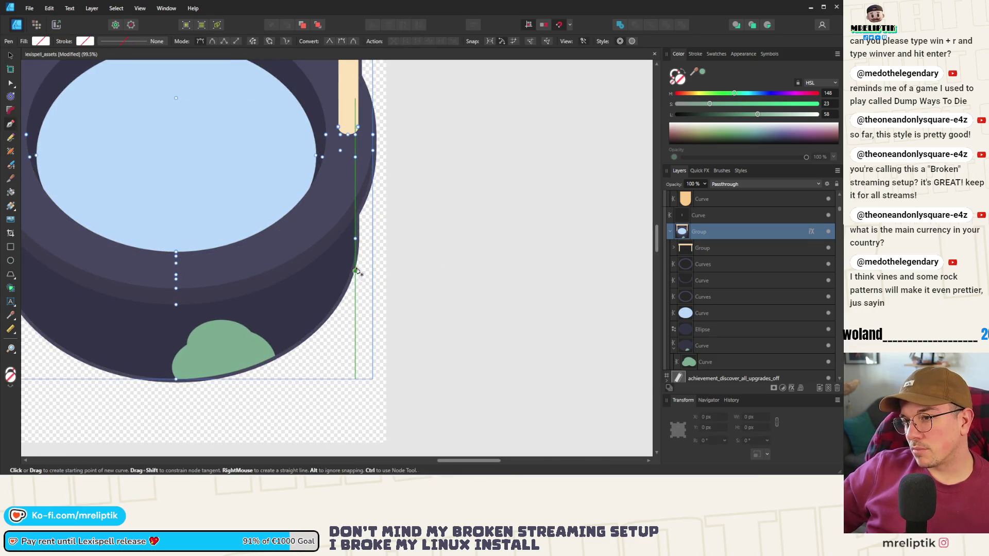
{"action": "left_click", "coordinate": [10, 54]}
{"action": "key", "text": "ctrl+d"}
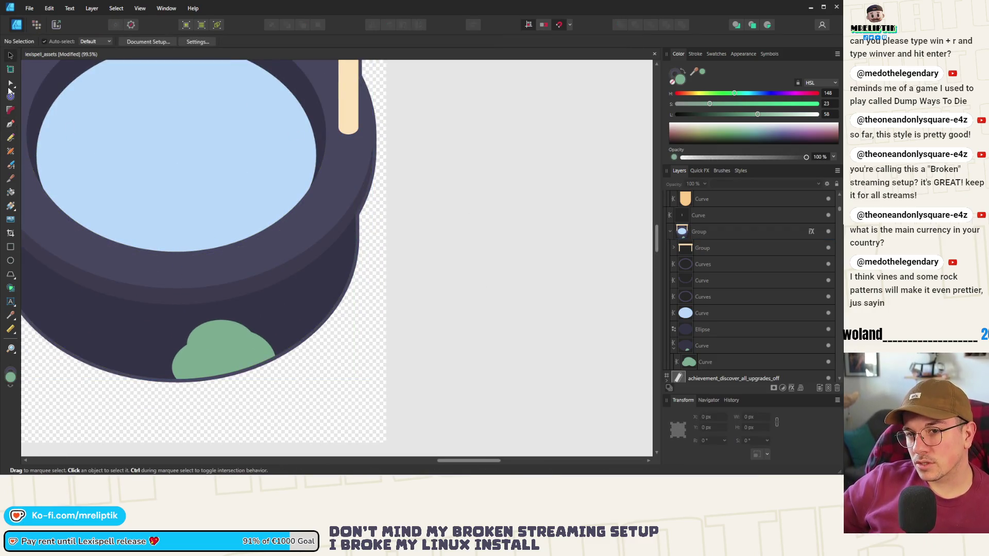
{"action": "left_click", "coordinate": [10, 86]}
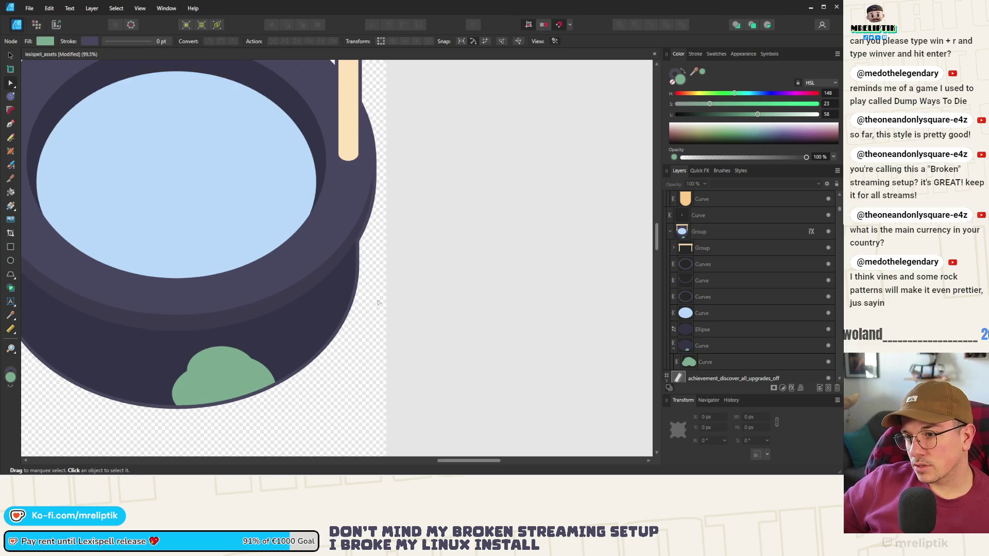
{"action": "left_click", "coordinate": [12, 124]}
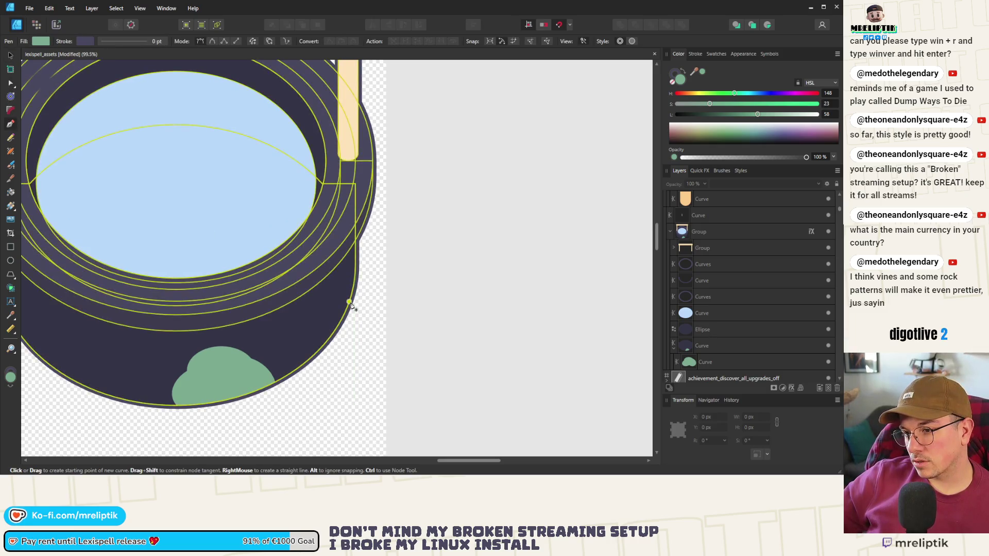
- Draw the vine path up the well's right edge toward the wooden post
{"action": "left_click", "coordinate": [349, 303]}
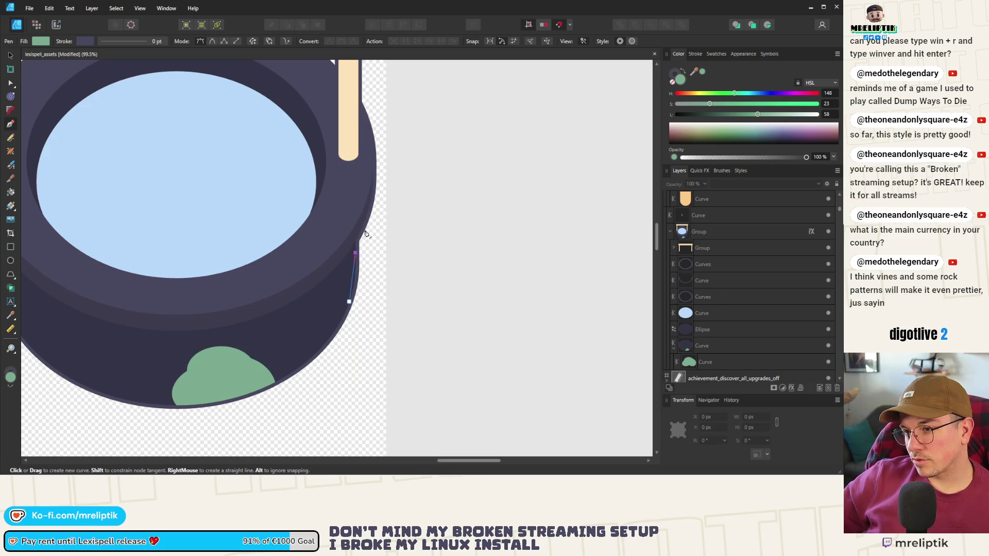
{"action": "left_click_drag", "start_coordinate": [355, 252], "coordinate": [372, 222]}
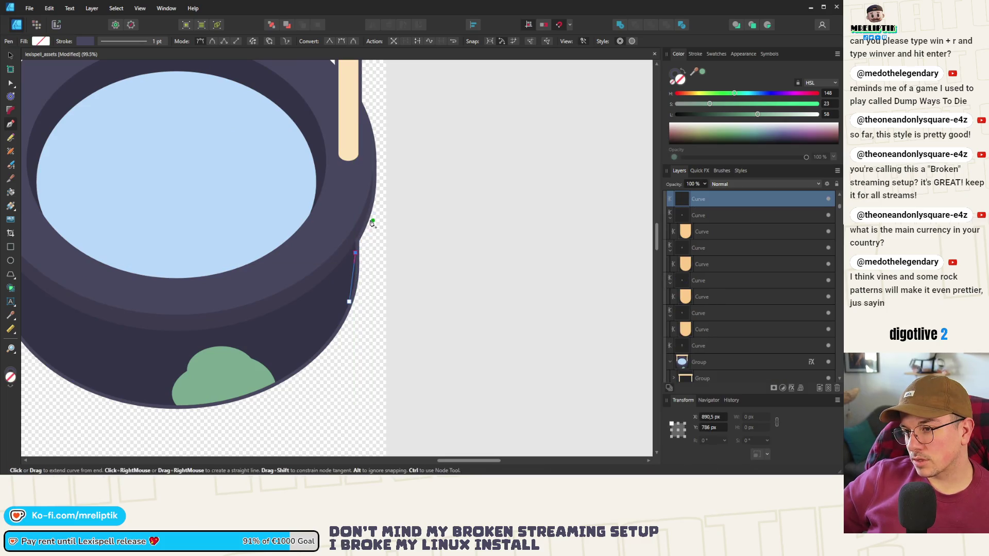
{"action": "scroll", "coordinate": [372, 222], "scroll_direction": "up", "scroll_amount": 3}
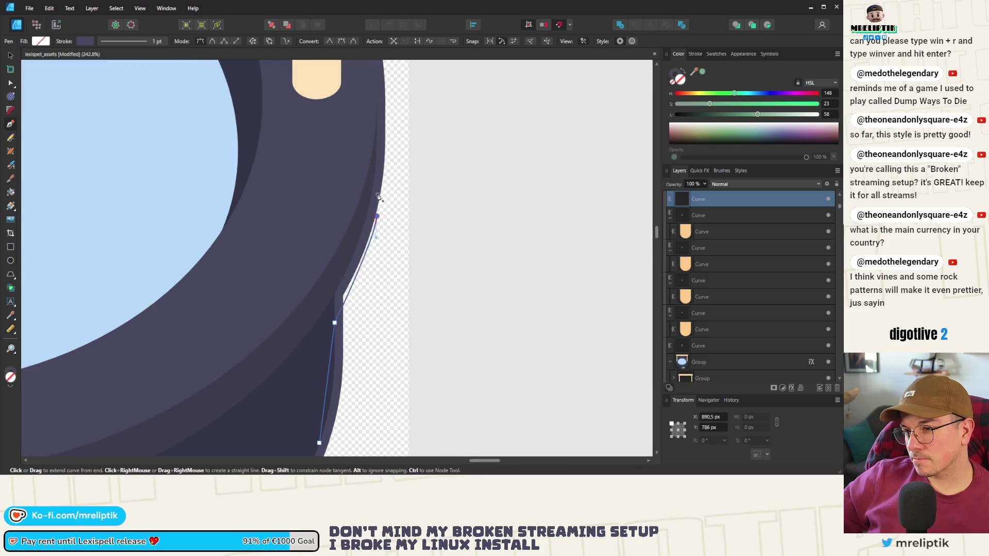
{"action": "left_click", "coordinate": [377, 102]}
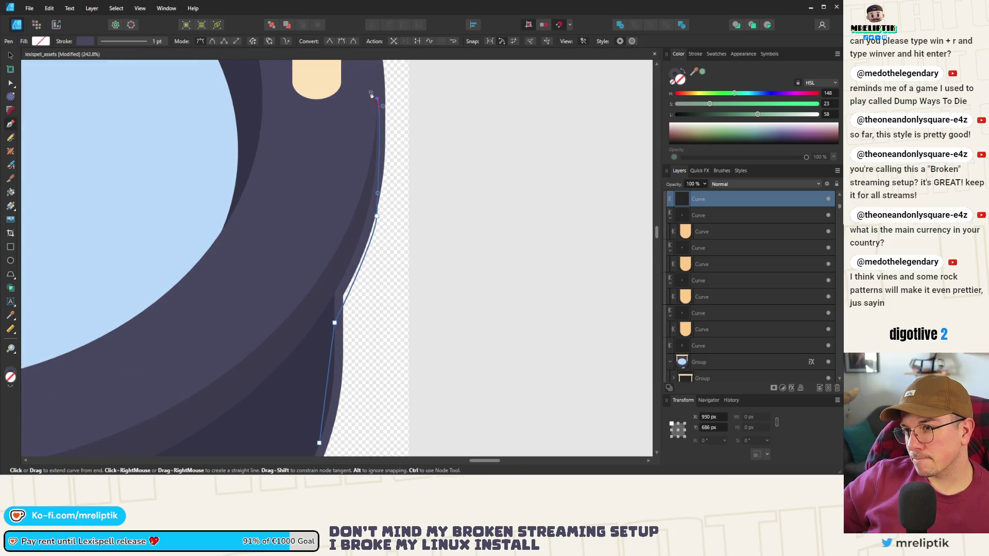
{"action": "scroll", "coordinate": [307, 93], "scroll_direction": "down", "scroll_amount": 1}
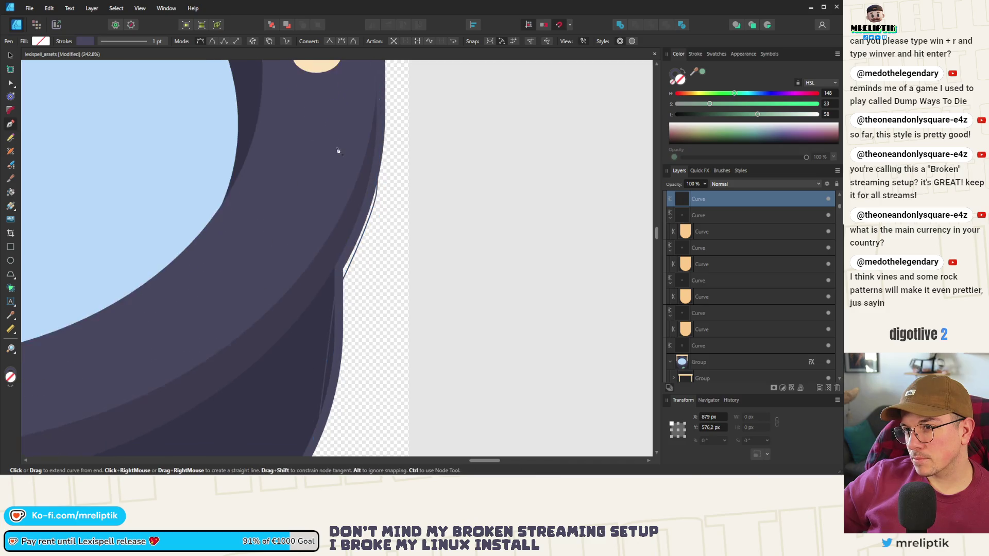
{"action": "scroll", "coordinate": [338, 150], "scroll_direction": "down", "scroll_amount": 2}
{"action": "scroll", "coordinate": [333, 193], "scroll_direction": "down", "scroll_amount": 2}
{"action": "scroll", "coordinate": [324, 236], "scroll_direction": "down", "scroll_amount": 1}
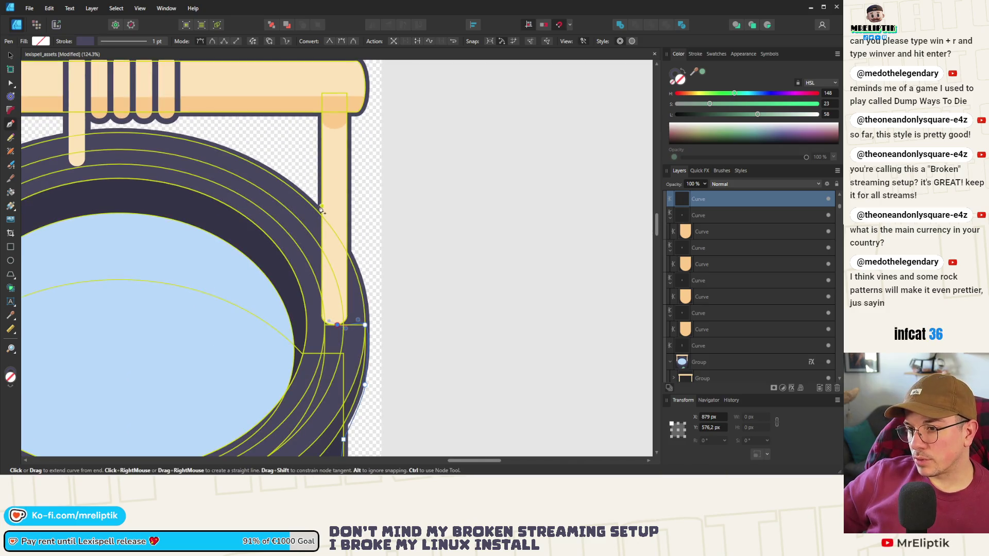
{"action": "left_click", "coordinate": [322, 207]}
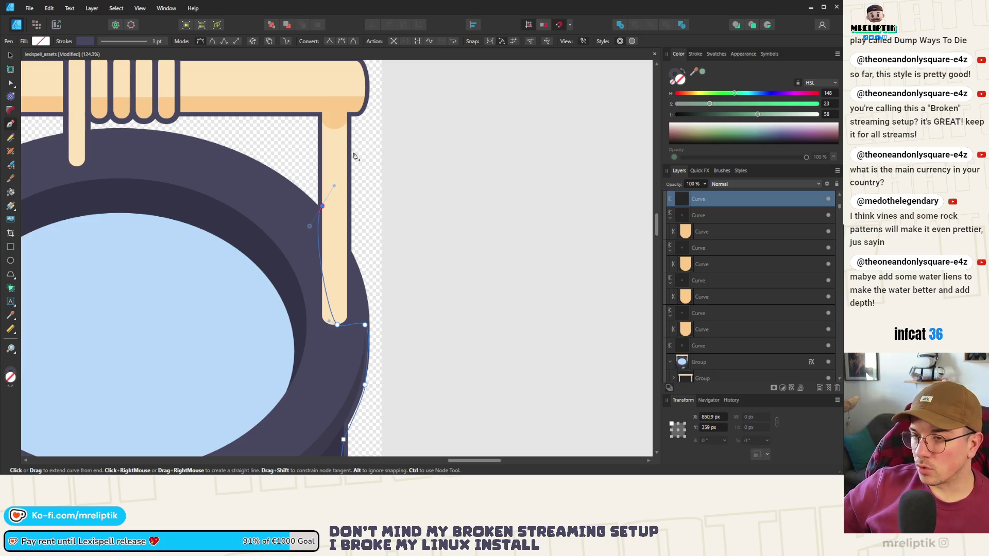
{"action": "key", "text": "a"}
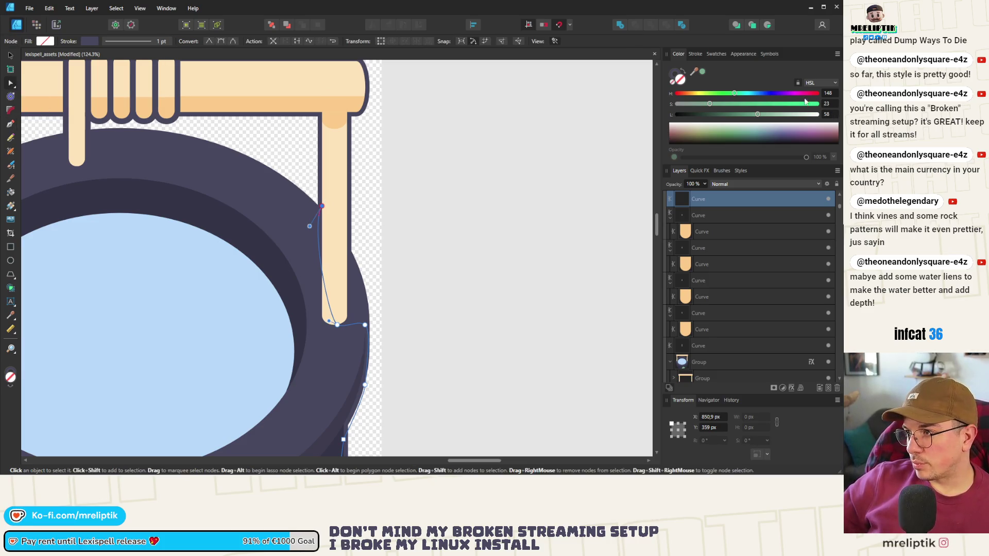
- Give the vine path a green stroke, 16 pt then 22 pt wide
{"action": "left_click", "coordinate": [696, 54]}
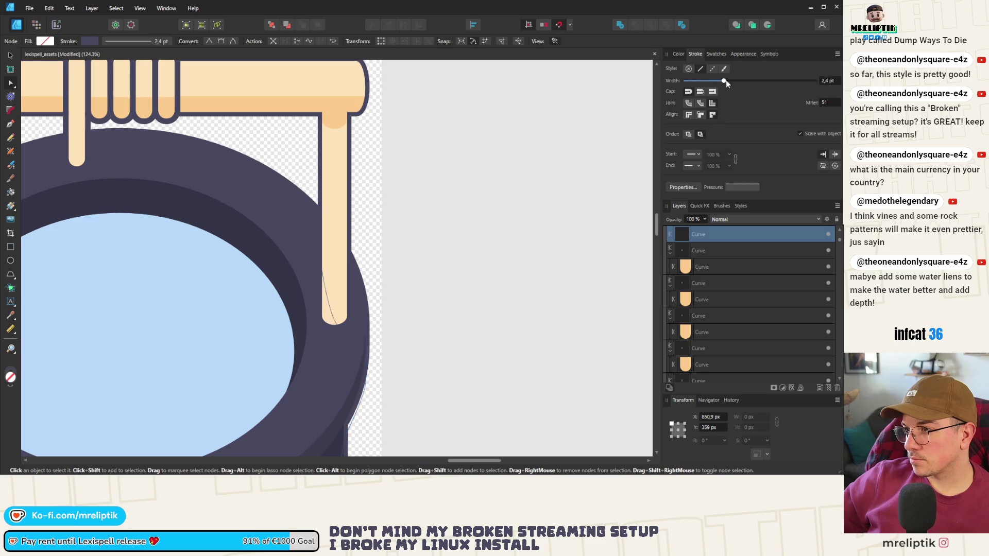
{"action": "left_click", "coordinate": [678, 55]}
{"action": "left_click", "coordinate": [678, 74]}
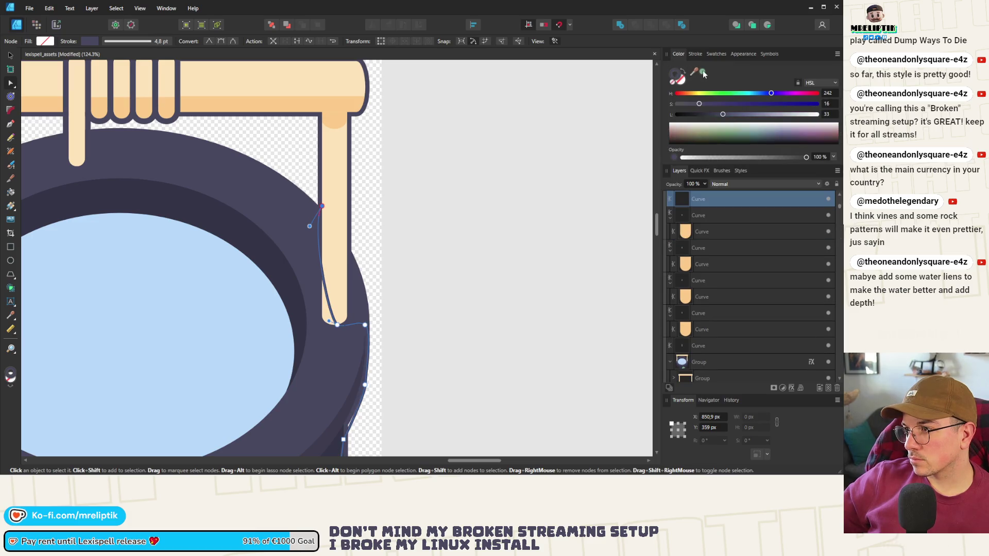
{"action": "scroll", "coordinate": [462, 181], "scroll_direction": "down", "scroll_amount": 2}
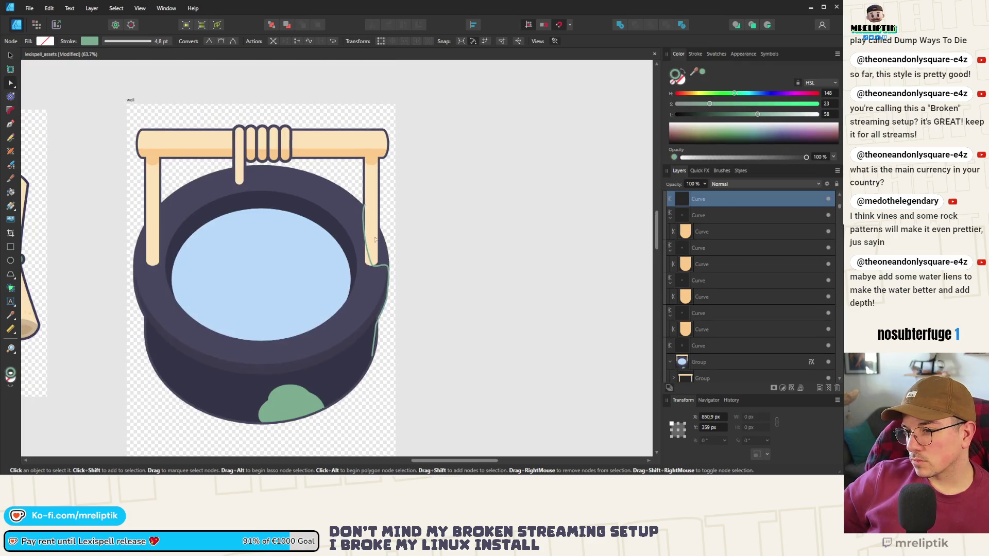
{"action": "left_click", "coordinate": [695, 55]}
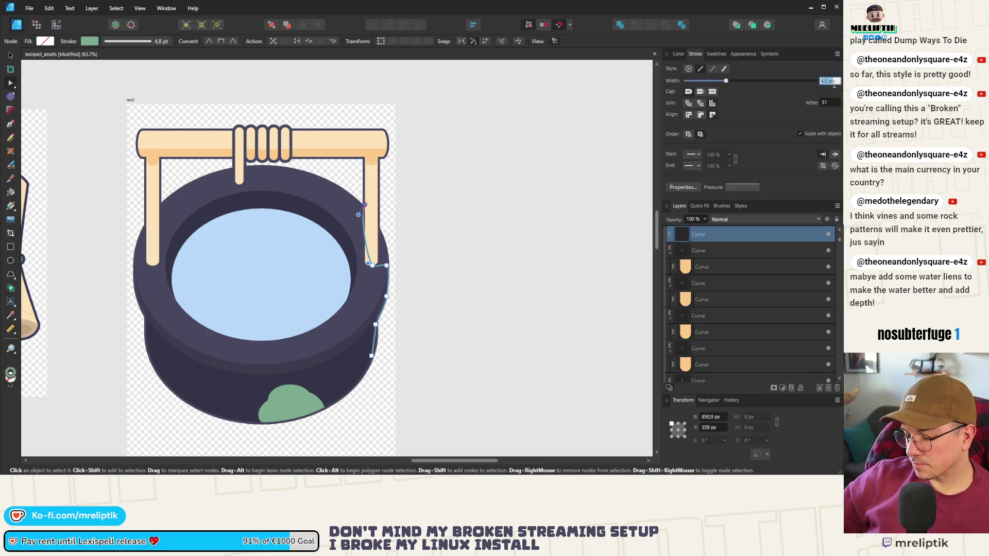
{"action": "type", "text": "16"}
{"action": "key", "text": "Return"}
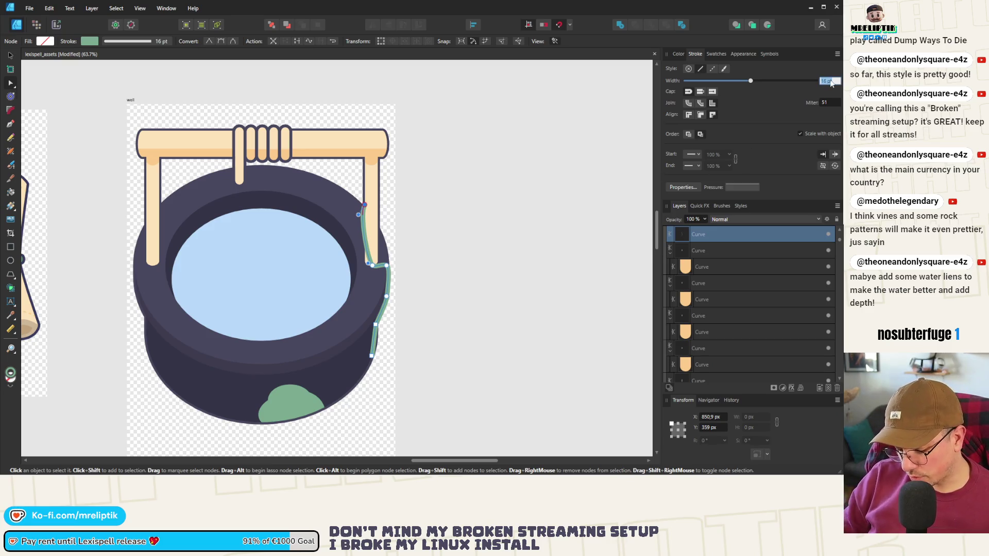
{"action": "type", "text": "22"}
{"action": "key", "text": "Return"}
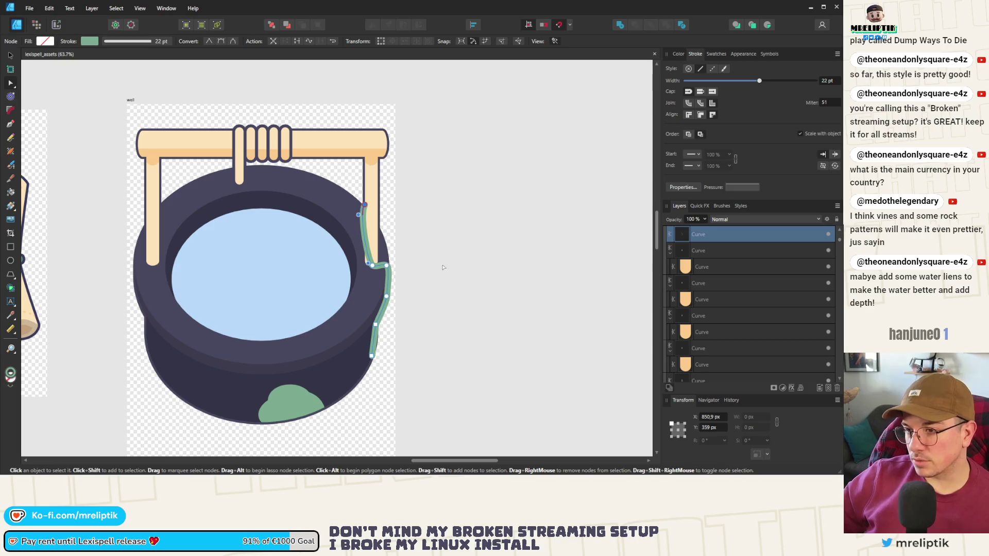
{"action": "scroll", "coordinate": [371, 267], "scroll_direction": "up", "scroll_amount": 5}
{"action": "scroll", "coordinate": [309, 273], "scroll_direction": "up", "scroll_amount": 3}
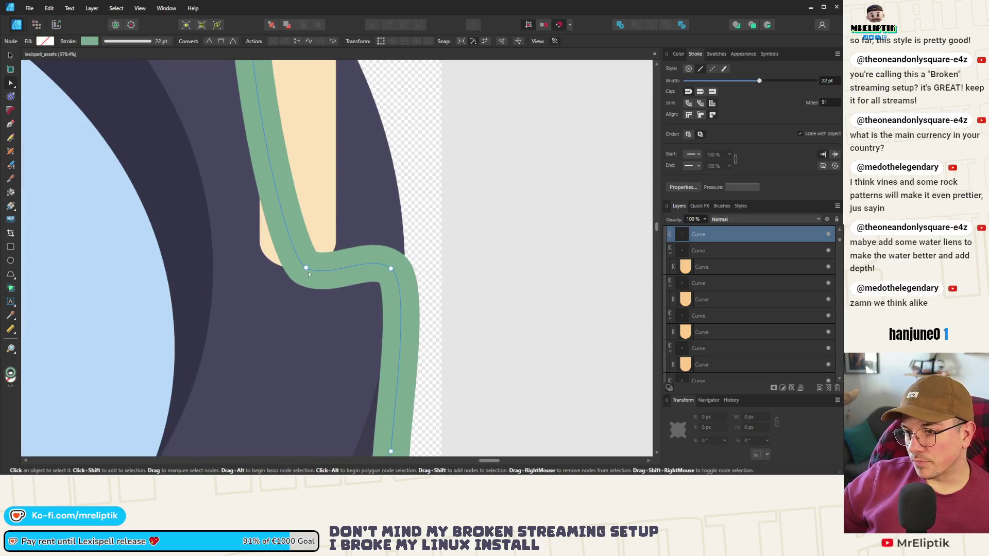
- Reshape the vine's bends and upper end so it hugs the right wooden post
{"action": "mouse_move", "coordinate": [307, 269]}
{"action": "left_mouse_down"}
{"action": "mouse_move", "coordinate": [275, 269]}
{"action": "mouse_move", "coordinate": [358, 316]}
{"action": "left_mouse_up"}
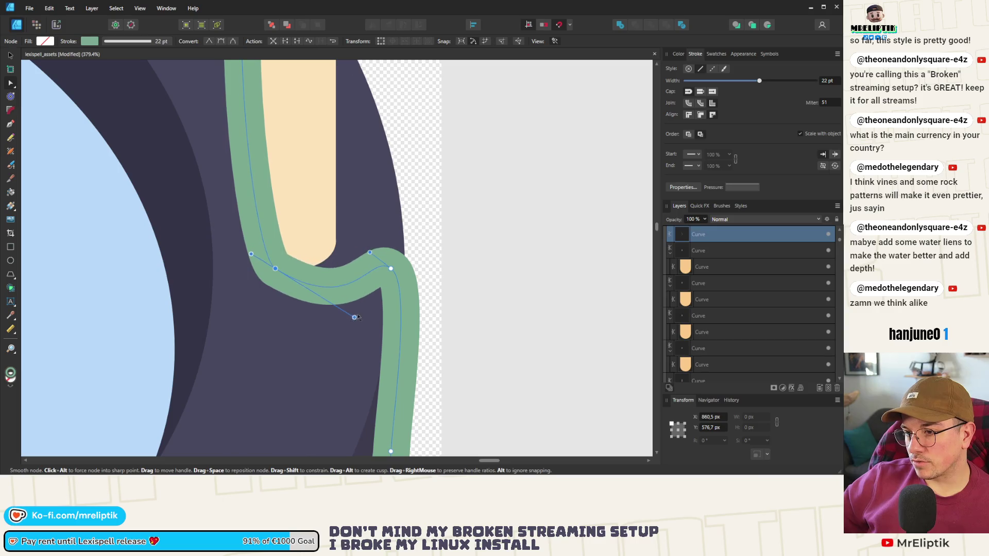
{"action": "left_click", "coordinate": [391, 268]}
{"action": "mouse_move", "coordinate": [377, 255]}
{"action": "left_mouse_down"}
{"action": "mouse_move", "coordinate": [364, 232]}
{"action": "mouse_move", "coordinate": [346, 245]}
{"action": "left_mouse_up"}
{"action": "scroll", "coordinate": [343, 245], "scroll_direction": "down", "scroll_amount": 2}
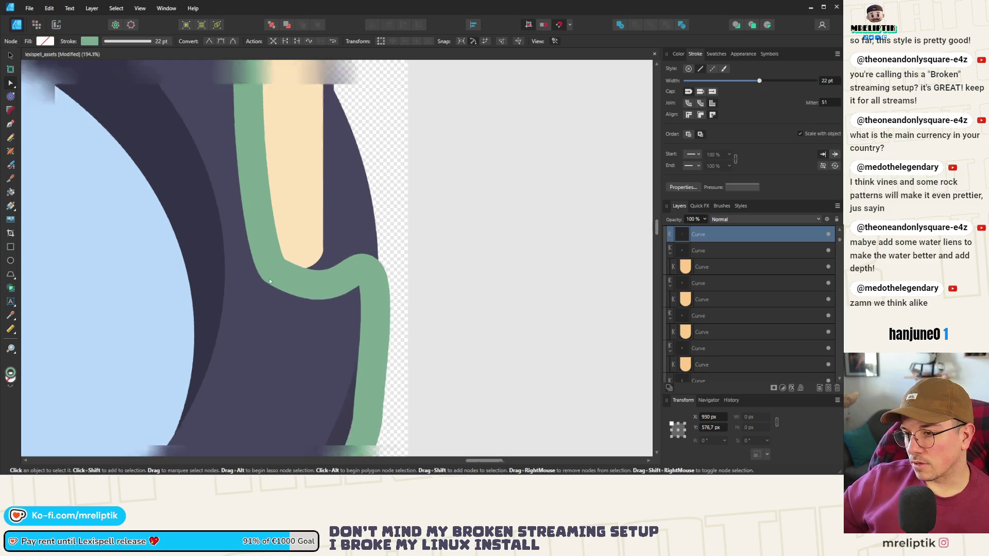
{"action": "scroll", "coordinate": [363, 278], "scroll_direction": "down", "scroll_amount": 4}
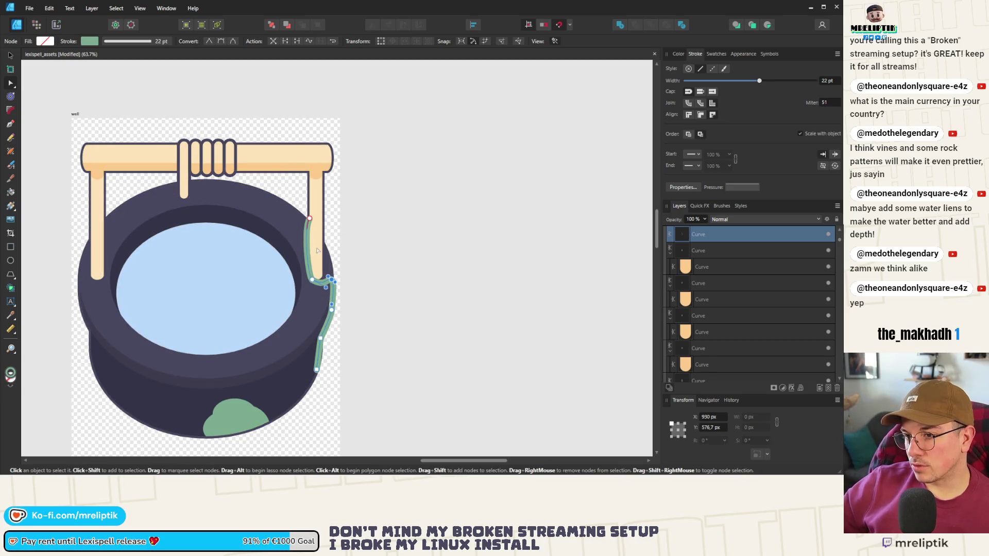
{"action": "scroll", "coordinate": [301, 246], "scroll_direction": "up", "scroll_amount": 1}
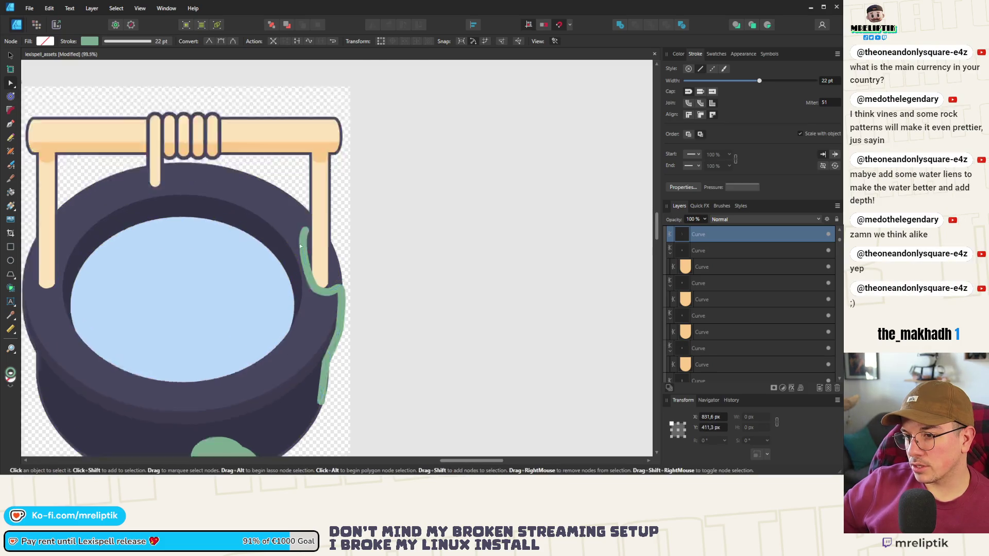
{"action": "scroll", "coordinate": [300, 246], "scroll_direction": "up", "scroll_amount": 4}
{"action": "left_click", "coordinate": [313, 210]}
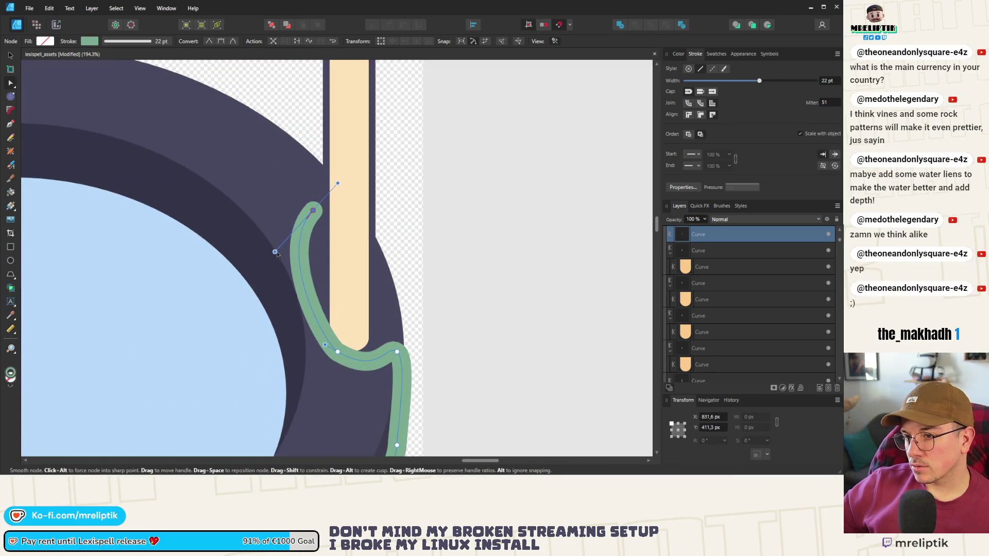
{"action": "left_click_drag", "start_coordinate": [275, 252], "coordinate": [294, 242]}
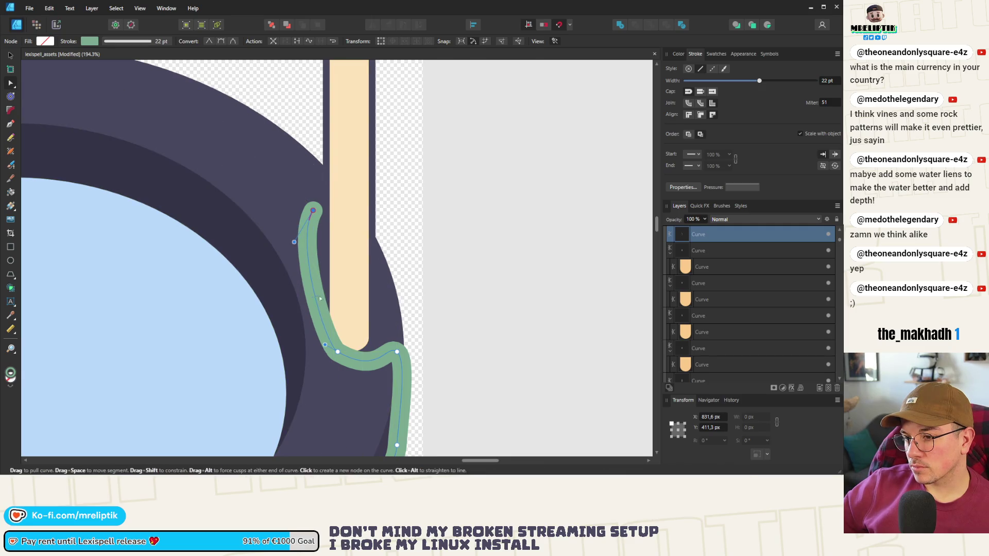
{"action": "mouse_move", "coordinate": [320, 299]}
{"action": "left_mouse_down"}
{"action": "mouse_move", "coordinate": [320, 331]}
{"action": "mouse_move", "coordinate": [304, 329]}
{"action": "left_mouse_up"}
- Delete the extra node in the vine's lower bend to smooth it
{"action": "left_click", "coordinate": [338, 353]}
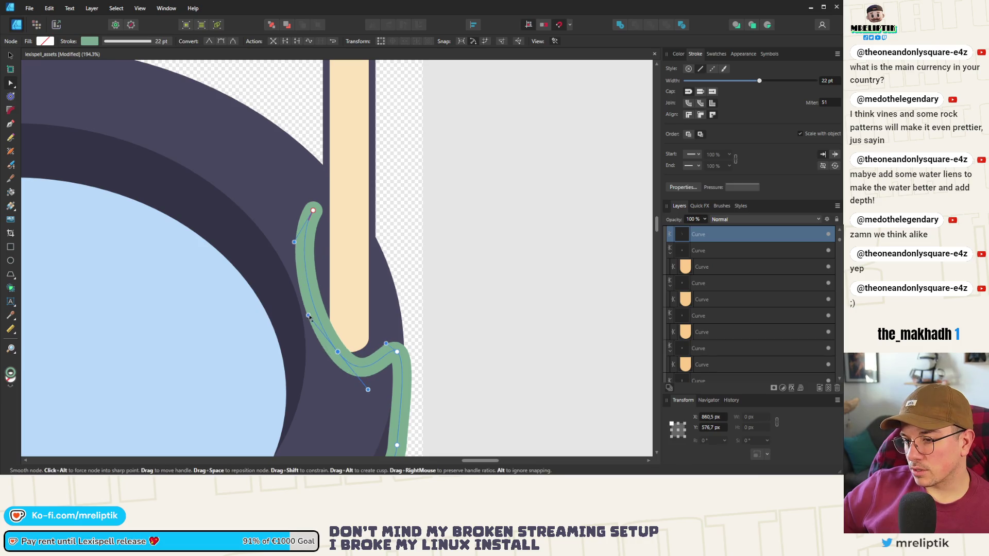
{"action": "left_click", "coordinate": [396, 352]}
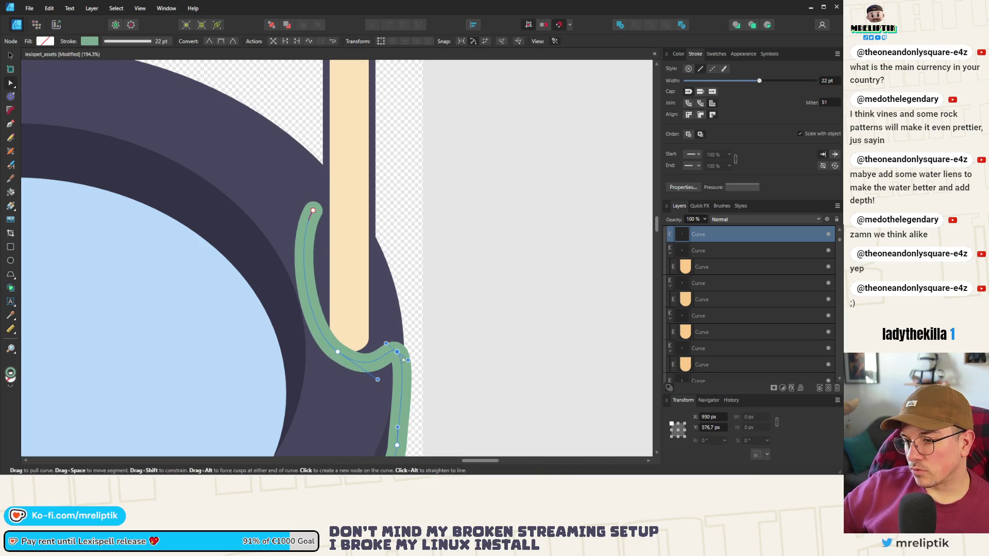
{"action": "key", "text": "Delete"}
{"action": "scroll", "coordinate": [395, 304], "scroll_direction": "down", "scroll_amount": 5}
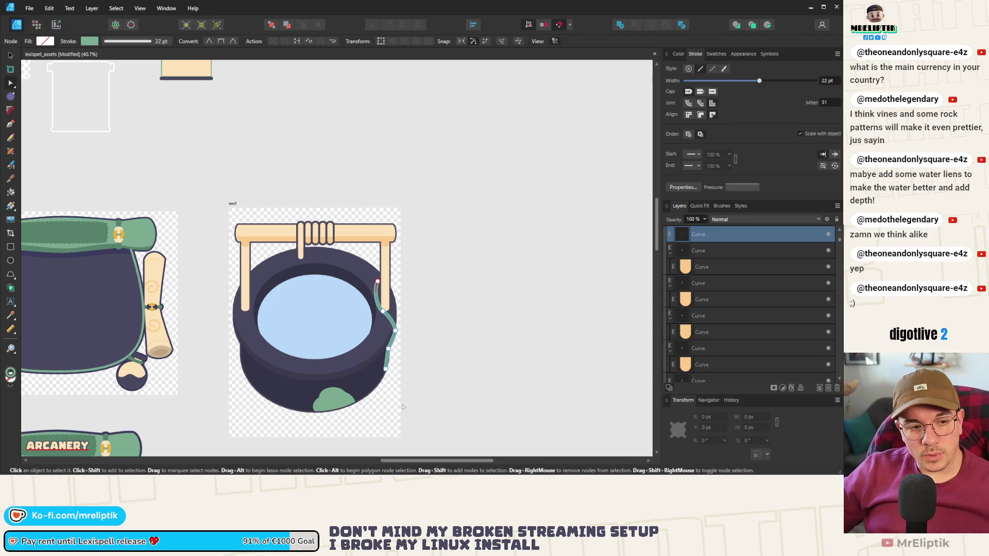
- Adjust the water ellipse's opacity and restore it to 100% for a brighter blue
{"action": "left_click", "coordinate": [441, 273]}
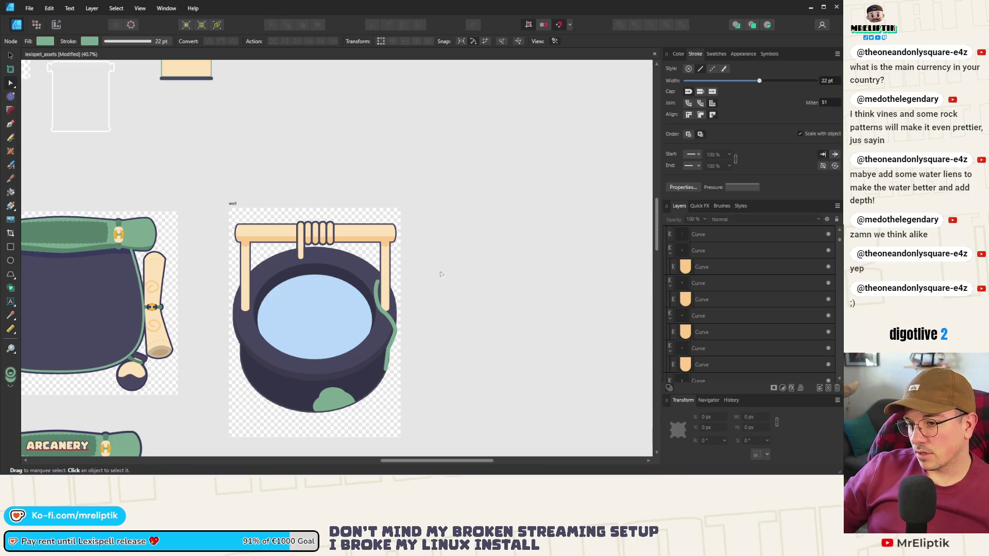
{"action": "left_click", "coordinate": [320, 312]}
{"action": "key", "text": "v"}
{"action": "scroll", "coordinate": [351, 270], "scroll_direction": "down", "scroll_amount": 2}
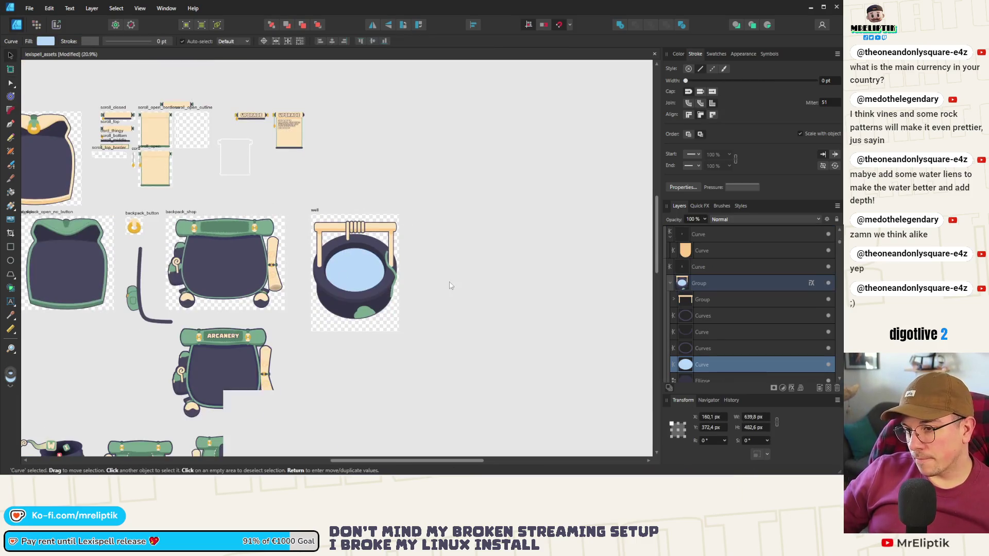
{"action": "left_click", "coordinate": [352, 269]}
{"action": "scroll", "coordinate": [352, 270], "scroll_direction": "up", "scroll_amount": 3}
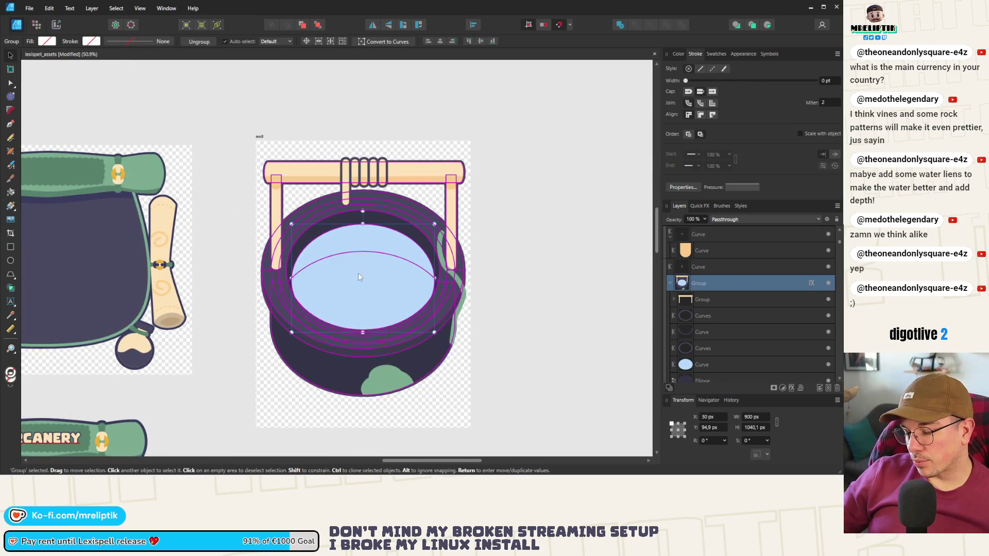
{"action": "double_click", "coordinate": [358, 273]}
{"action": "scroll", "coordinate": [356, 281], "scroll_direction": "up", "scroll_amount": 4}
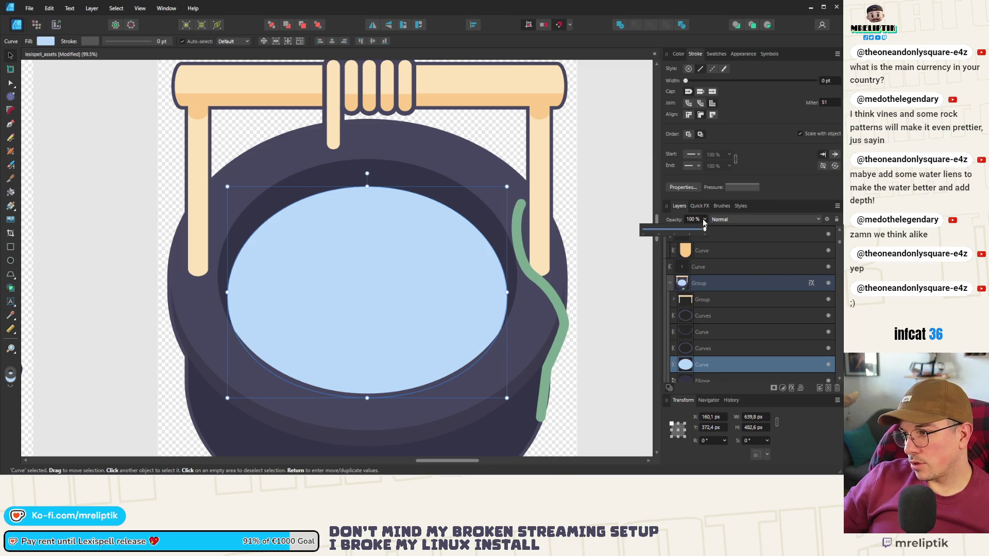
{"action": "mouse_move", "coordinate": [691, 230]}
{"action": "left_mouse_down"}
{"action": "mouse_move", "coordinate": [675, 230]}
{"action": "mouse_move", "coordinate": [717, 230]}
{"action": "left_mouse_up"}
{"action": "scroll", "coordinate": [234, 296], "scroll_direction": "down", "scroll_amount": 4}
{"action": "key", "text": "ctrl+d"}
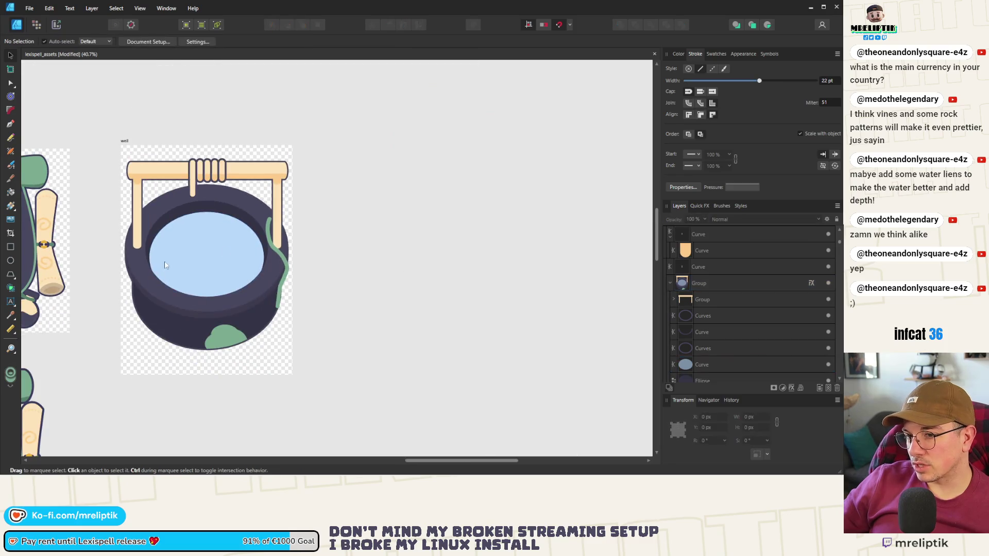
{"action": "scroll", "coordinate": [164, 262], "scroll_direction": "down", "scroll_amount": 2}
{"action": "scroll", "coordinate": [197, 266], "scroll_direction": "up", "scroll_amount": 4}
{"action": "scroll", "coordinate": [277, 178], "scroll_direction": "down", "scroll_amount": 1}
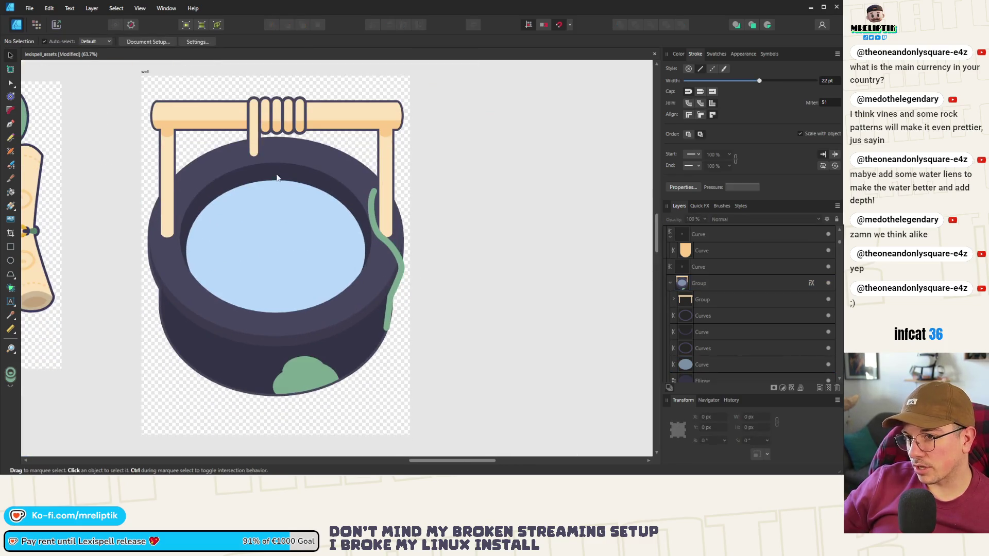
{"action": "left_click", "coordinate": [257, 188]}
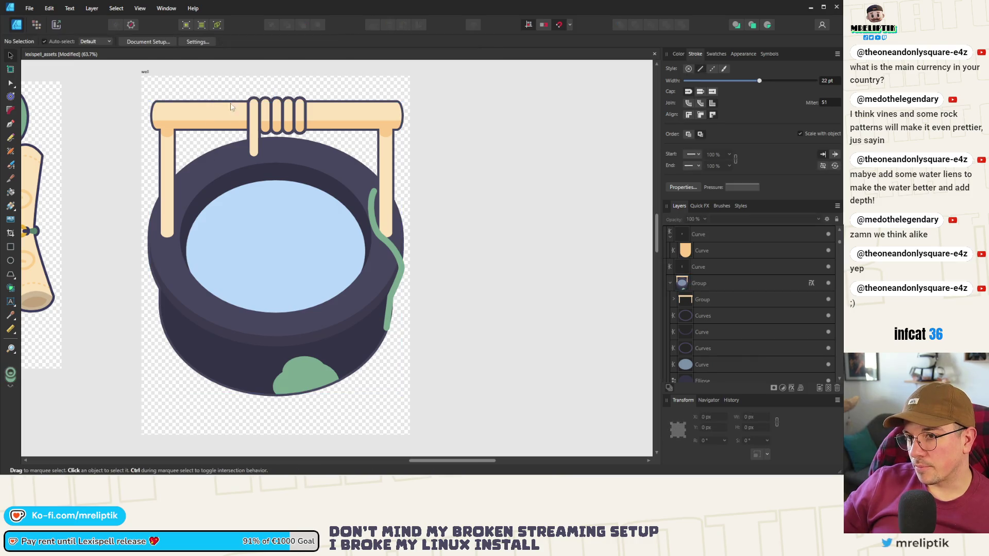
{"action": "left_click", "coordinate": [284, 143]}
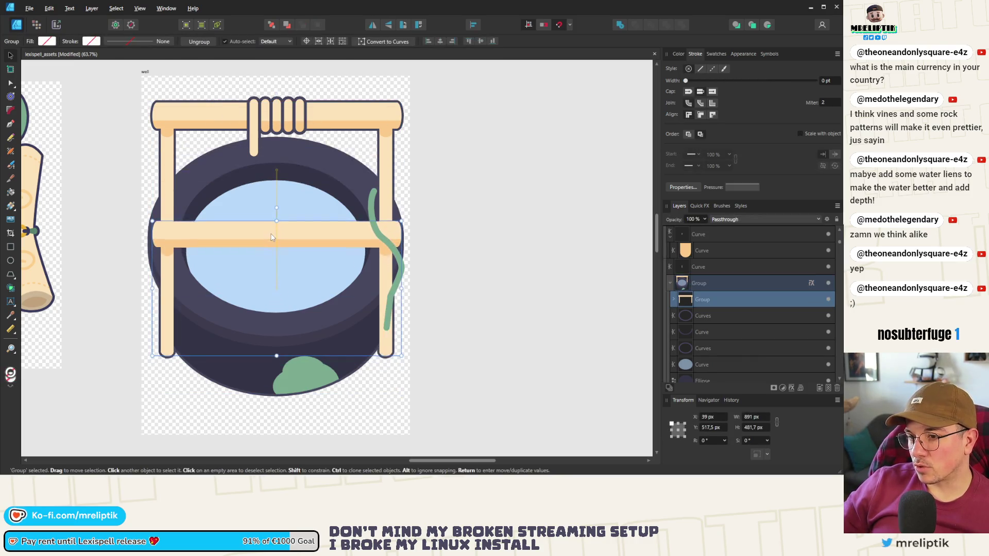
- Select all five rope coil curves on the well beam together
{"action": "left_click", "coordinate": [263, 120]}
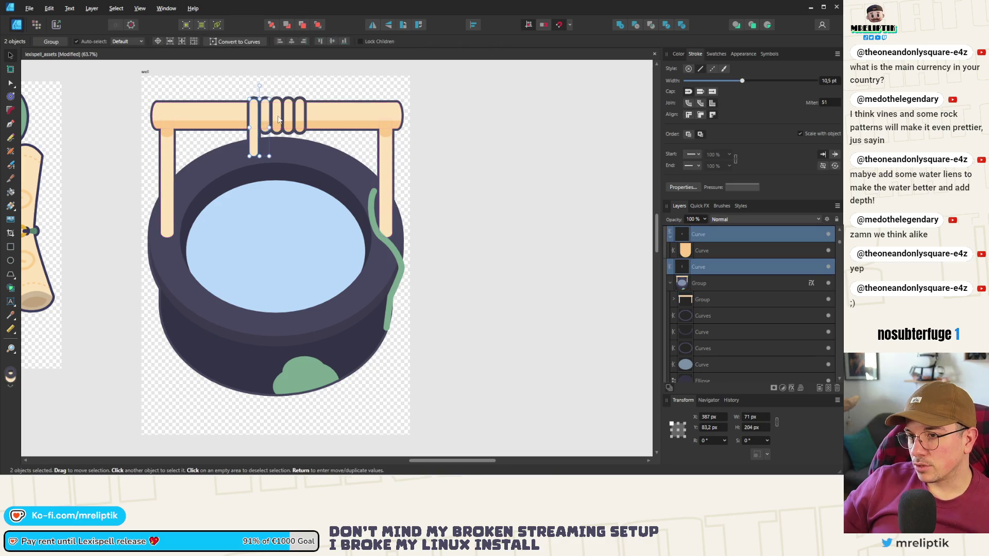
{"action": "left_click", "coordinate": [334, 117], "text": "shift"}
{"action": "left_click", "coordinate": [265, 121]}
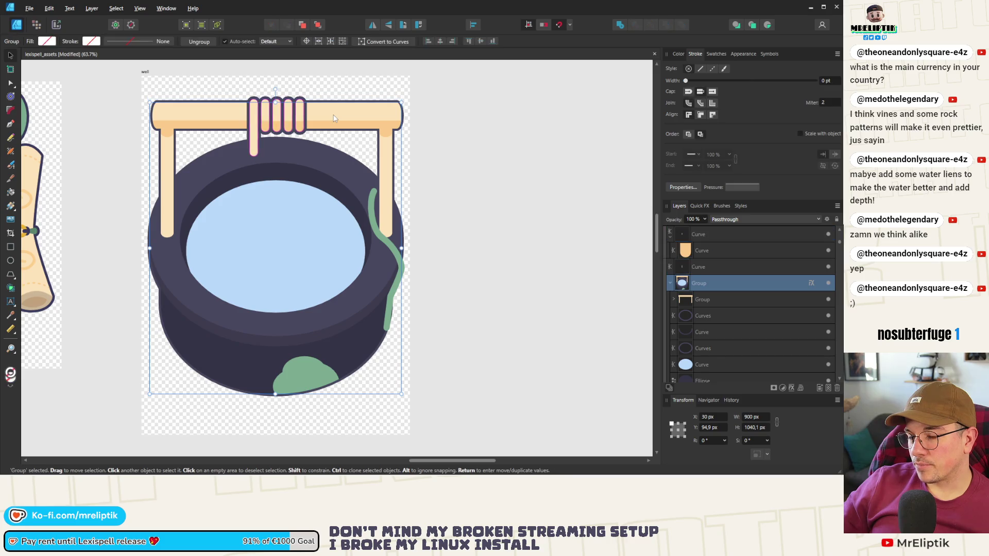
{"action": "left_click", "coordinate": [266, 120], "text": "shift"}
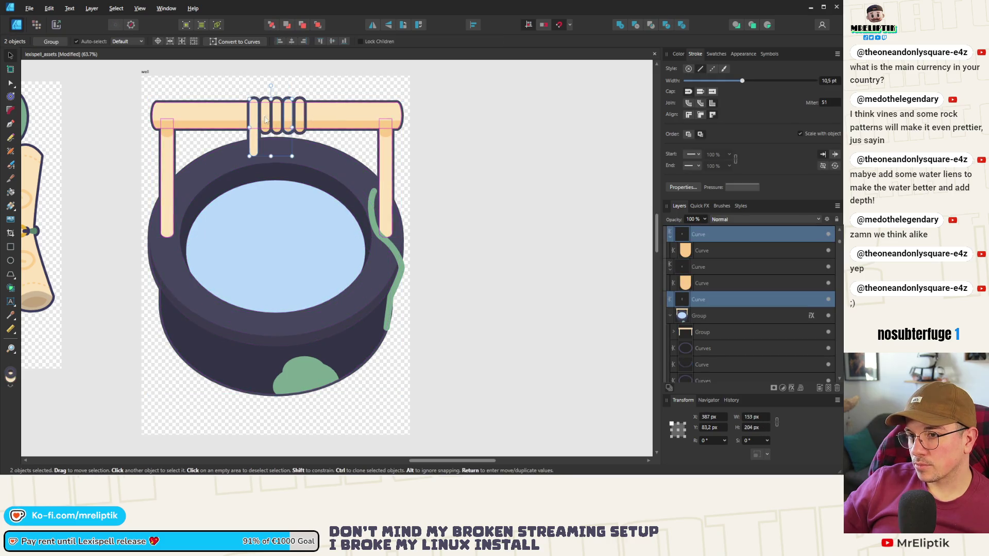
{"action": "left_click", "coordinate": [294, 121], "text": "shift"}
{"action": "left_click", "coordinate": [291, 119], "text": "shift"}
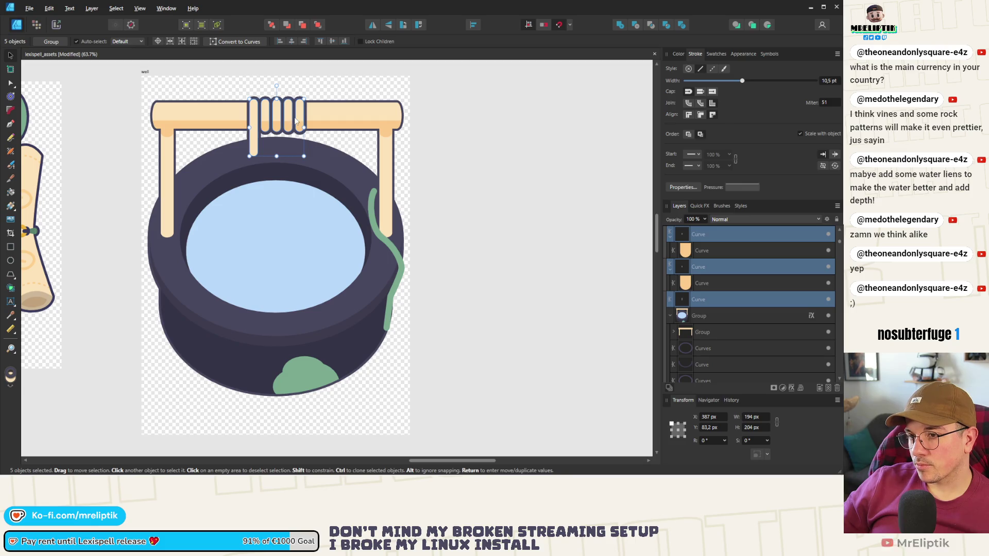
- Duplicate the coils with Ctrl+J, rotate the copies 180° and place them on the water
{"action": "key", "text": "ctrl+j"}
{"action": "left_click_drag", "start_coordinate": [276, 86], "coordinate": [285, 151]}
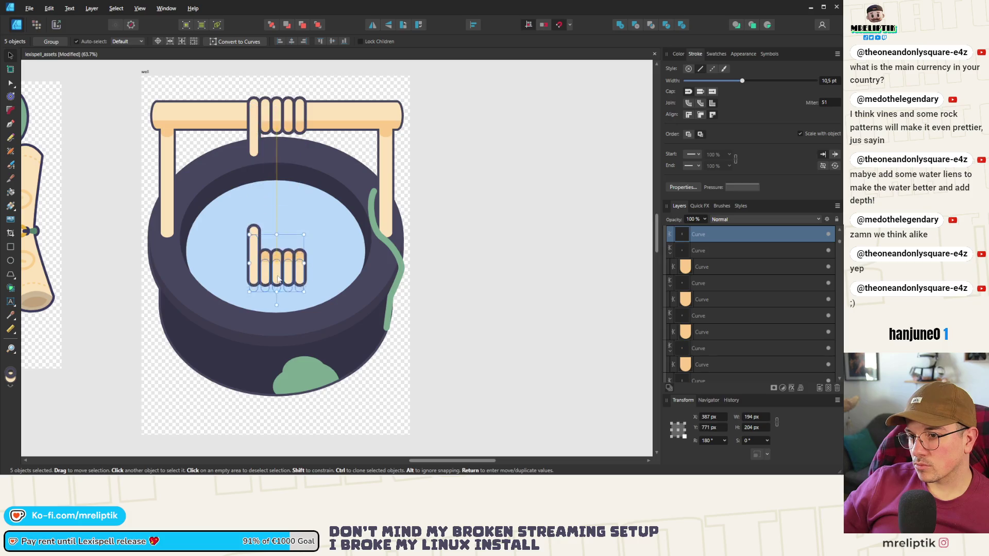
{"action": "left_click_drag", "start_coordinate": [281, 143], "coordinate": [280, 265]}
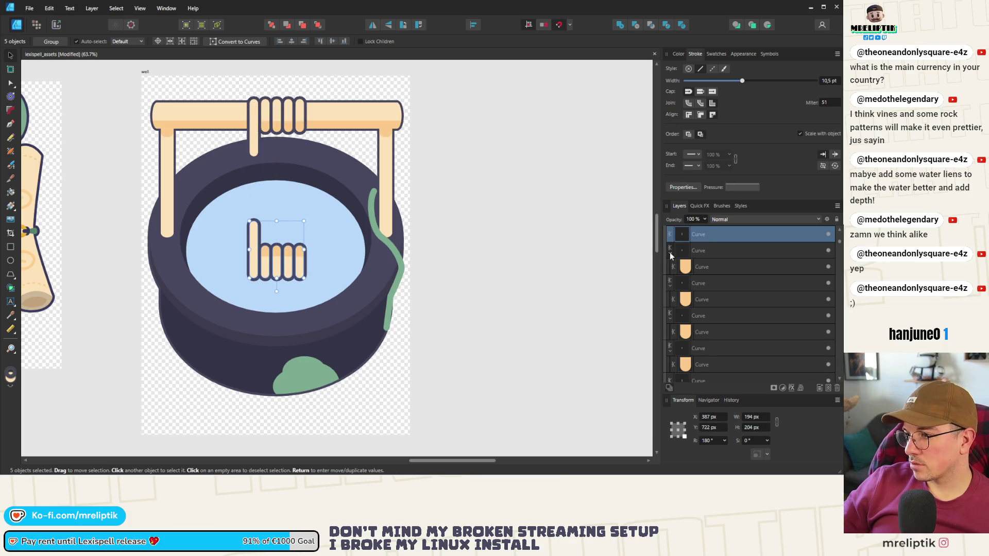